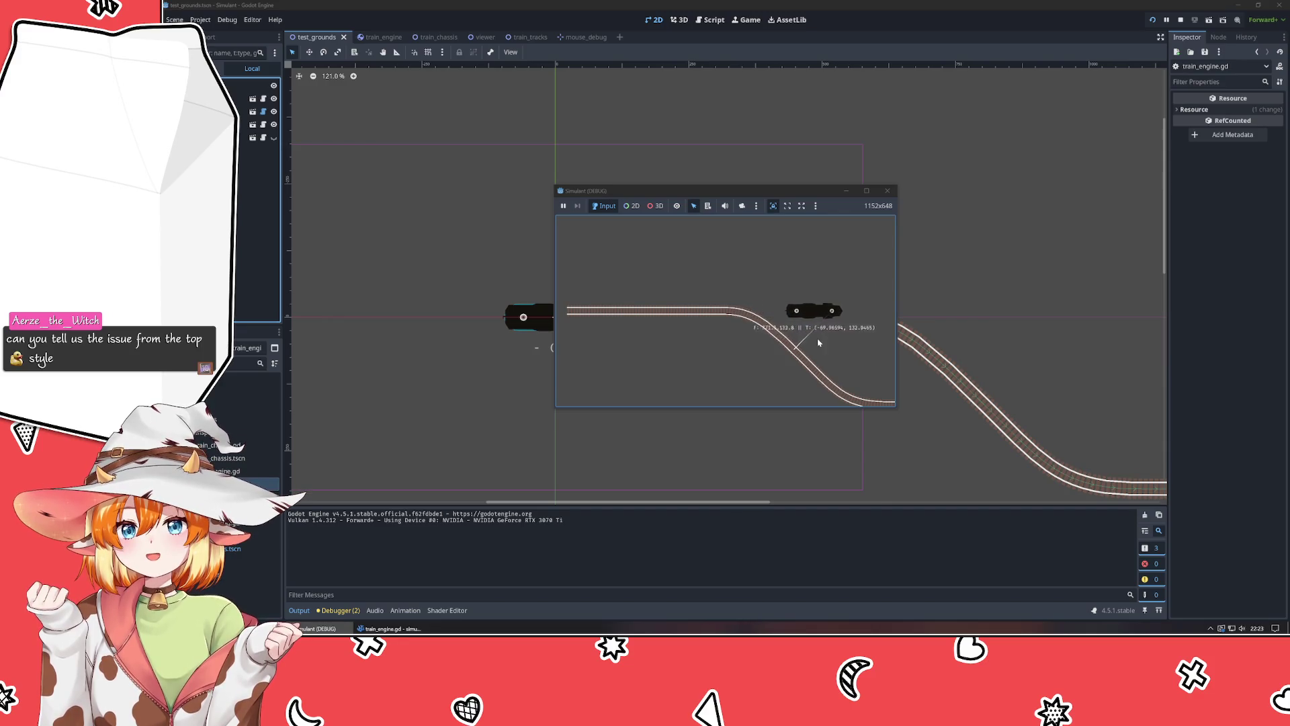
Pause and resume the game until the train reaches the straight track, then bring train_engine.gd forward.
{"action": "left_click", "coordinate": [564, 207]}
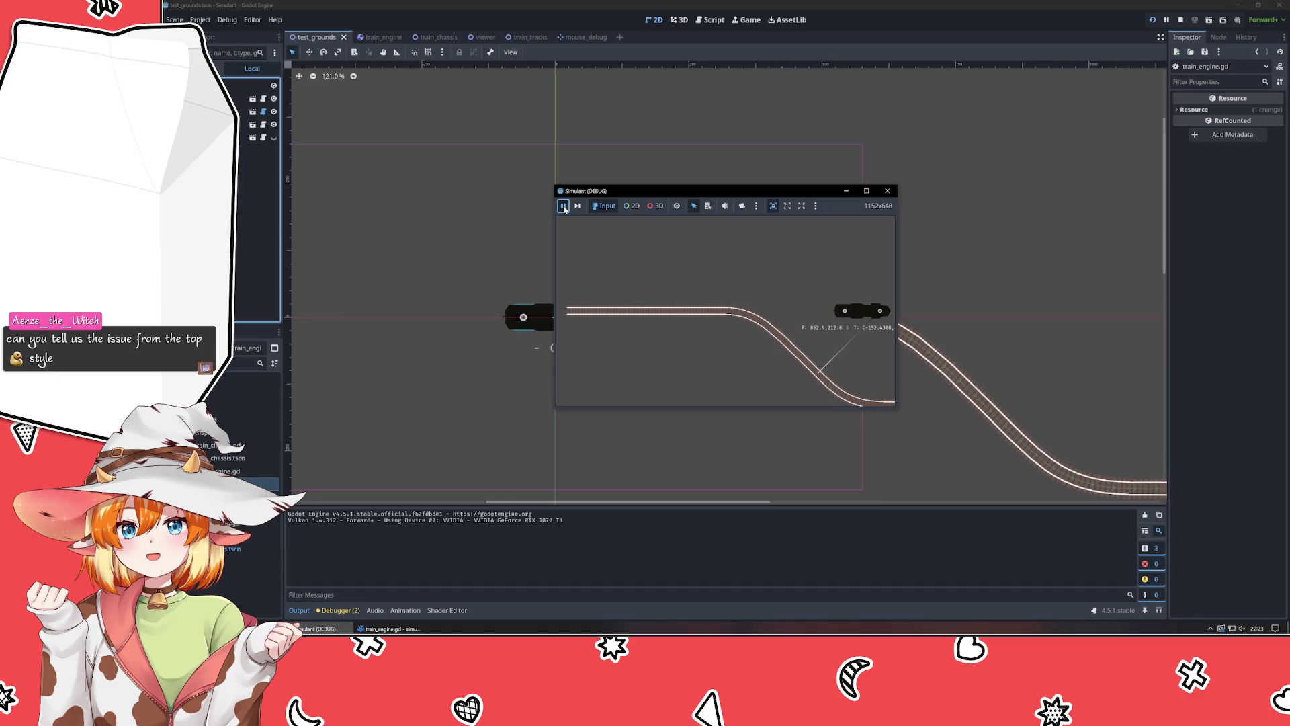
{"action": "left_click", "coordinate": [758, 472]}
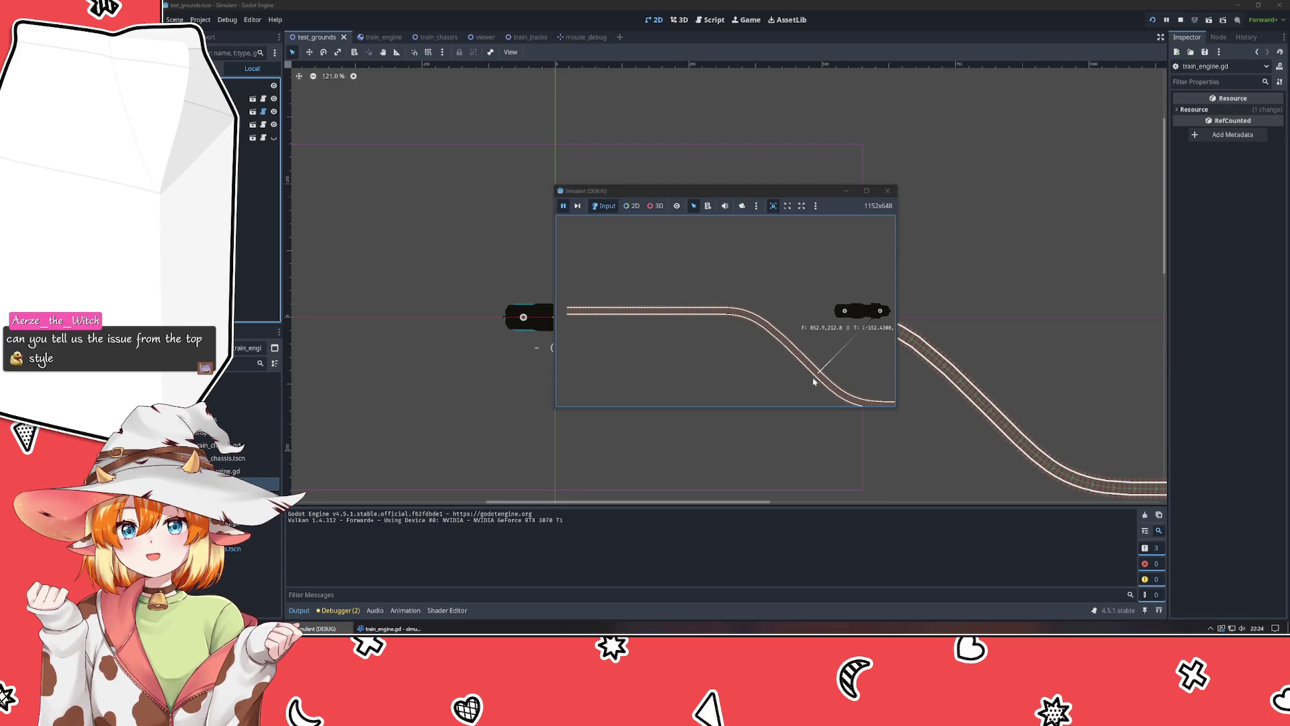
{"action": "left_click", "coordinate": [563, 206]}
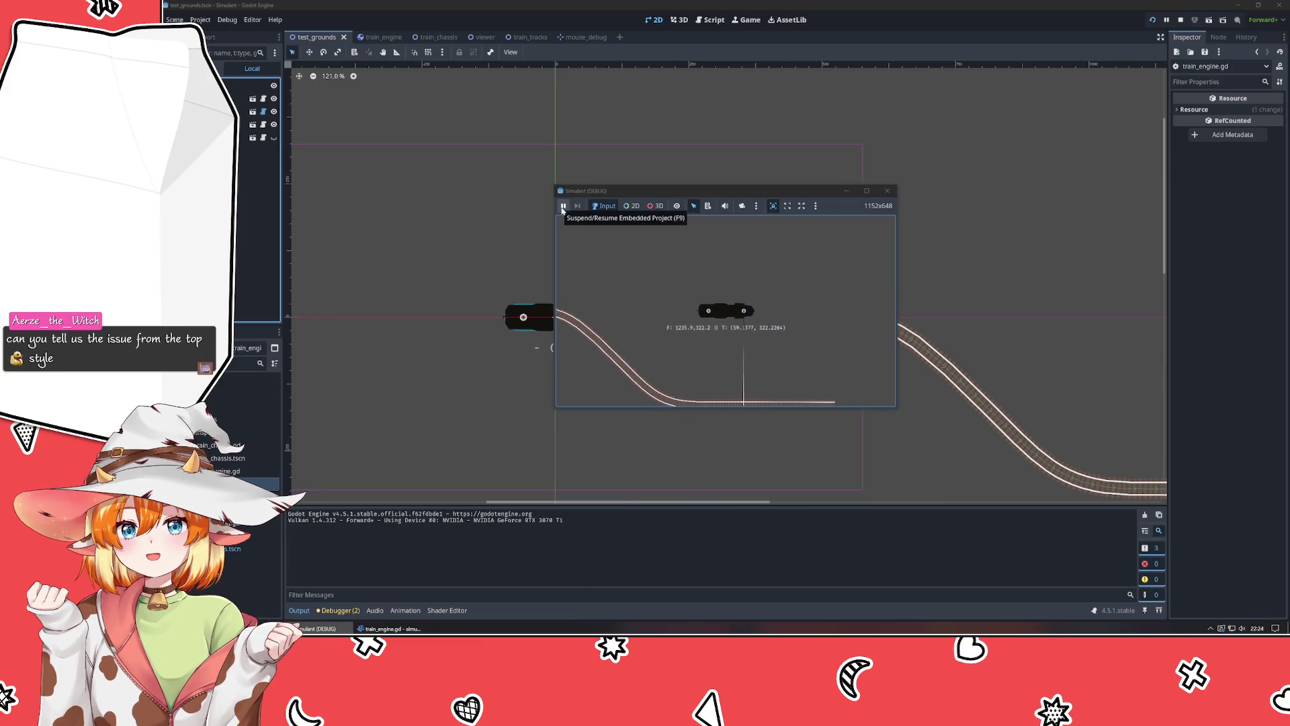
{"action": "left_click", "coordinate": [564, 206]}
{"action": "left_click", "coordinate": [723, 315]}
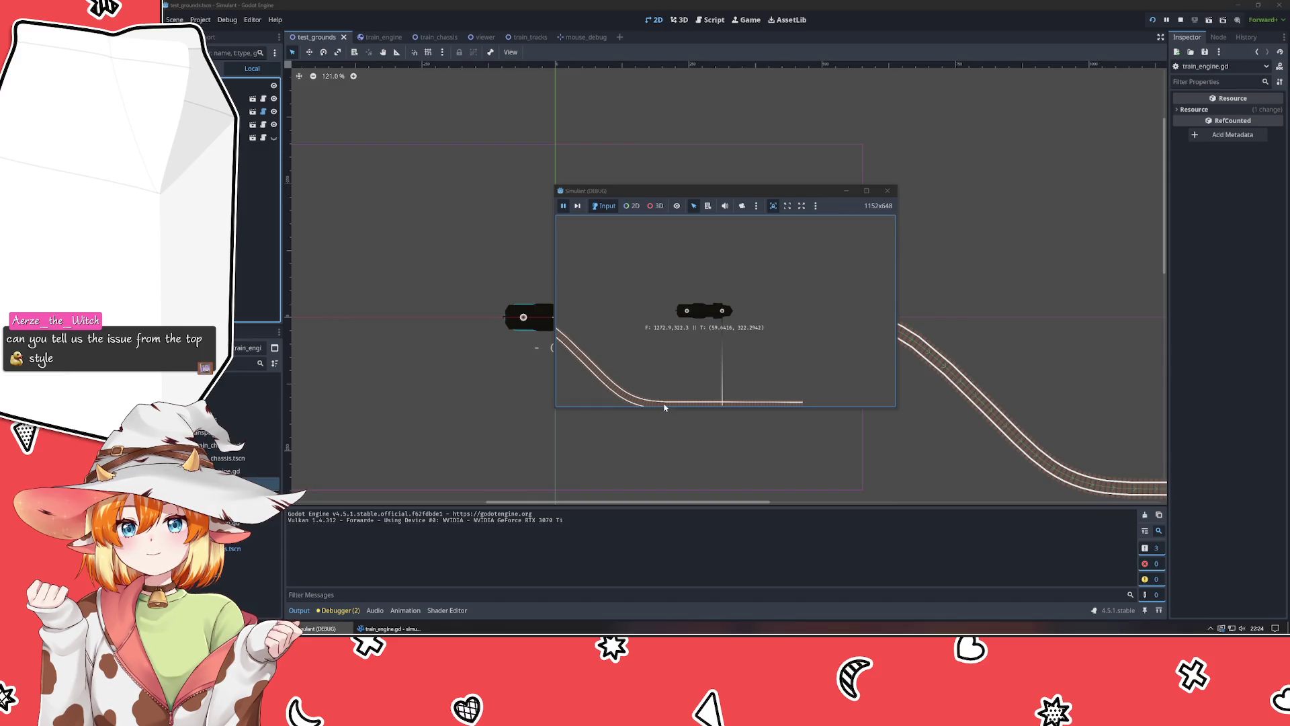
{"action": "left_click", "coordinate": [390, 628]}
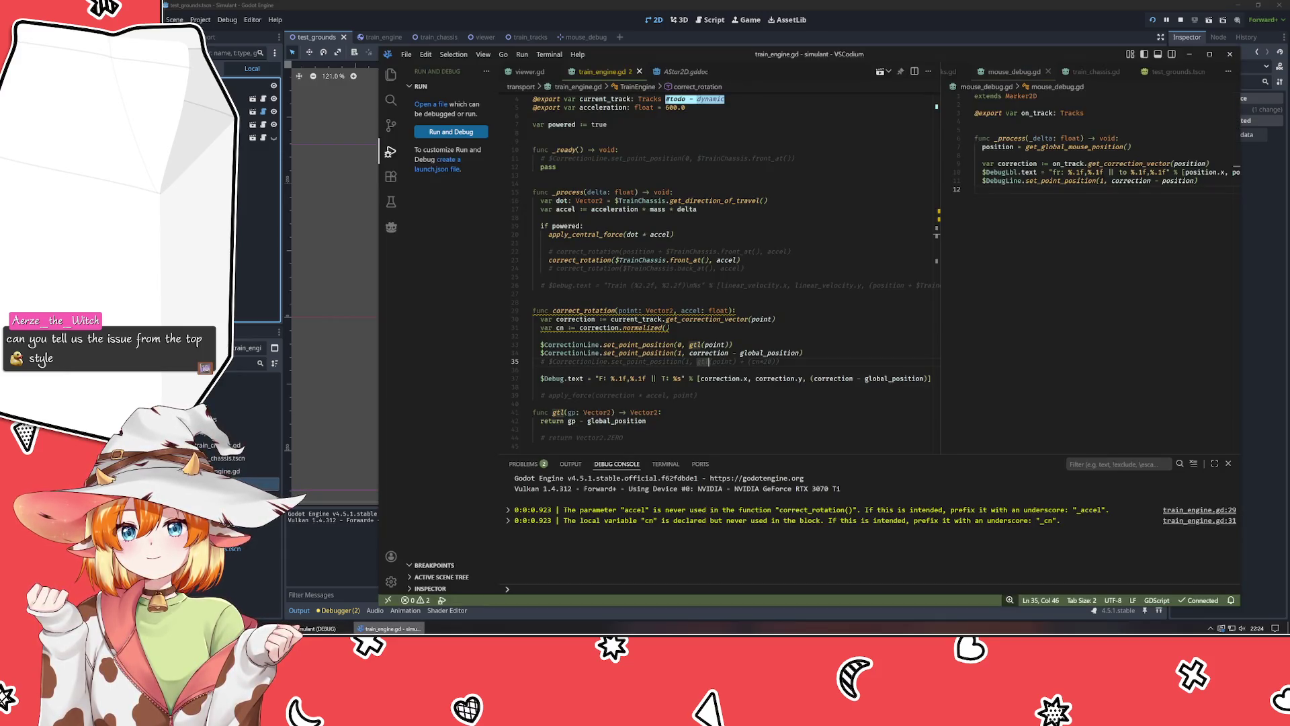
Change line 34 to (correction - global_position).normalized() * 20, save, and return to the game.
{"action": "left_click_drag", "start_coordinate": [689, 353], "coordinate": [801, 353]}
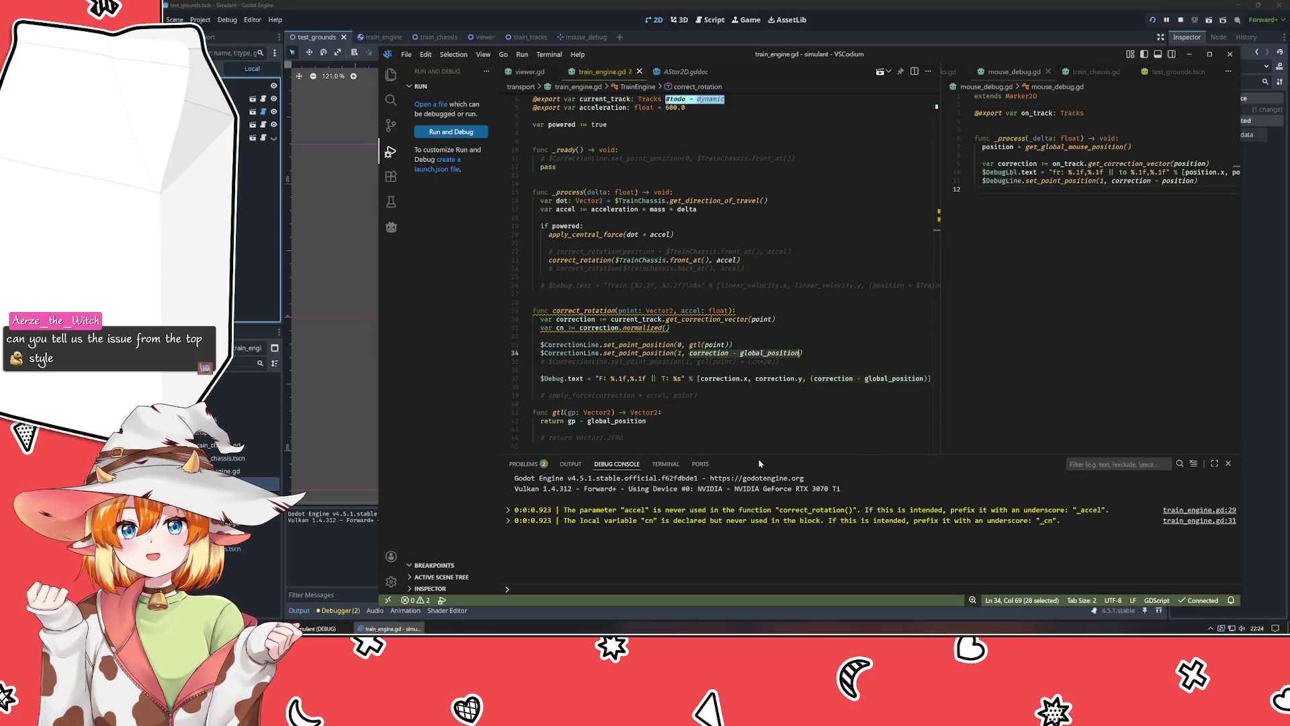
{"action": "key", "text": "Escape"}
{"action": "key", "text": "ctrl+shift+Left"}
{"action": "key", "text": "ctrl+shift+Left"}
{"action": "key", "text": "ctrl+shift+Left"}
{"action": "type", "text": "("}
{"action": "key", "text": "Right"}
{"action": "type", "text": ").normalized()"}
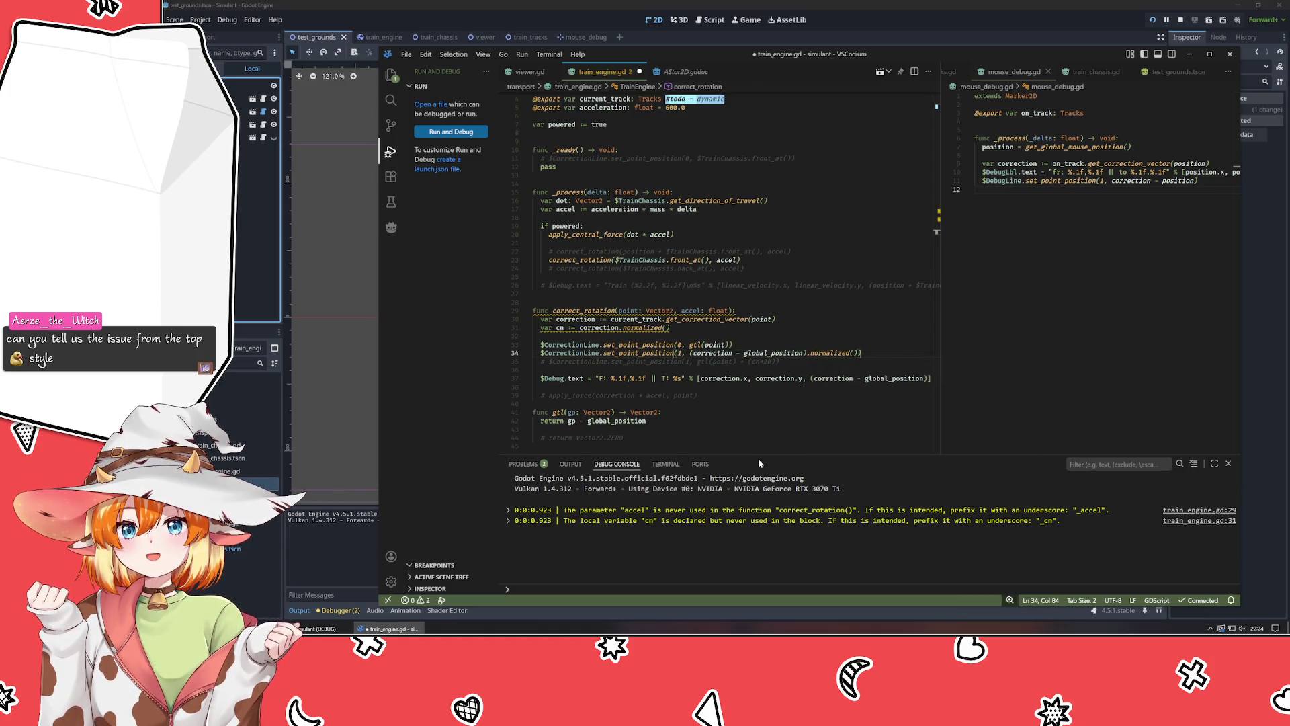
{"action": "type", "text": " * 20"}
{"action": "key", "text": "ctrl+s"}
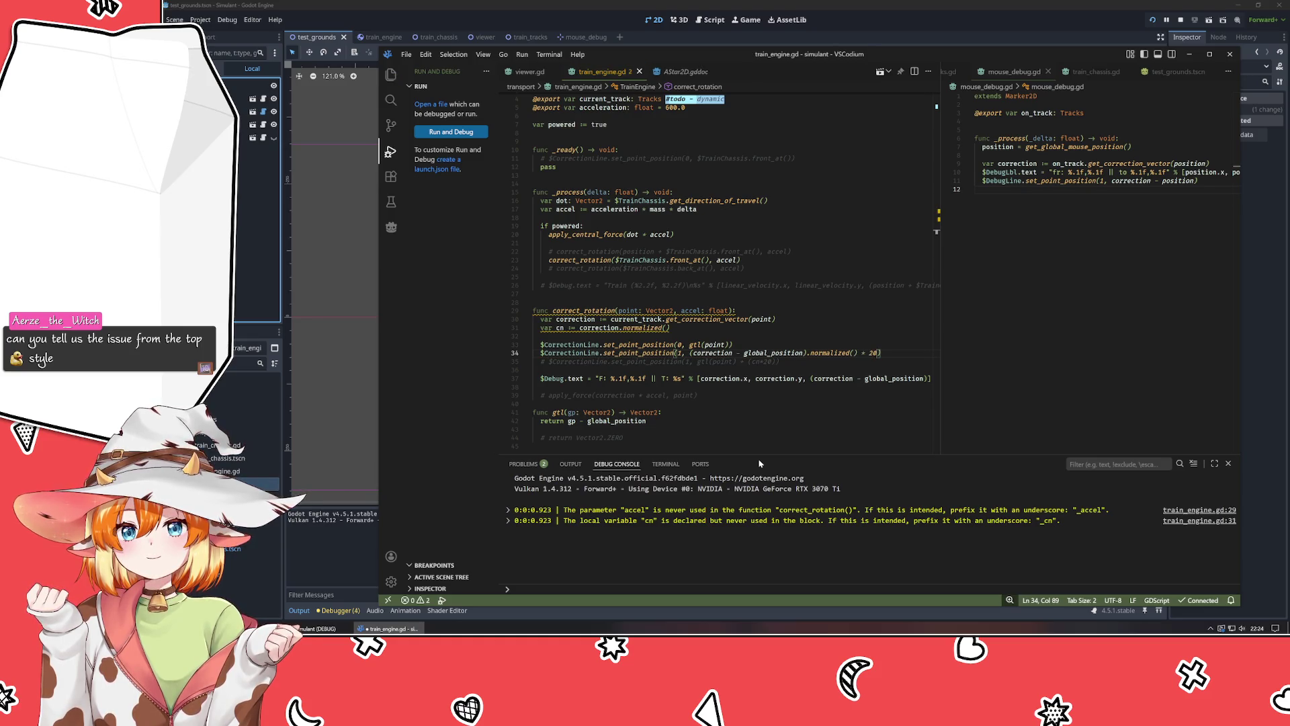
{"action": "left_click", "coordinate": [259, 229]}
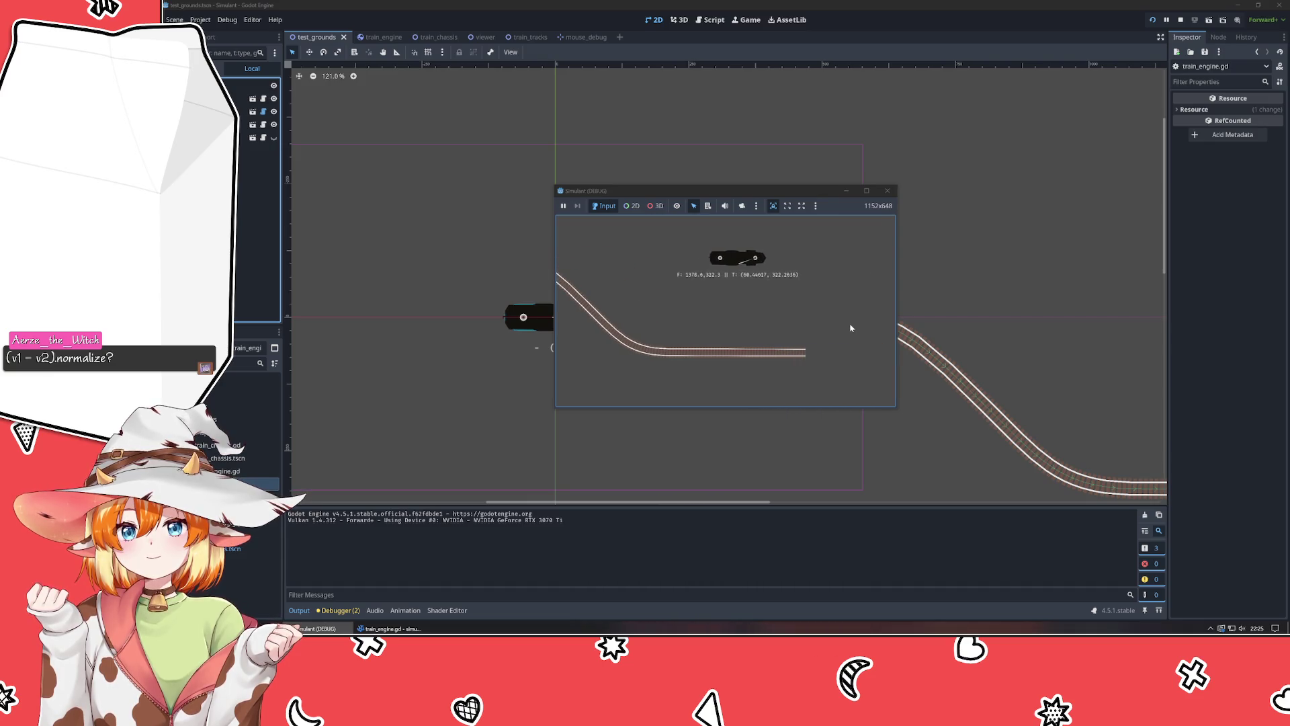
Pause the game and place its window on the left with VSCodium on the right.
{"action": "left_click", "coordinate": [563, 207]}
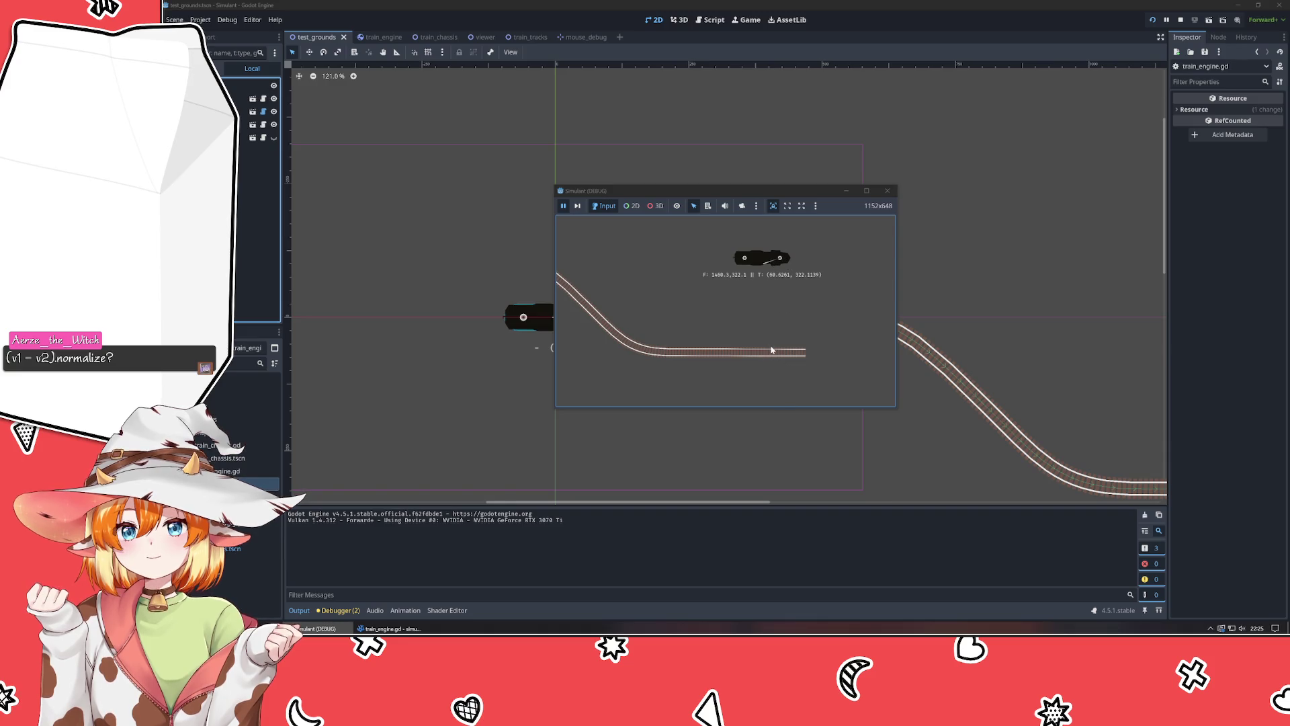
{"action": "left_click_drag", "start_coordinate": [707, 194], "coordinate": [380, 208]}
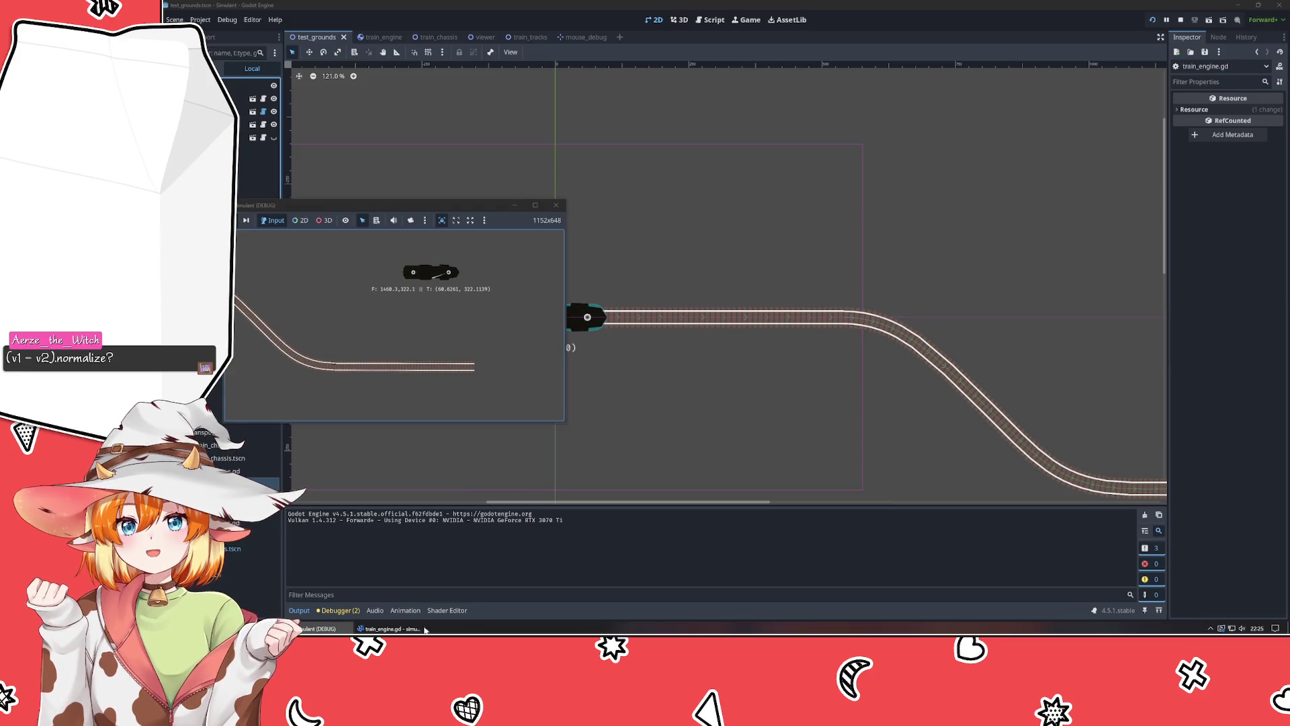
{"action": "left_click", "coordinate": [389, 628]}
{"action": "left_click_drag", "start_coordinate": [618, 55], "coordinate": [813, 50]}
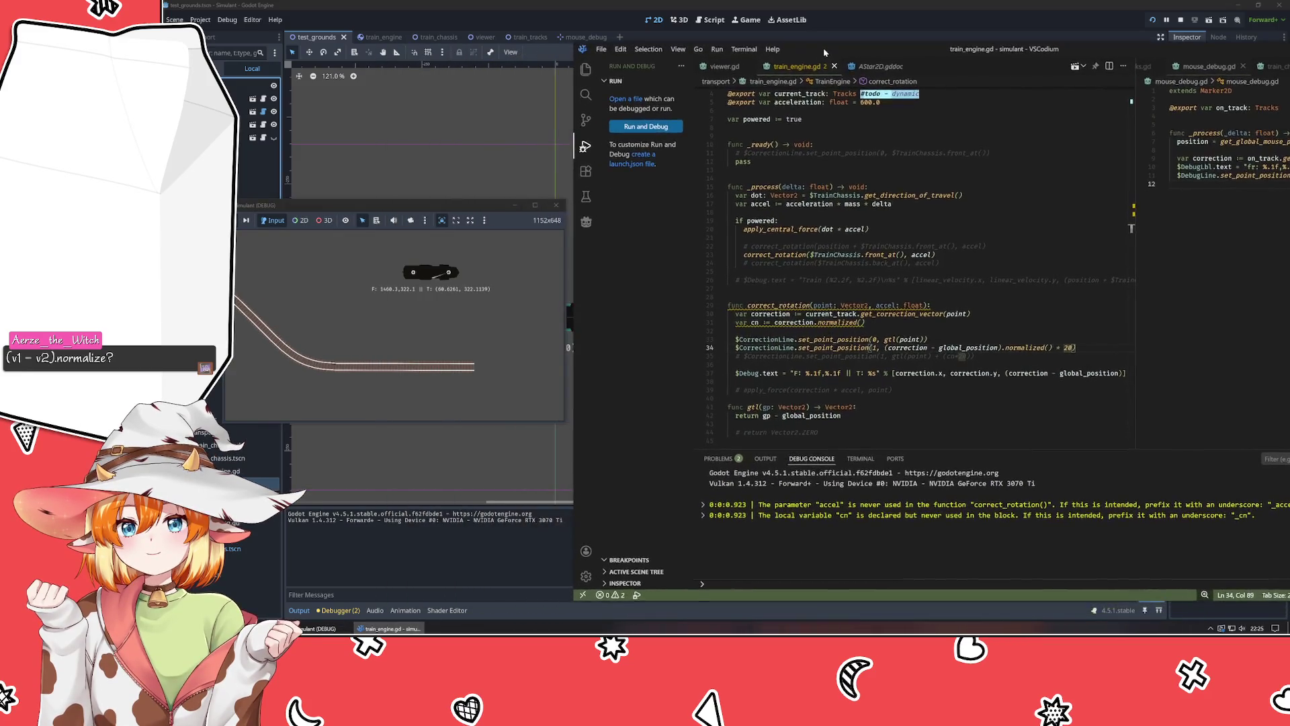
Read the normalized() documentation on line 34, then switch back to the Godot editor.
{"action": "left_click_drag", "start_coordinate": [928, 347], "coordinate": [971, 348]}
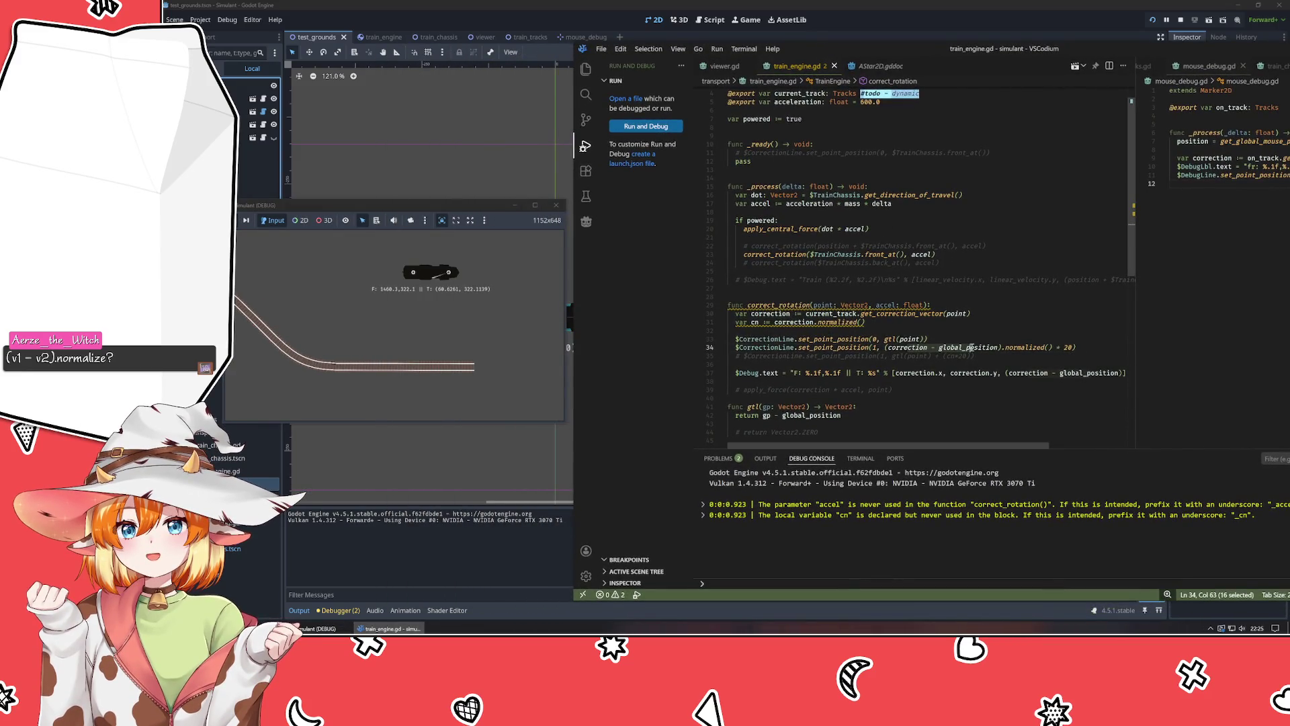
{"action": "left_click", "coordinate": [1029, 344]}
{"action": "mouse_move", "coordinate": [1029, 344]}
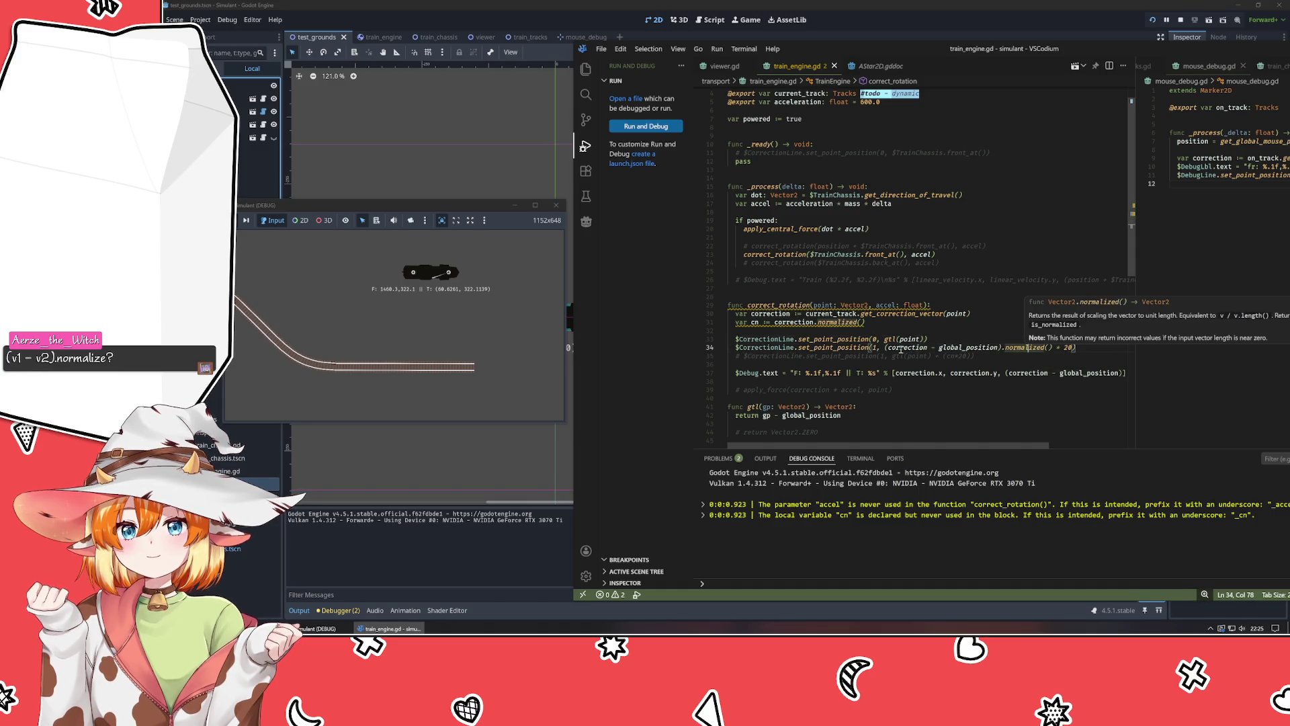
{"action": "left_click_drag", "start_coordinate": [899, 349], "coordinate": [978, 348]}
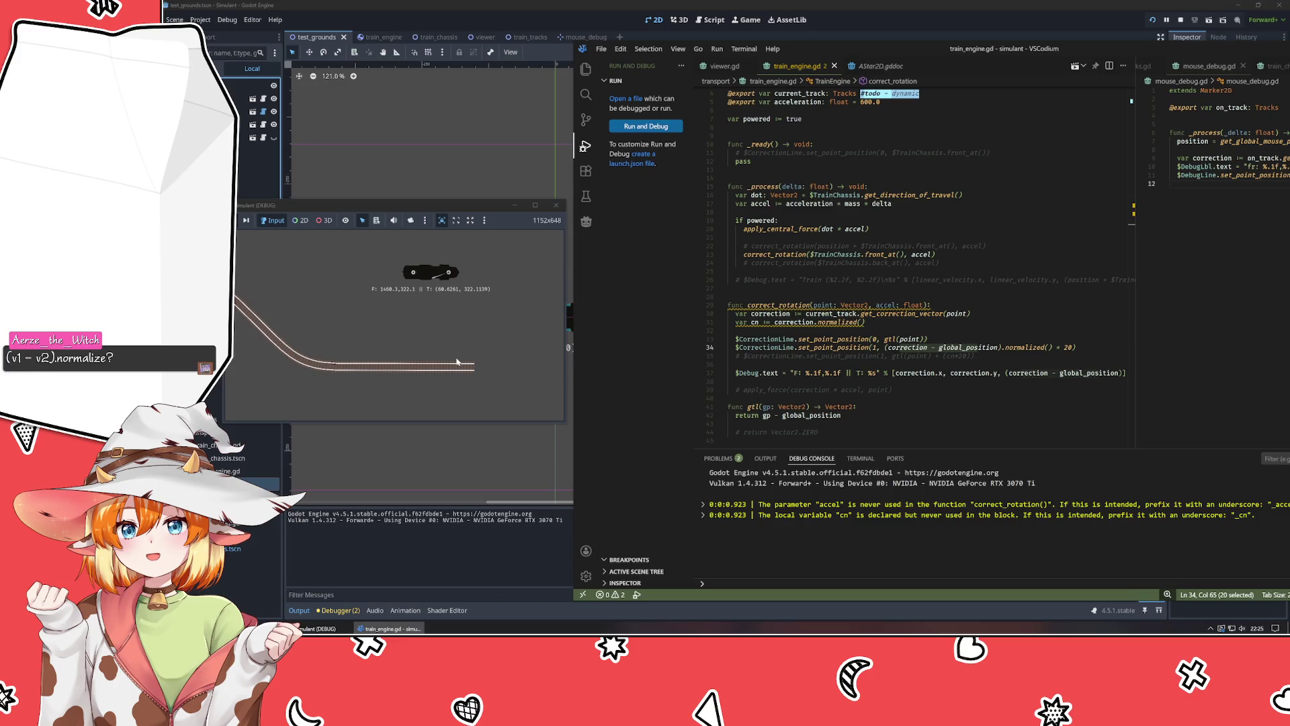
{"action": "left_click", "coordinate": [883, 364]}
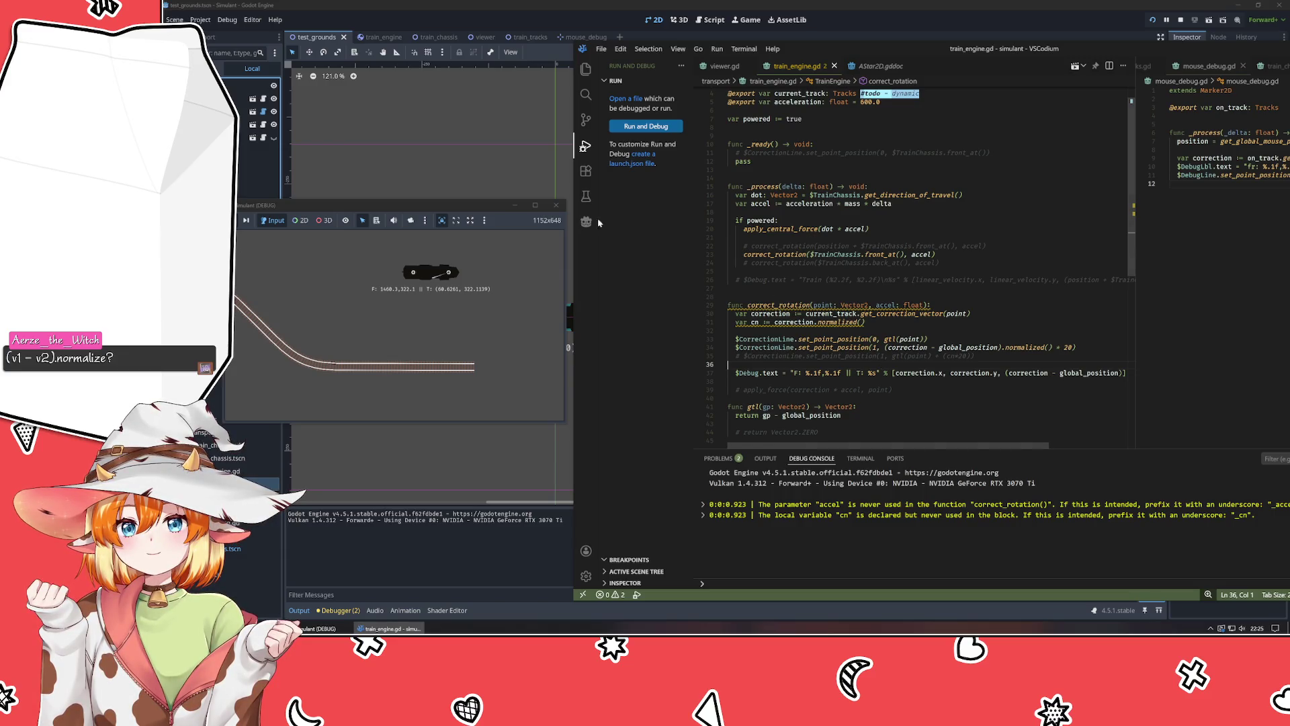
{"action": "key", "text": "alt+Tab"}
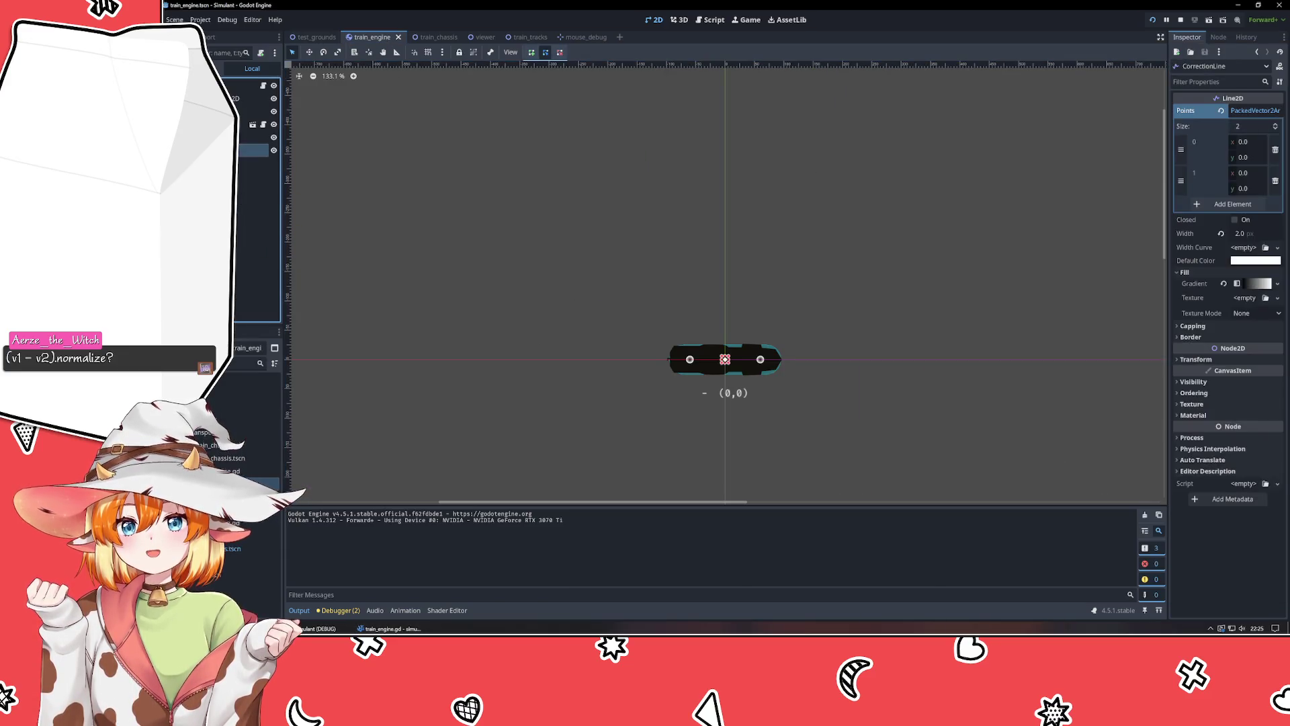
Duplicate CorrectionLine as CorrectionVector and expand its Fill gradient settings.
{"action": "key", "text": "ctrl+d"}
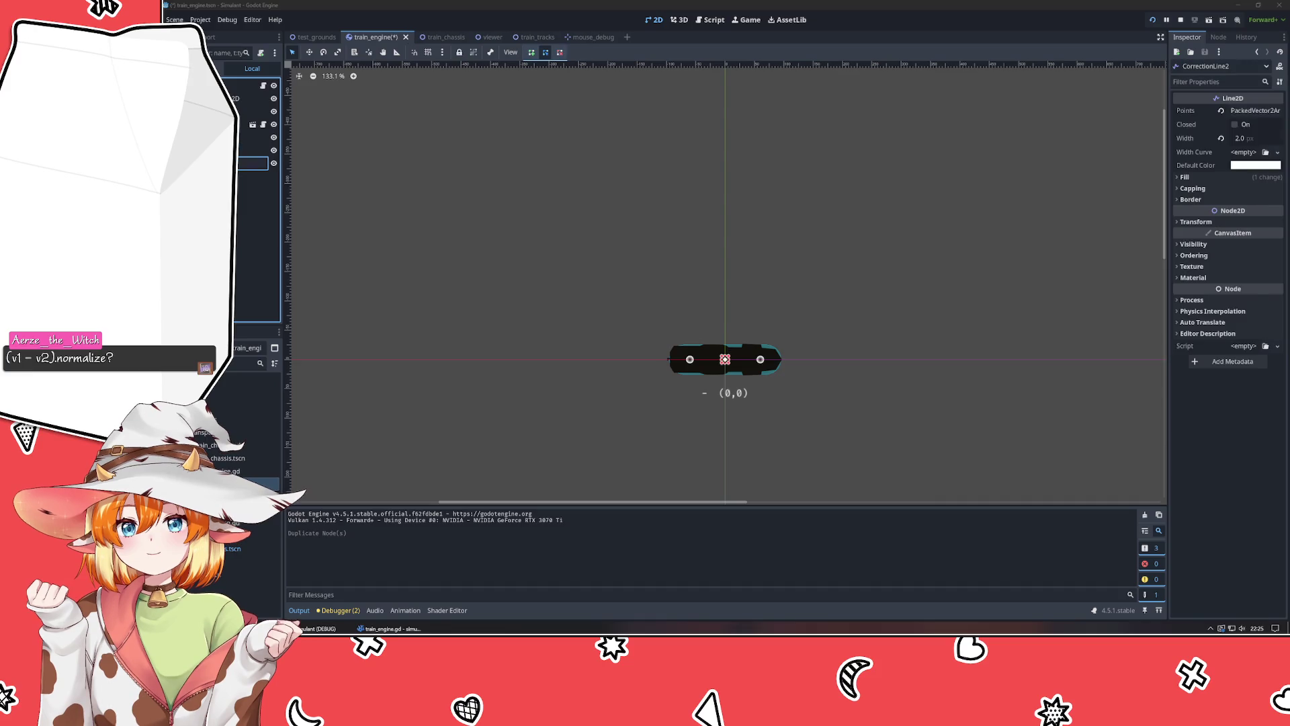
{"action": "key", "text": "Return"}
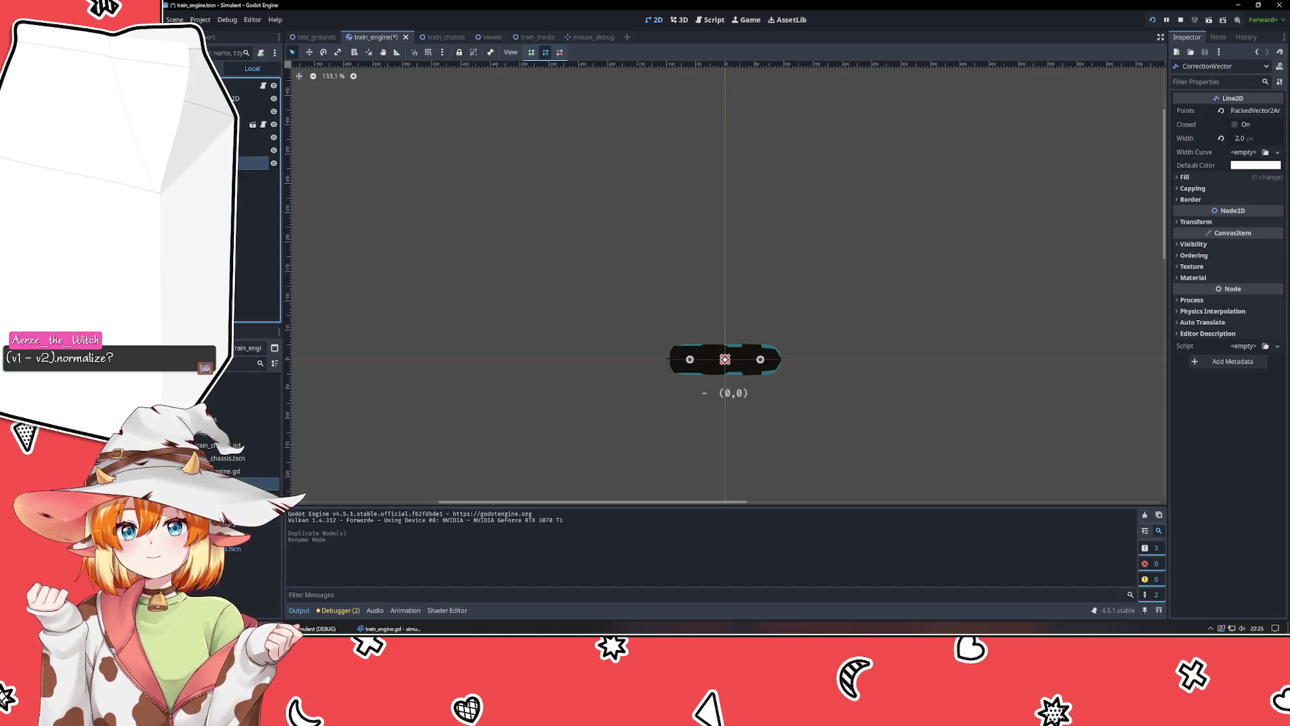
{"action": "left_click", "coordinate": [1227, 177]}
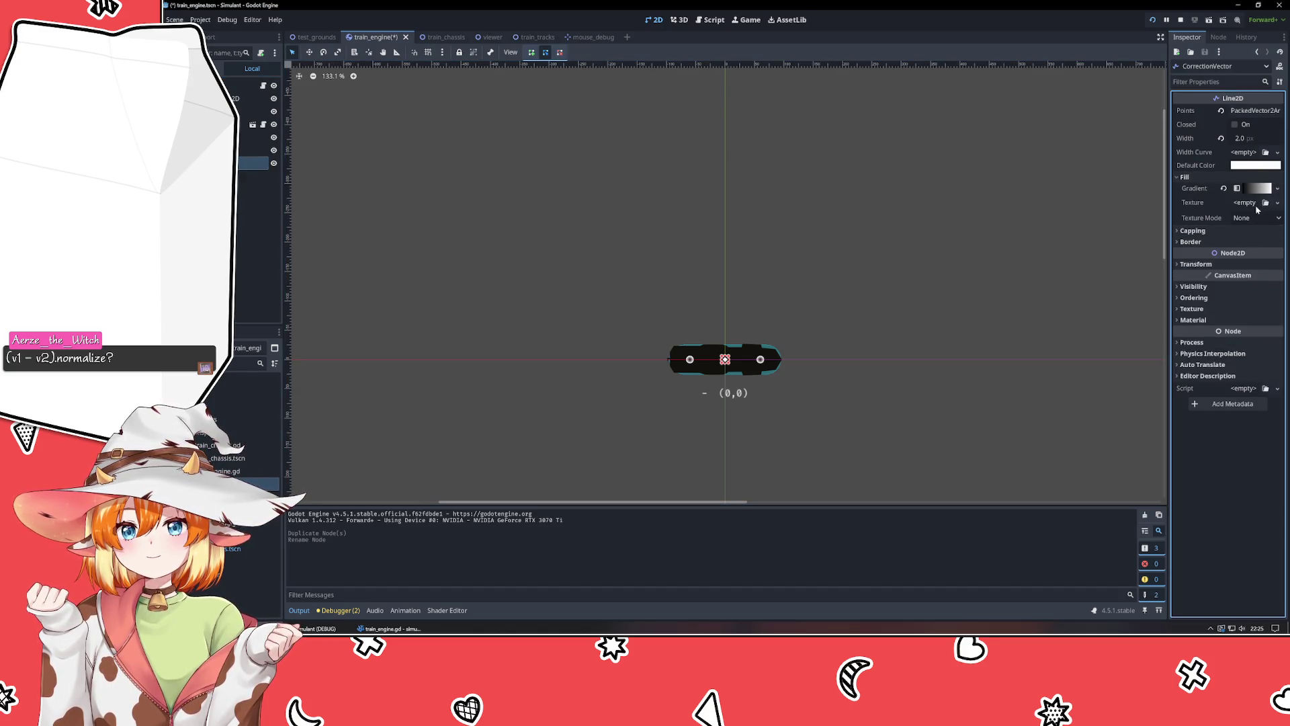
{"action": "left_click", "coordinate": [1252, 188]}
Set CorrectionVector's gradient left stop to red and right stop to magenta.
{"action": "left_click", "coordinate": [1182, 228]}
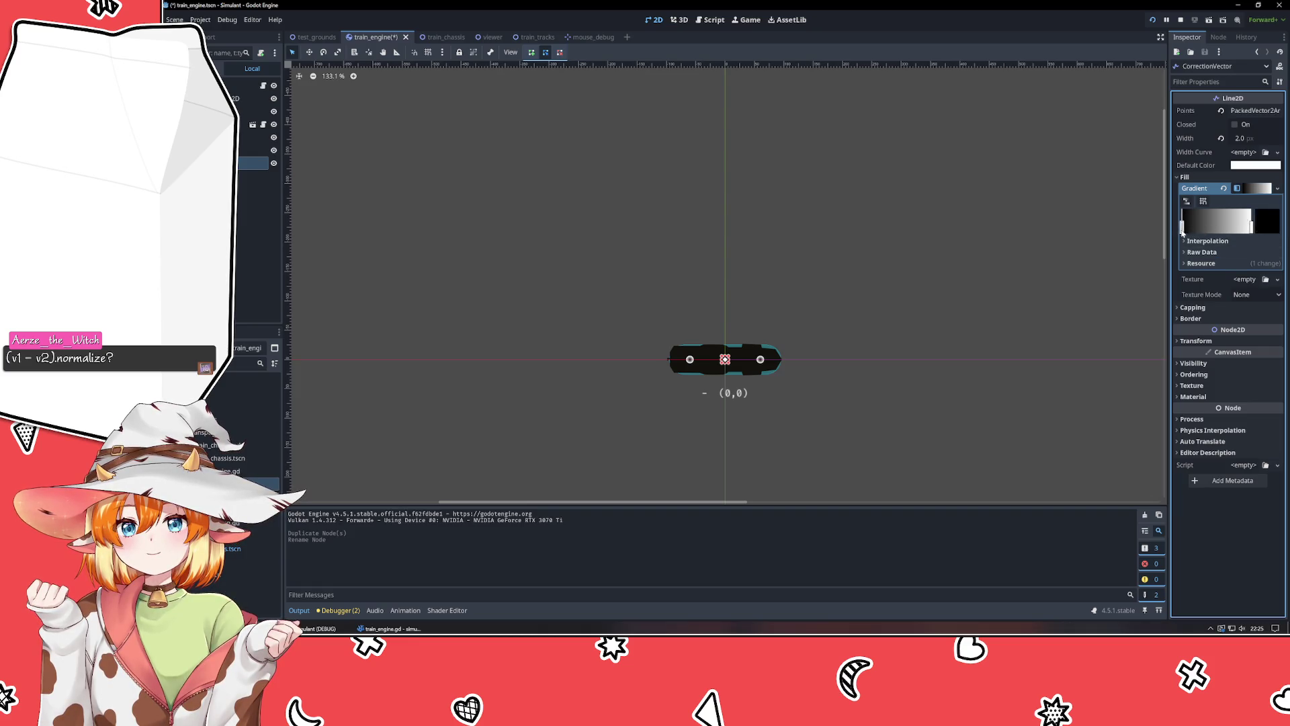
{"action": "left_click", "coordinate": [1267, 229]}
{"action": "left_click", "coordinate": [1247, 390]}
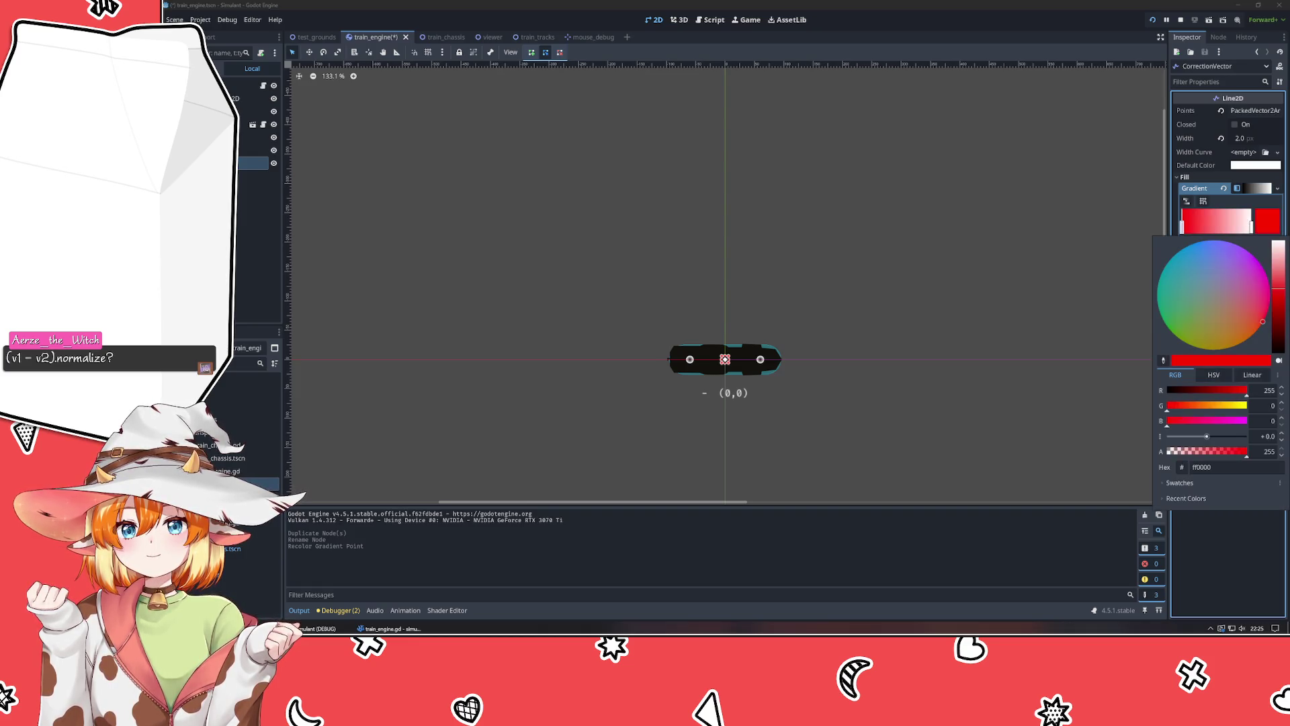
{"action": "left_click", "coordinate": [1252, 228]}
{"action": "left_click", "coordinate": [1267, 222]}
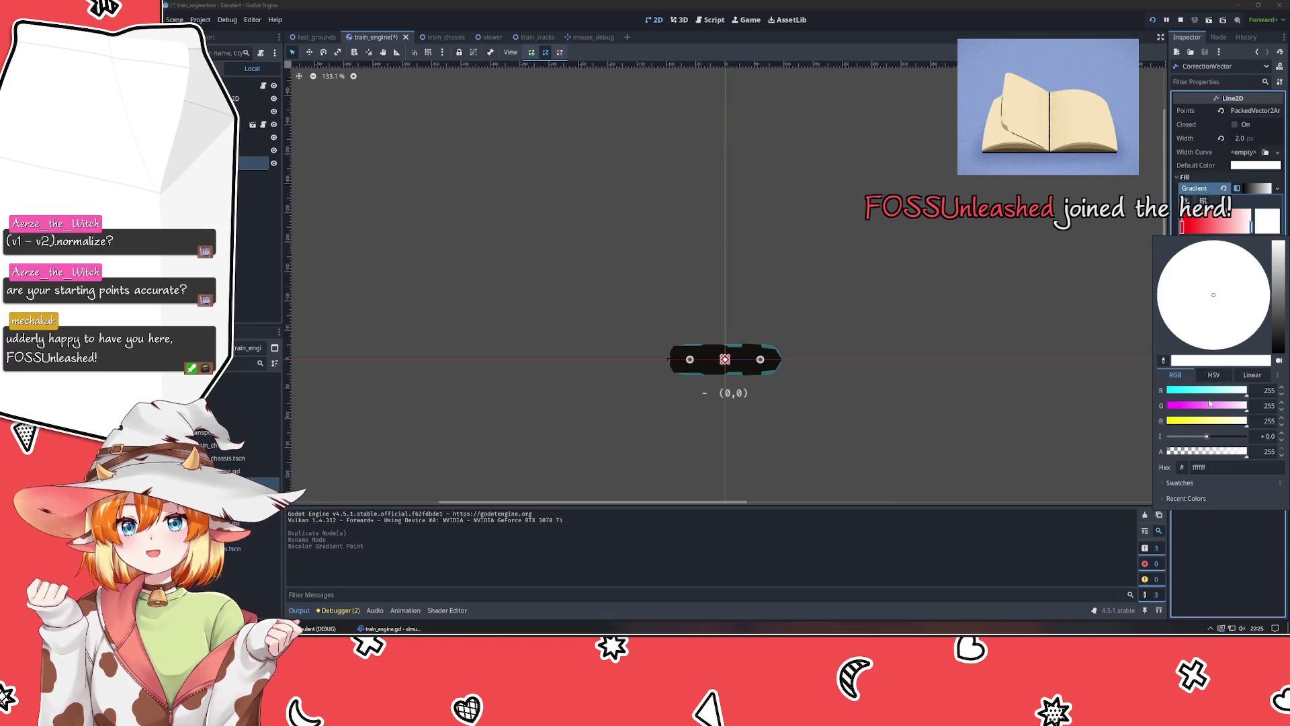
{"action": "left_click_drag", "start_coordinate": [1209, 406], "coordinate": [1142, 406]}
{"action": "left_click", "coordinate": [1103, 412]}
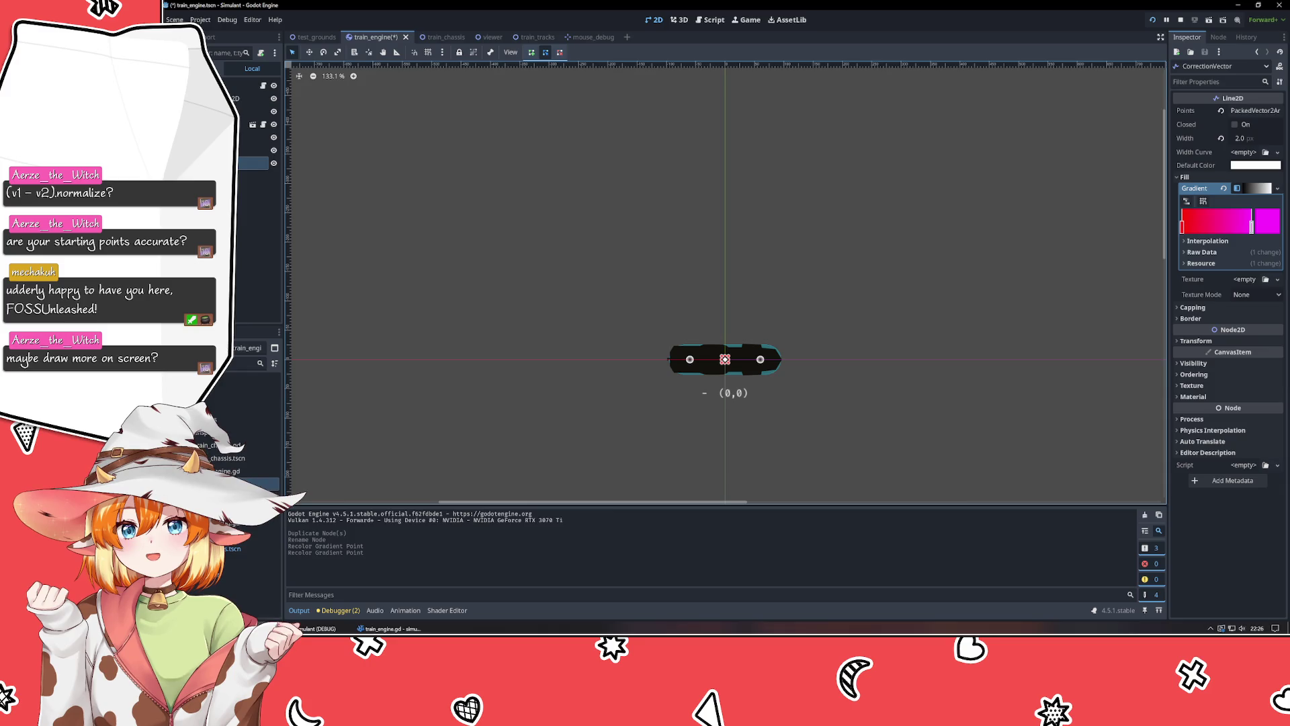
{"action": "left_click", "coordinate": [858, 432]}
{"action": "mouse_move", "coordinate": [859, 432]}
{"action": "left_mouse_down"}
{"action": "mouse_move", "coordinate": [726, 286]}
{"action": "mouse_move", "coordinate": [748, 371]}
{"action": "left_mouse_up"}
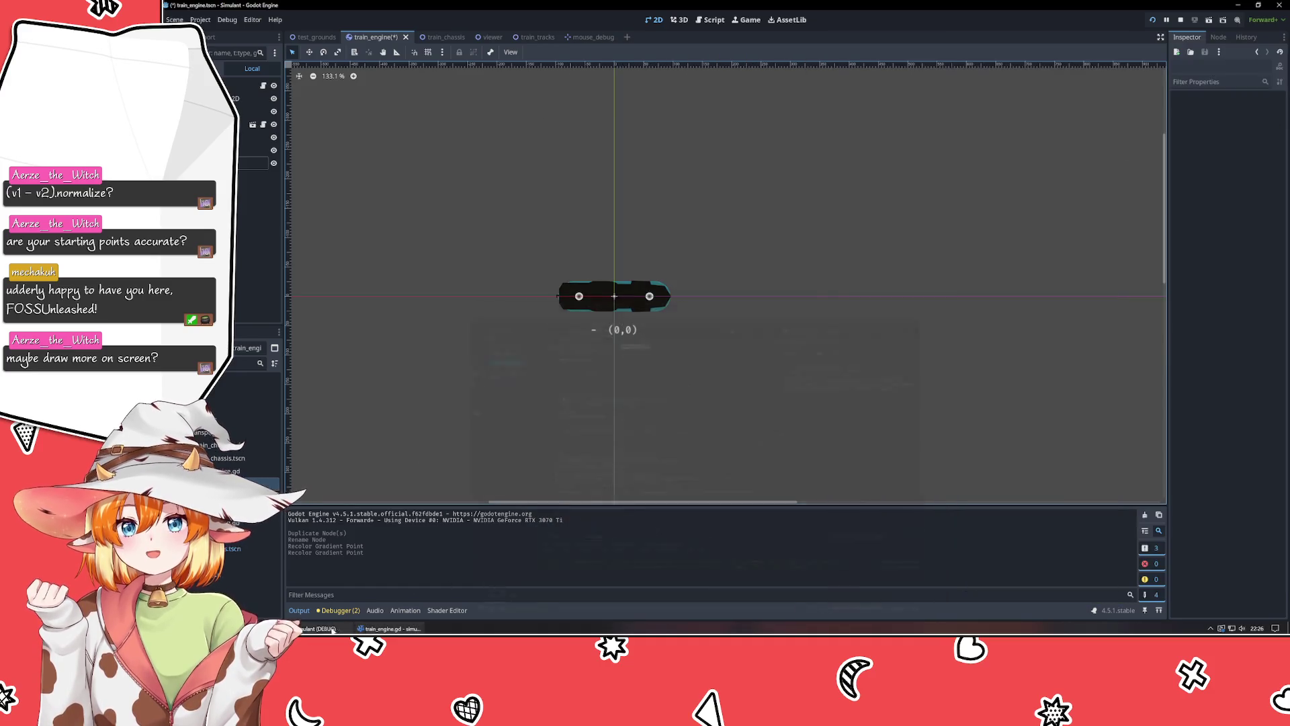
Test-run the game and close the Simulant (DEBUG) window.
{"action": "left_click", "coordinate": [316, 628]}
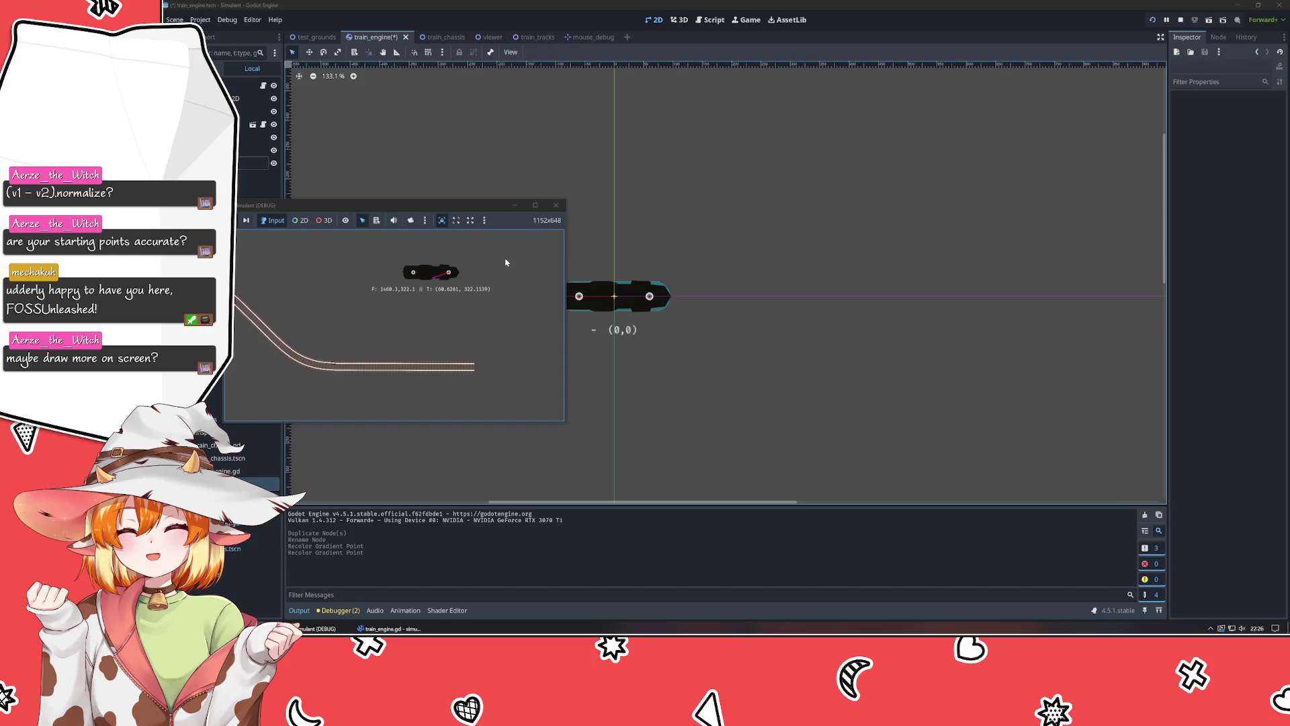
{"action": "left_click", "coordinate": [556, 205]}
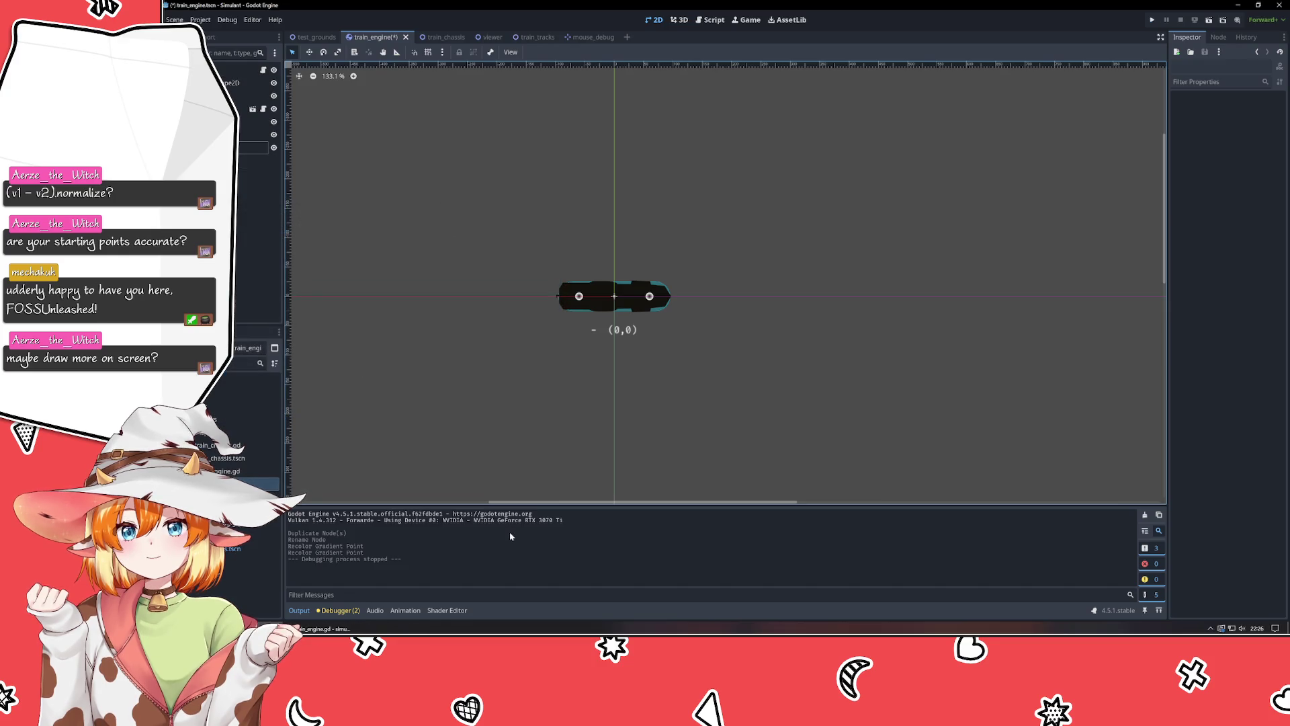
Clear CorrectionLine's pink fill gradient, comparing it with CorrectionVector's gradient.
{"action": "left_click", "coordinate": [254, 134]}
{"action": "left_click", "coordinate": [254, 148]}
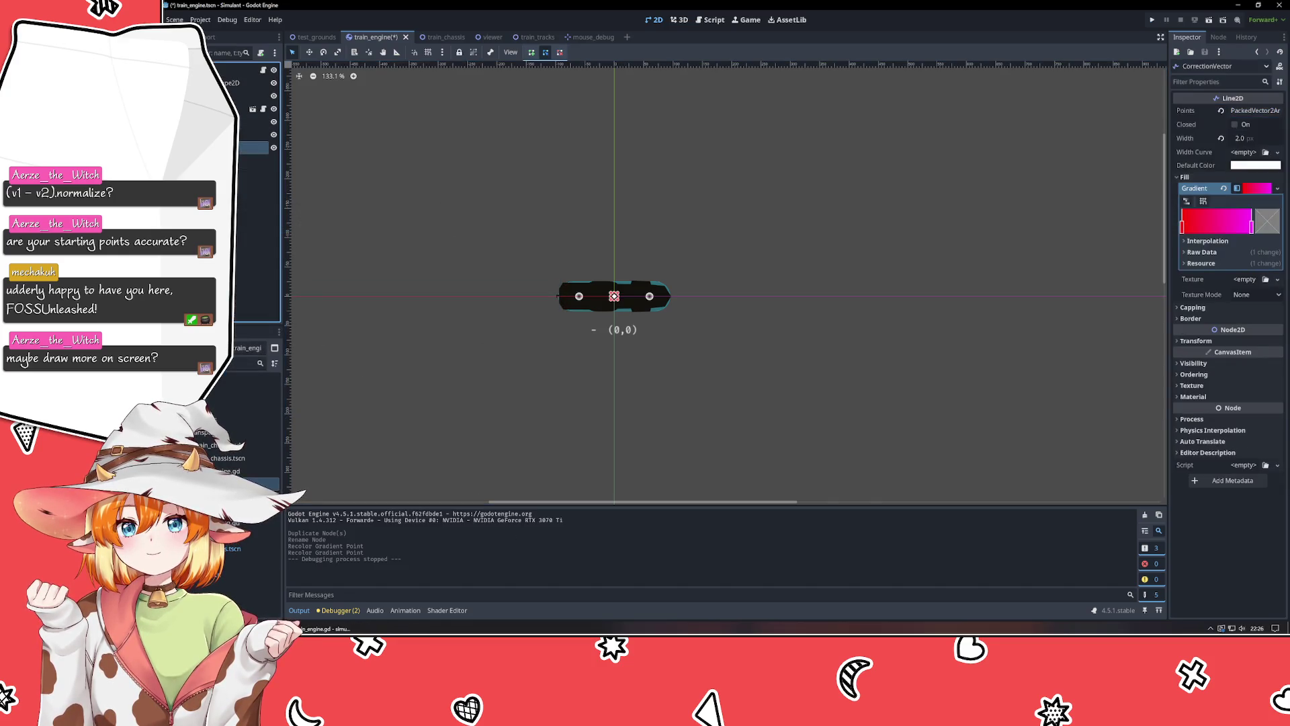
{"action": "left_click", "coordinate": [254, 134]}
{"action": "left_click", "coordinate": [254, 147]}
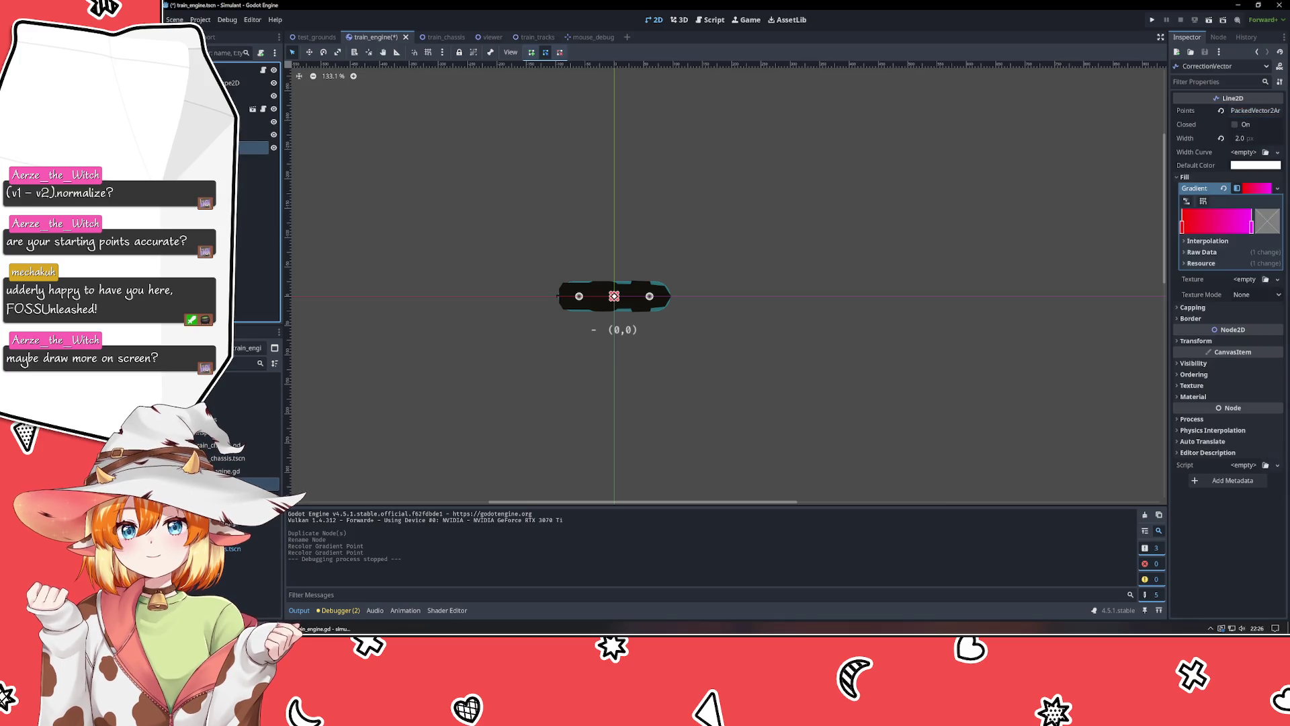
{"action": "left_click", "coordinate": [254, 134]}
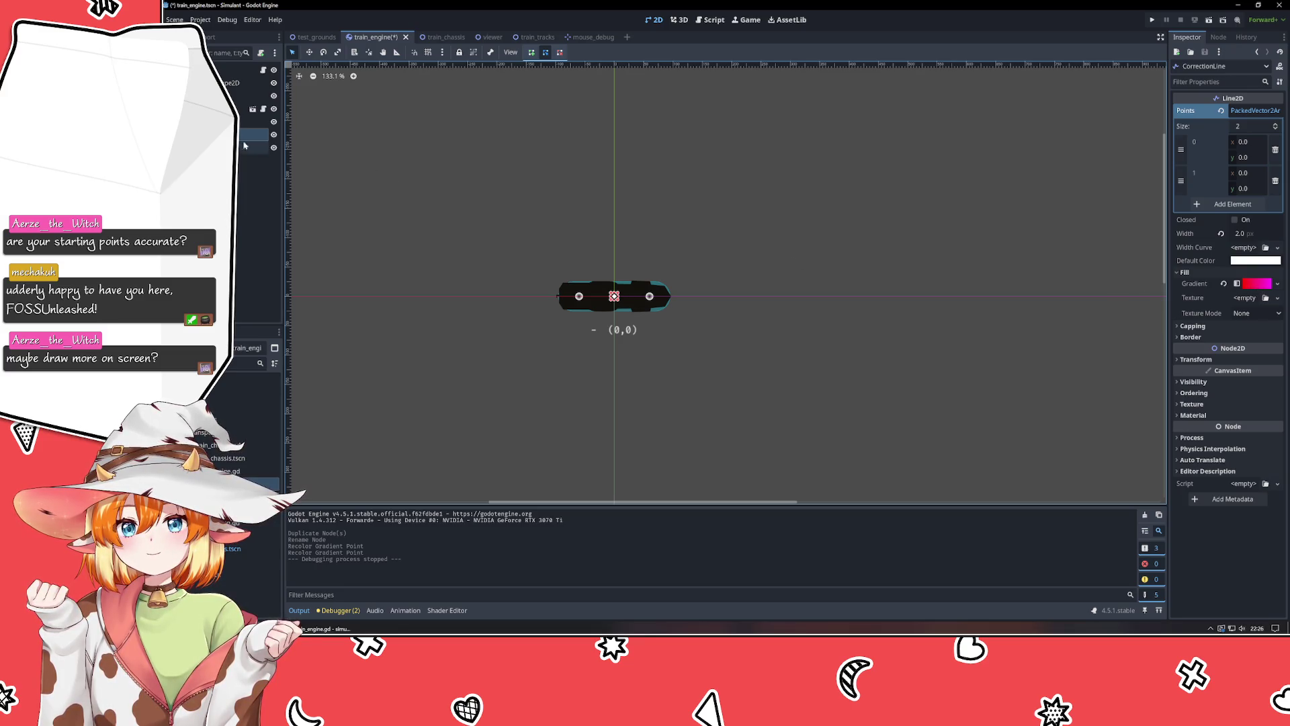
{"action": "left_click", "coordinate": [1223, 283]}
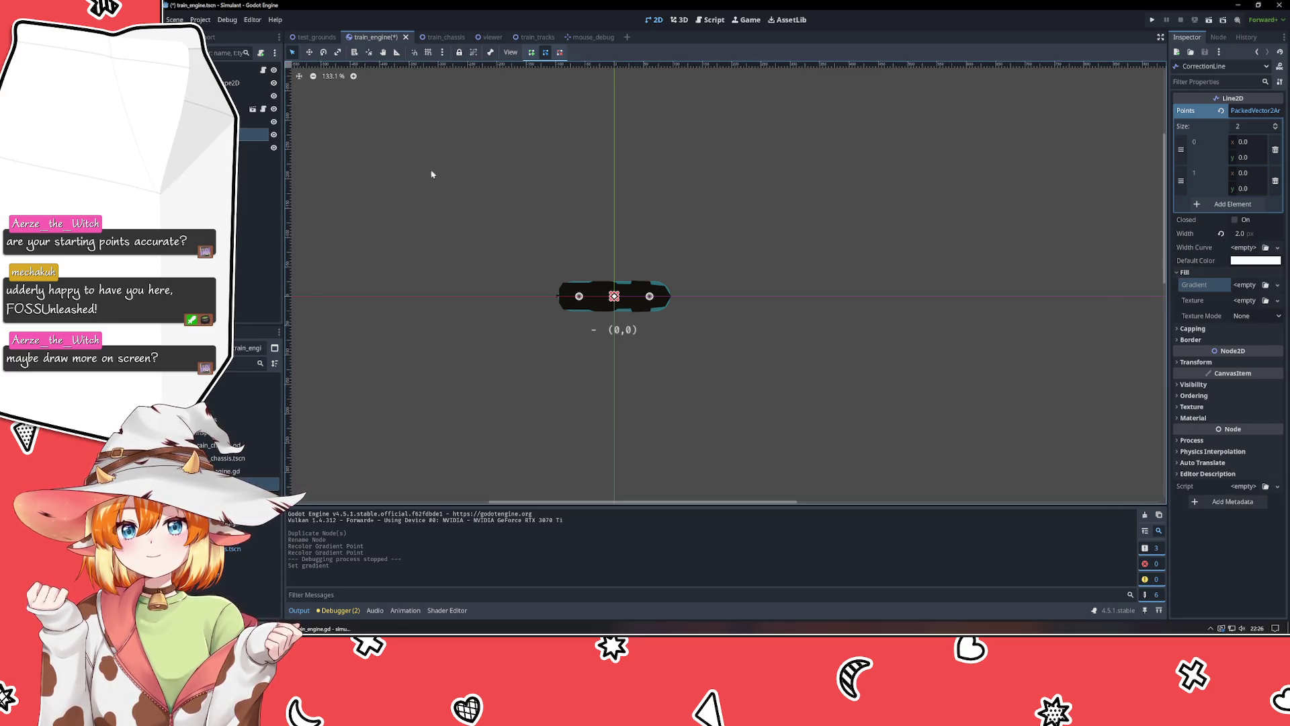
{"action": "left_click", "coordinate": [254, 147]}
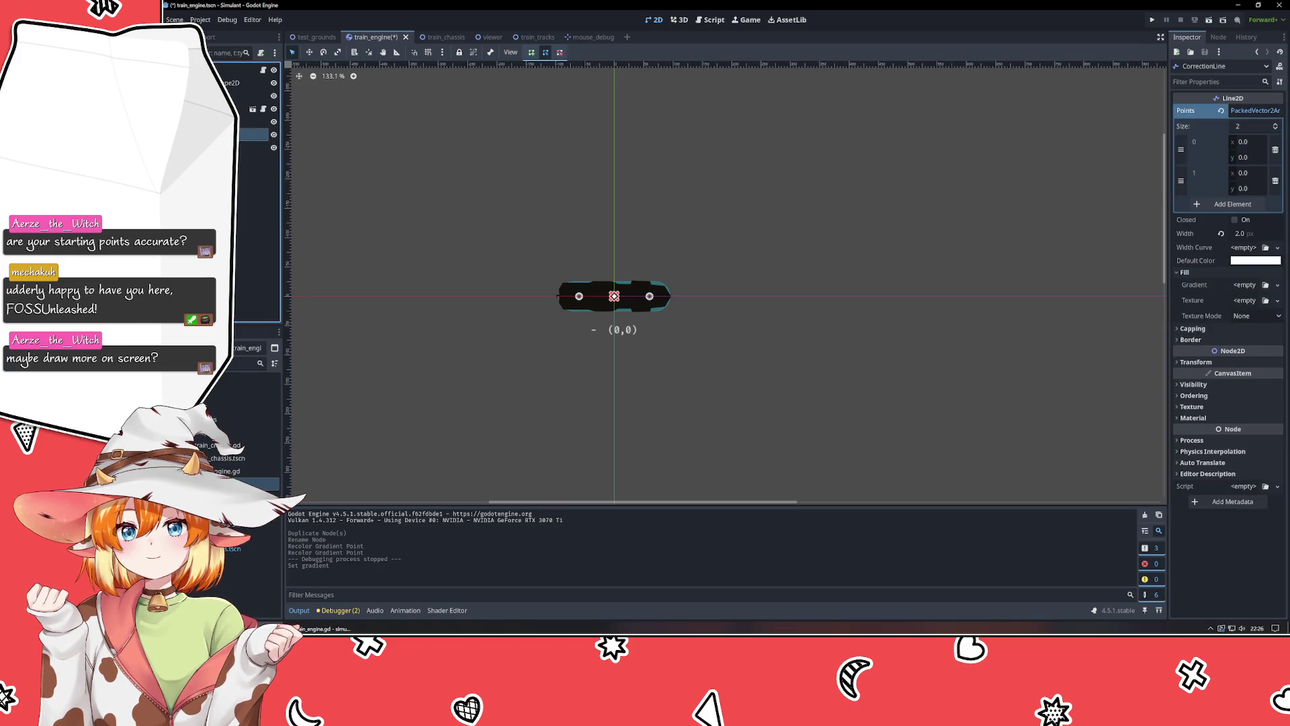
{"action": "left_click", "coordinate": [1257, 190]}
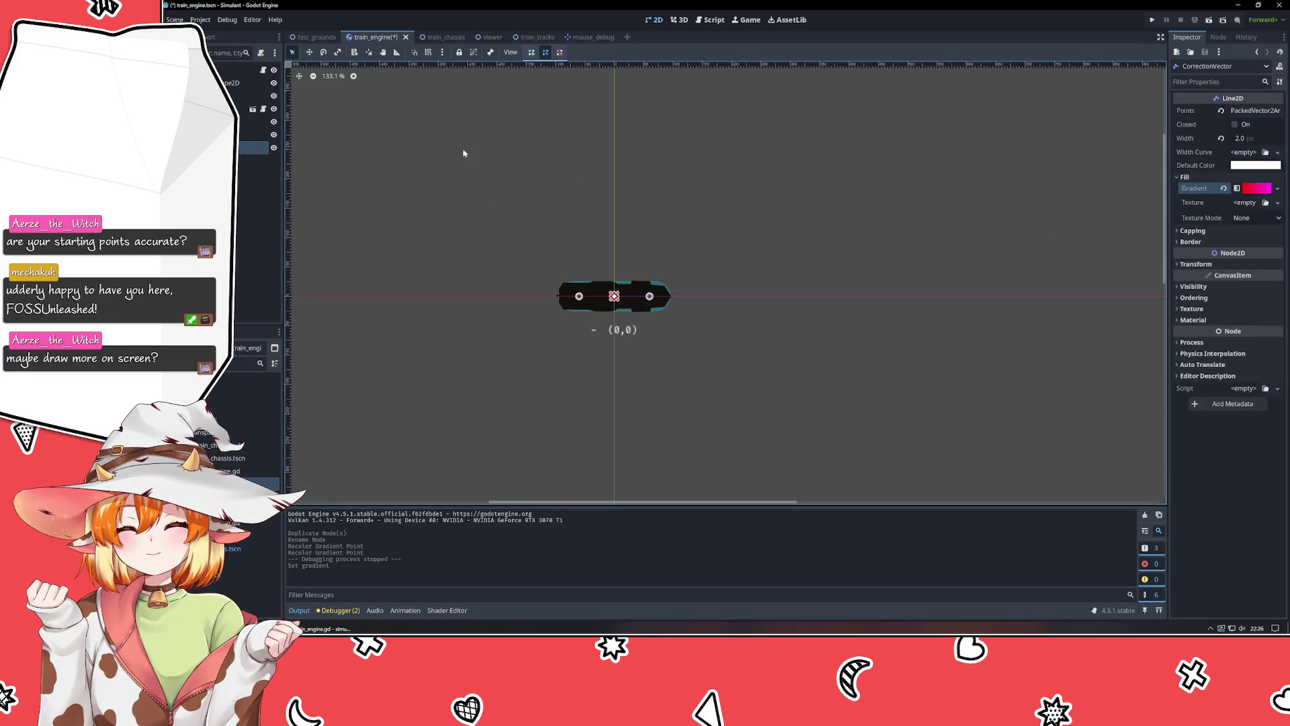
Give CorrectionLine a New Gradient fill, then bring train_engine.gd forward in VSCodium.
{"action": "left_click", "coordinate": [254, 134]}
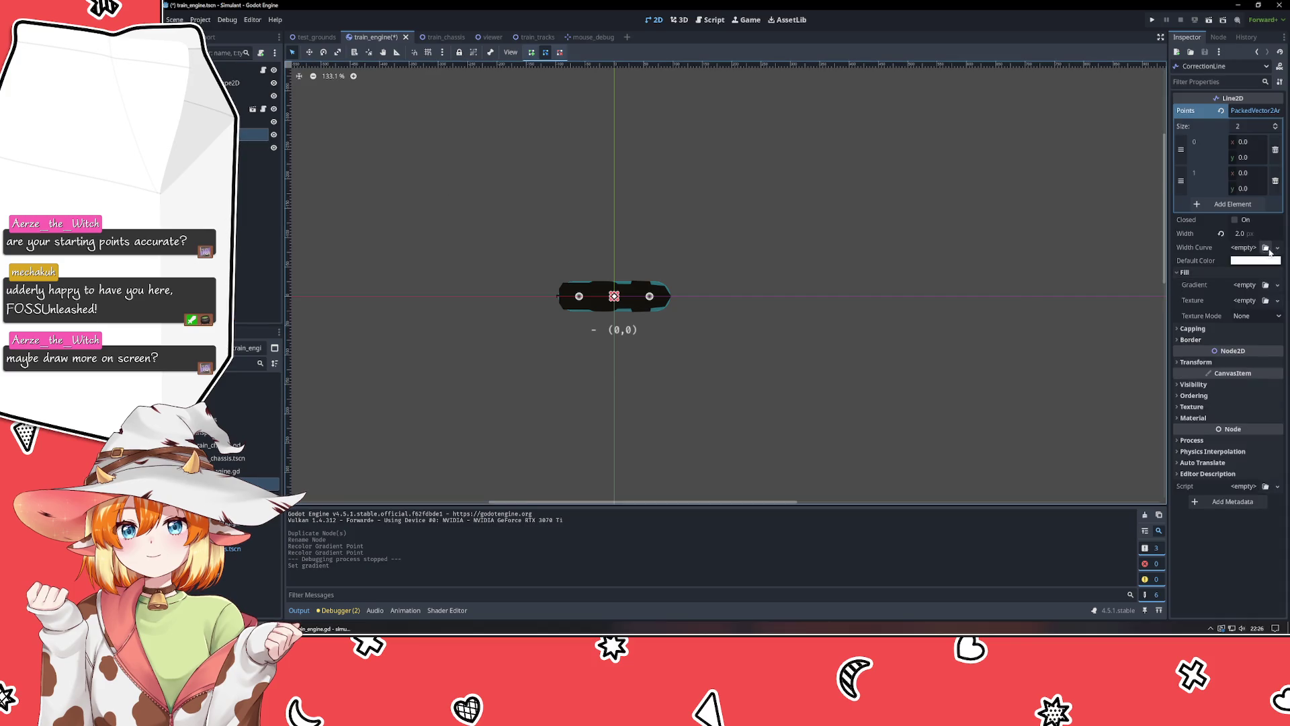
{"action": "left_click", "coordinate": [1278, 285]}
{"action": "left_click", "coordinate": [1244, 316]}
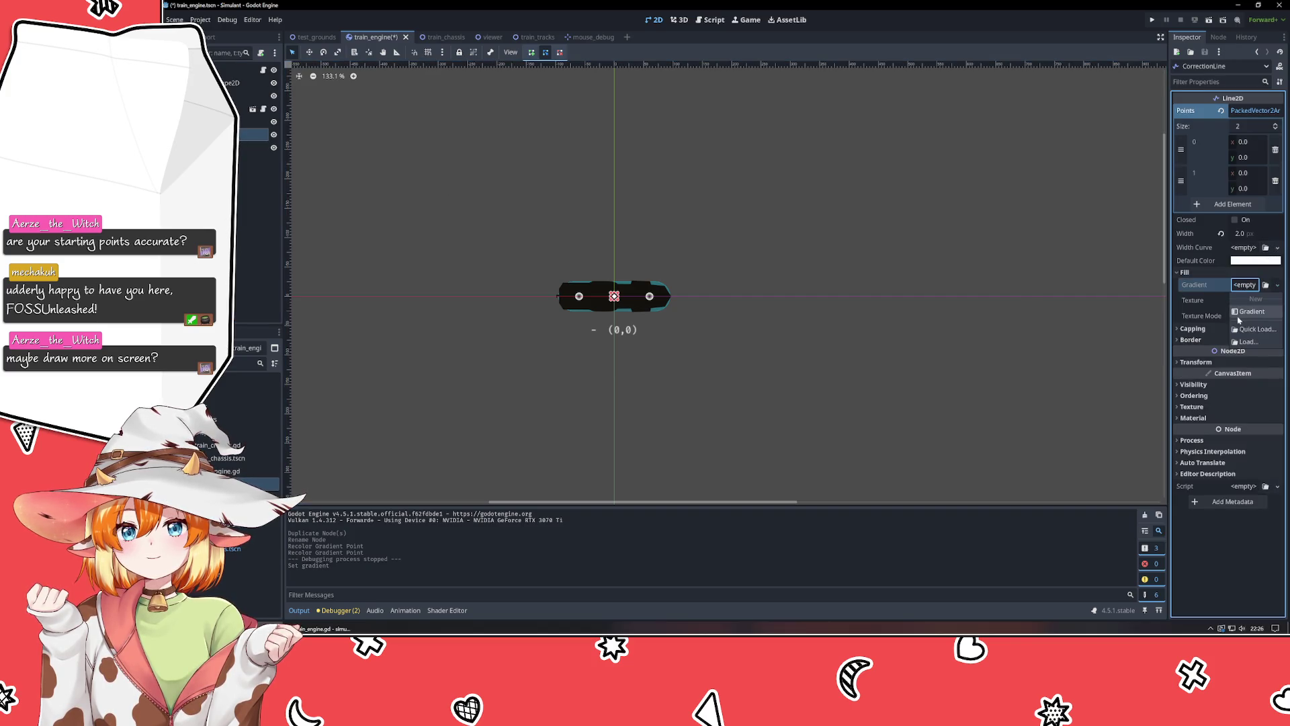
{"action": "left_click", "coordinate": [698, 291]}
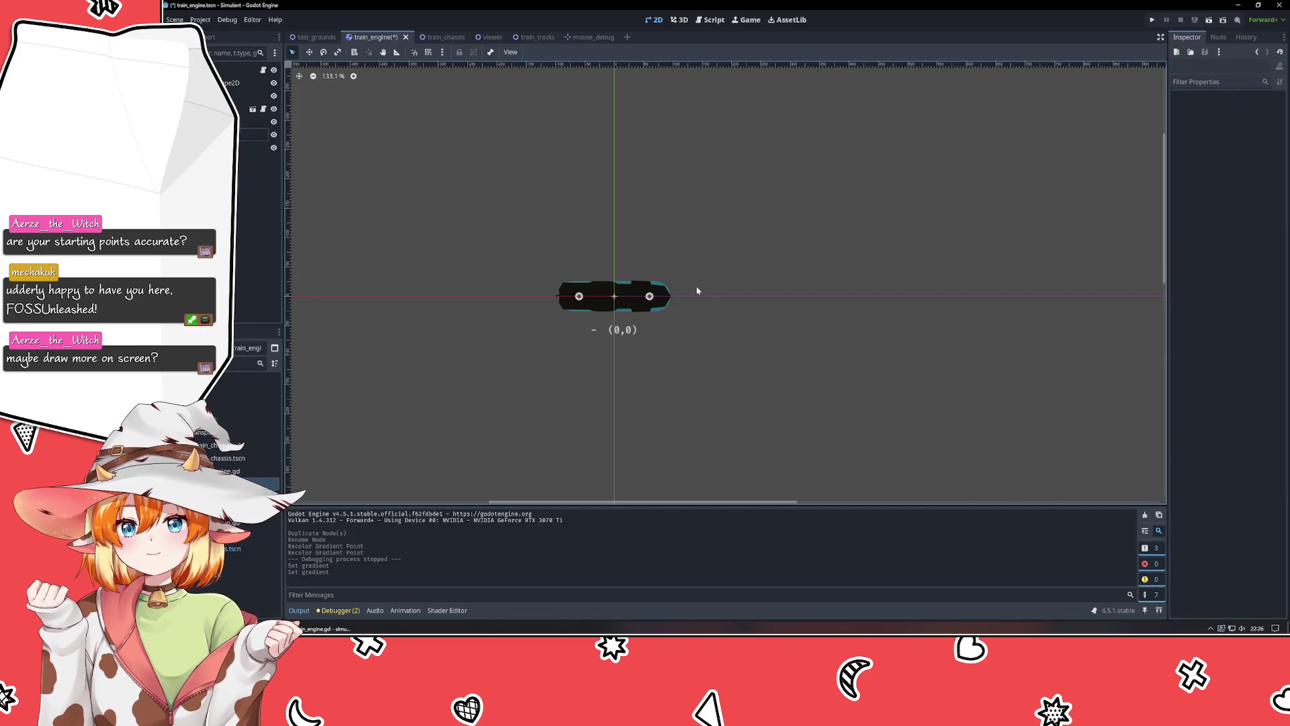
{"action": "left_click", "coordinate": [254, 148]}
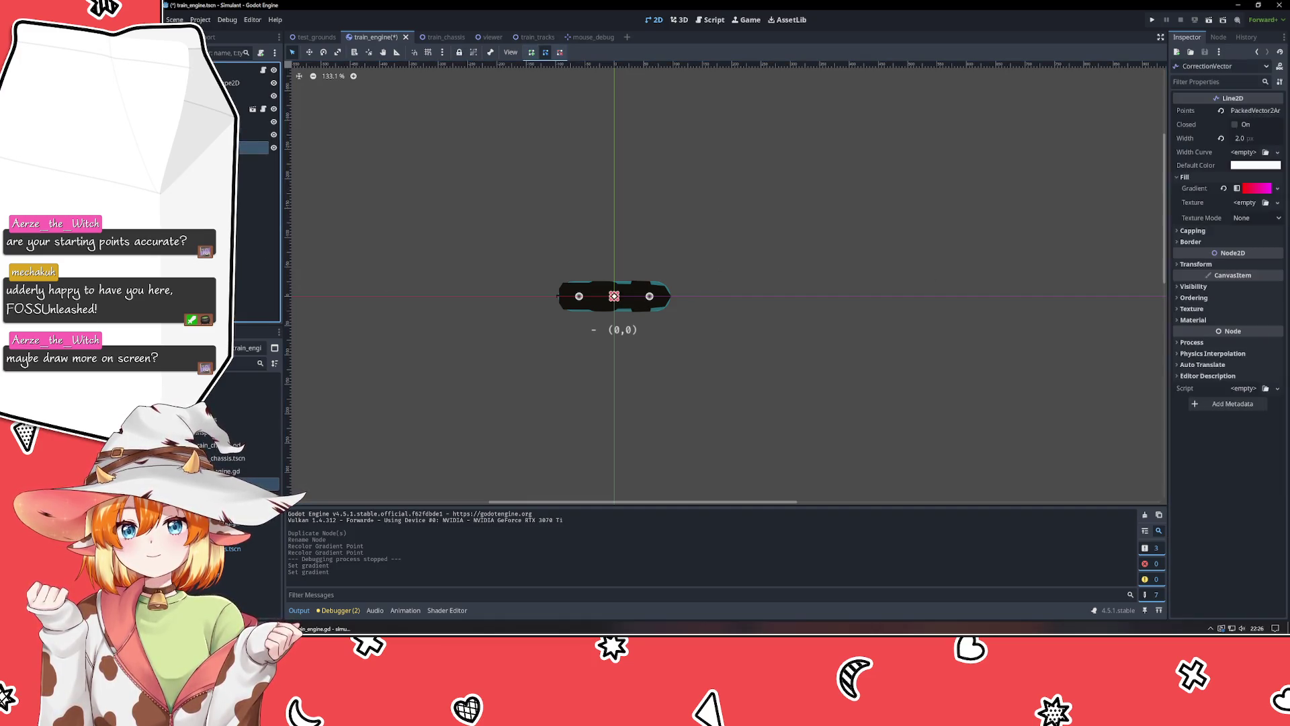
{"action": "left_click", "coordinate": [444, 430]}
{"action": "left_click", "coordinate": [323, 629]}
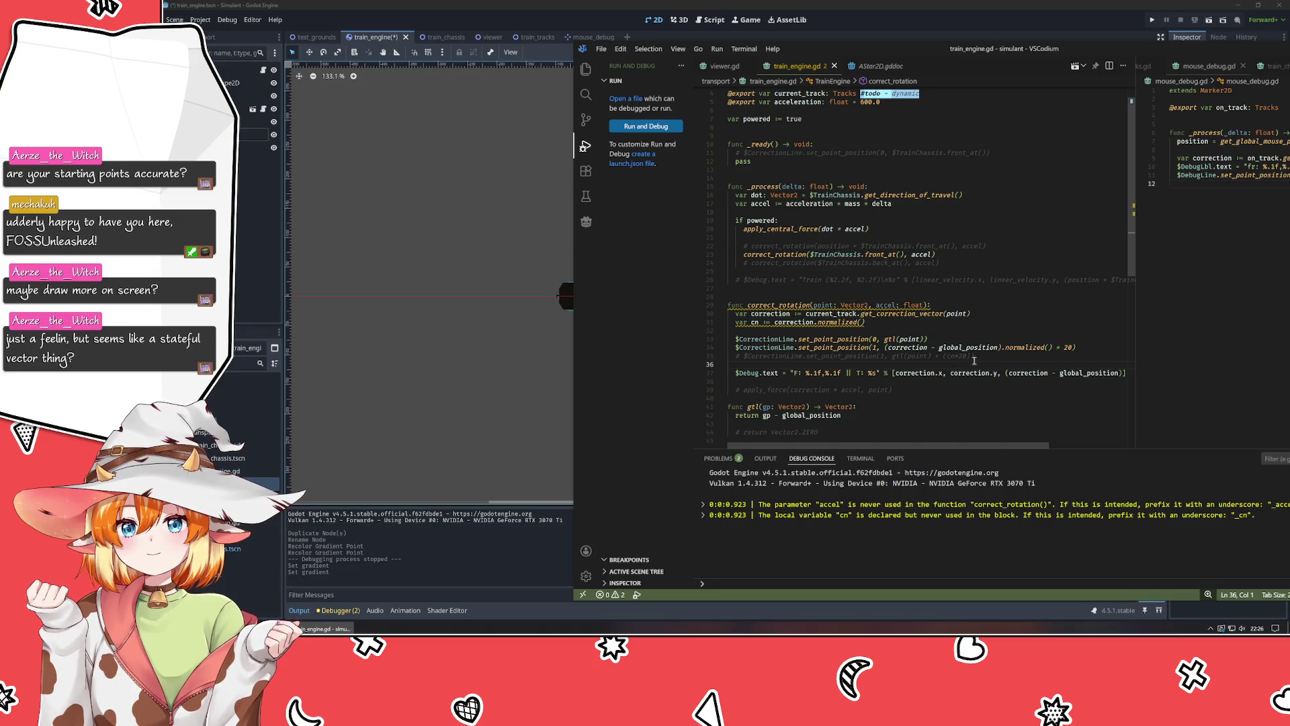
Strip .normalized() * 20 so line 34 sets the point to correction - global_position.
{"action": "left_click", "coordinate": [886, 347]}
{"action": "key", "text": "BackSpace"}
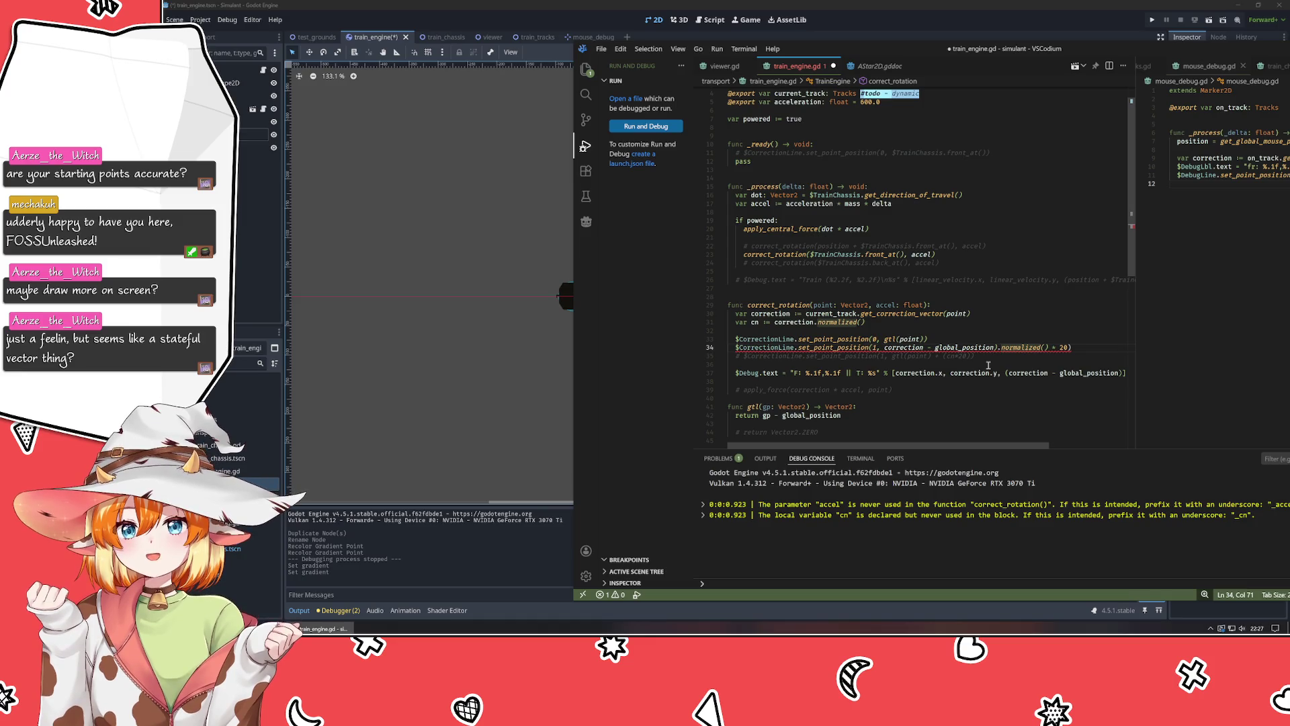
{"action": "key", "text": "ctrl+shift+Right"}
{"action": "key", "text": "ctrl+shift+Right"}
{"action": "key", "text": "ctrl+shift+Right"}
{"action": "type", "text": ")"}
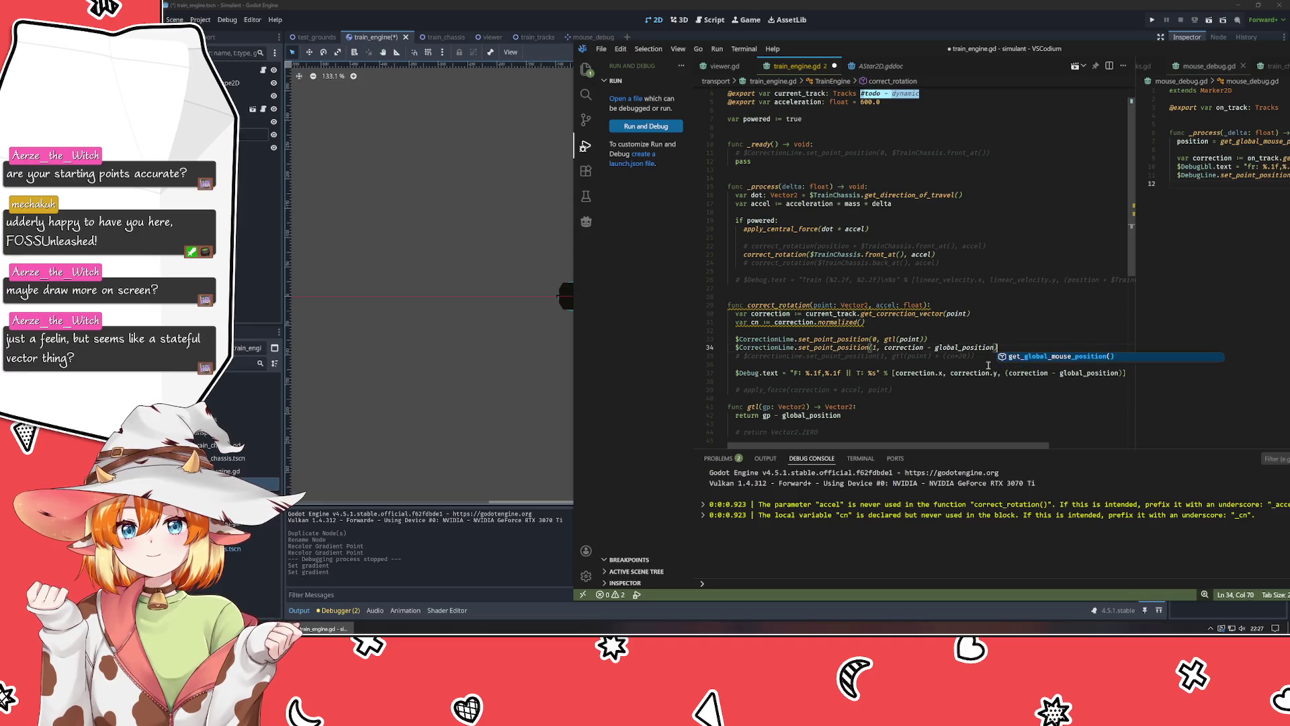
{"action": "key", "text": "Escape"}
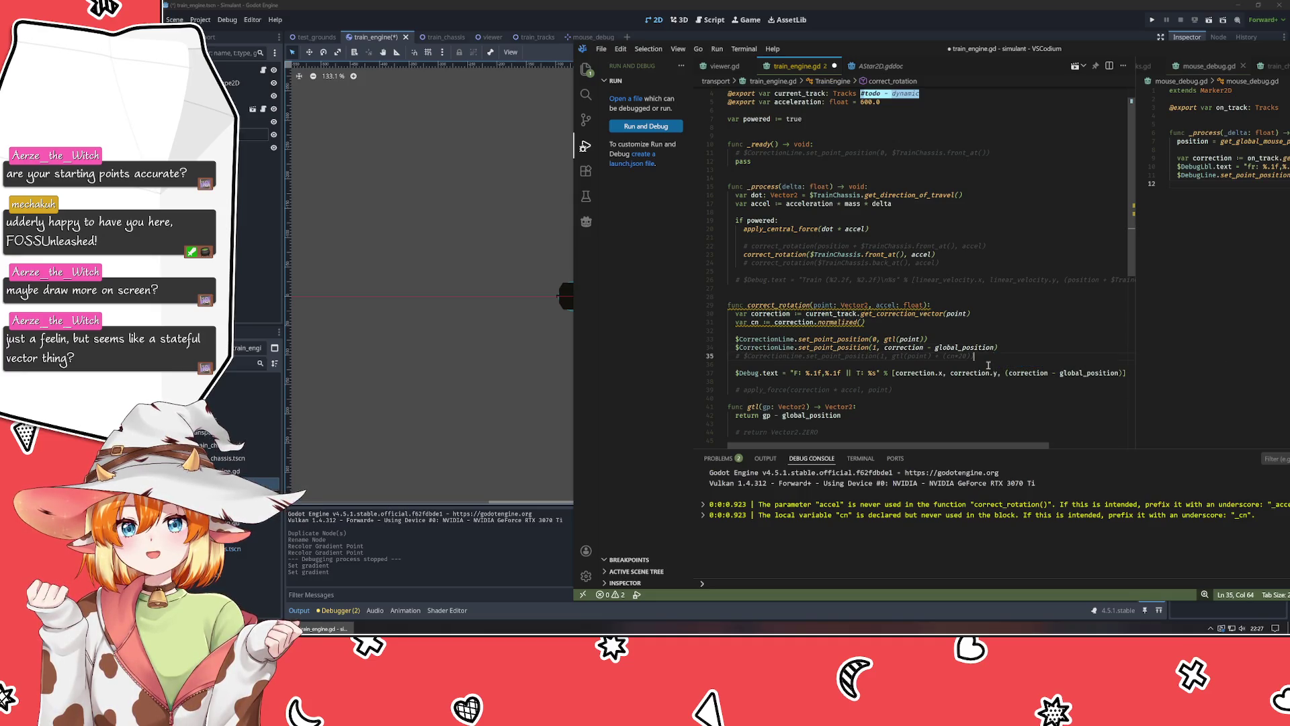
Add $CorrectionVector.set_point_position(0, gtl(point)) below, saving the Godot scene along the way.
{"action": "key", "text": "Return"}
{"action": "key", "text": "Return"}
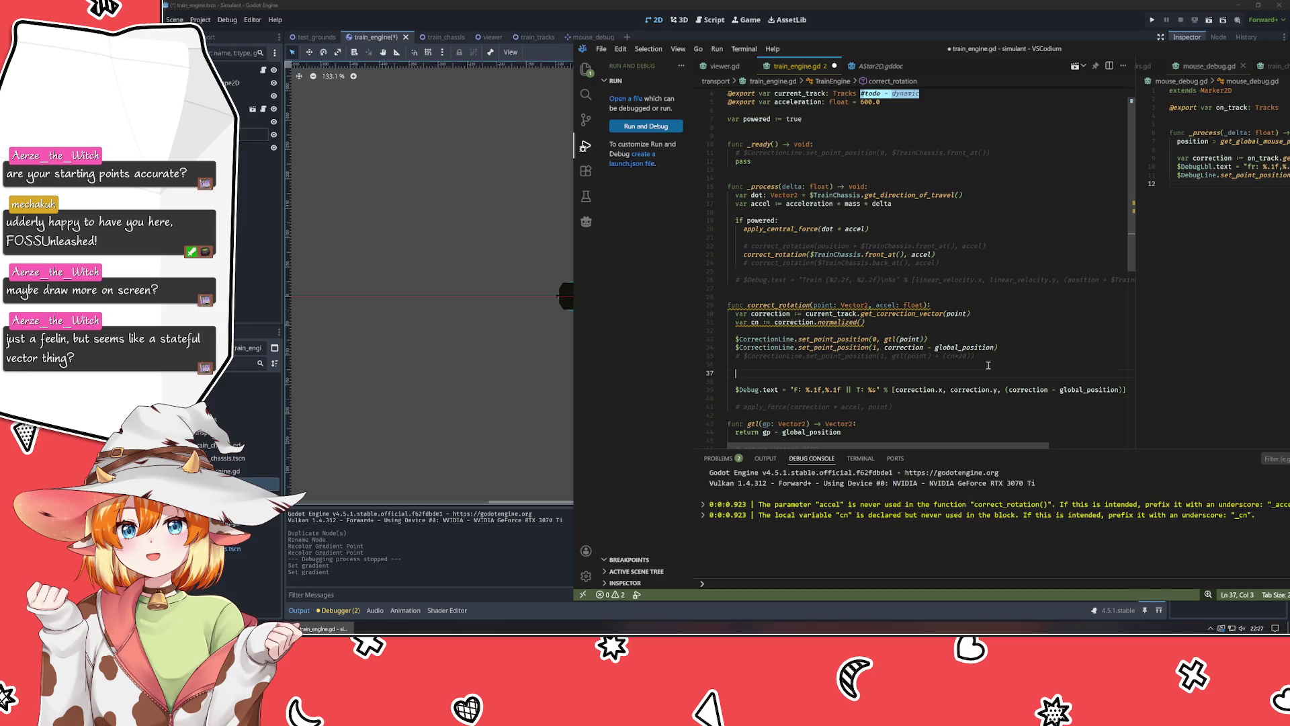
{"action": "type", "text": "$CorrectionLine"}
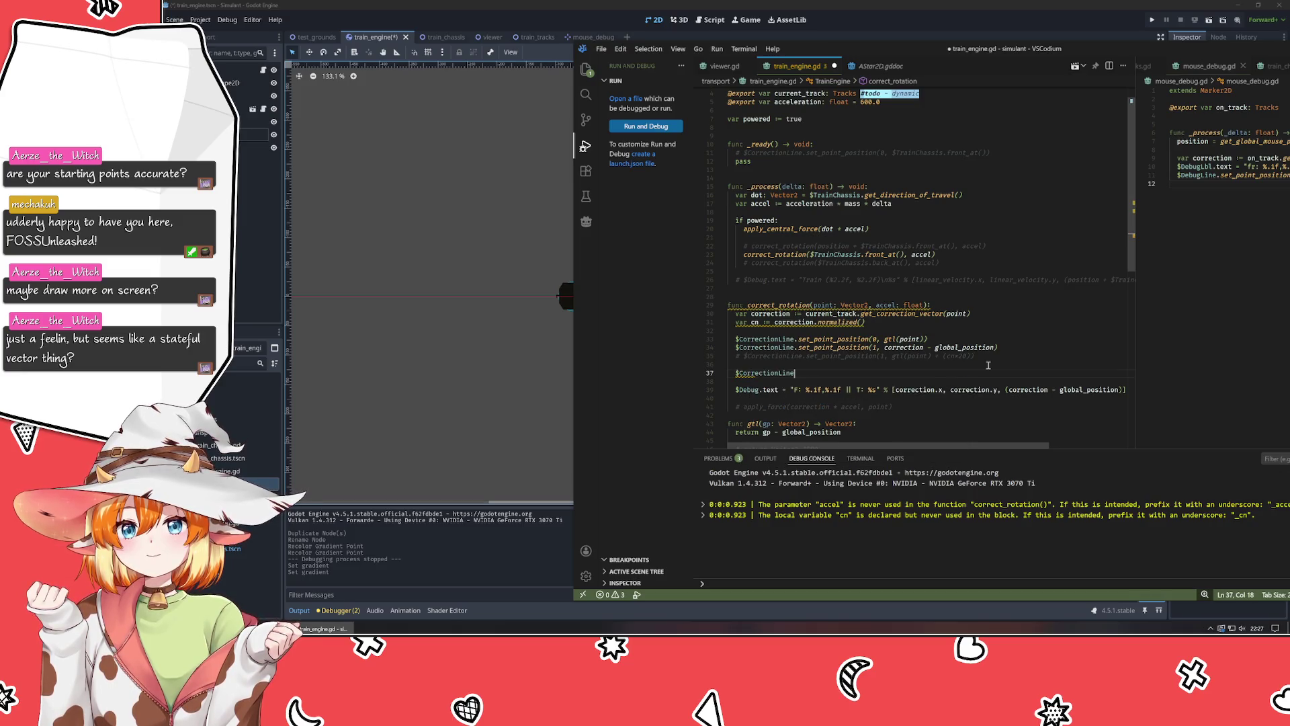
{"action": "key", "text": "BackSpace"}
{"action": "key", "text": "BackSpace"}
{"action": "key", "text": "BackSpace"}
{"action": "key", "text": "BackSpace"}
{"action": "type", "text": "Vec"}
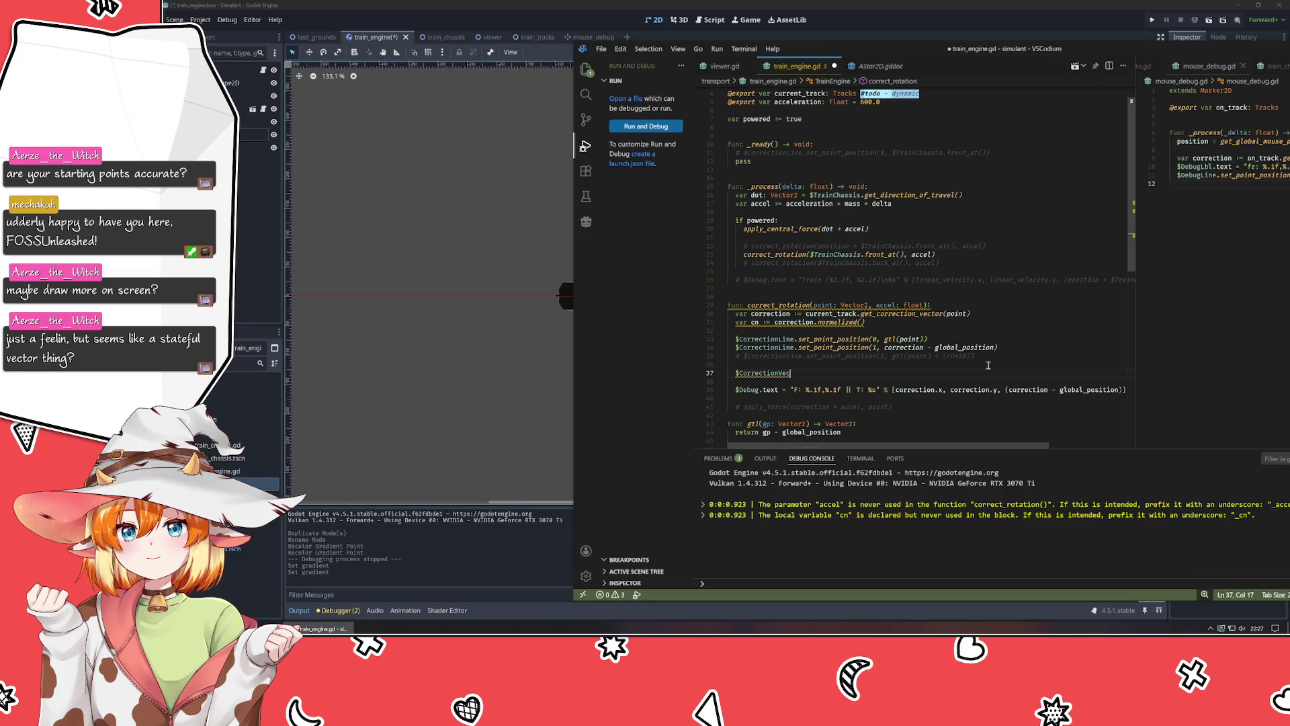
{"action": "type", "text": "tor."}
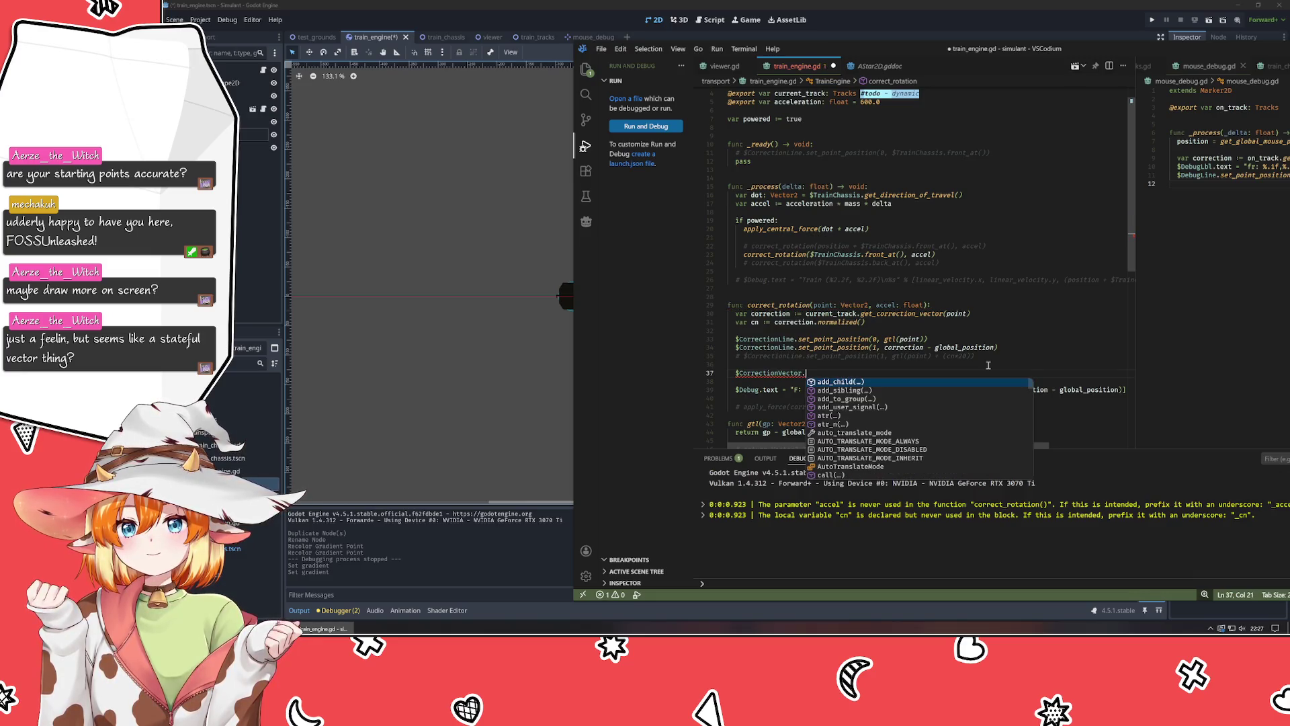
{"action": "type", "text": "set_point"}
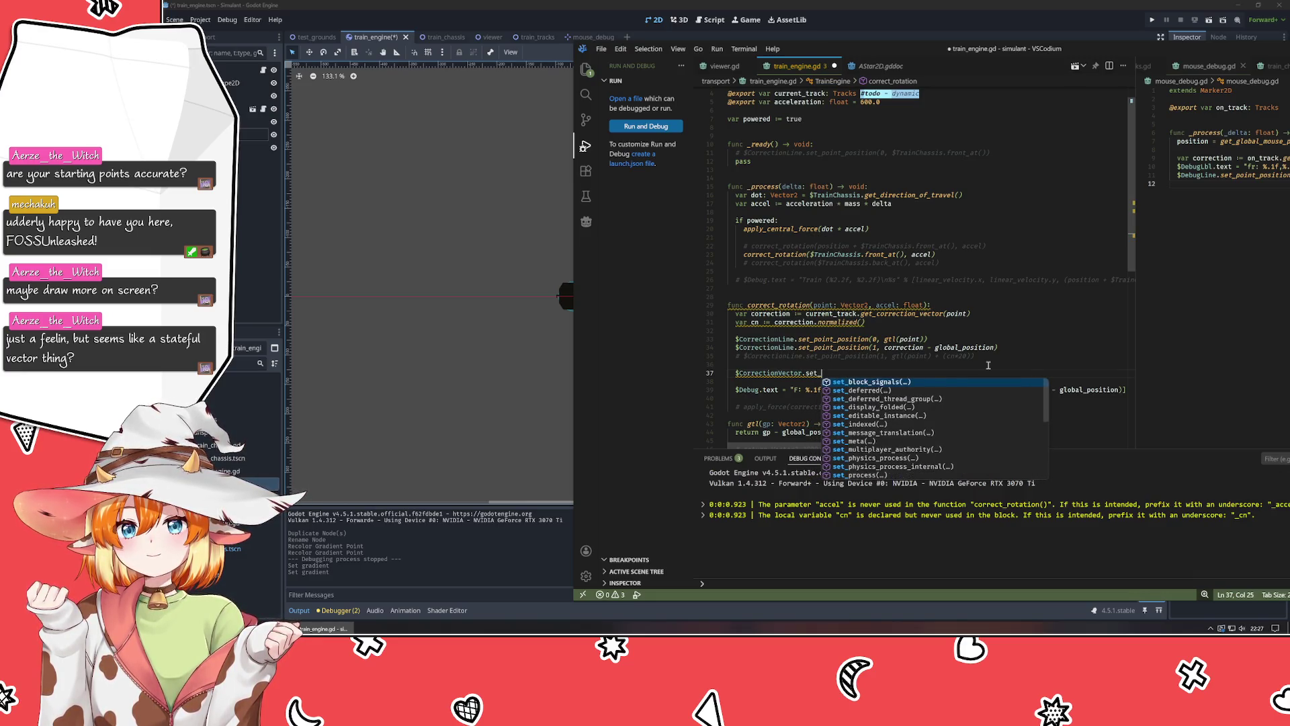
{"action": "left_click", "coordinate": [452, 275]}
{"action": "key", "text": "ctrl+s"}
{"action": "key", "text": "alt+Tab"}
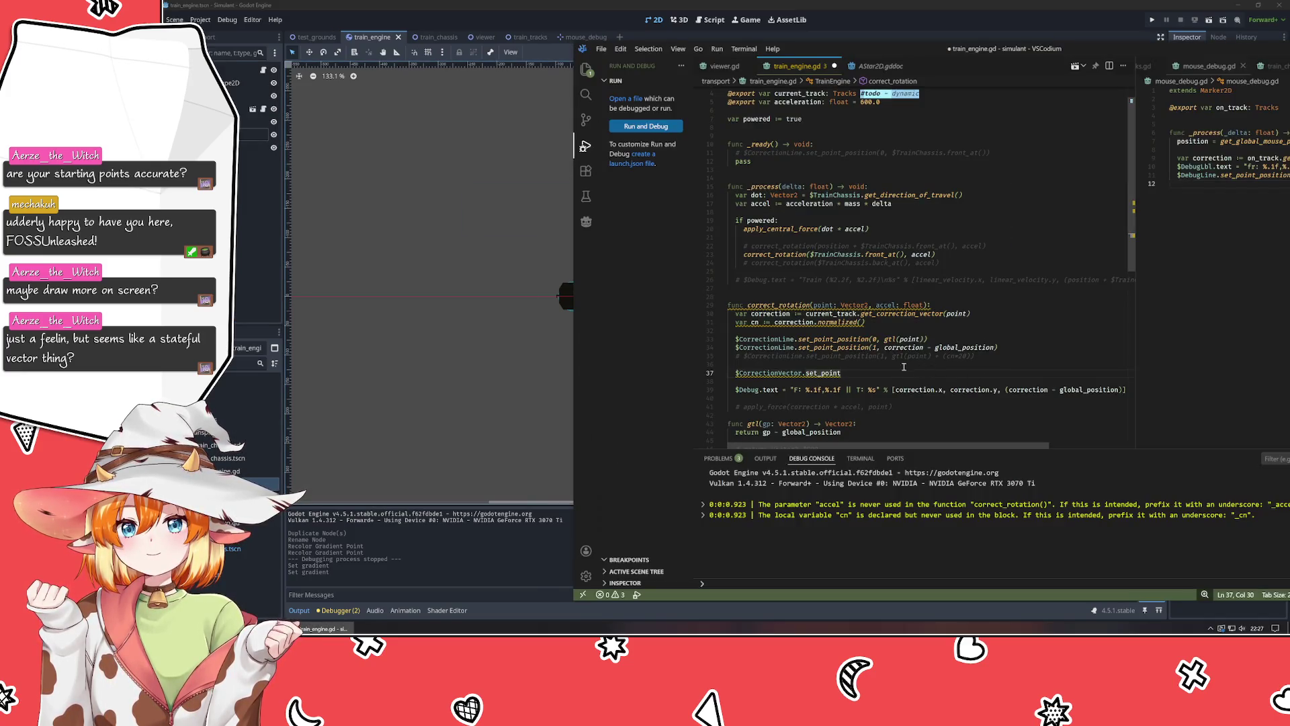
{"action": "type", "text": "_position("}
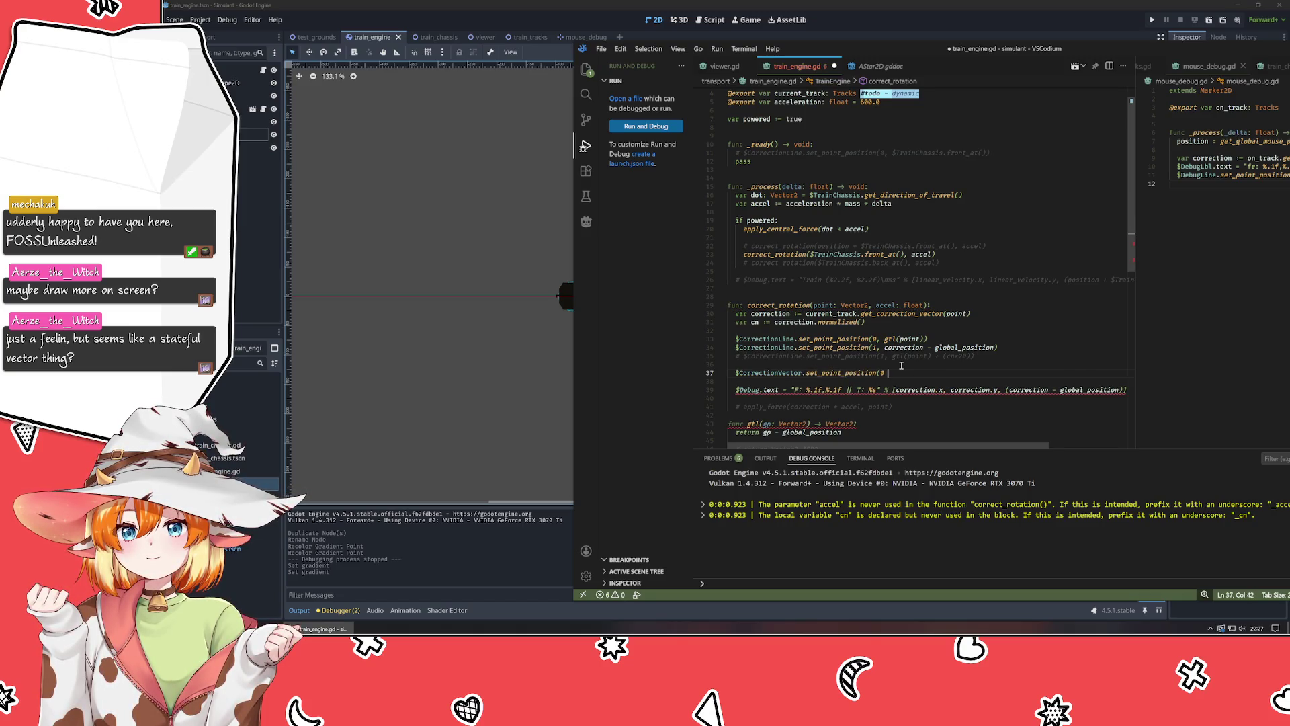
{"action": "type", "text": "0, gtl"}
{"action": "type", "text": "(point))"}
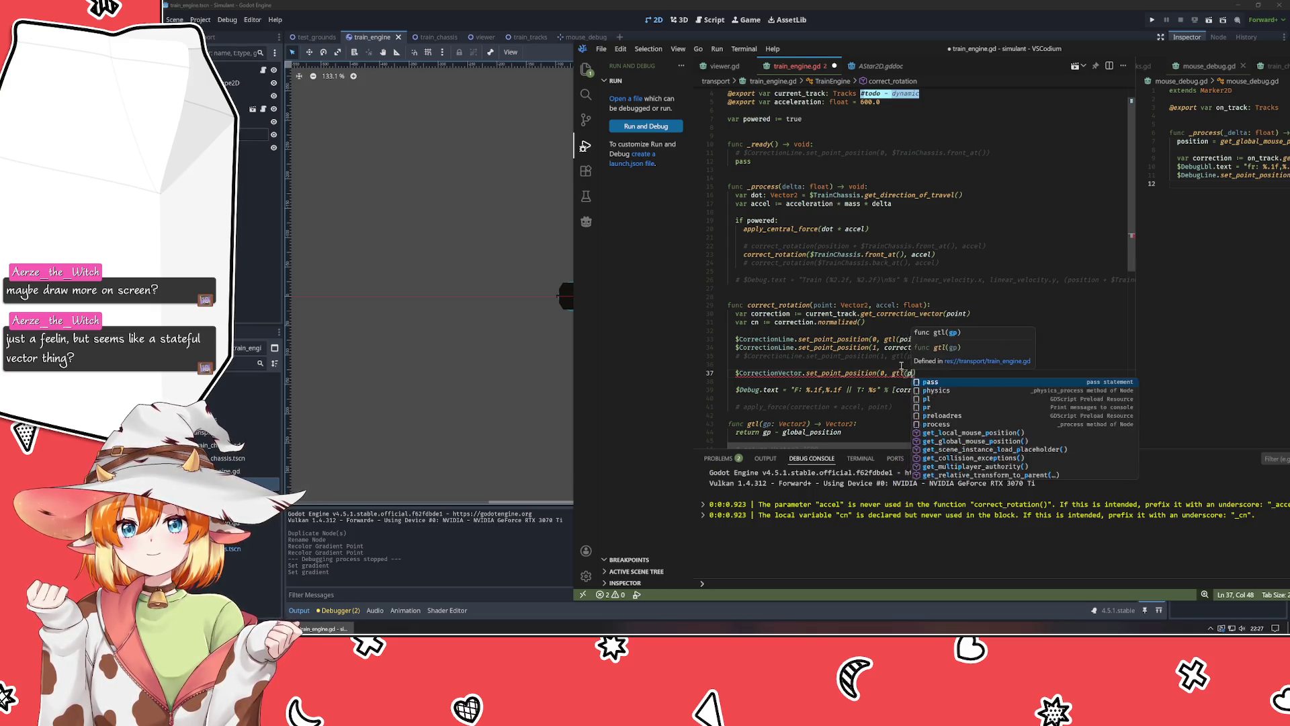
{"action": "key", "text": "Return"}
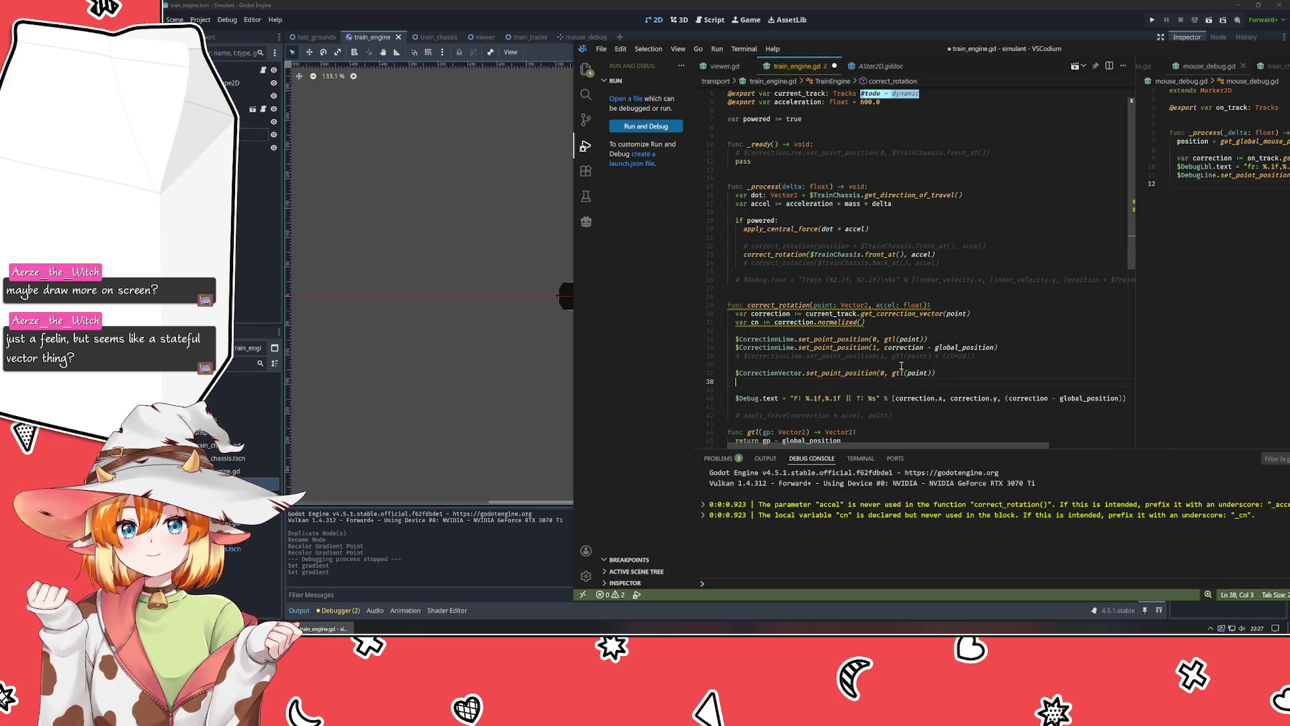
Duplicate the CorrectionVector set_point_position line as line 38 and delete its gtl(point) argument.
{"action": "key", "text": "Return"}
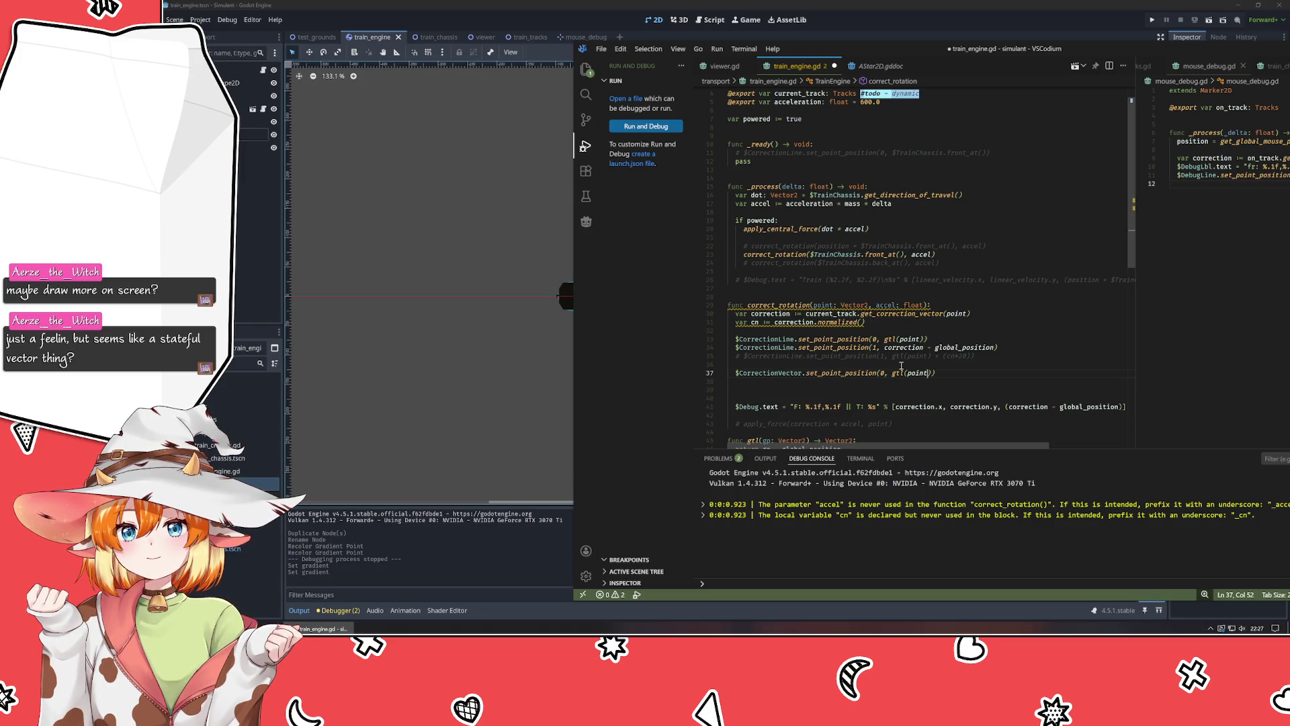
{"action": "key", "text": "Up"}
{"action": "key", "text": "Up"}
{"action": "key", "text": "Left"}
{"action": "key", "text": "Left"}
{"action": "key", "text": "Left"}
{"action": "key", "text": "ctrl+z"}
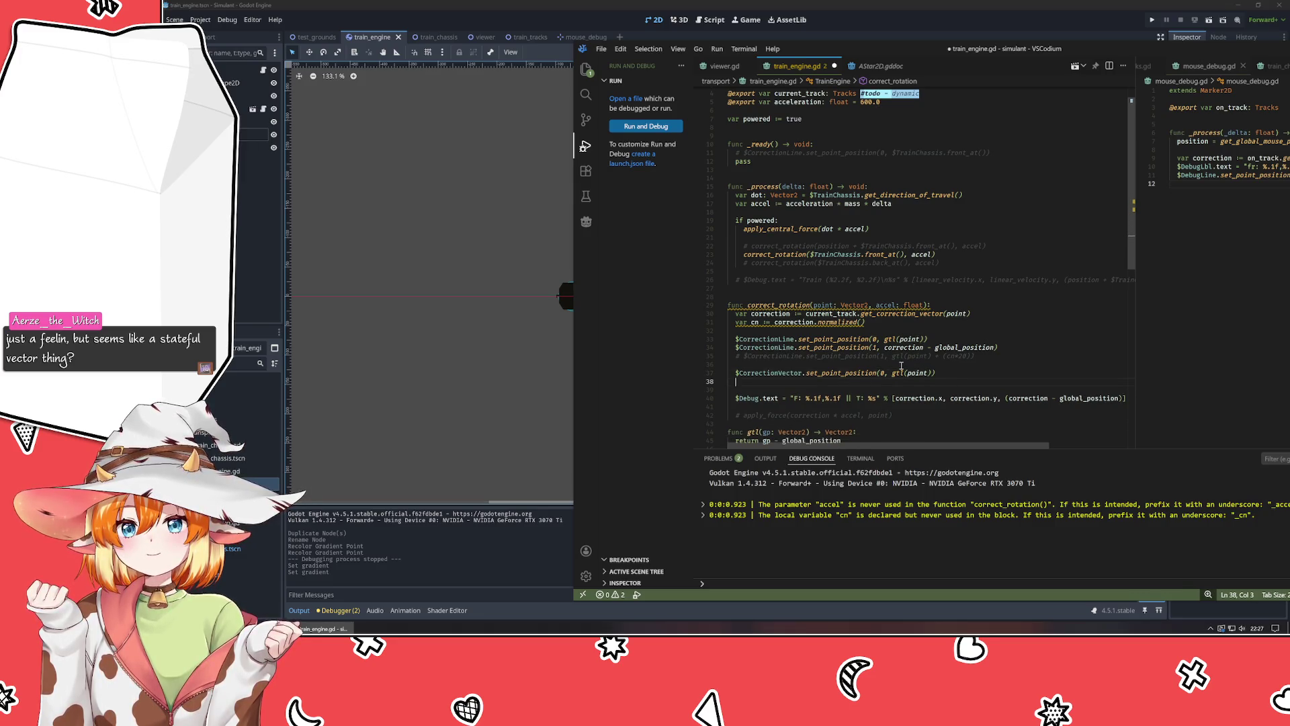
{"action": "type", "text": "$CorrectionVector.set_point_position(0, gtl(point))"}
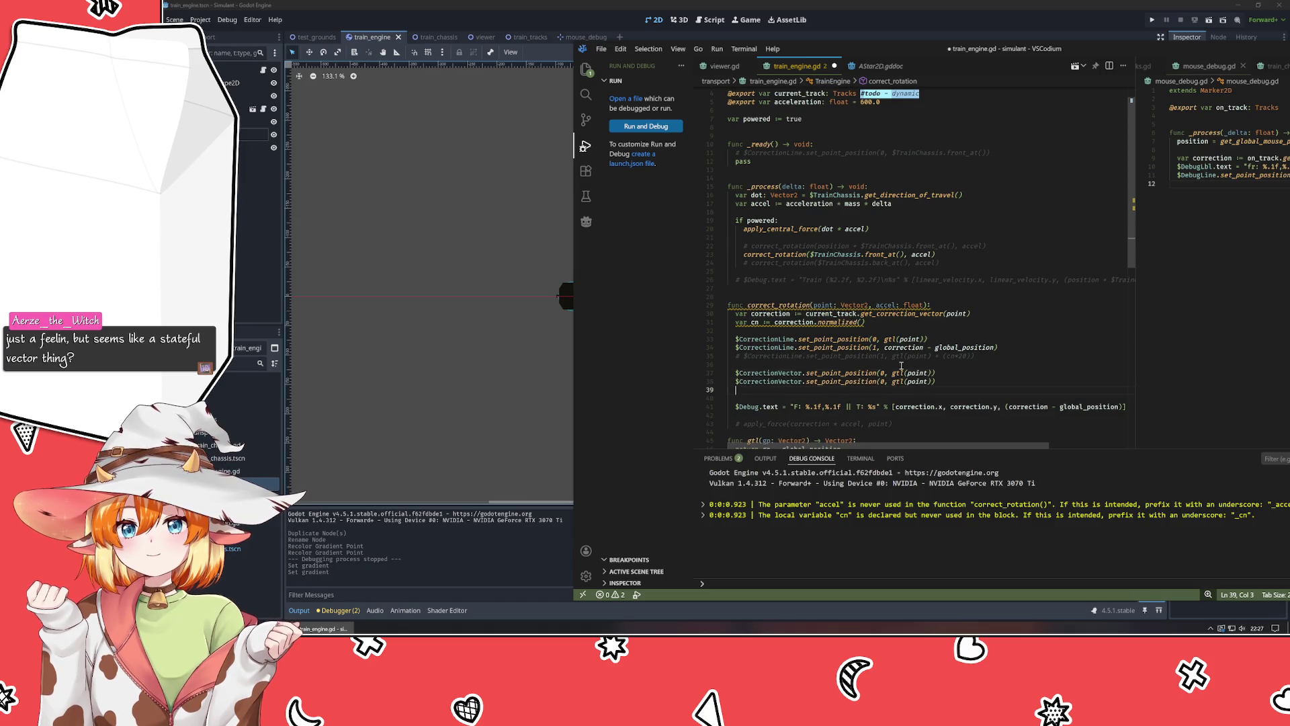
{"action": "key", "text": "BackSpace"}
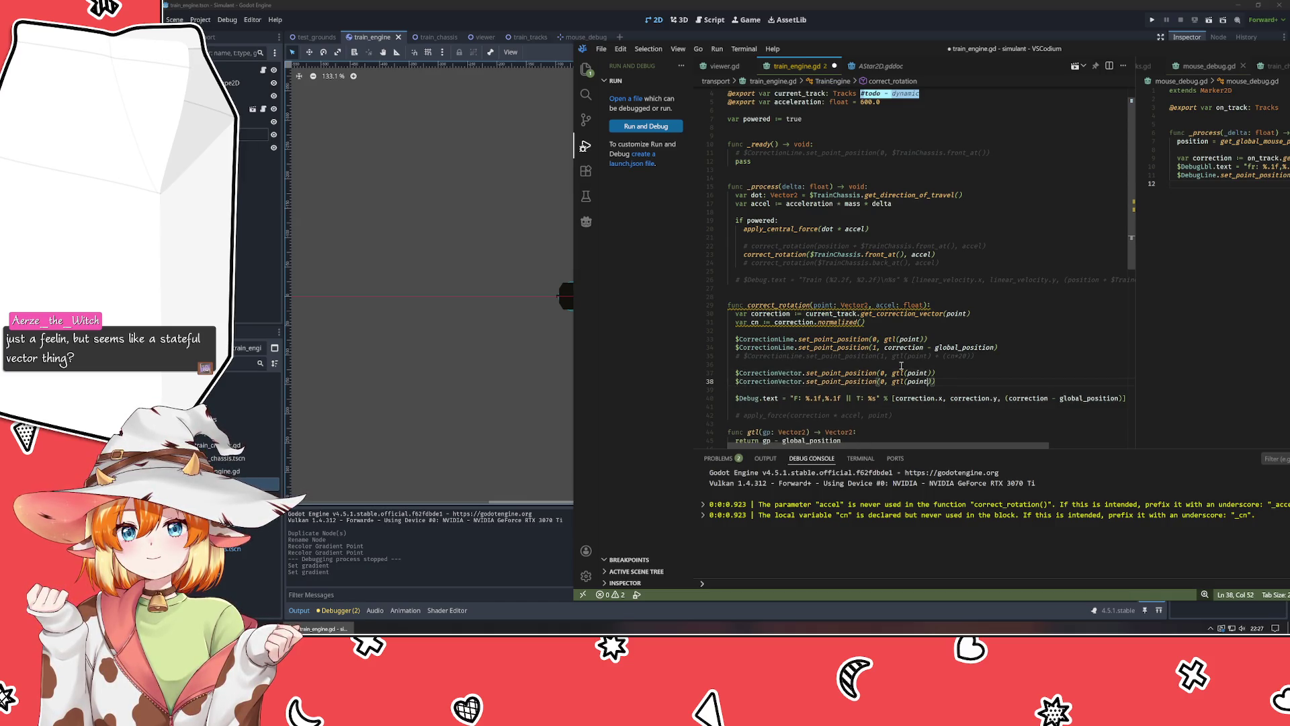
{"action": "key", "text": "ctrl+Left"}
{"action": "key", "text": "ctrl+Left"}
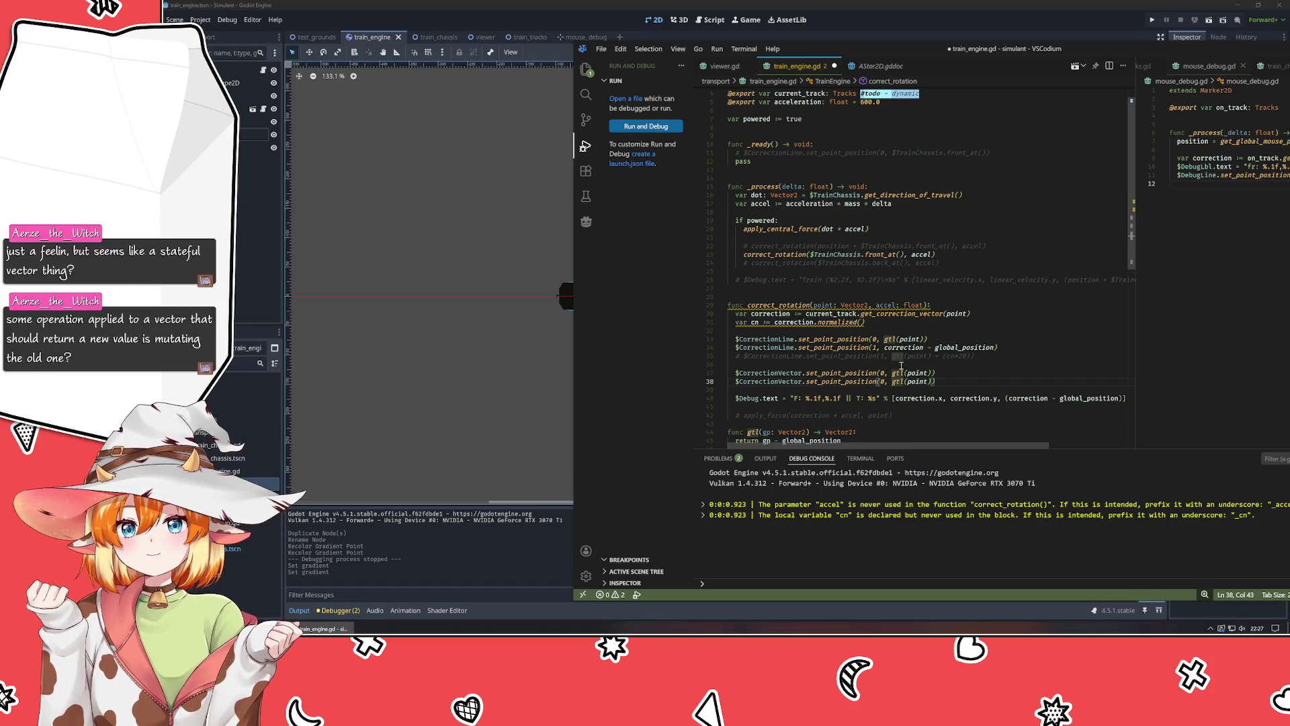
{"action": "key", "text": "ctrl+shift+Right"}
{"action": "key", "text": "ctrl+shift+Right"}
{"action": "key", "text": "shift+Right"}
{"action": "key", "text": "Delete"}
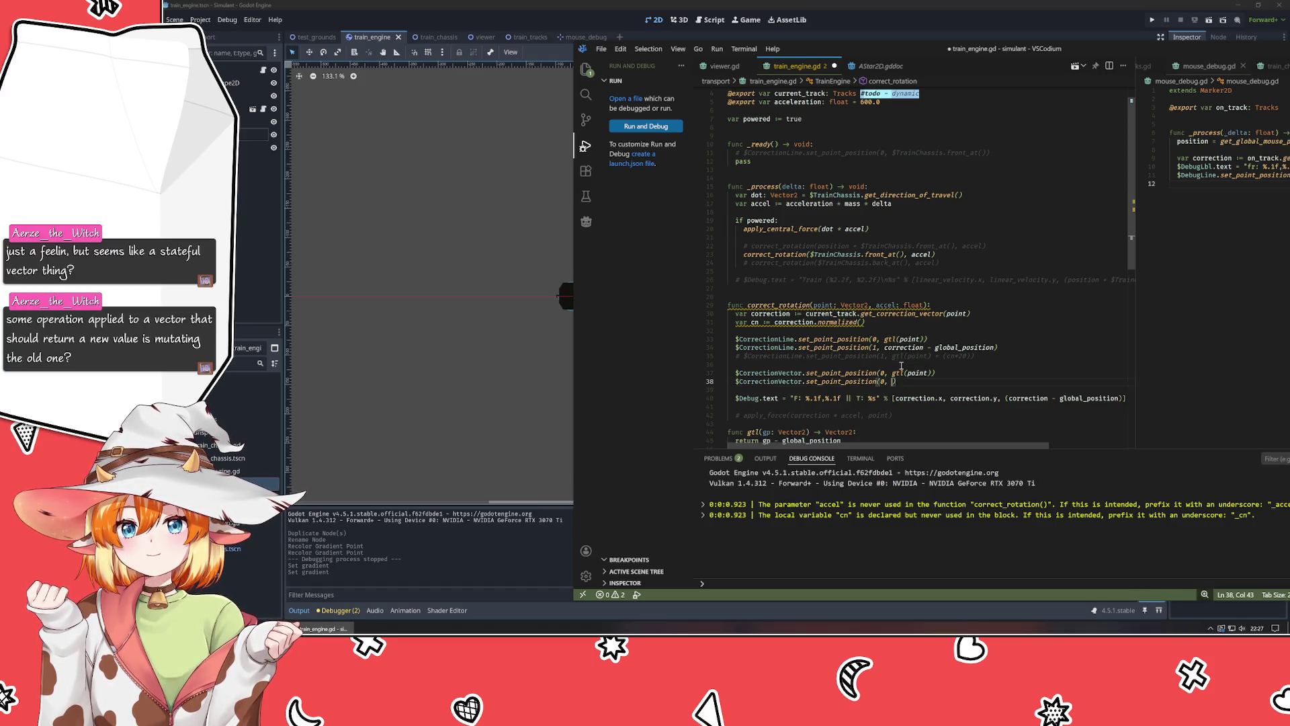
Enter gtl(correction - global_position).normalized() + 20 as line 38's new argument.
{"action": "type", "text": "gtl(correctio"}
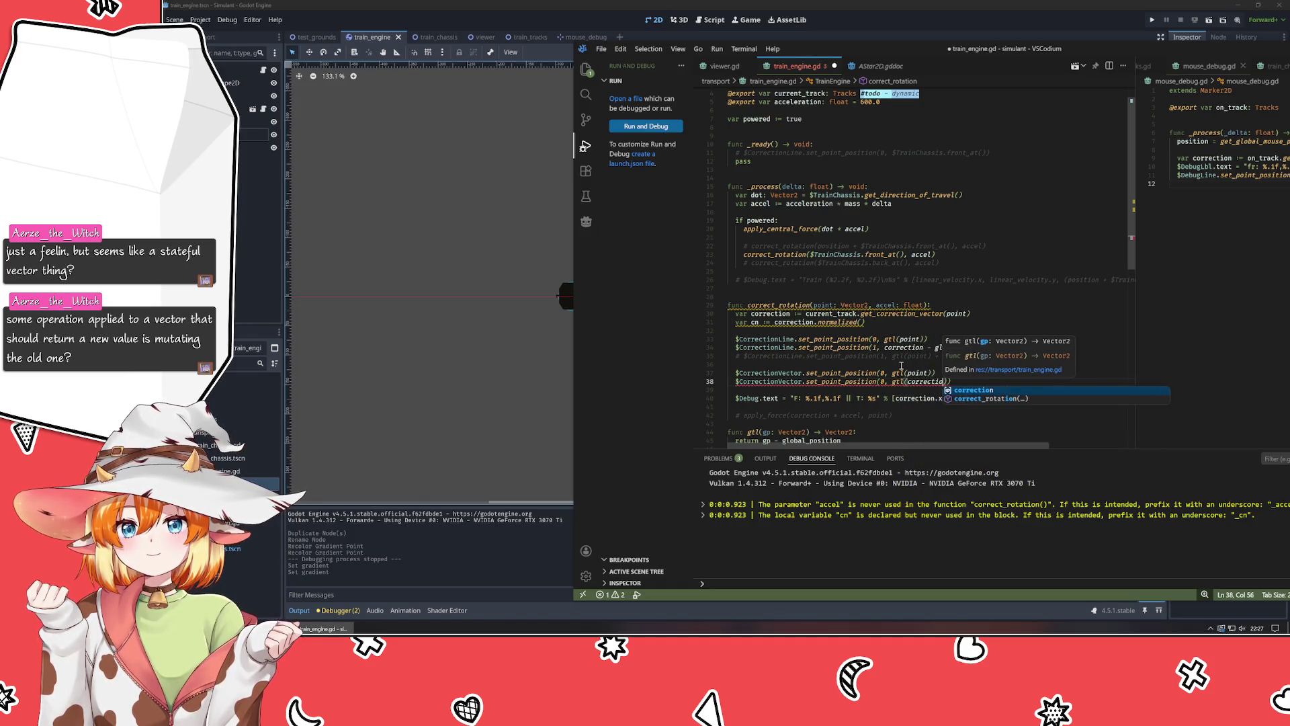
{"action": "type", "text": "n - global"}
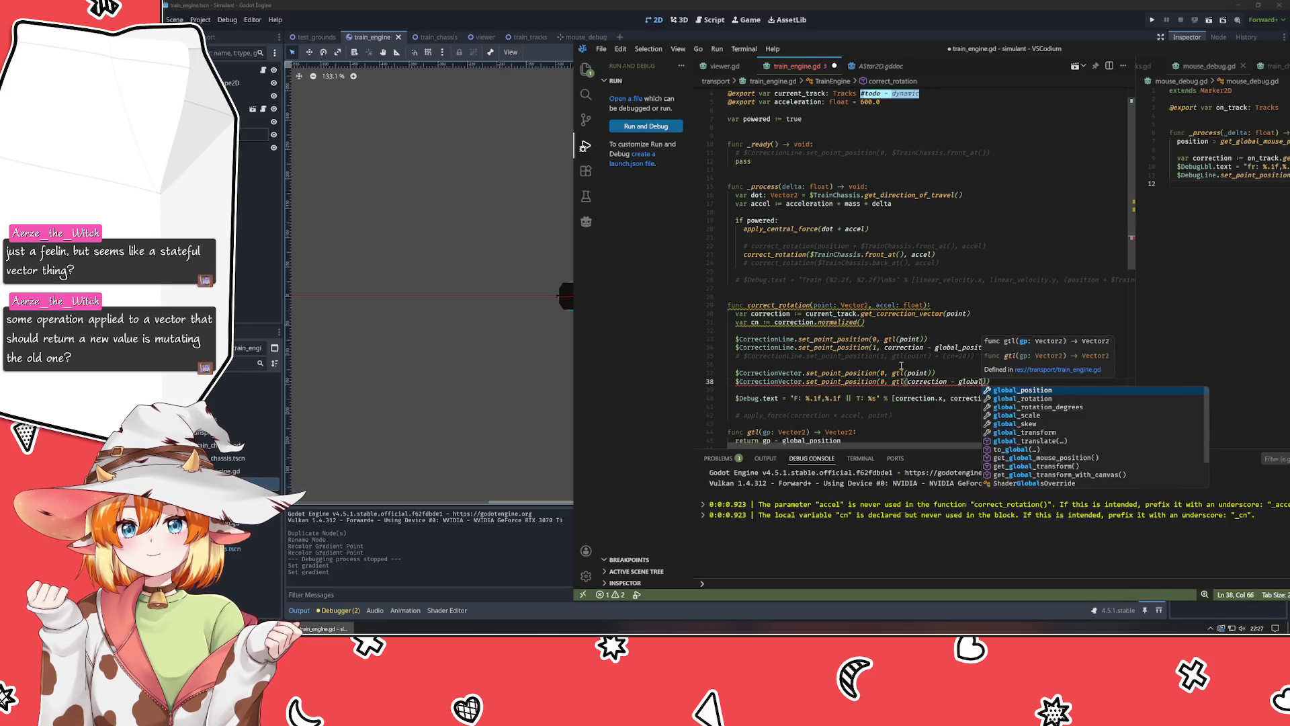
{"action": "key", "text": "Return"}
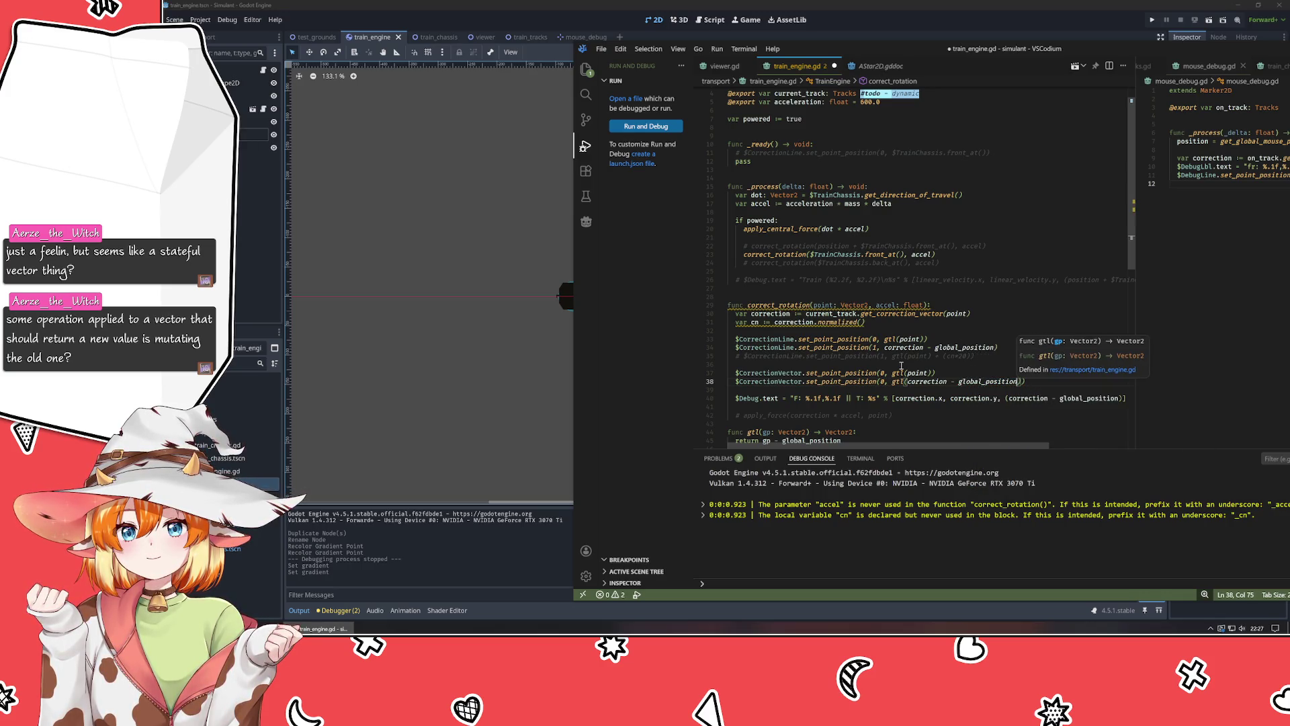
{"action": "type", "text": ")"}
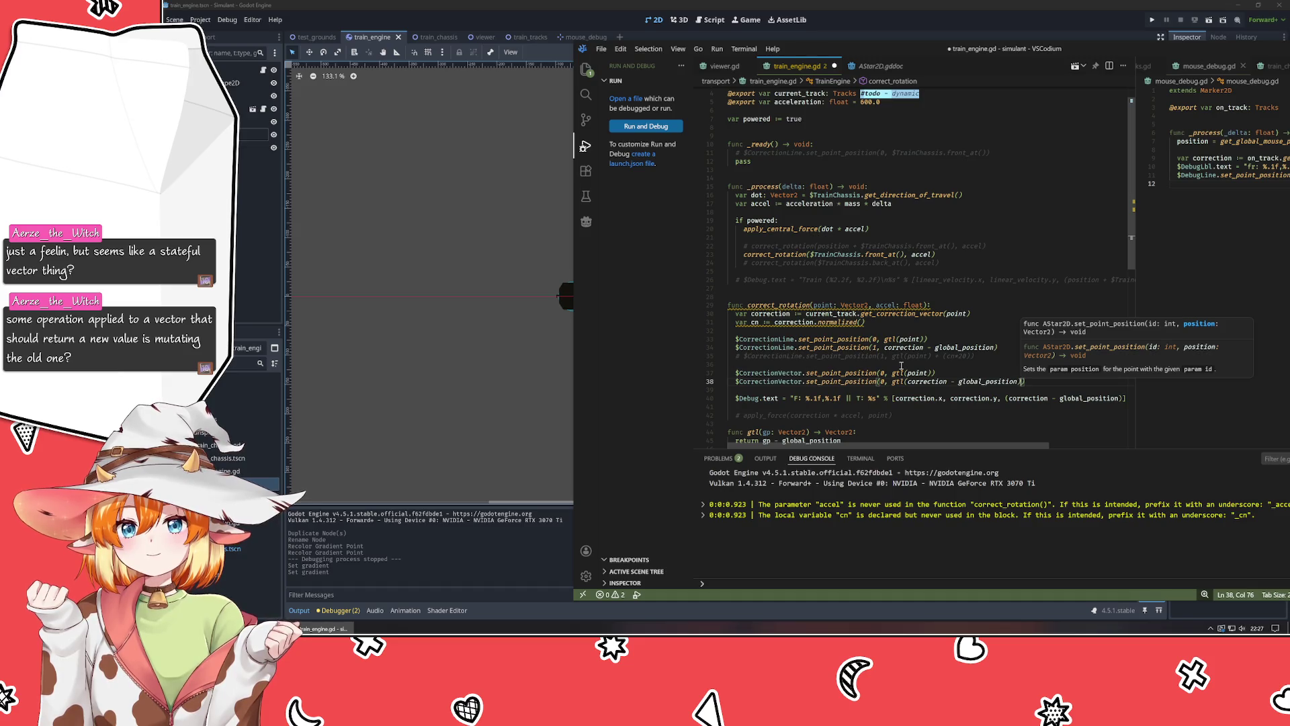
{"action": "type", "text": ".normalized"}
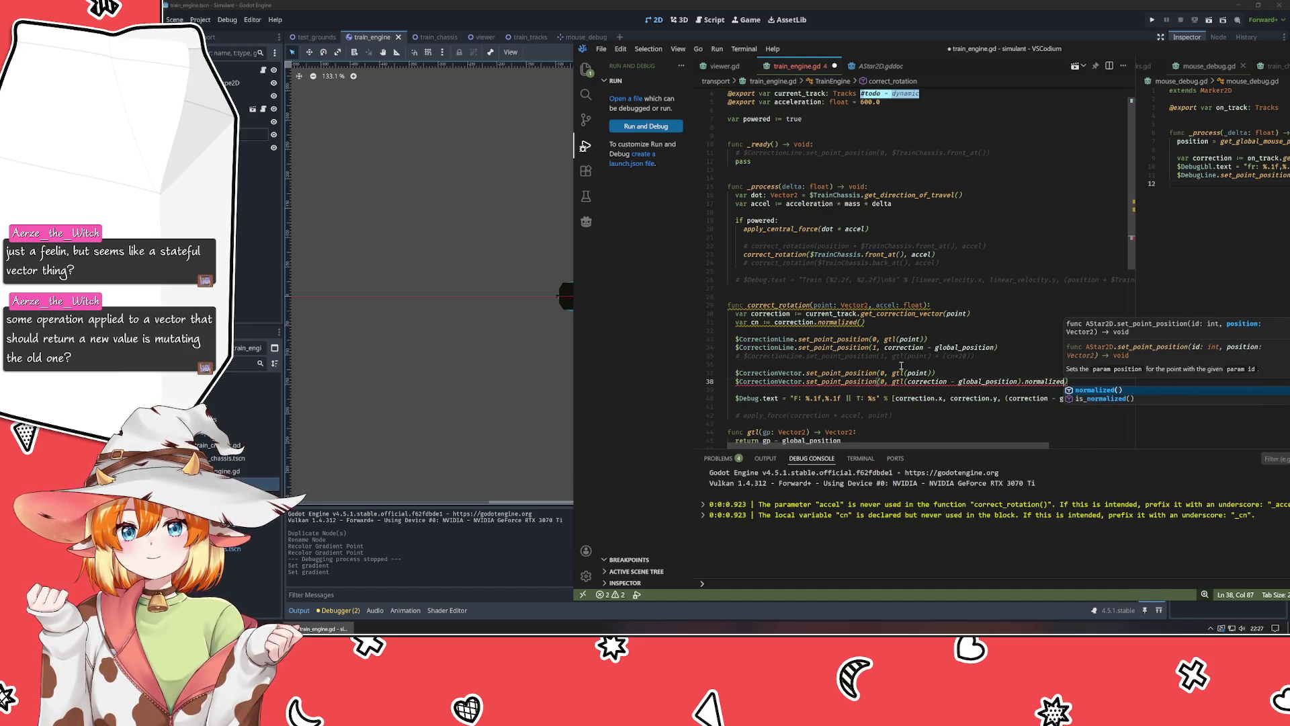
{"action": "key", "text": "Return"}
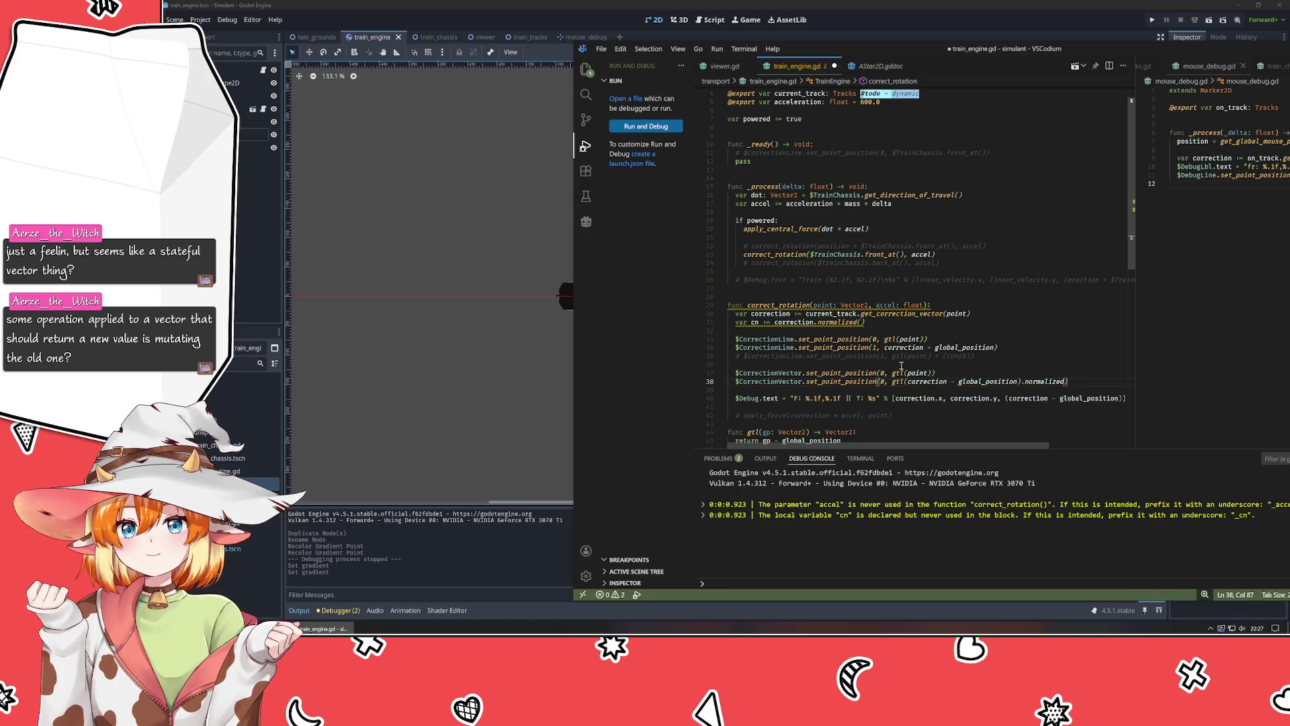
{"action": "type", "text": "+ 20"}
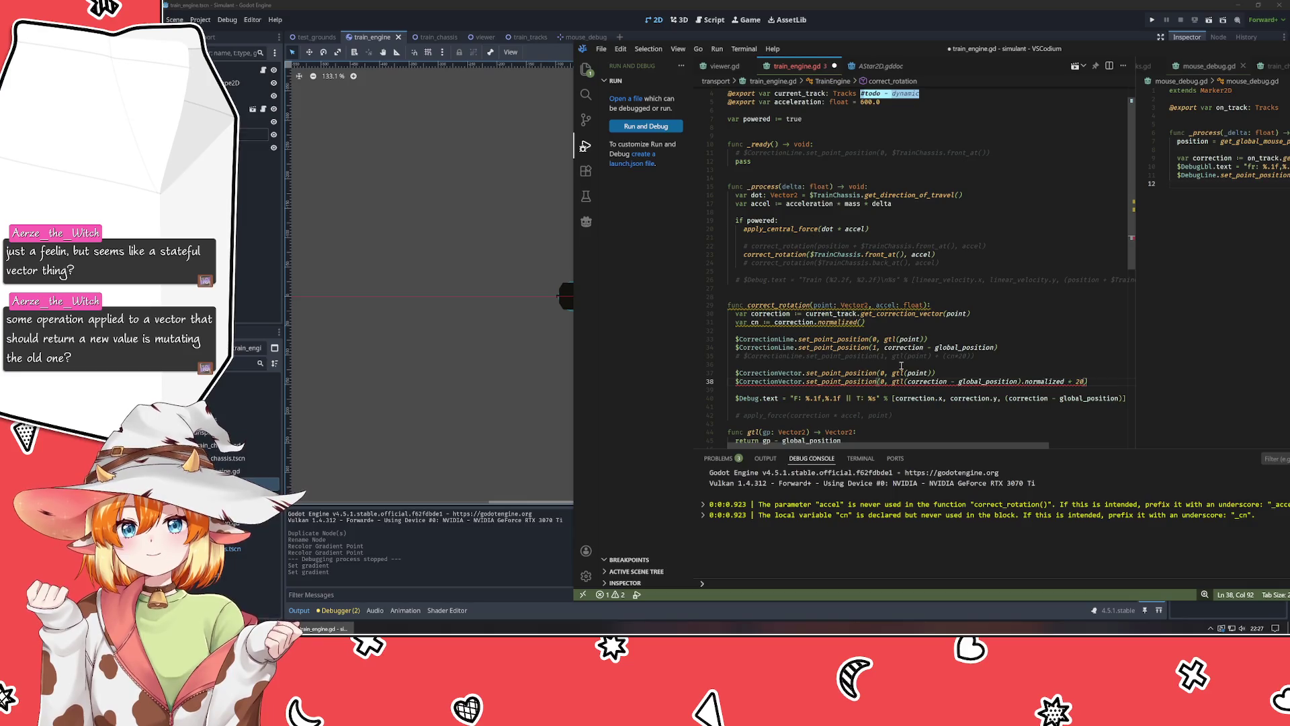
{"action": "type", "text": ")"}
{"action": "key", "text": "ctrl+Left"}
{"action": "key", "text": "ctrl+Left"}
{"action": "key", "text": "ctrl+Left"}
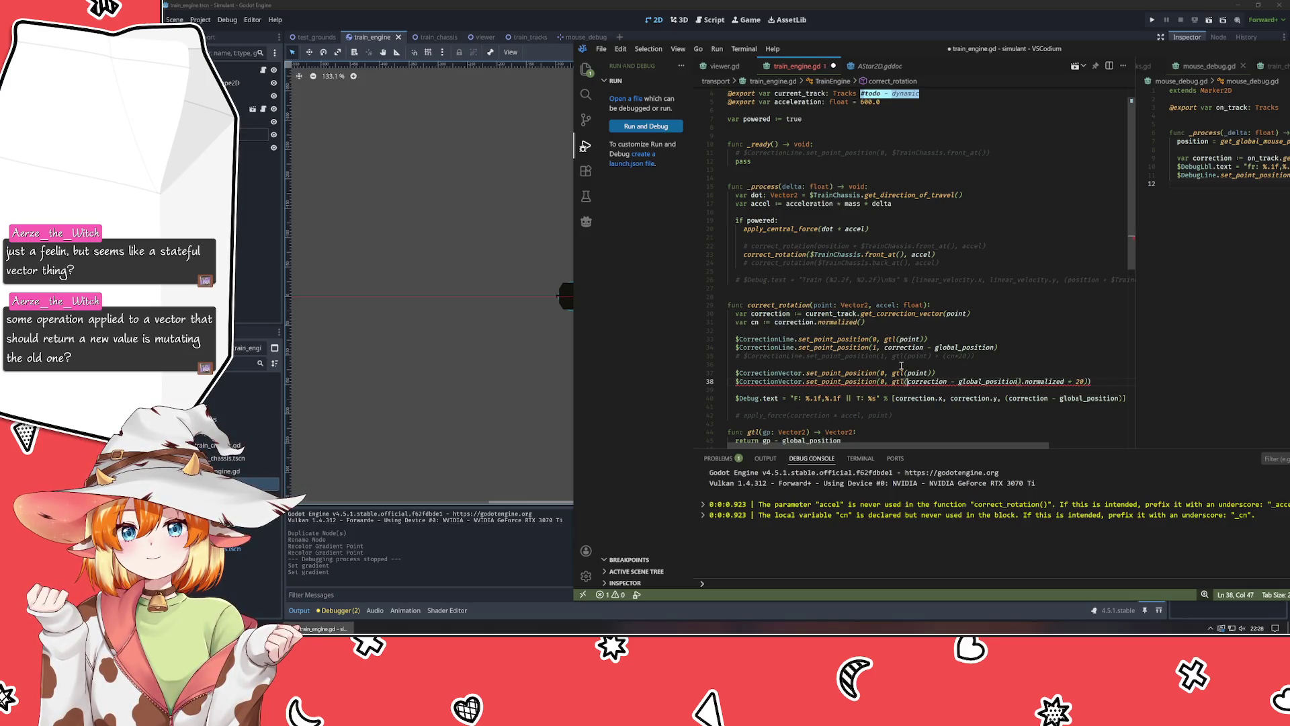
{"action": "type", "text": "("}
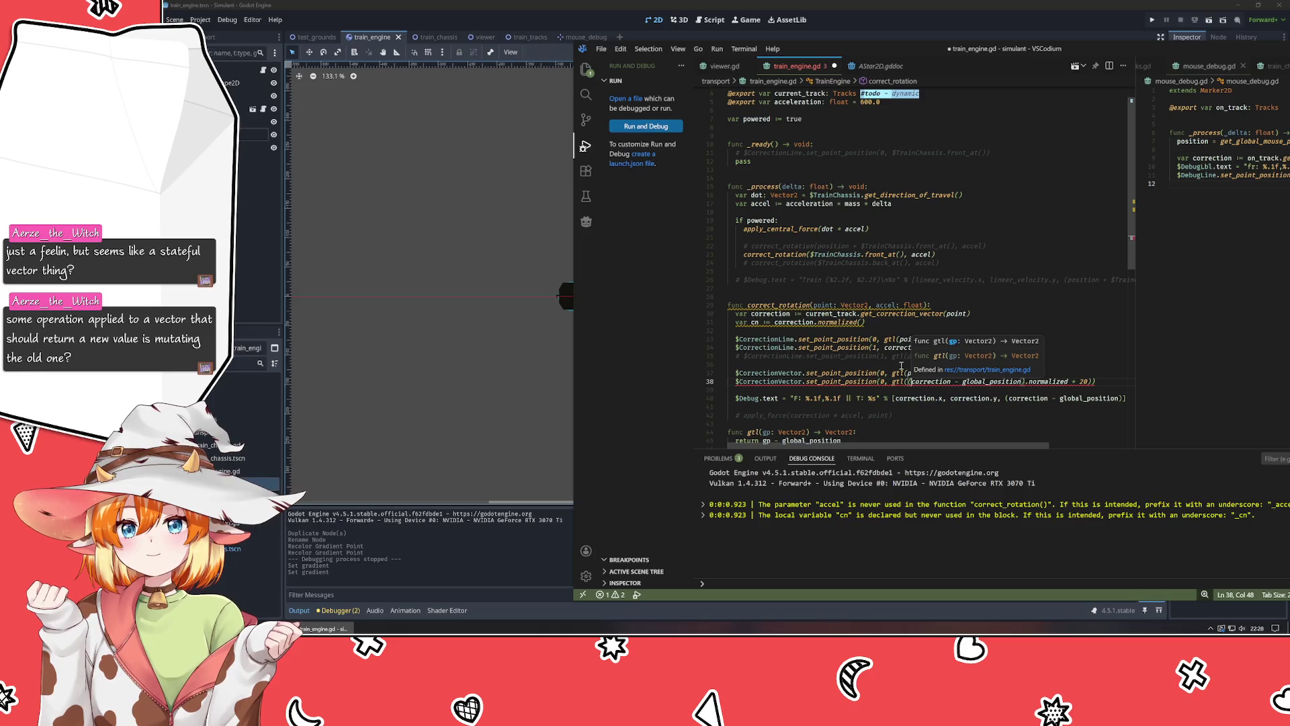
Remove the gtl wrapper, add () after normalized on line 38, and save train_engine.gd.
{"action": "key", "text": "Escape"}
{"action": "double_click", "coordinate": [896, 381]}
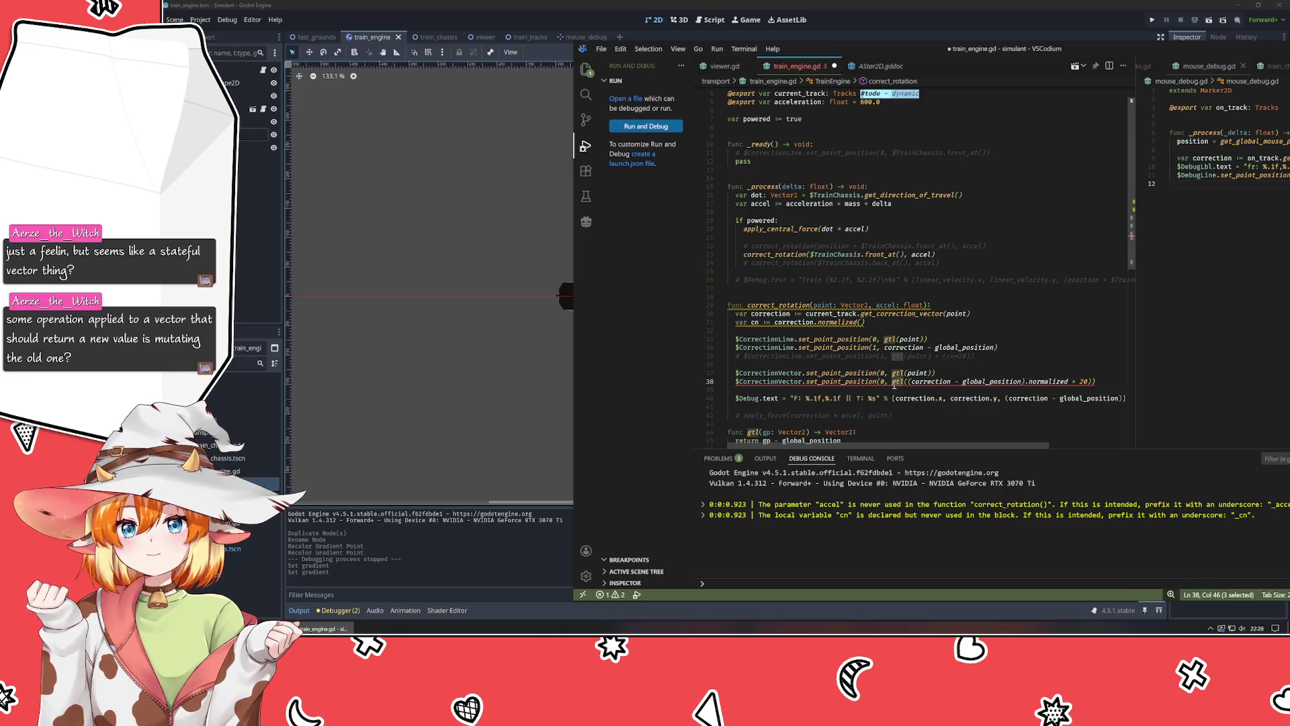
{"action": "key", "text": "ctrl+z"}
{"action": "key", "text": "ctrl+z"}
{"action": "key", "text": "ctrl+z"}
{"action": "key", "text": "Home"}
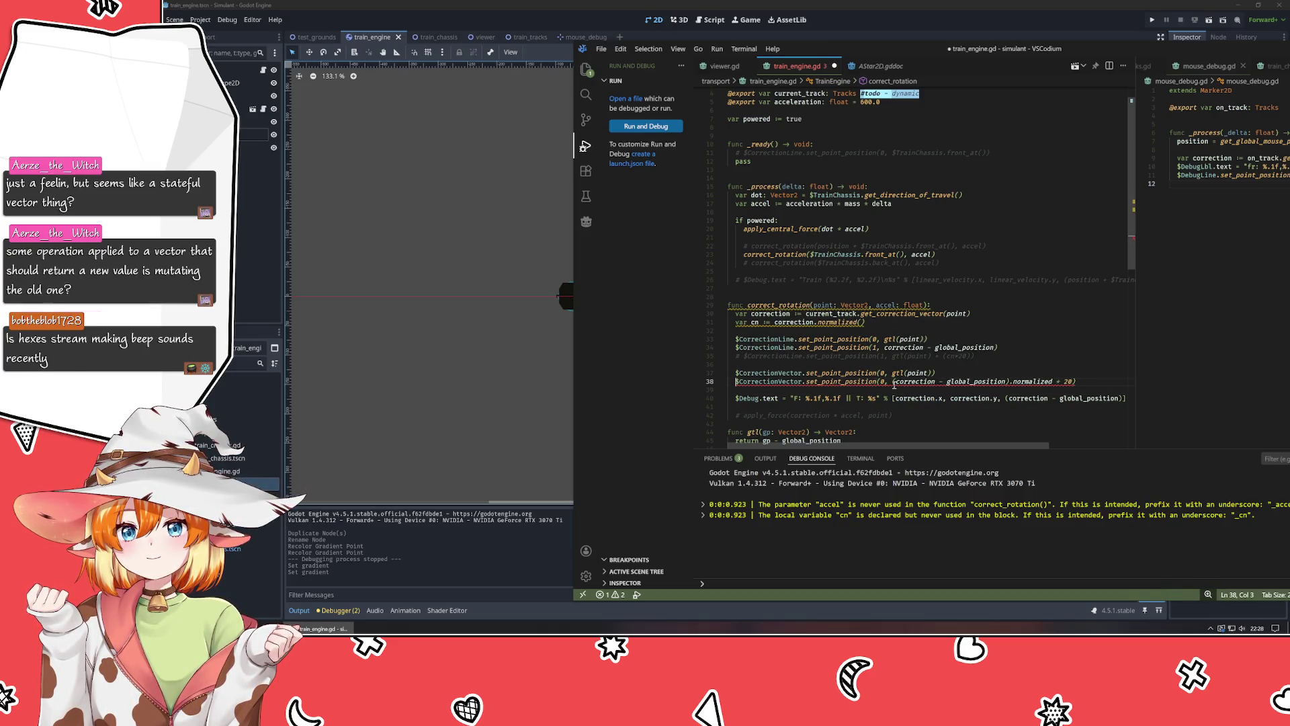
{"action": "key", "text": "ctrl+z"}
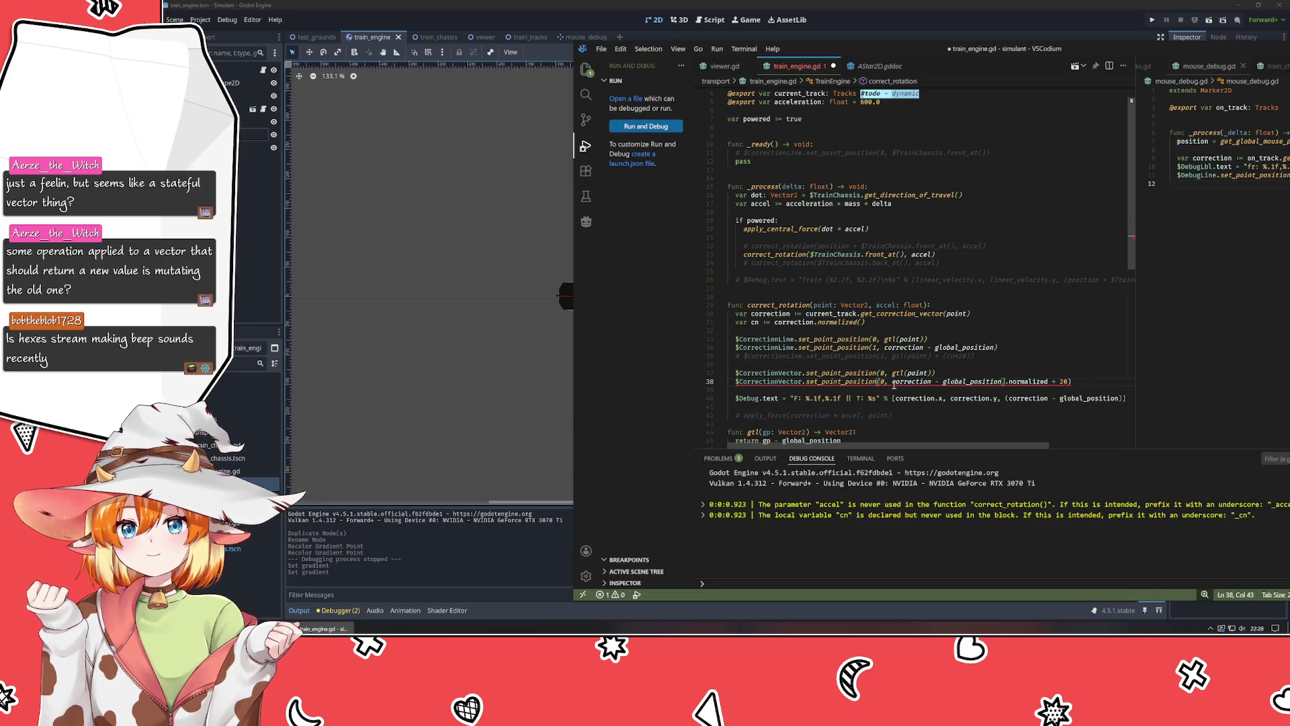
{"action": "key", "text": "ctrl+shift+z"}
{"action": "left_click", "coordinate": [966, 414]}
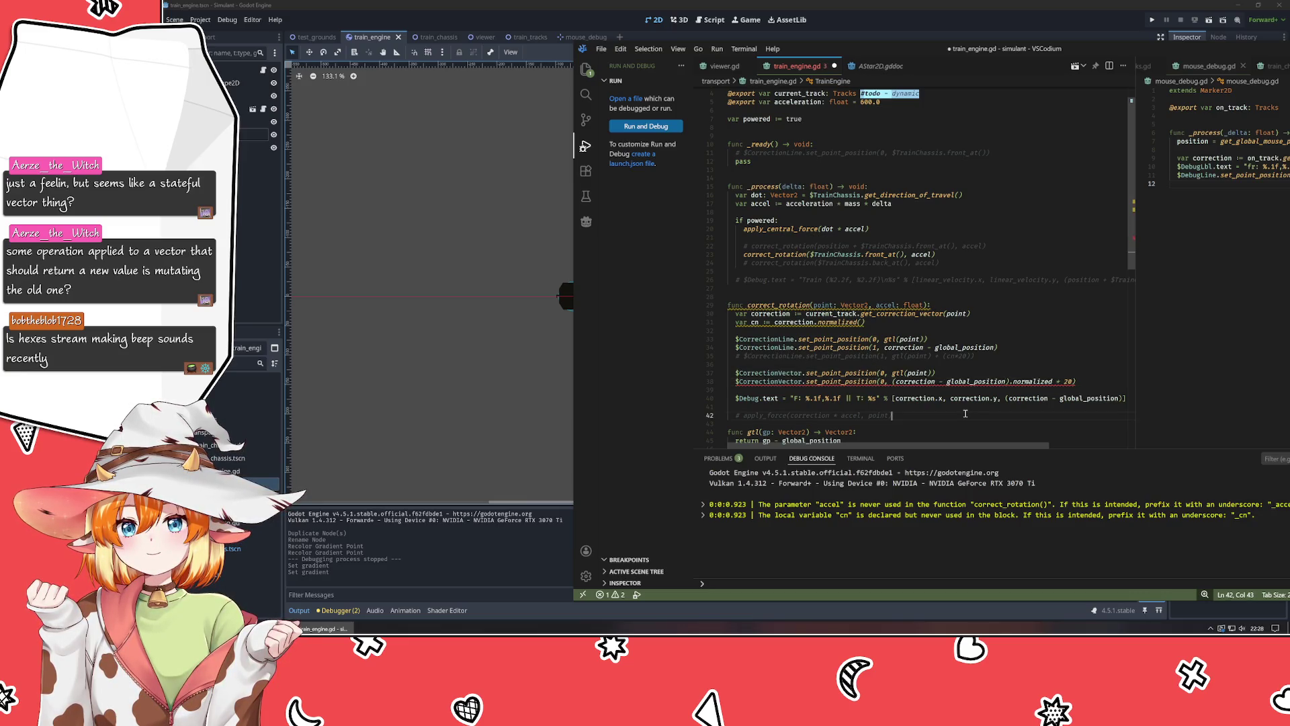
{"action": "left_click", "coordinate": [1055, 375]}
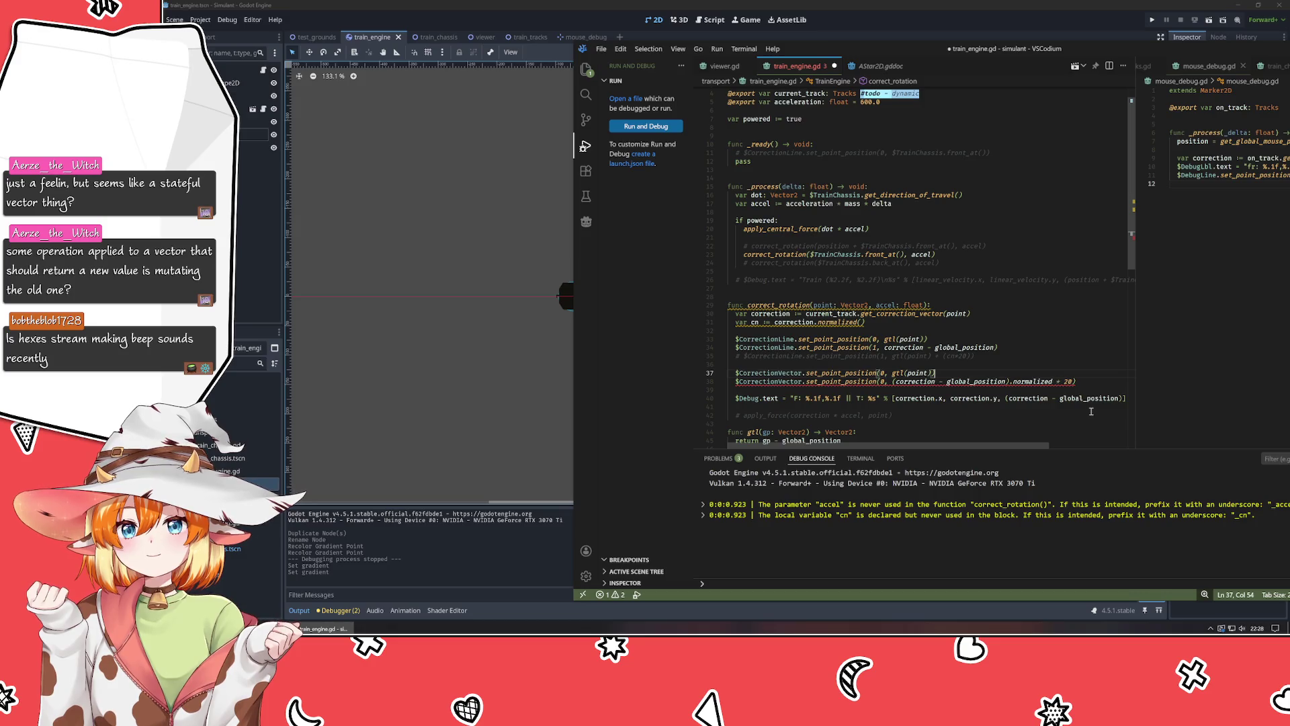
{"action": "left_click", "coordinate": [1055, 382]}
{"action": "type", "text": "()"}
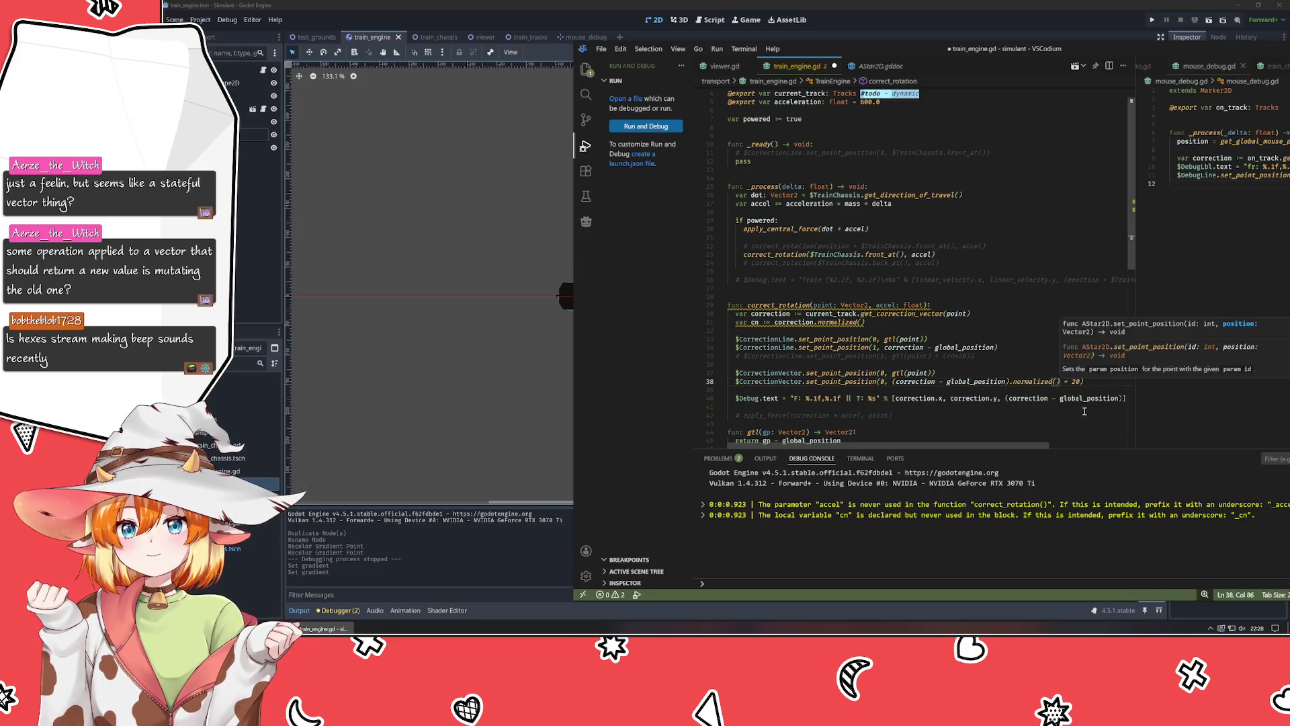
{"action": "left_click", "coordinate": [1024, 413]}
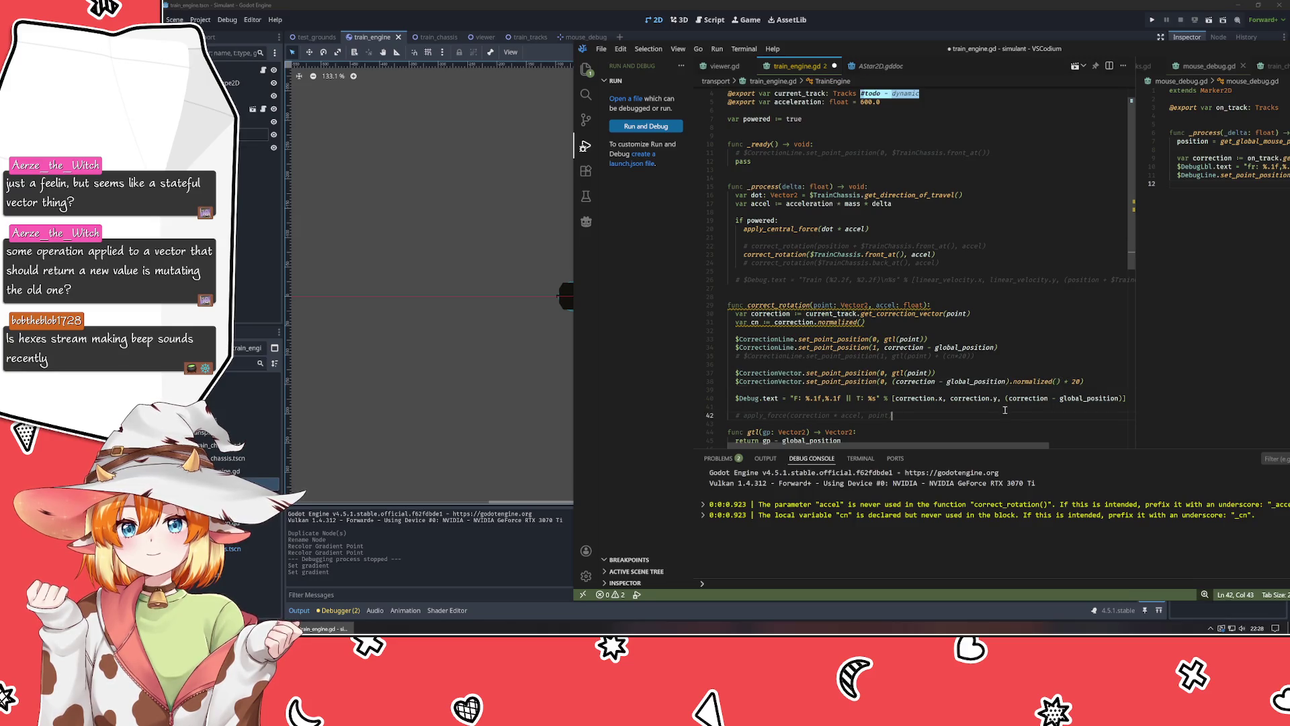
{"action": "key", "text": "ctrl+s"}
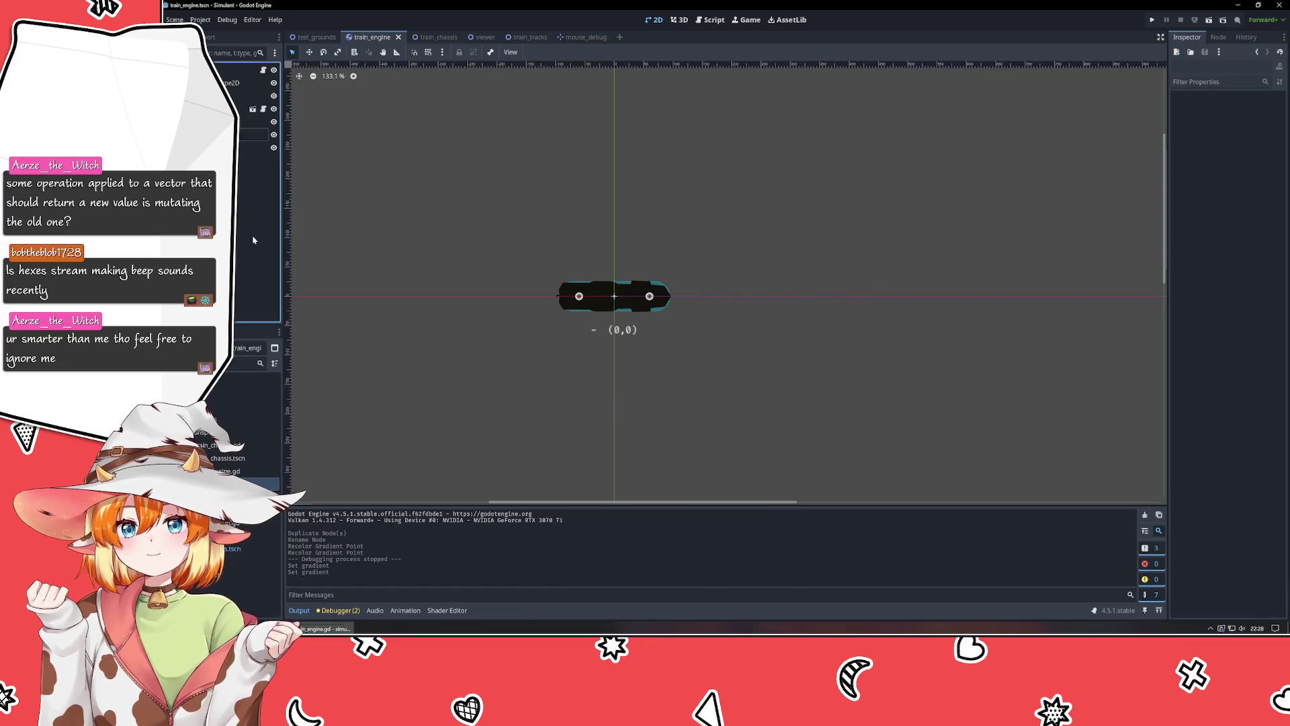
{"action": "left_click", "coordinate": [254, 240]}
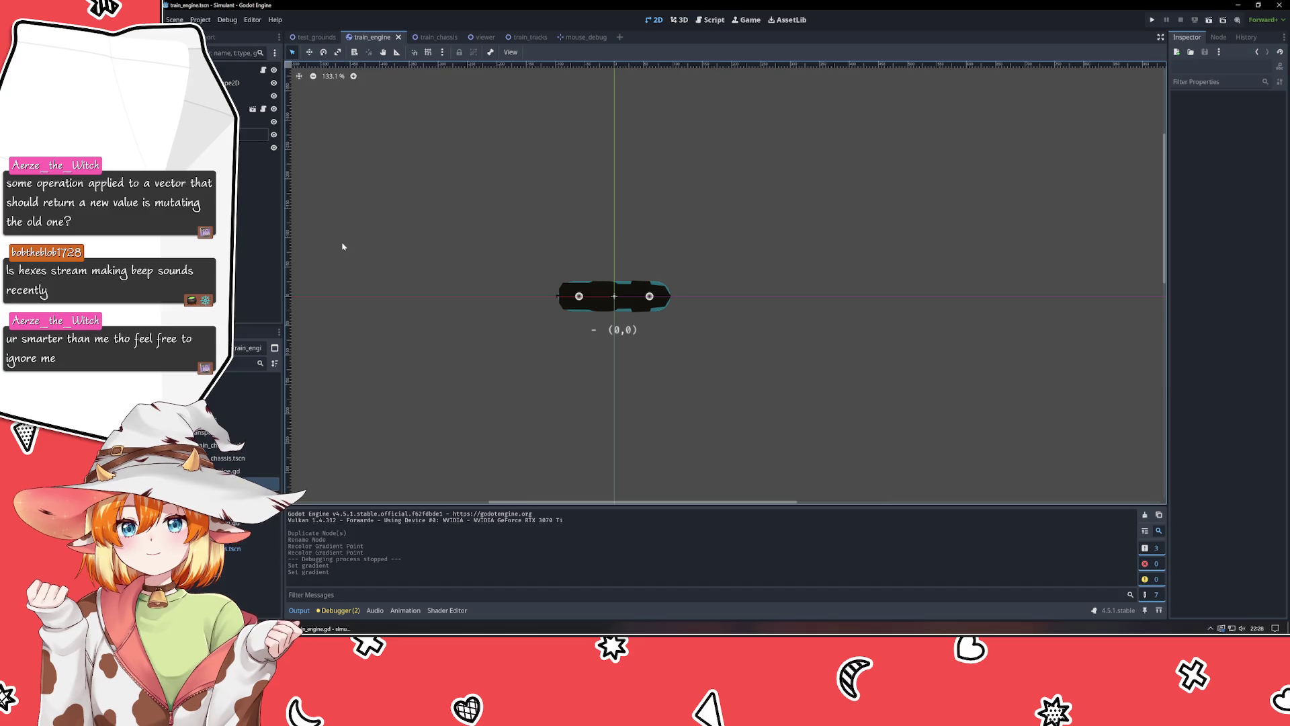
Run the project with F5, pause to inspect the train, then stop the game.
{"action": "key", "text": "F5"}
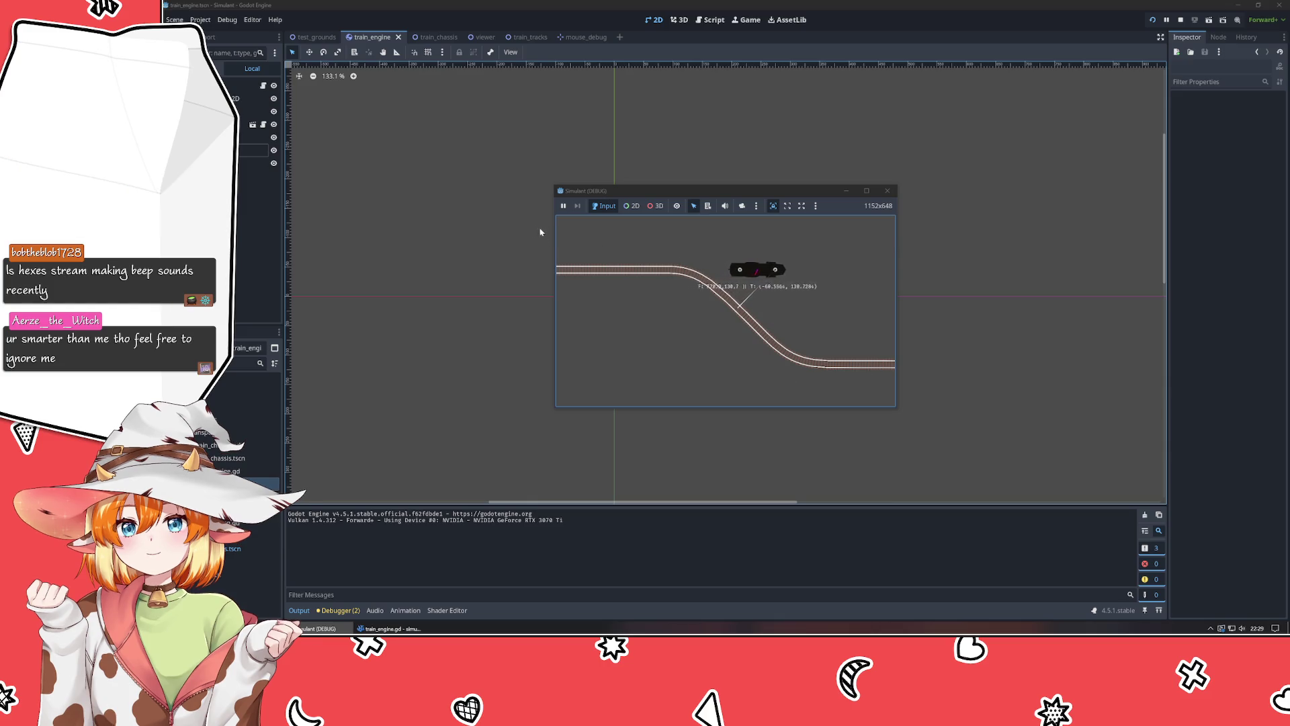
{"action": "left_click", "coordinate": [563, 207]}
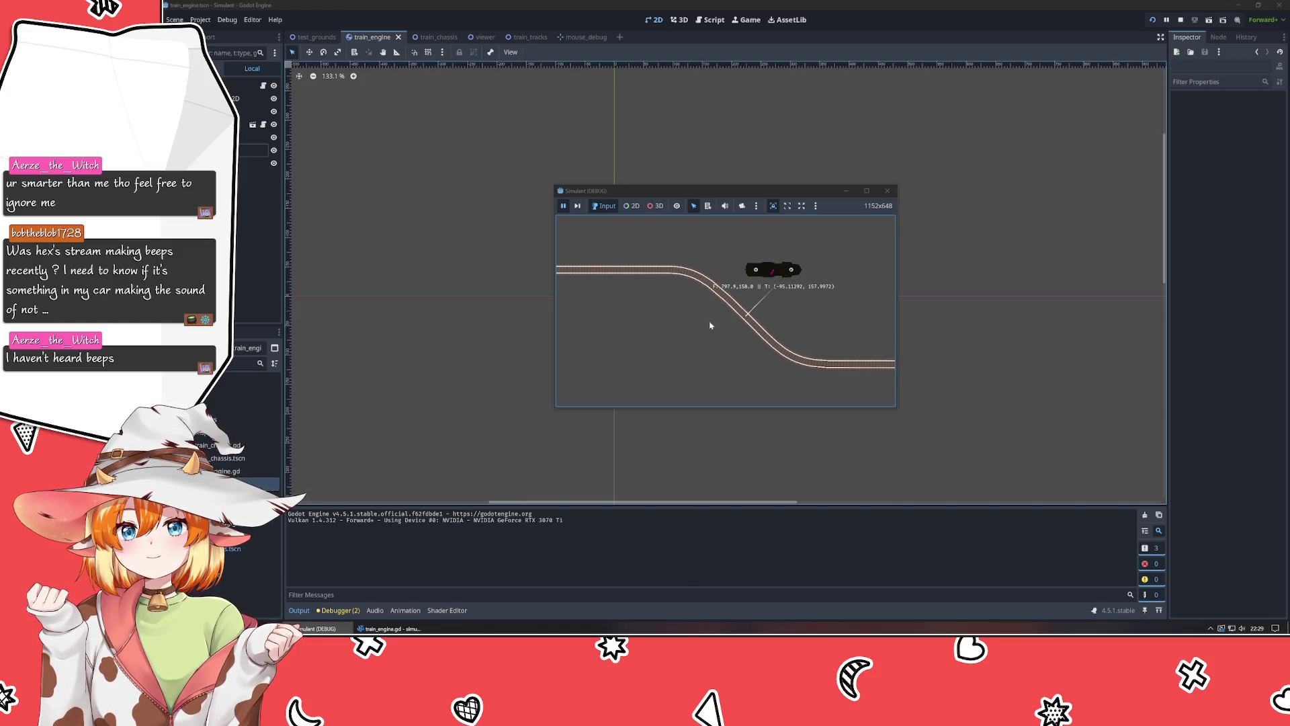
{"action": "left_click", "coordinate": [887, 191]}
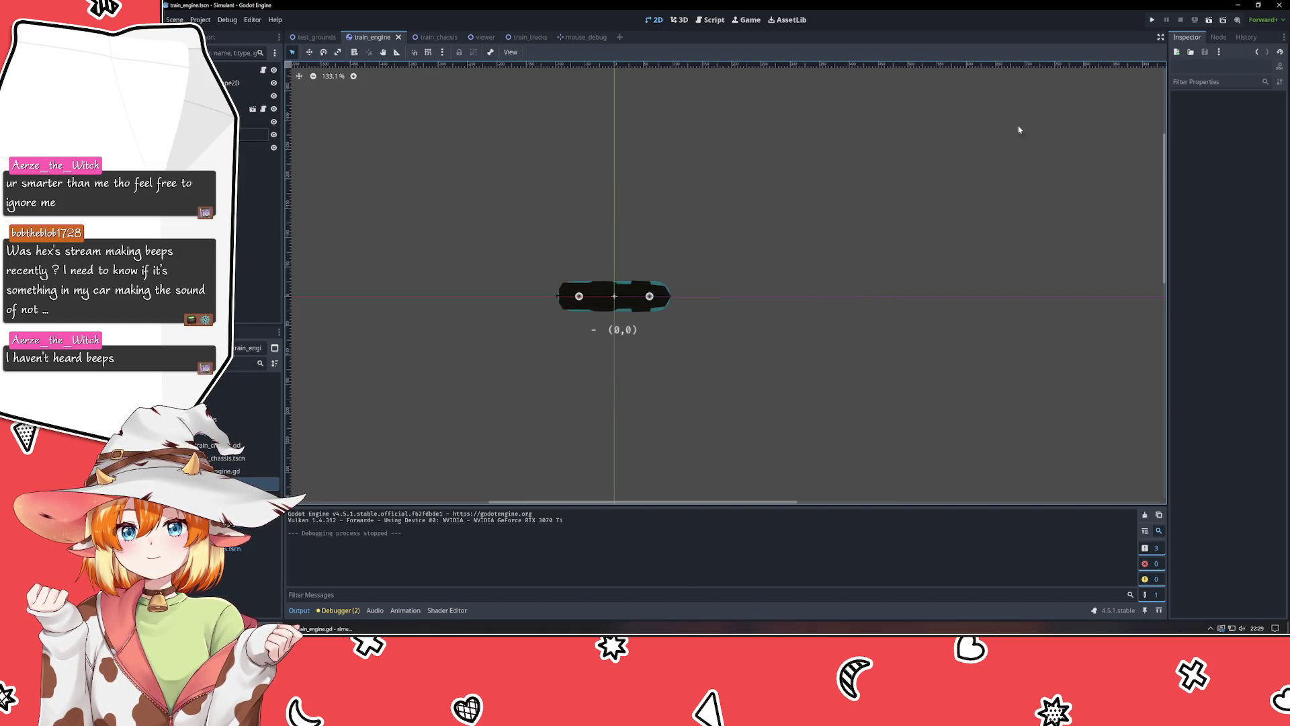
Run the project again, pausing and resuming to watch the train onto the curve, then close it.
{"action": "left_click", "coordinate": [1152, 20]}
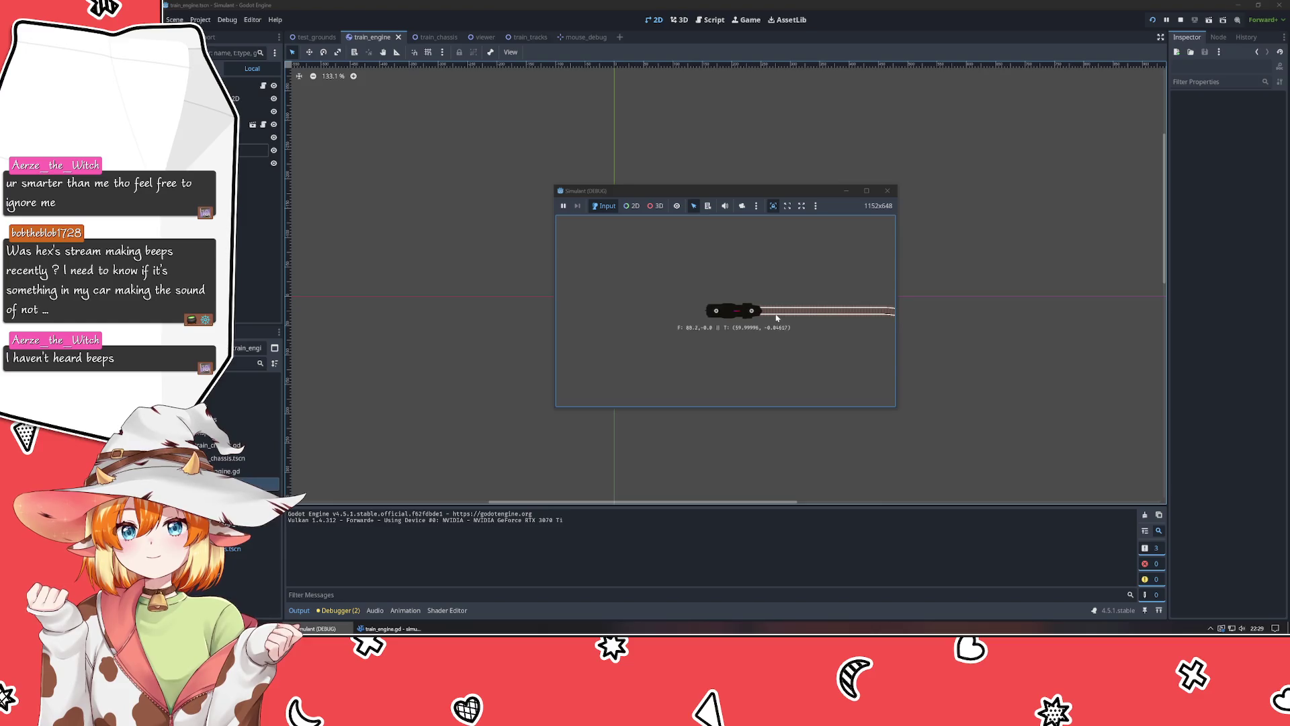
{"action": "left_click", "coordinate": [563, 206]}
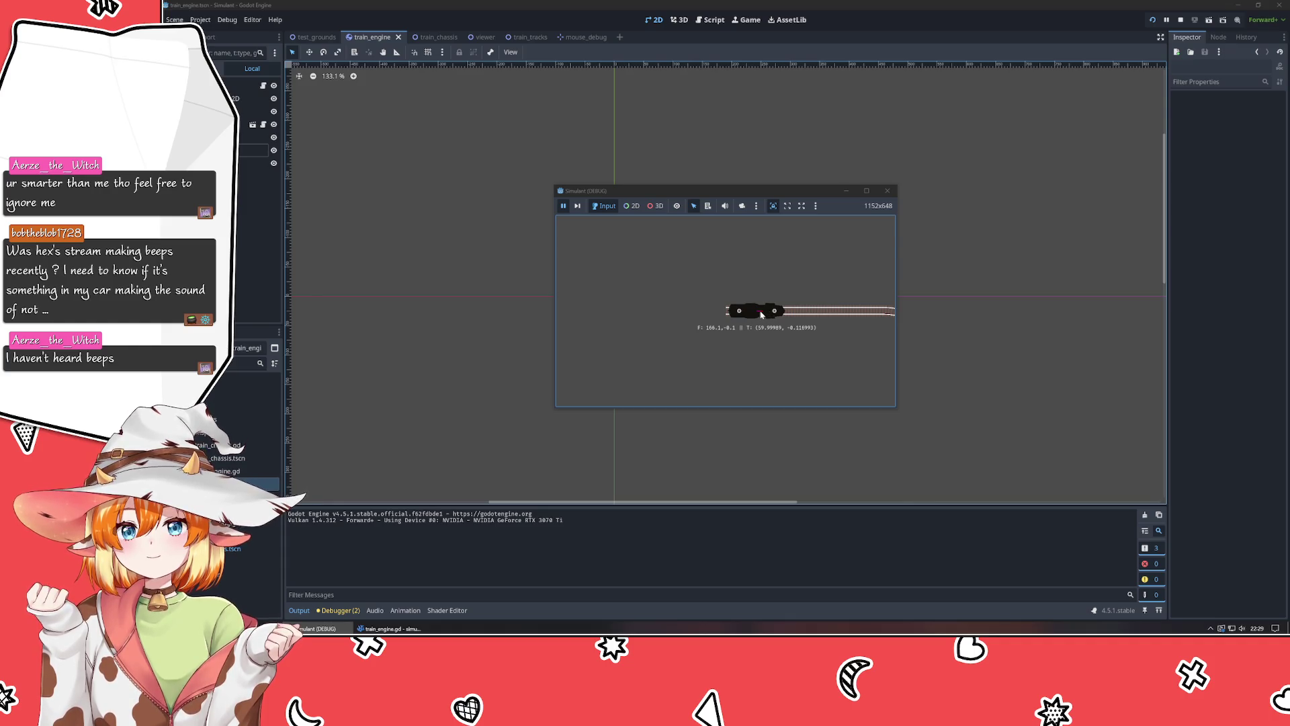
{"action": "left_click", "coordinate": [565, 205]}
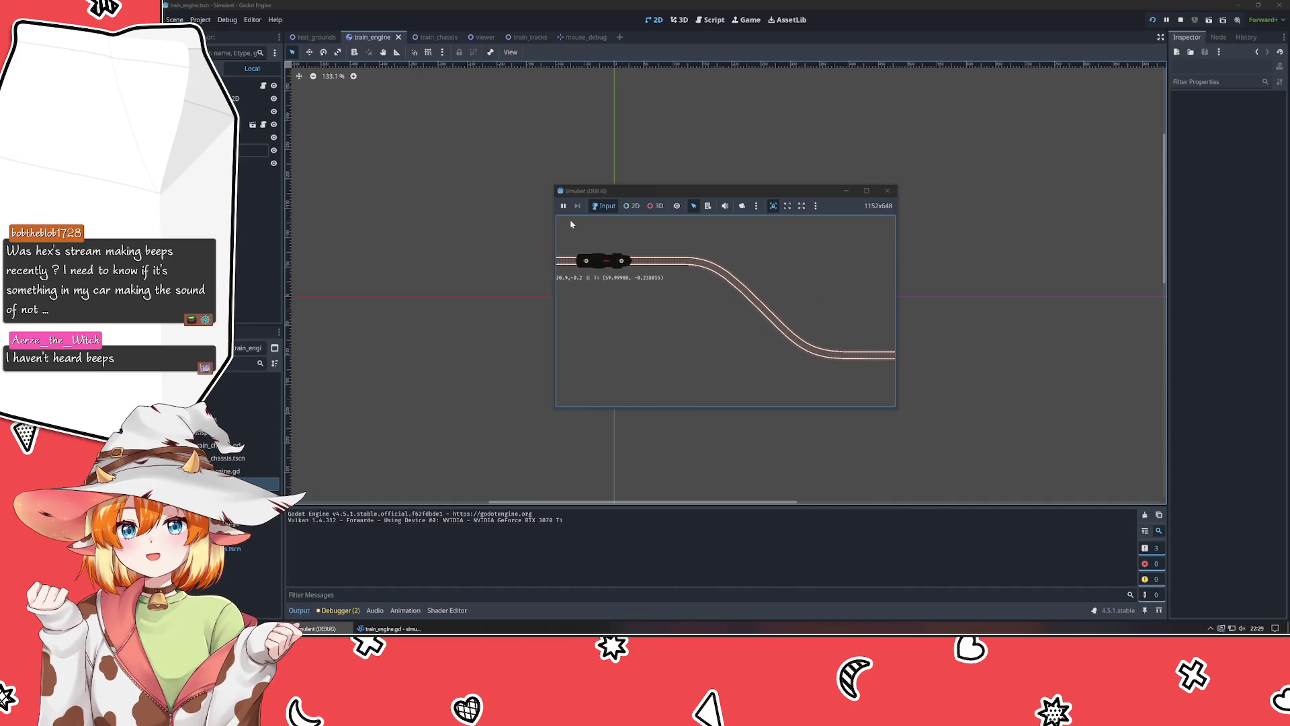
{"action": "left_click", "coordinate": [563, 207]}
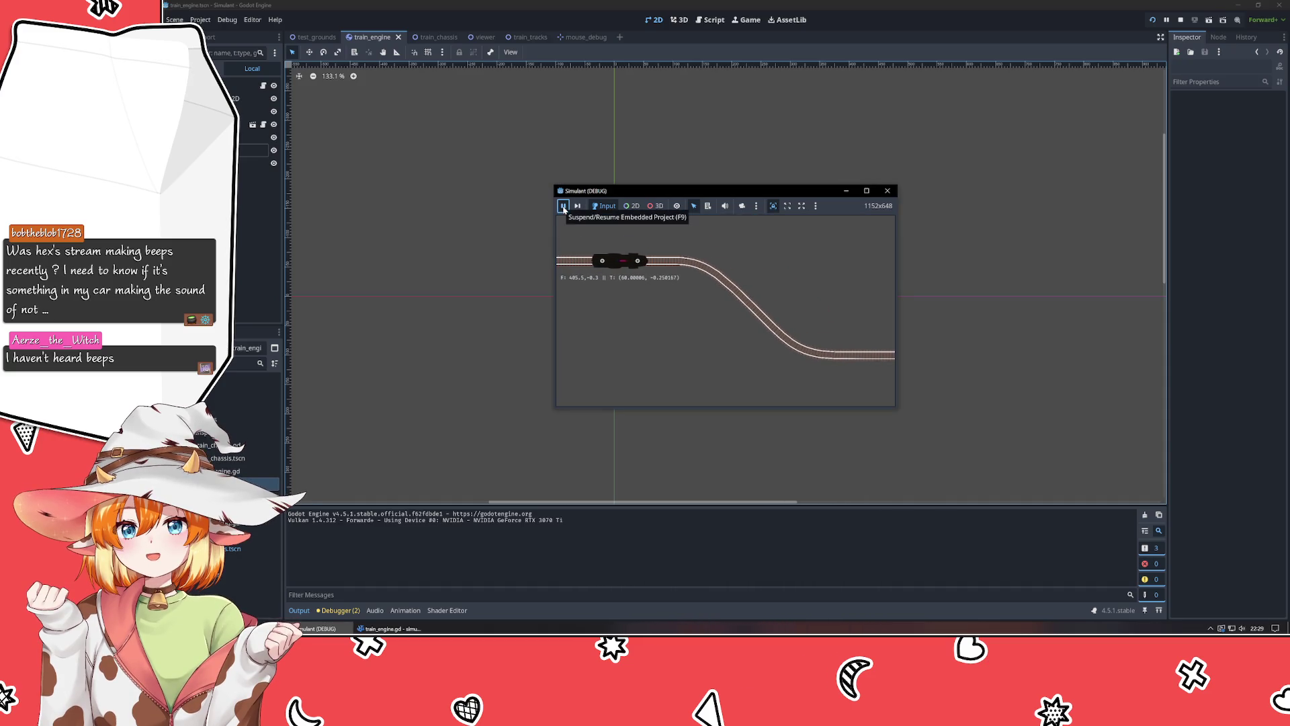
{"action": "left_click", "coordinate": [564, 207]}
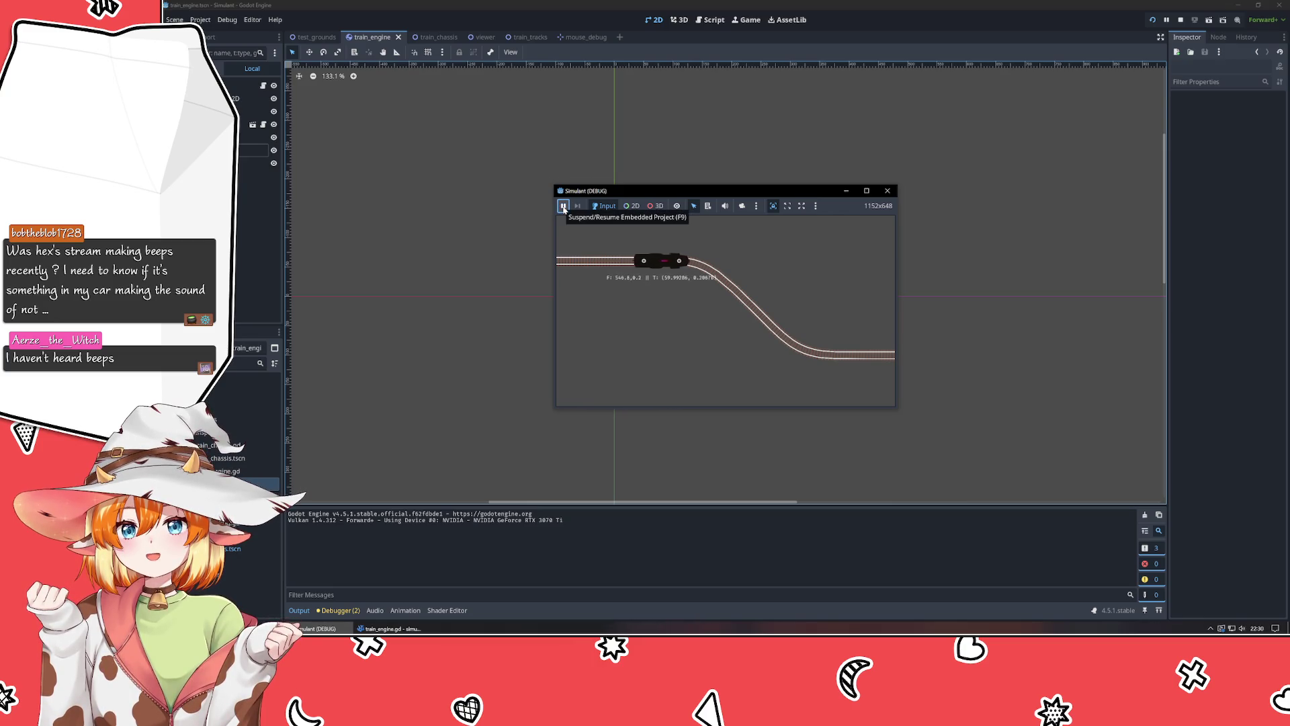
{"action": "left_click", "coordinate": [564, 207]}
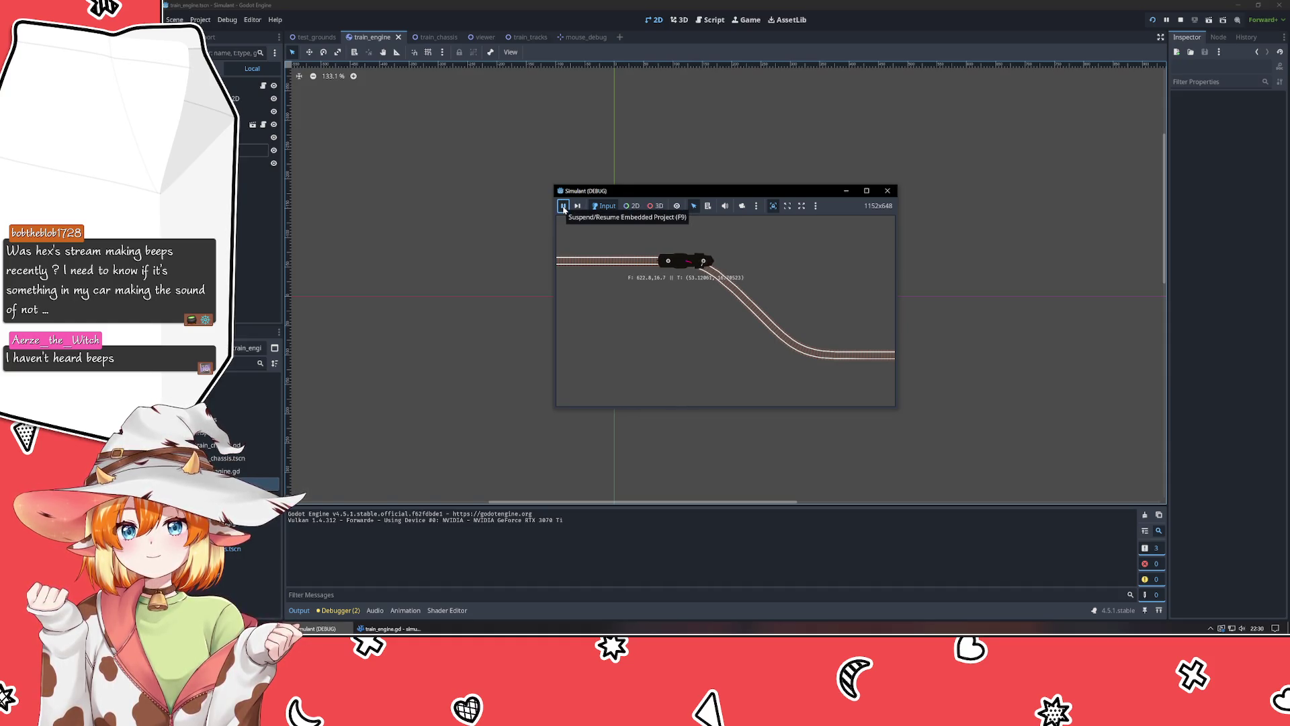
{"action": "left_click", "coordinate": [625, 248]}
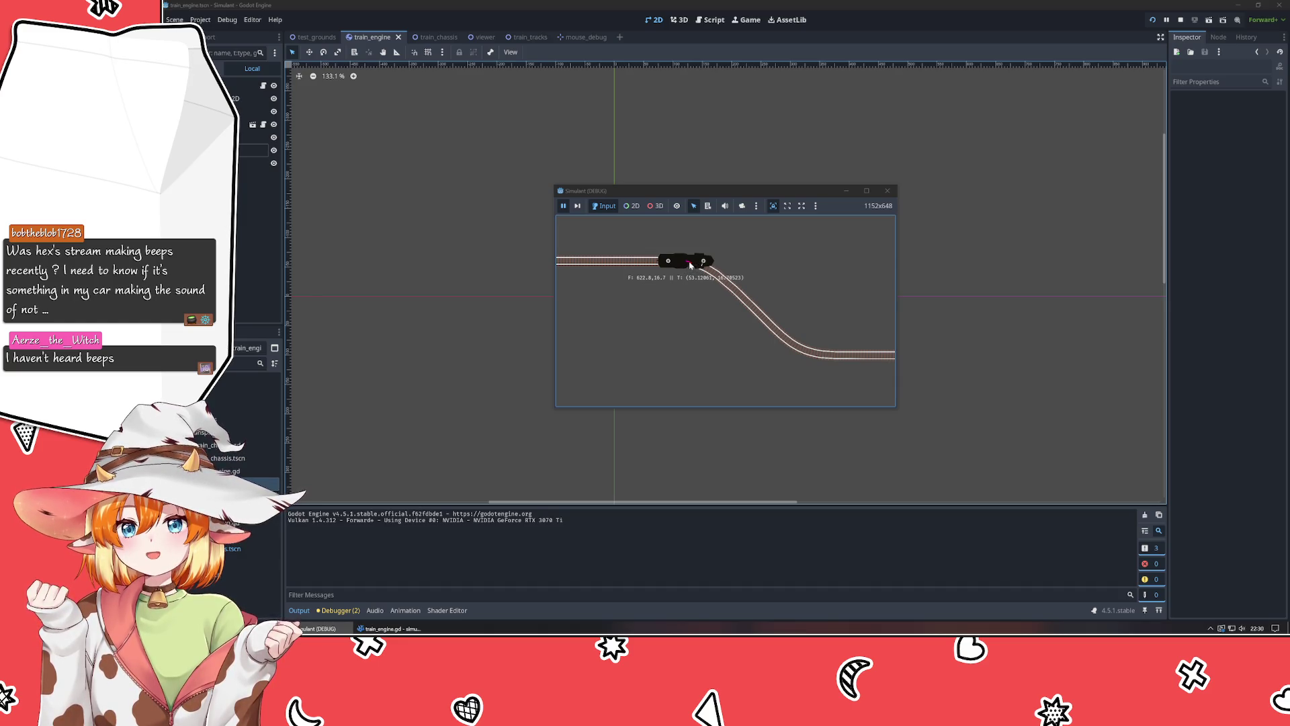
{"action": "left_click", "coordinate": [564, 211]}
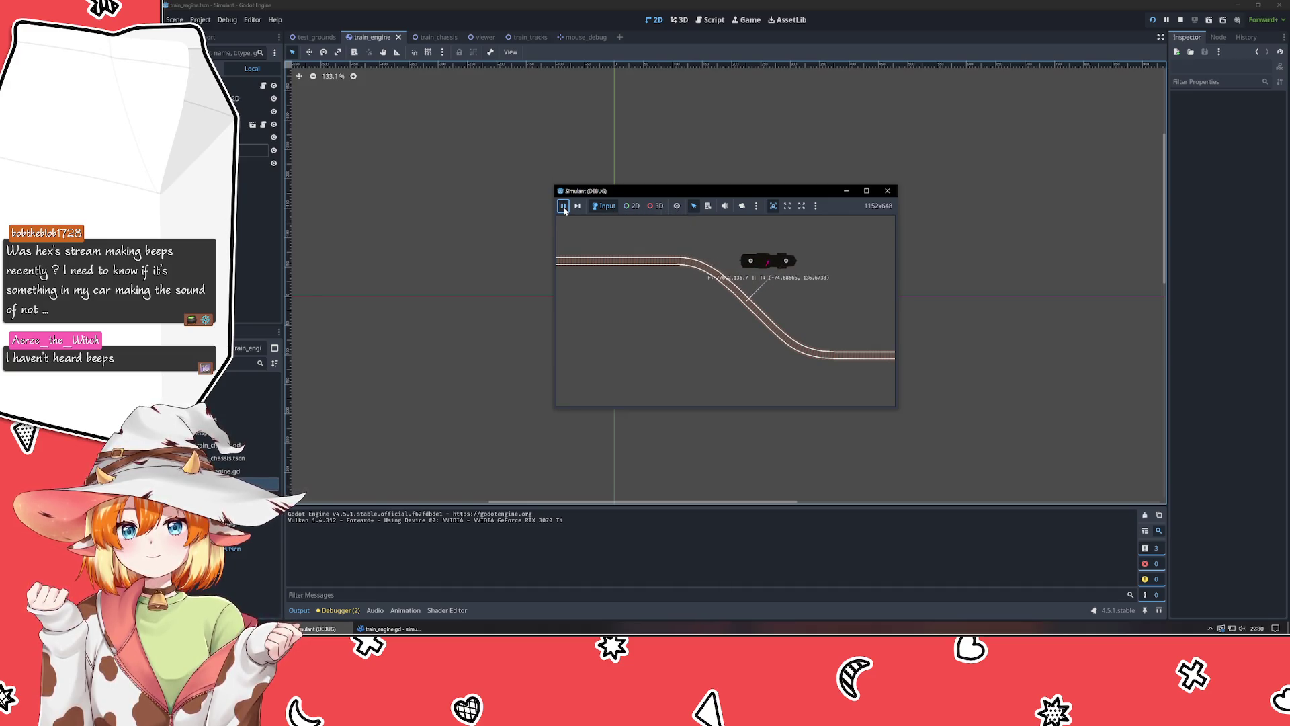
{"action": "left_click", "coordinate": [564, 211]}
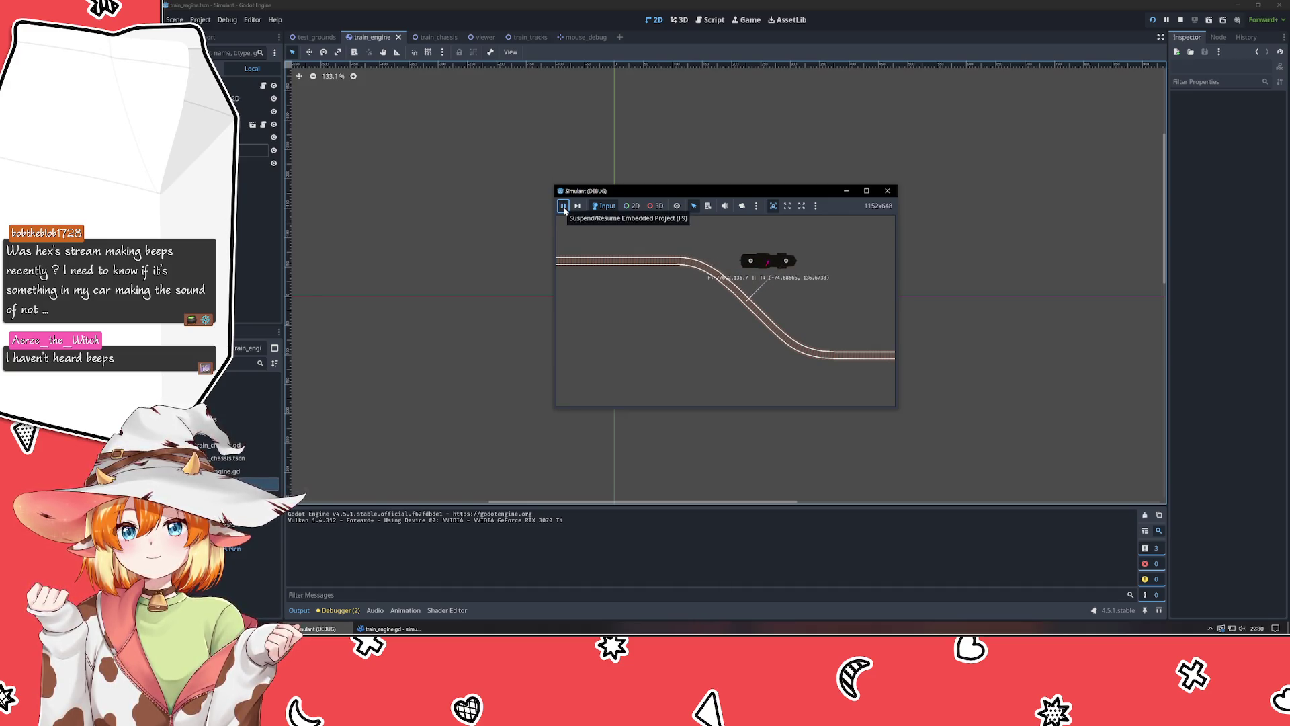
{"action": "left_click", "coordinate": [889, 192]}
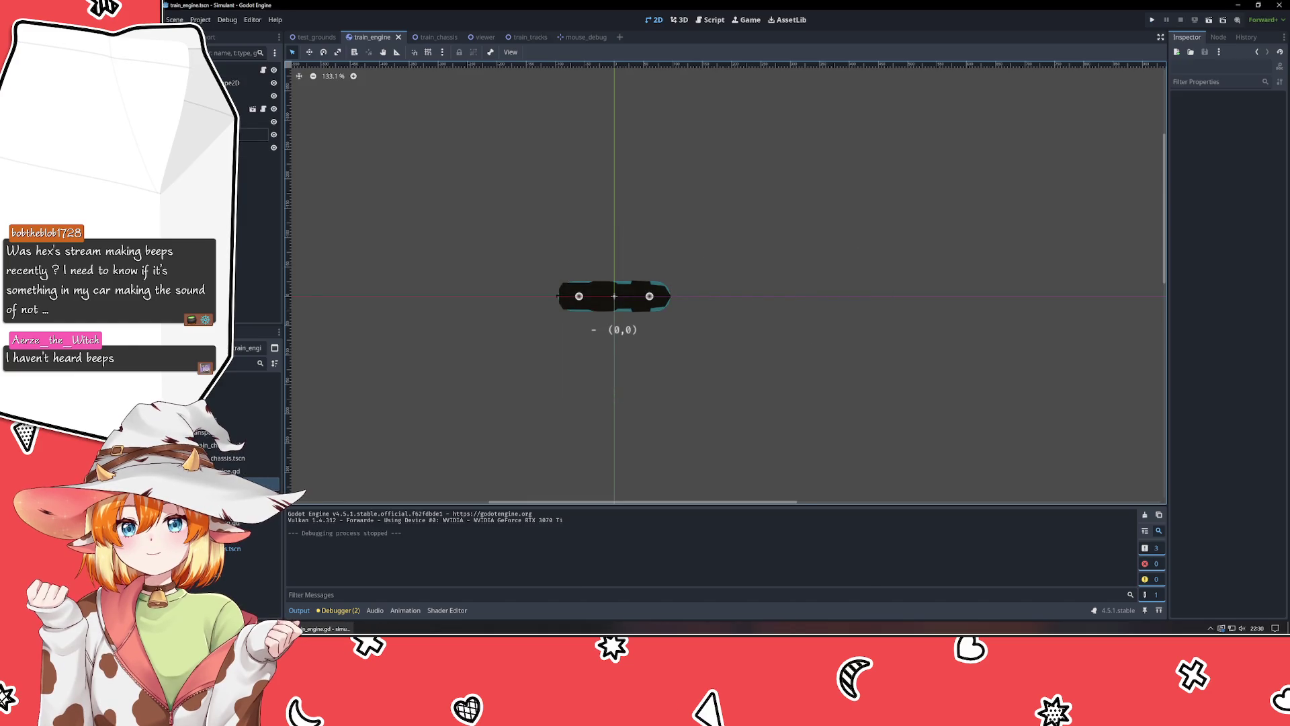
Change line 38 to set_point_position(1 instead of 0, then run the game with F5.
{"action": "key", "text": "alt+Tab"}
{"action": "scroll", "coordinate": [810, 364], "scroll_direction": "down", "scroll_amount": 2}
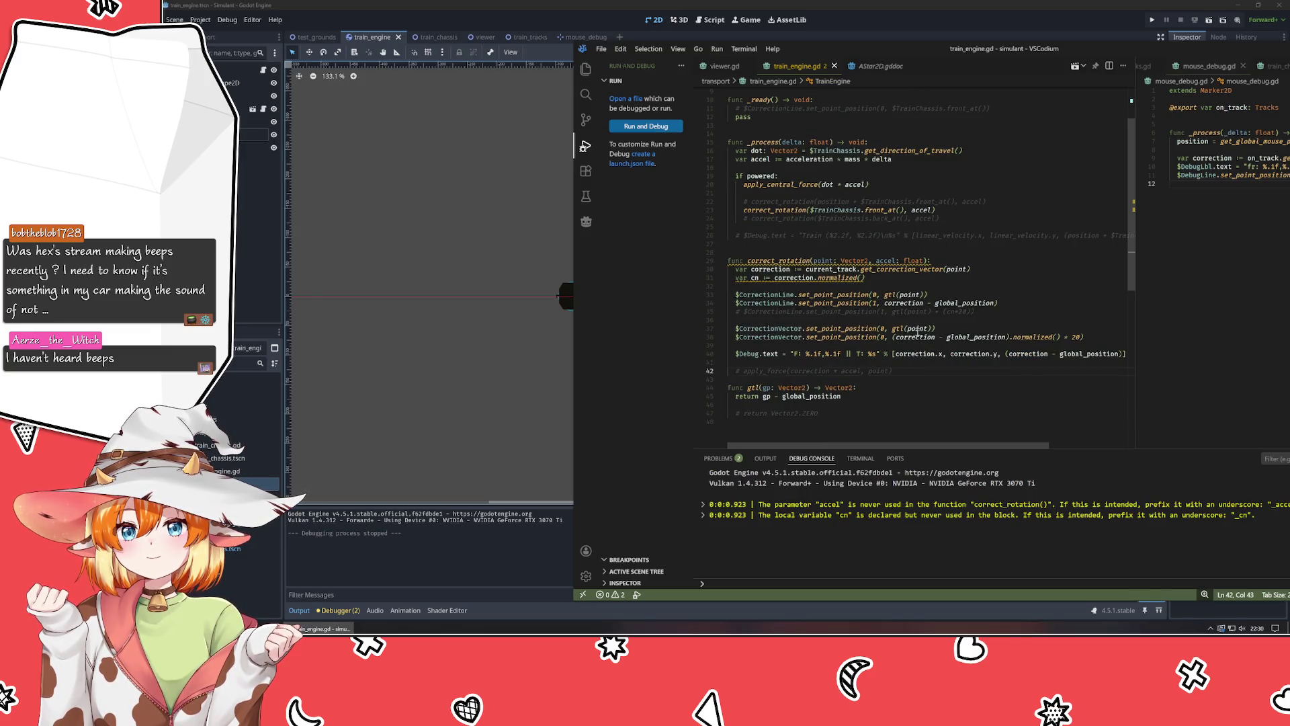
{"action": "left_click", "coordinate": [882, 337]}
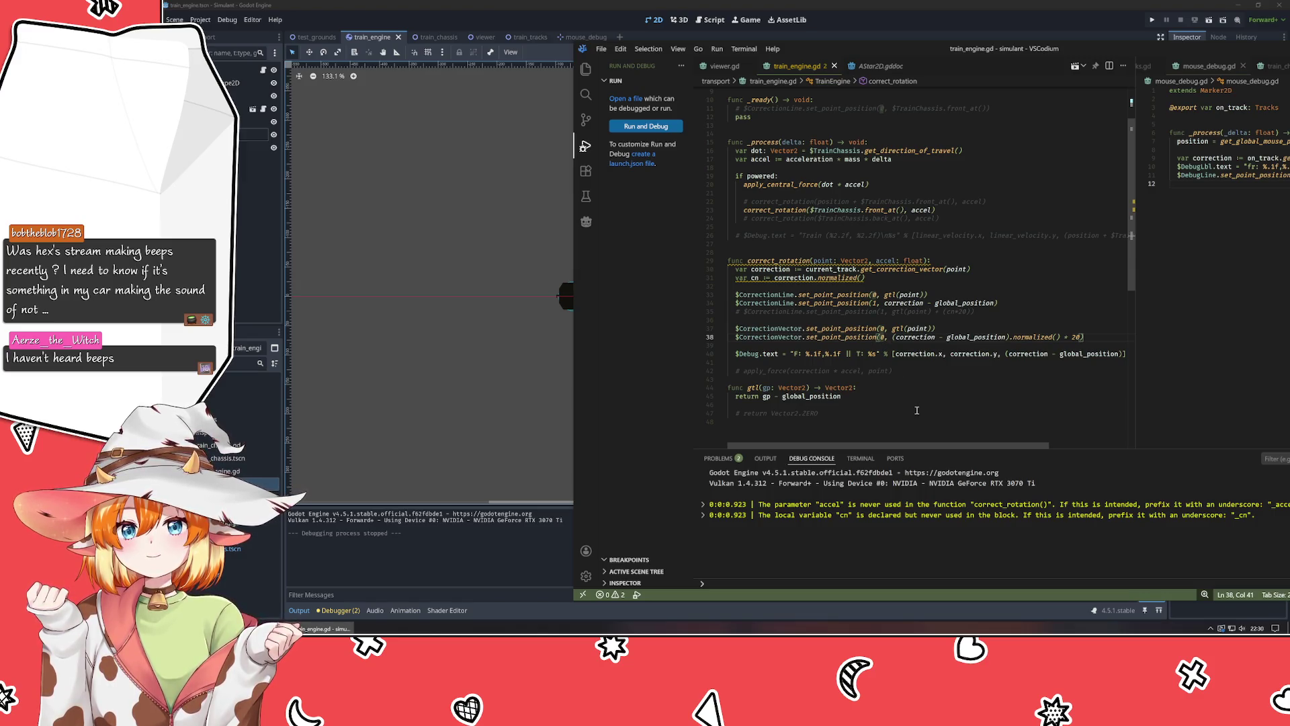
{"action": "key", "text": "BackSpace"}
{"action": "type", "text": "1"}
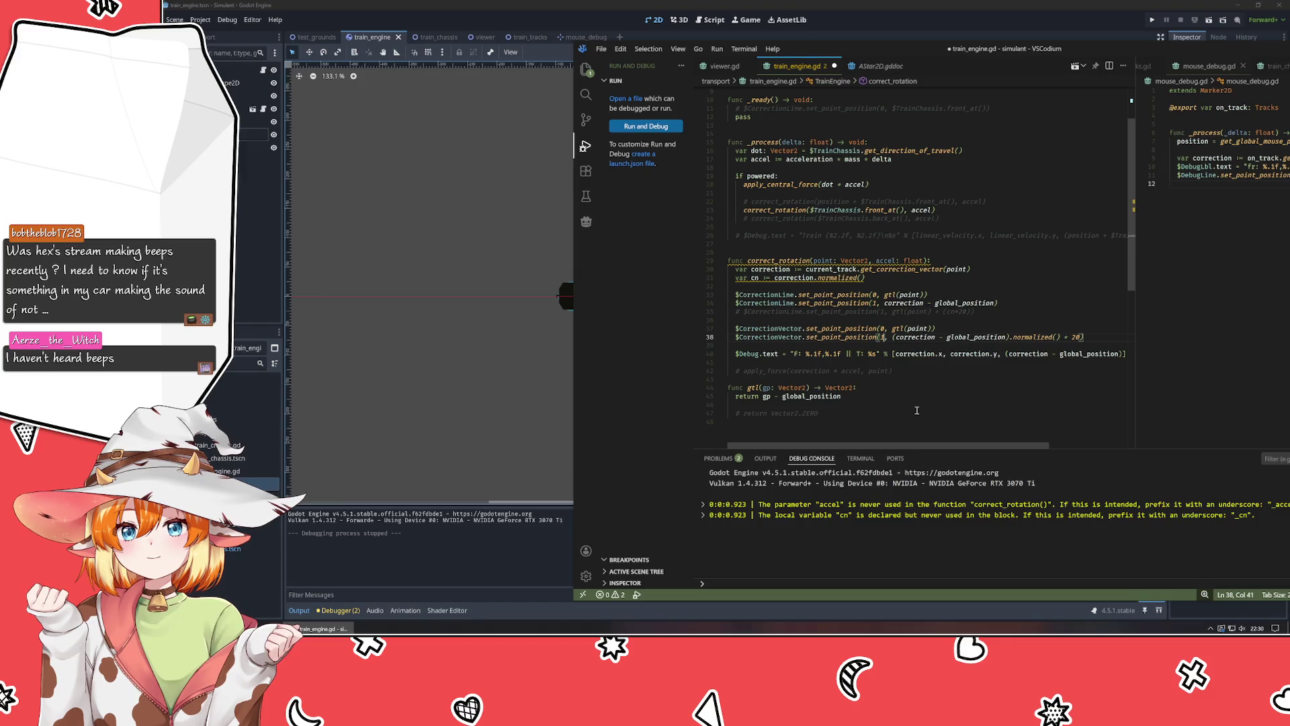
{"action": "key", "text": "alt+Tab"}
{"action": "key", "text": "F5"}
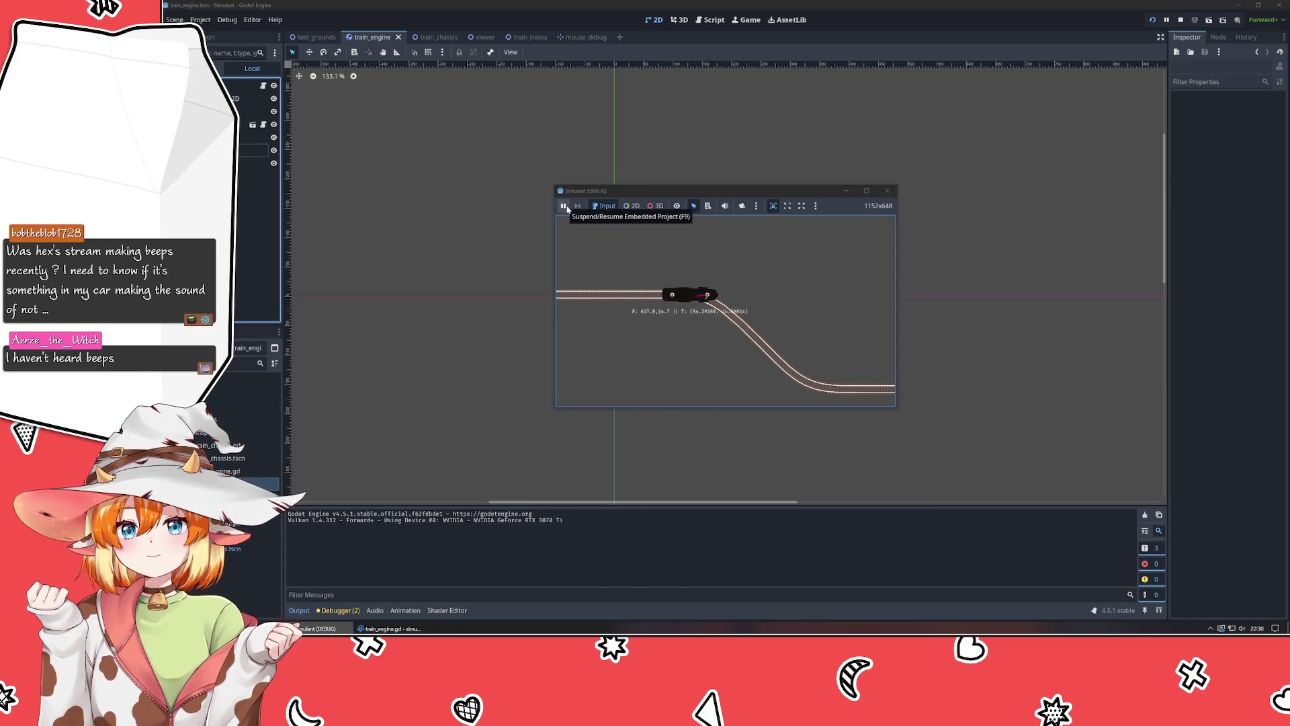
Stop the running game, revert line 38's point index back to 0, and run again.
{"action": "left_click", "coordinate": [566, 207]}
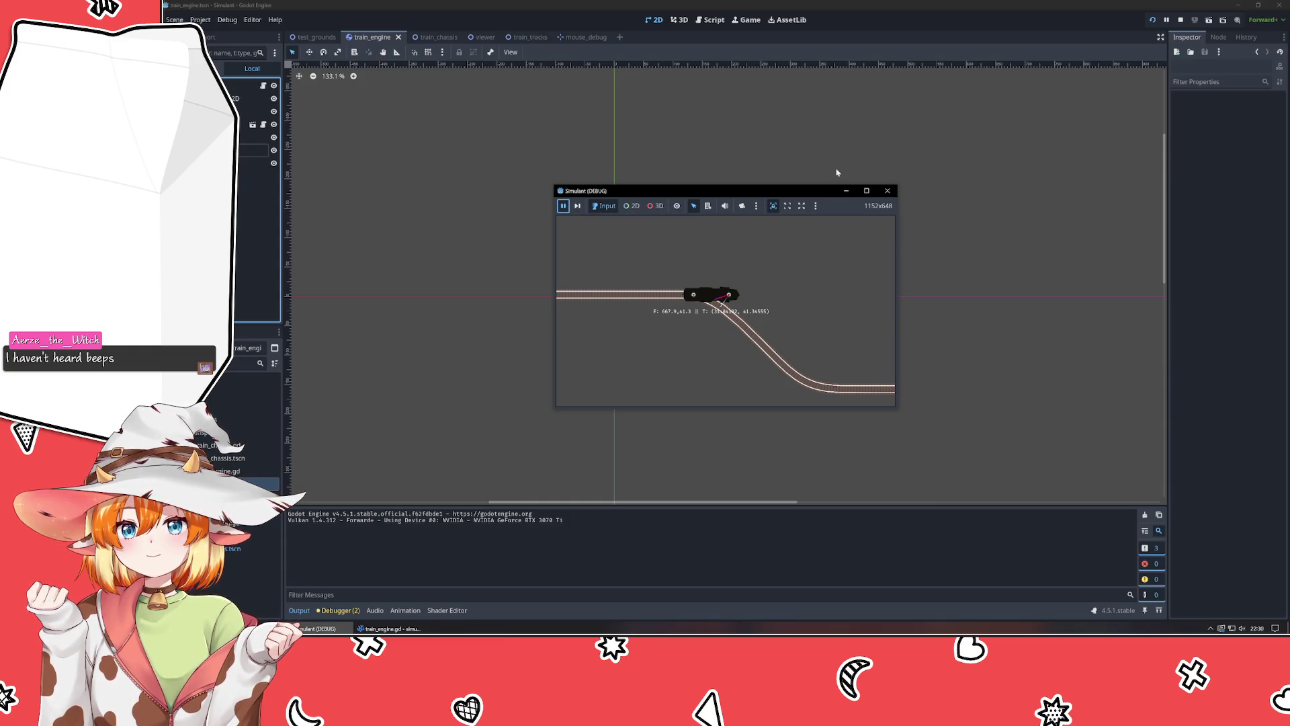
{"action": "left_click", "coordinate": [887, 191]}
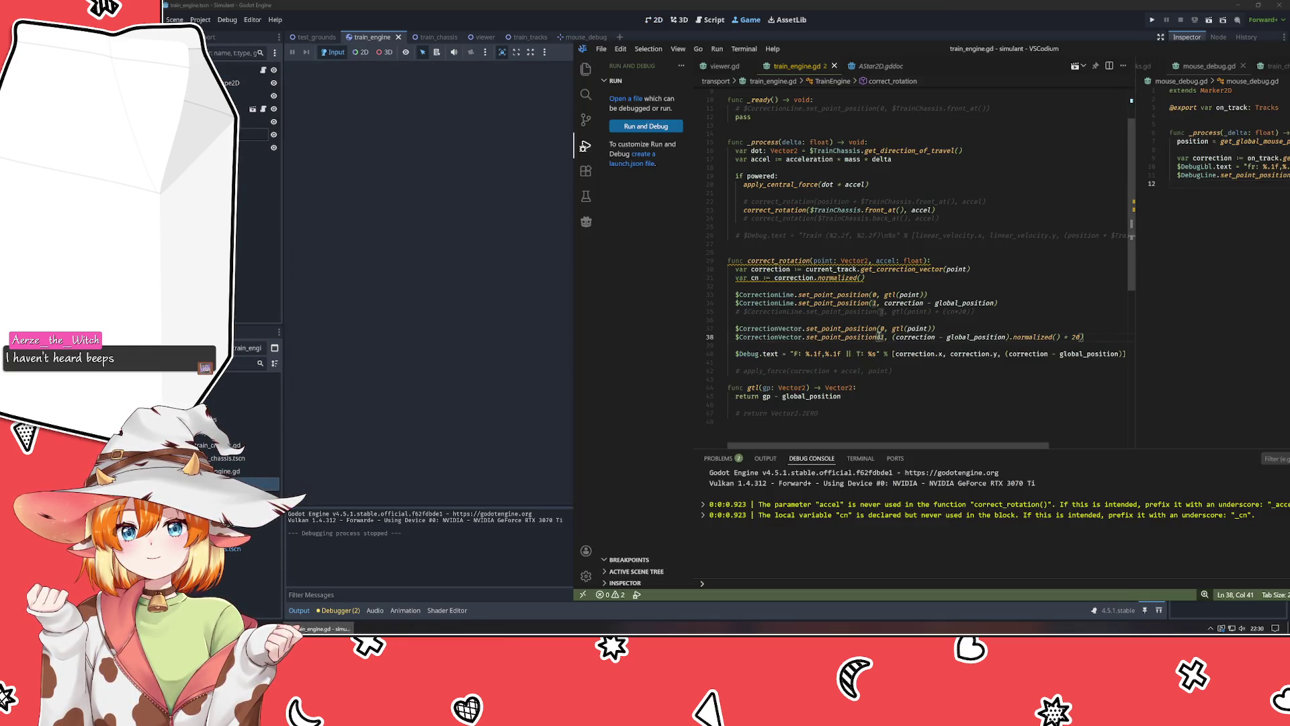
{"action": "type", "text": "0"}
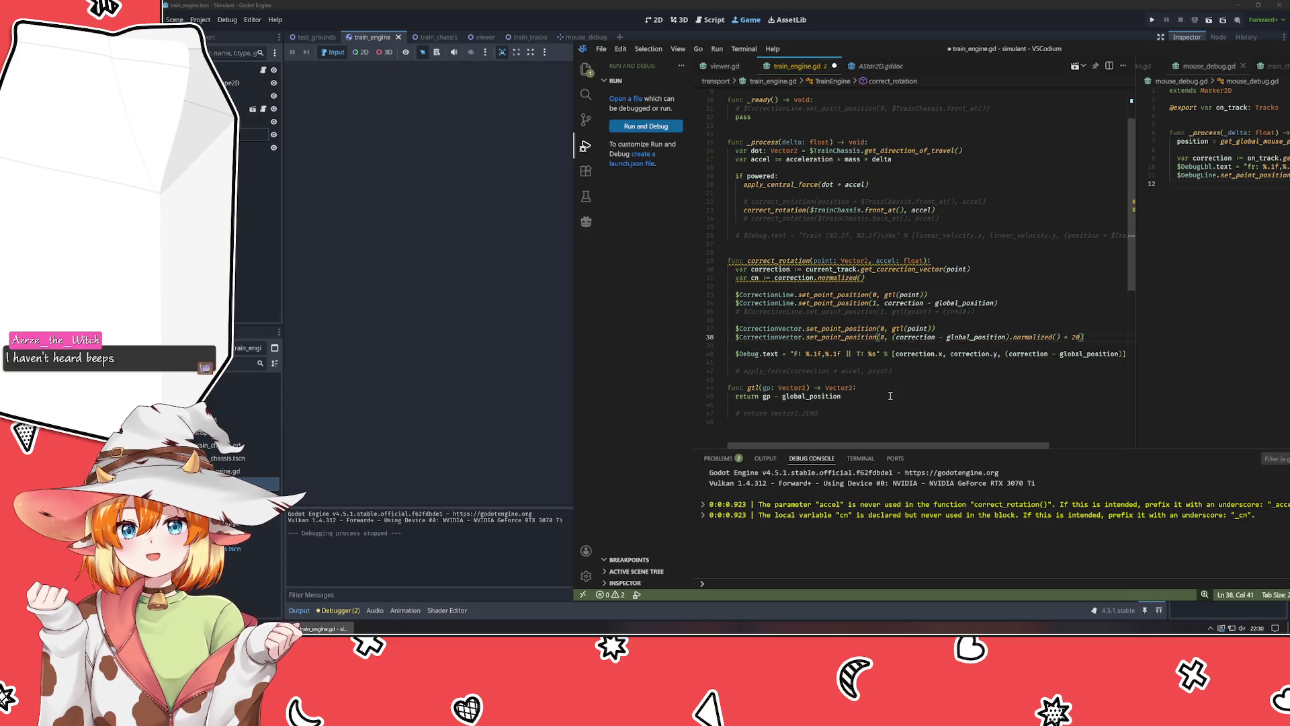
{"action": "key", "text": "alt+Tab"}
{"action": "key", "text": "F6"}
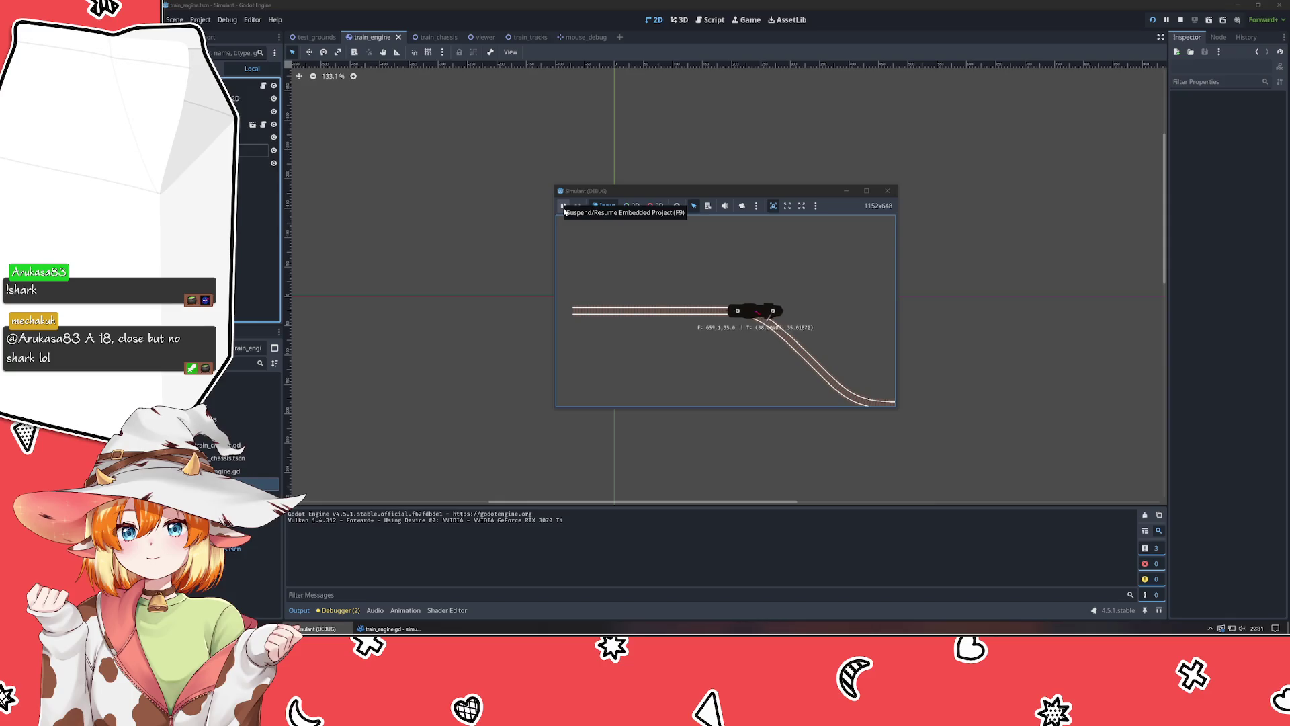
Focus the game window on the train, then return to train_engine.gd in VSCodium.
{"action": "left_click", "coordinate": [564, 206]}
{"action": "left_click", "coordinate": [787, 306]}
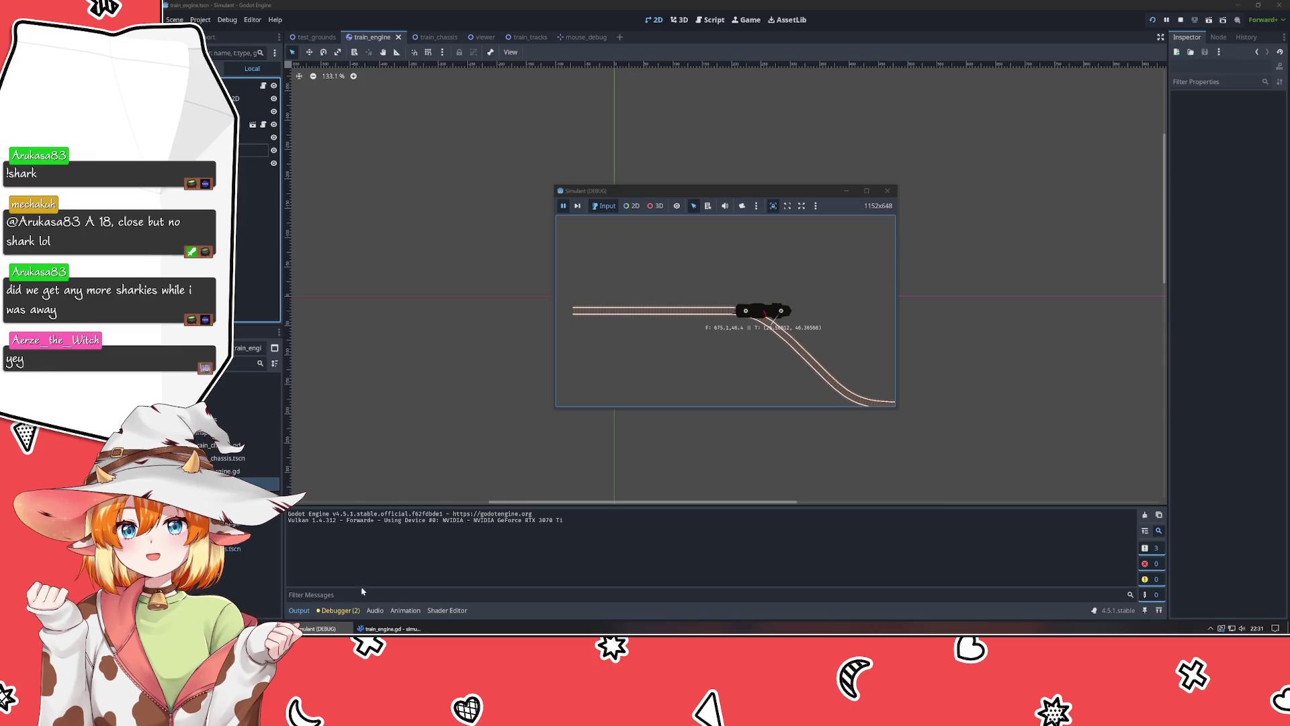
{"action": "left_click", "coordinate": [390, 628]}
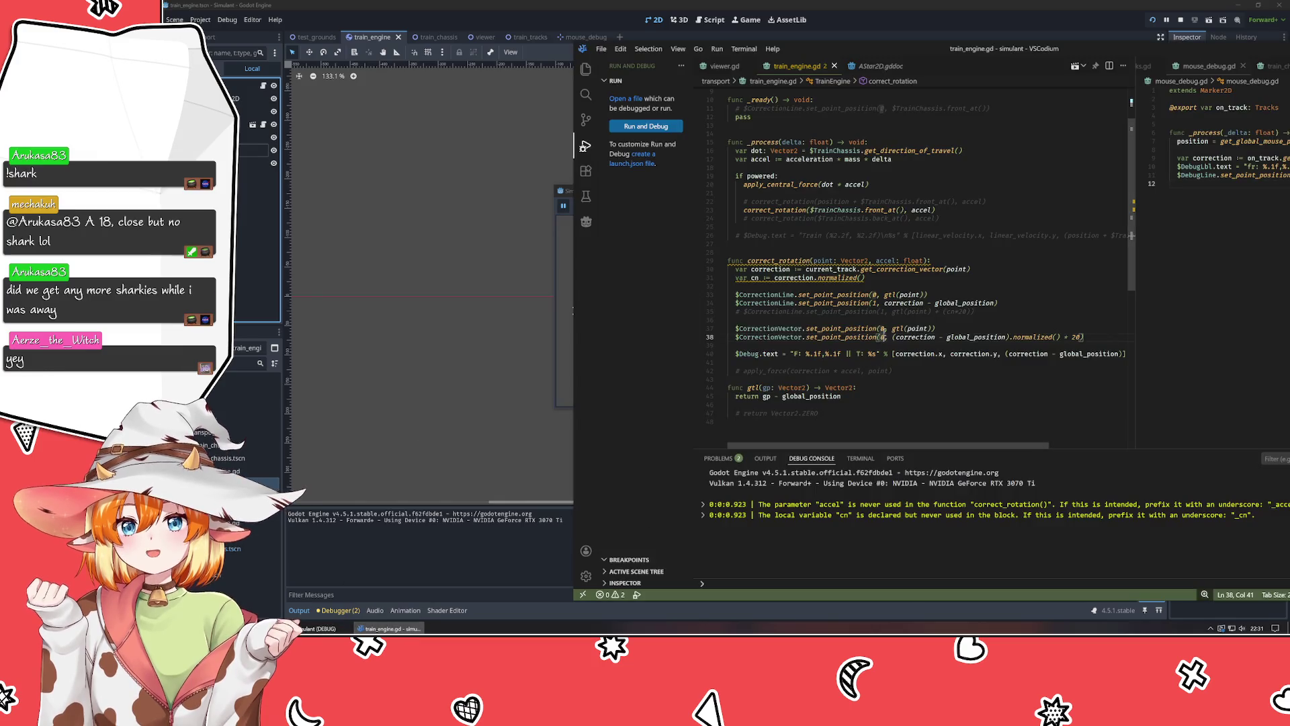
Copy gtl(point) from line 37 into line 38's second argument followed by ' + ', and save.
{"action": "left_click", "coordinate": [892, 372]}
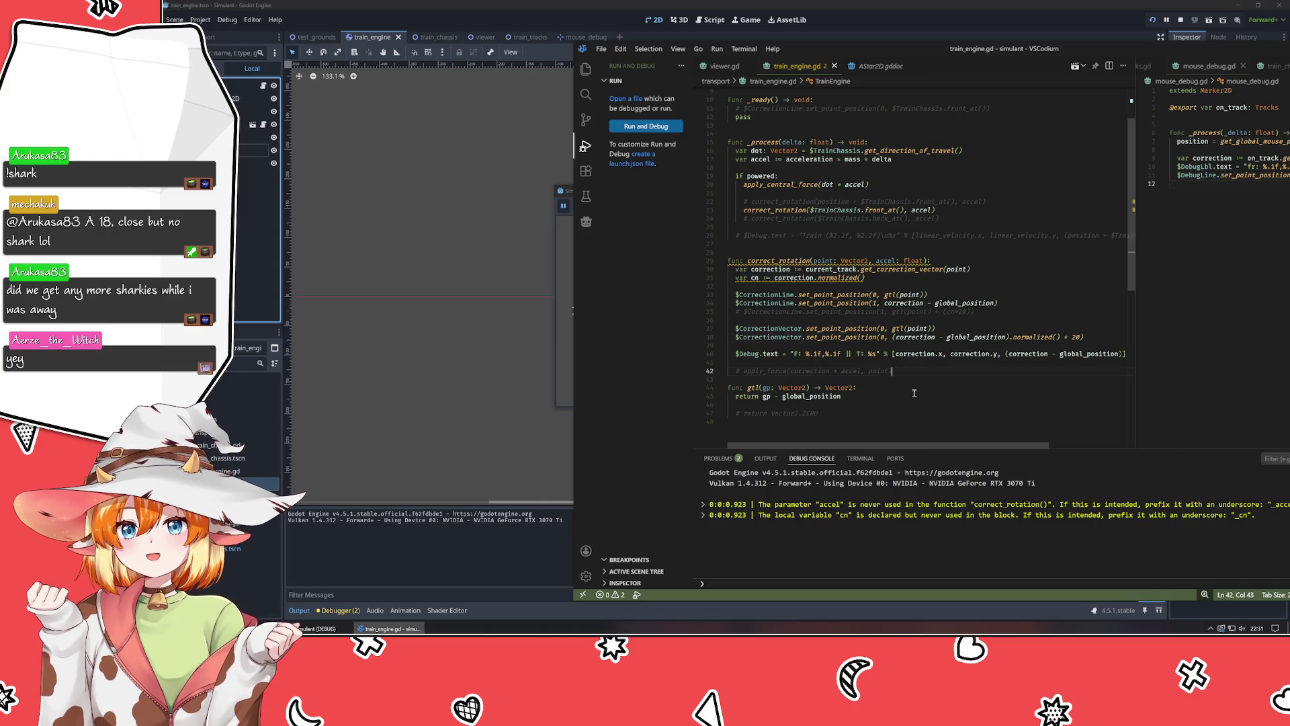
{"action": "left_click", "coordinate": [914, 393]}
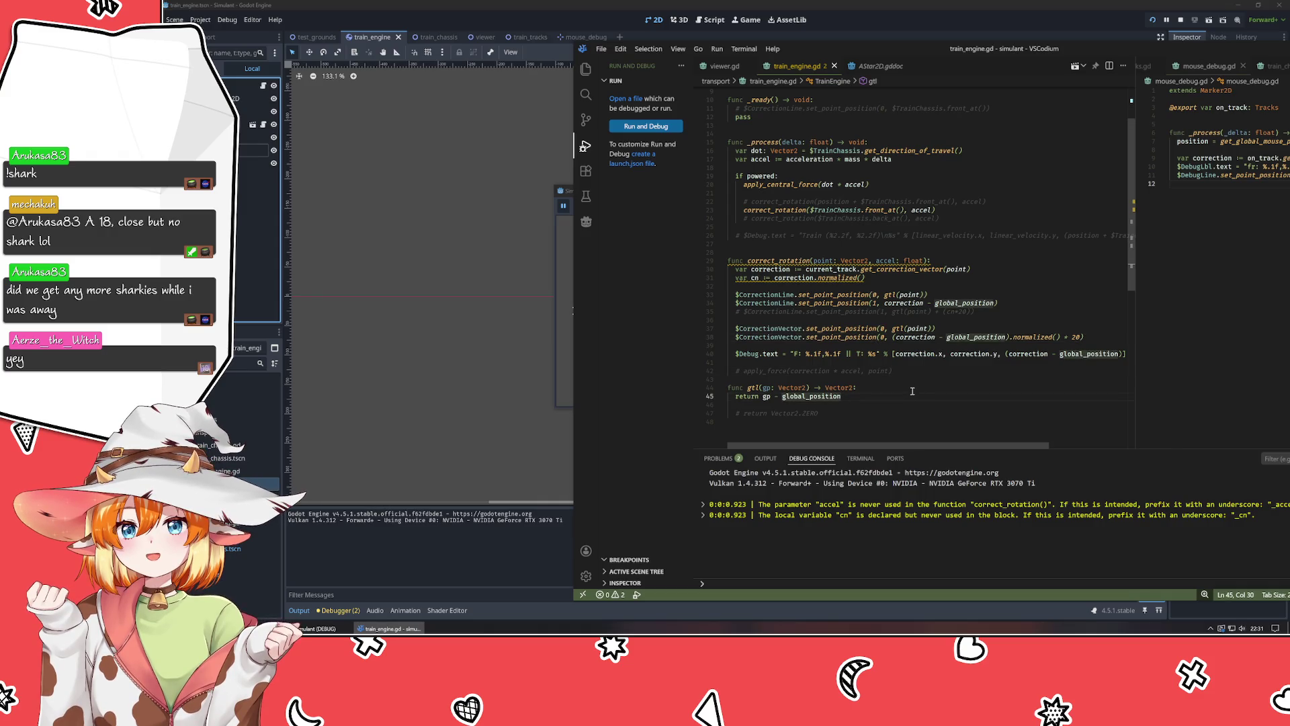
{"action": "left_click_drag", "start_coordinate": [892, 328], "coordinate": [934, 328]}
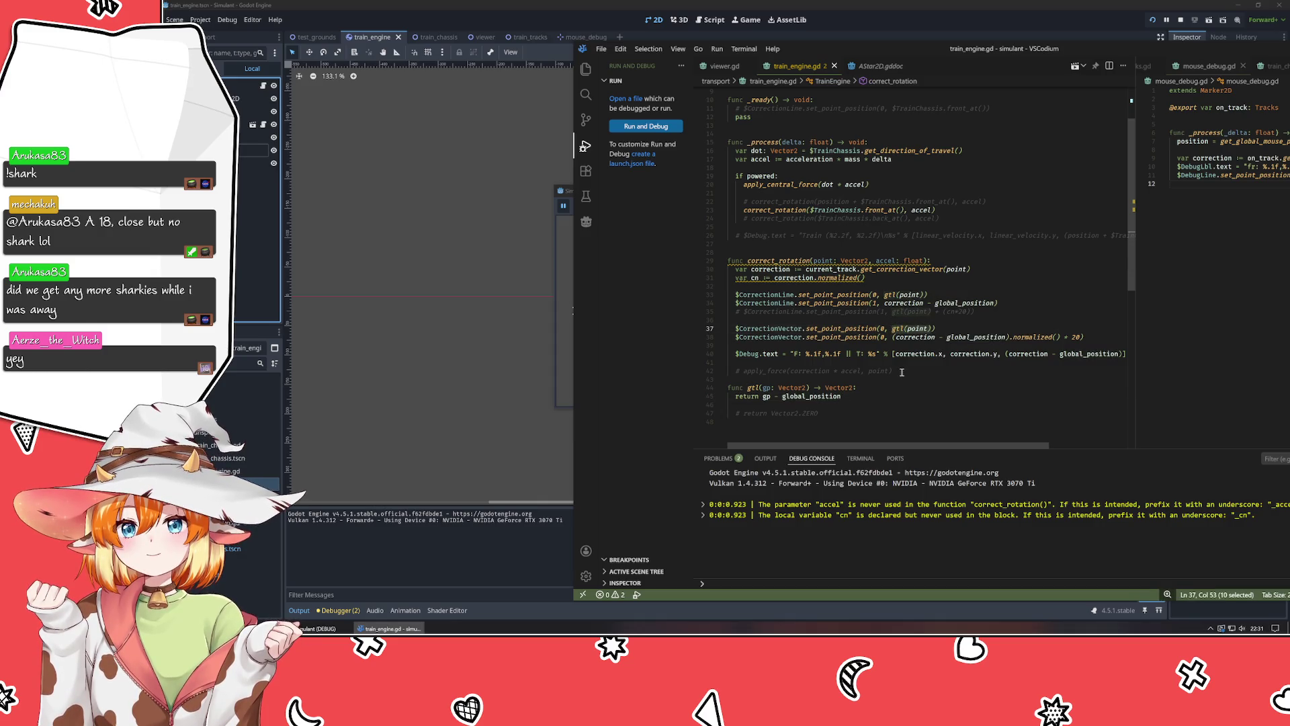
{"action": "key", "text": "ctrl+c"}
{"action": "left_click", "coordinate": [893, 337]}
{"action": "key", "text": "ctrl+v"}
{"action": "type", "text": "+"}
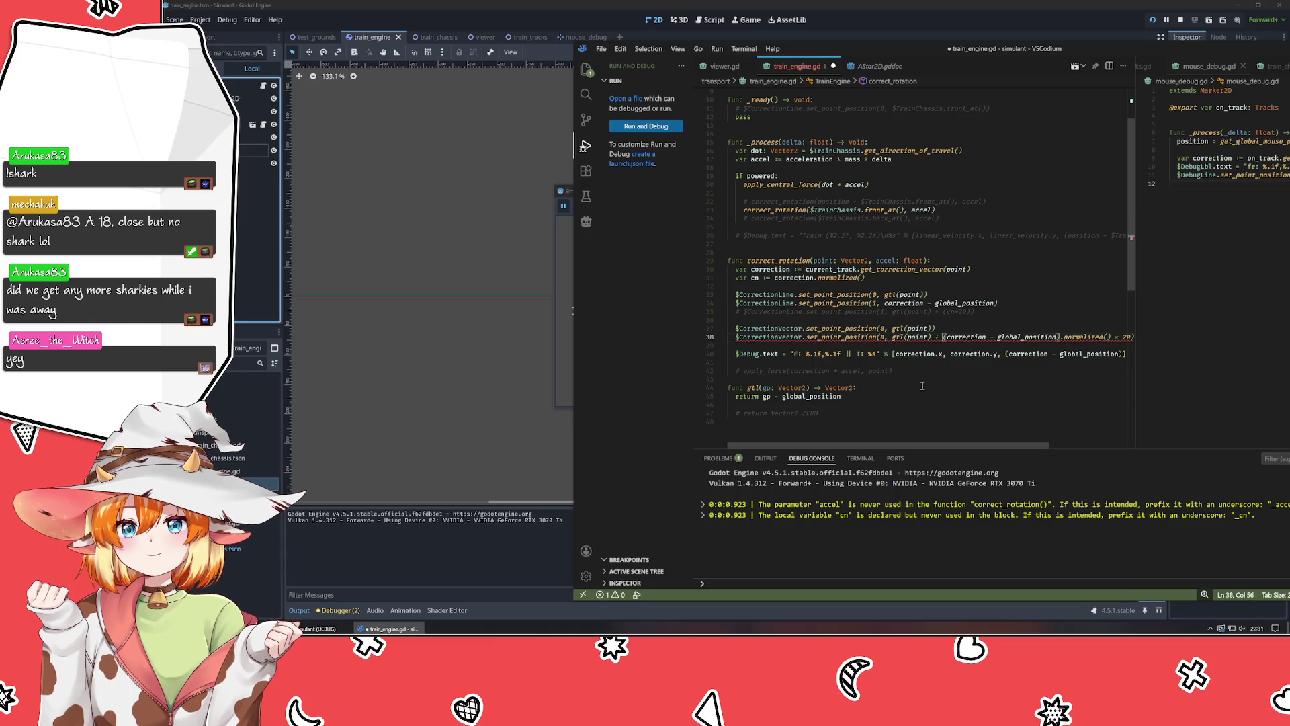
{"action": "key", "text": "ctrl+s"}
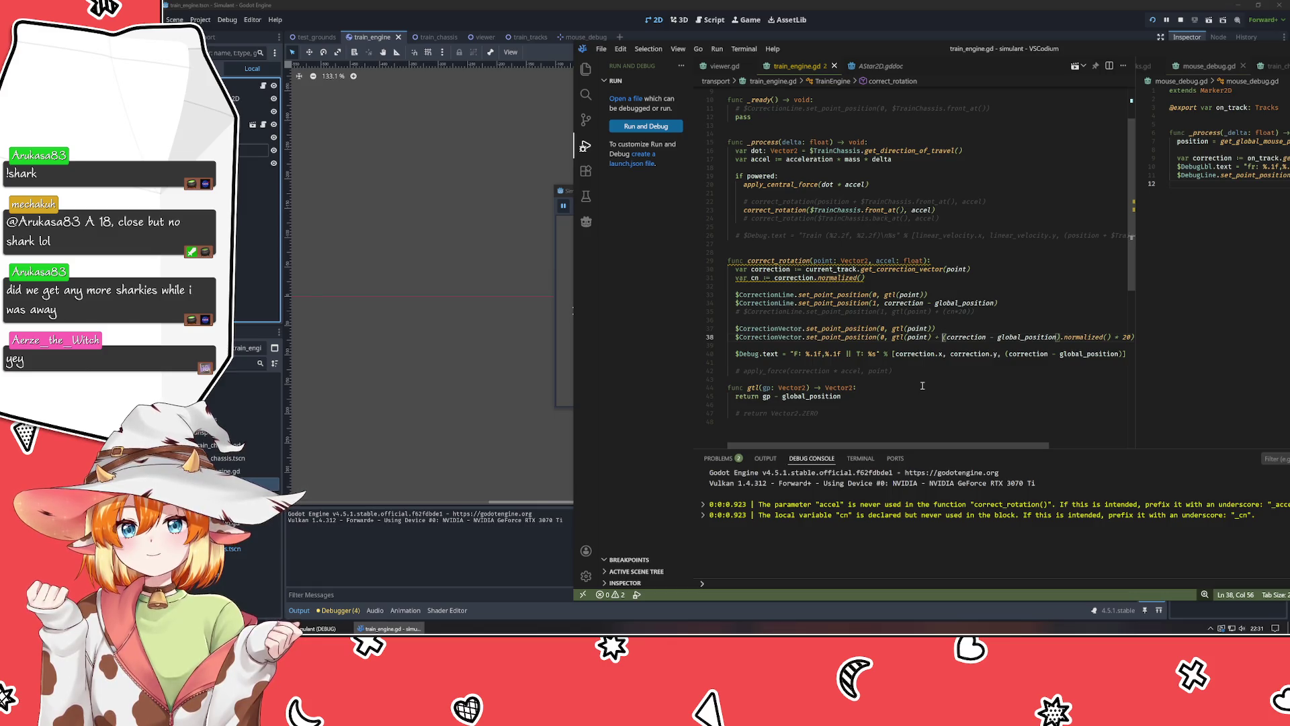
Change line 38's point index from 0 to 1, save, and run the game.
{"action": "double_click", "coordinate": [885, 337]}
{"action": "type", "text": "1"}
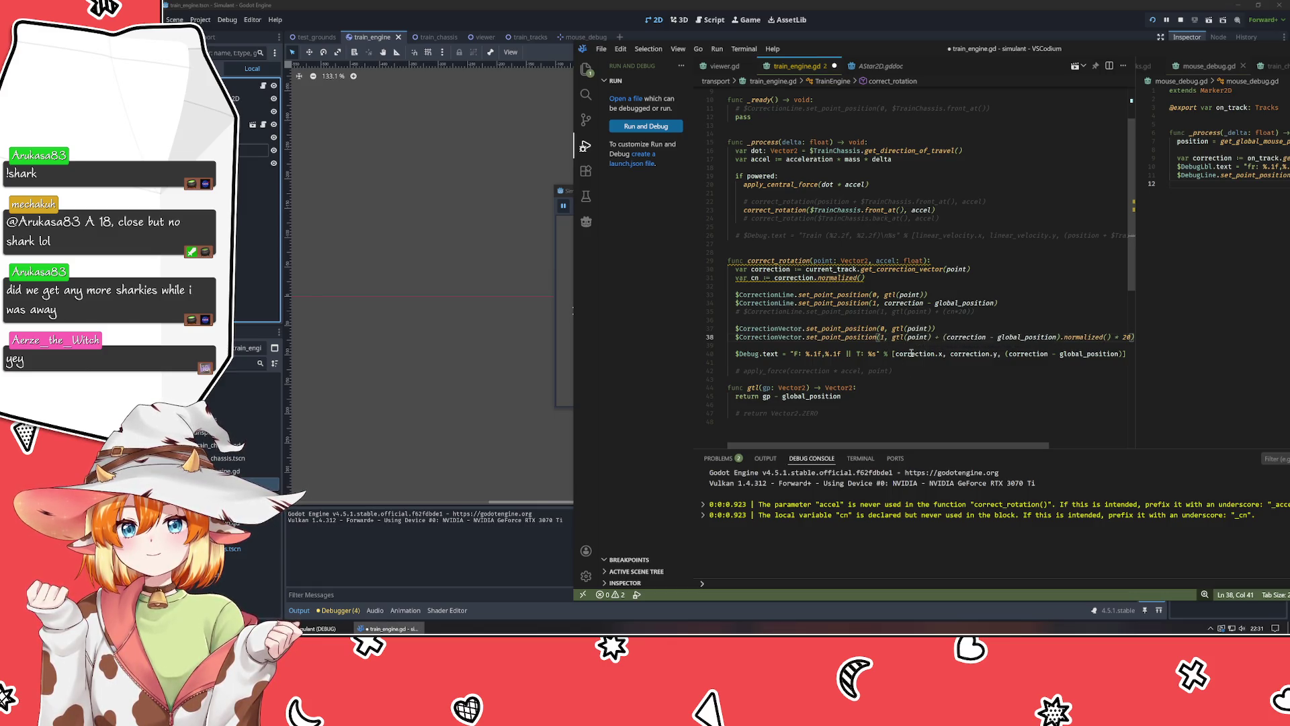
{"action": "key", "text": "ctrl+s"}
{"action": "key", "text": "alt+Tab"}
{"action": "key", "text": "F5"}
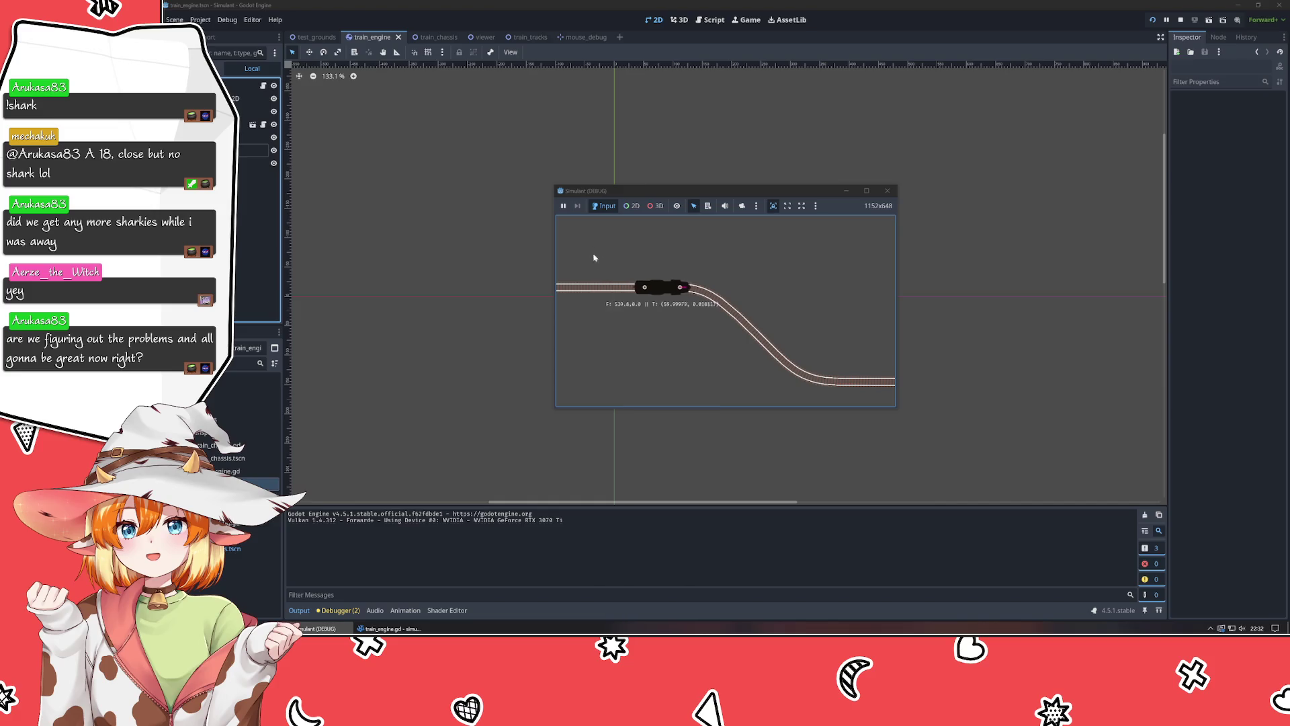
Pause and resume the test run, then close the Simulant (DEBUG) window.
{"action": "left_click", "coordinate": [563, 208]}
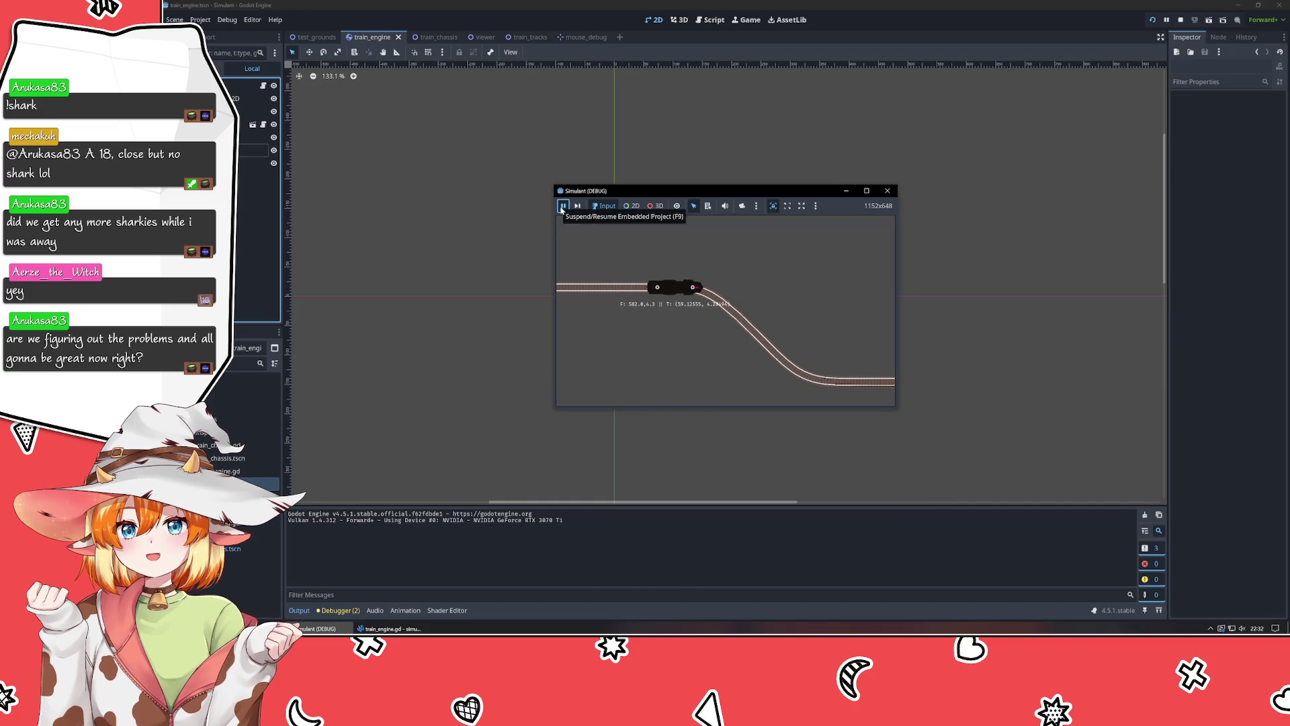
{"action": "left_click", "coordinate": [562, 208]}
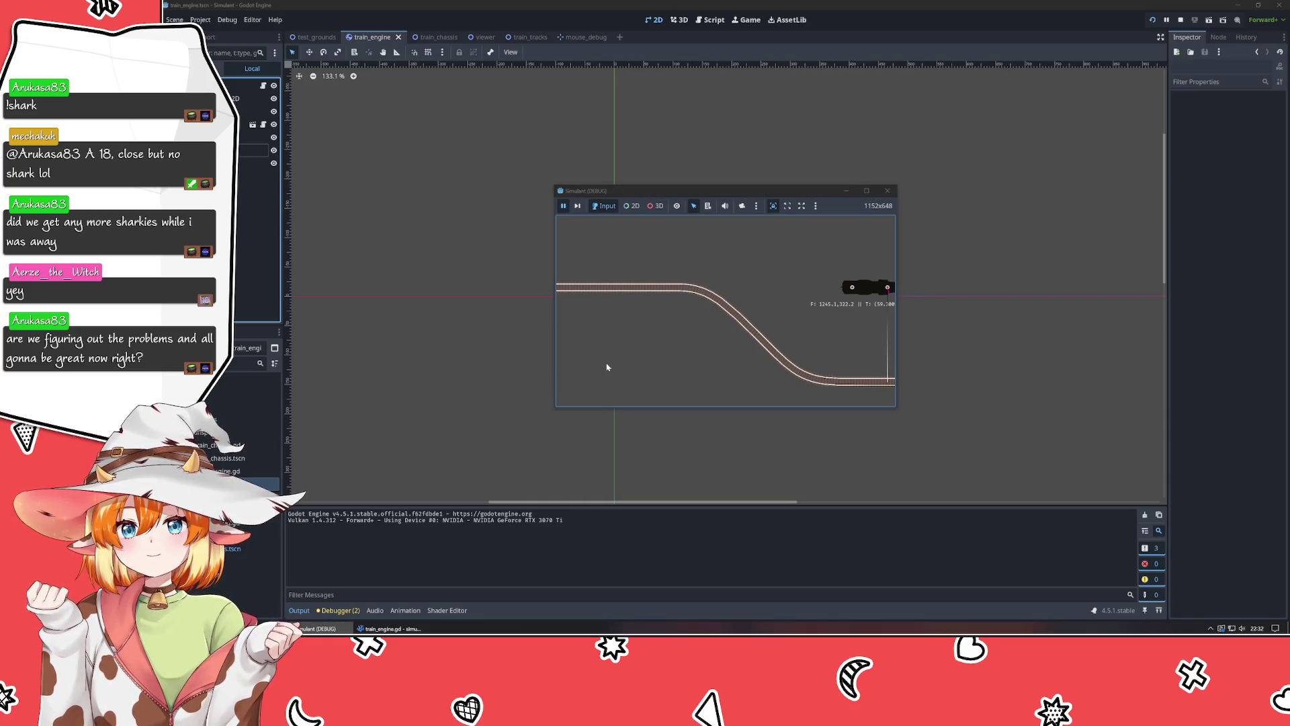
{"action": "left_click", "coordinate": [885, 192]}
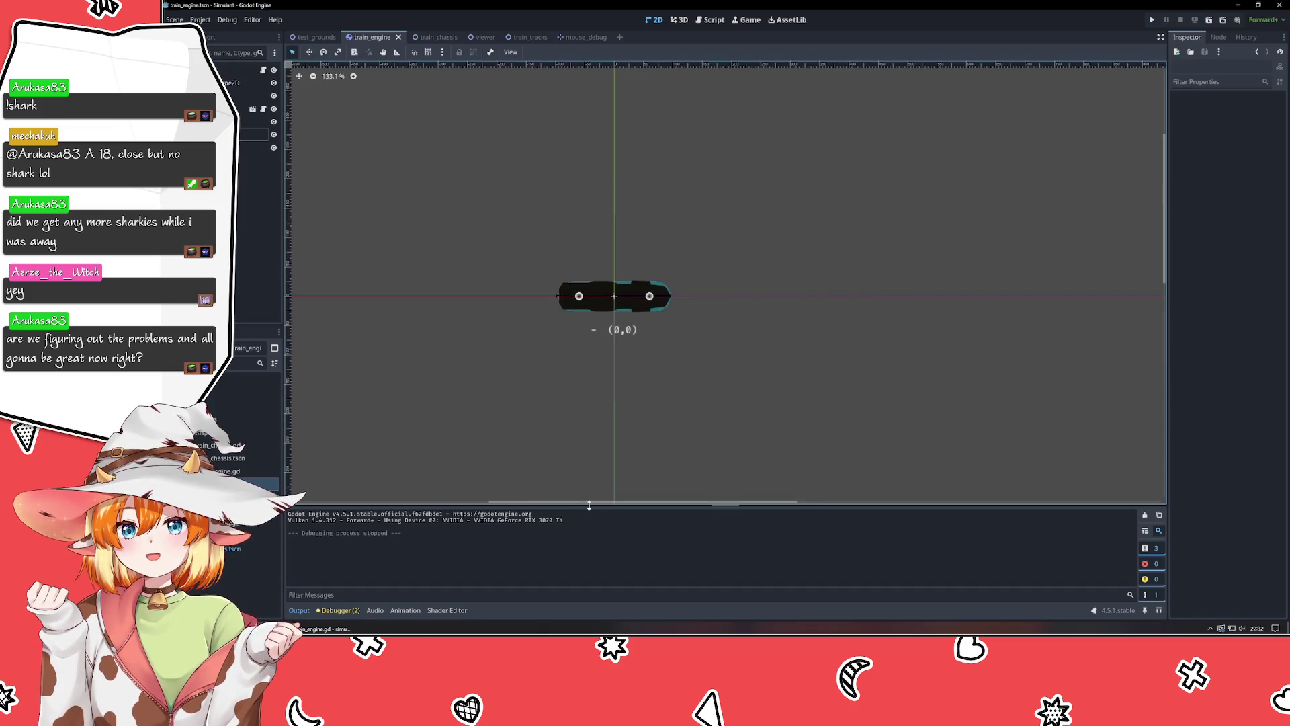
Inspect TrainChassis and the correct_rotation call on line 23 of train_engine.gd.
{"action": "key", "text": "alt+Tab"}
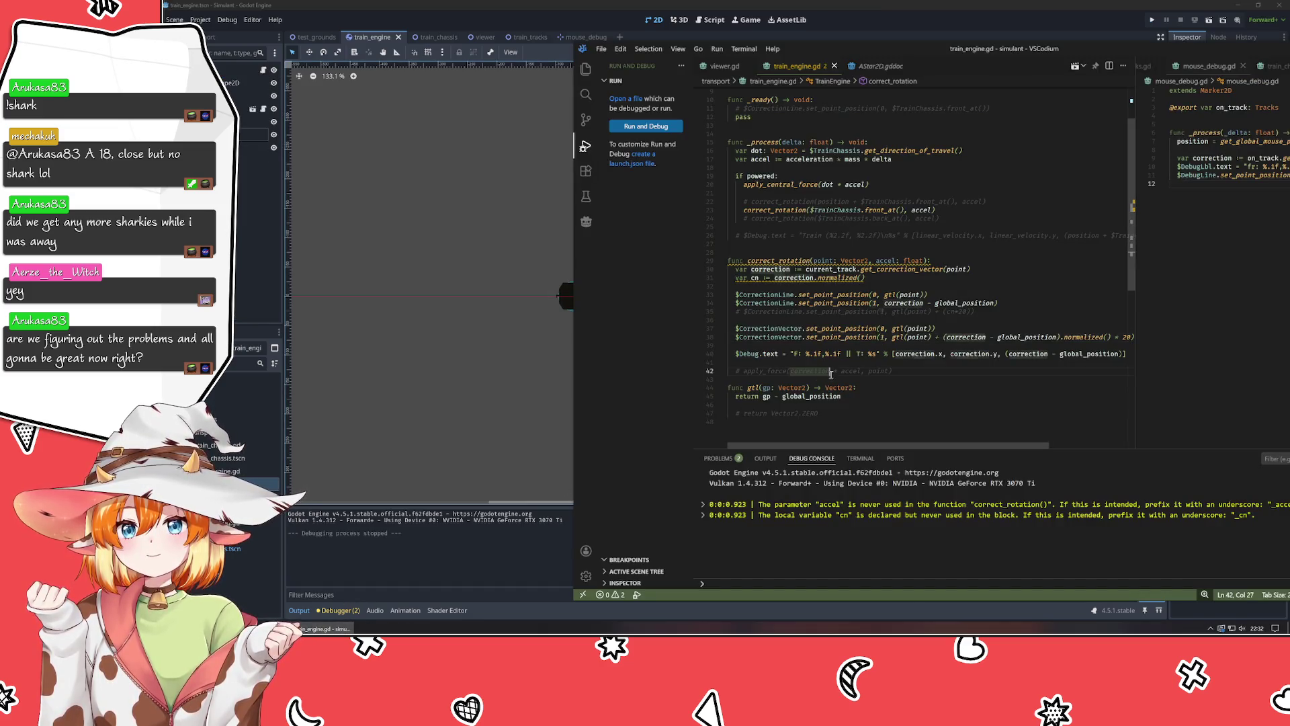
{"action": "double_click", "coordinate": [823, 211]}
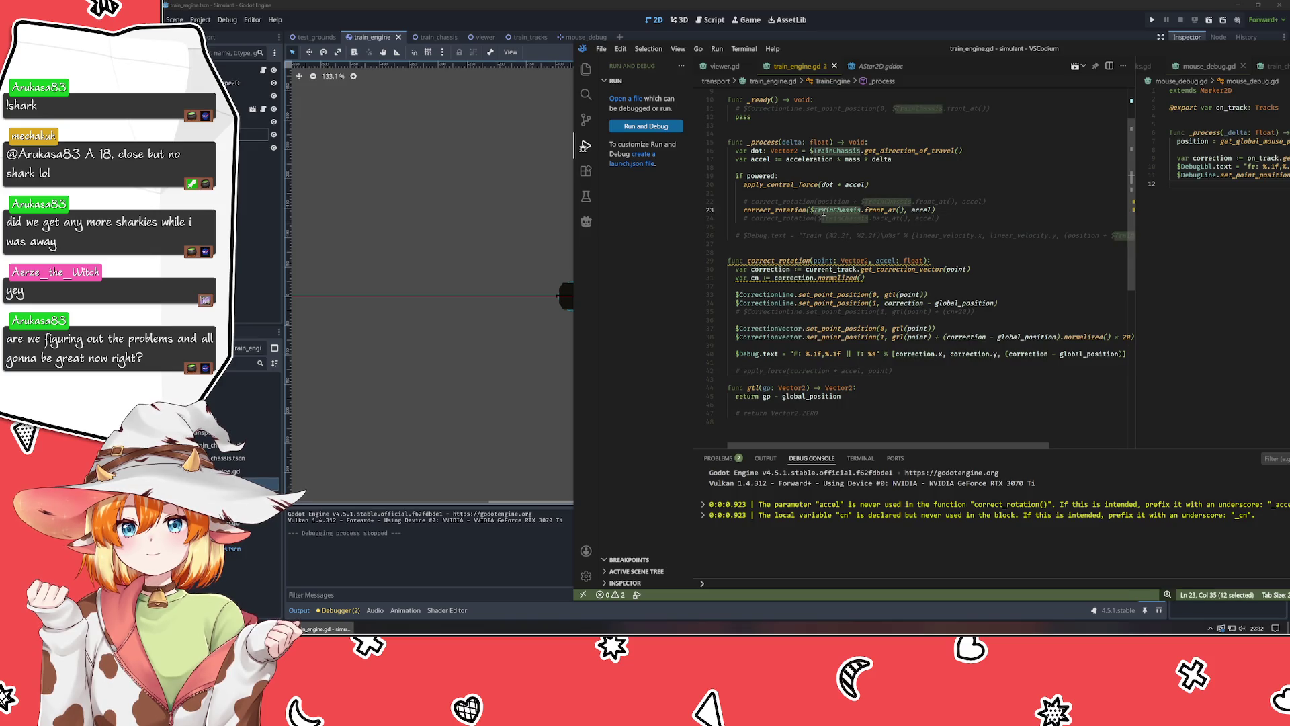
{"action": "left_click", "coordinate": [812, 211]}
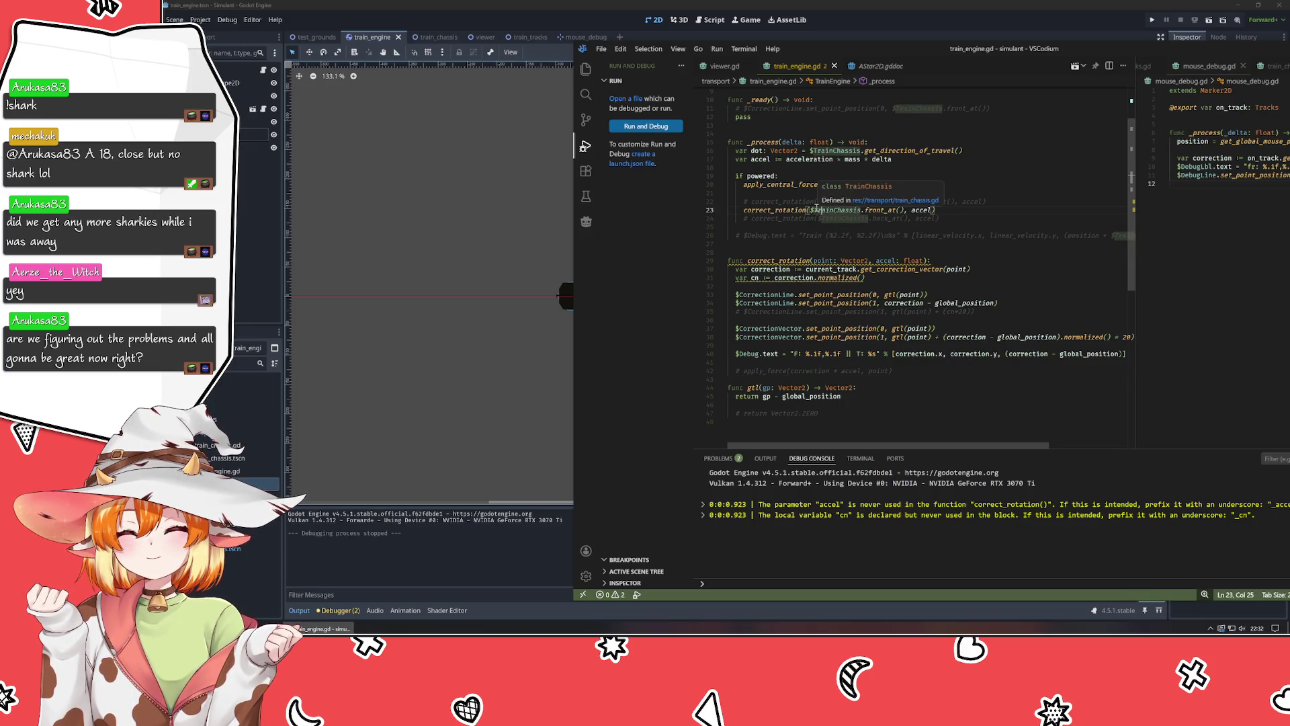
{"action": "left_click", "coordinate": [811, 211]}
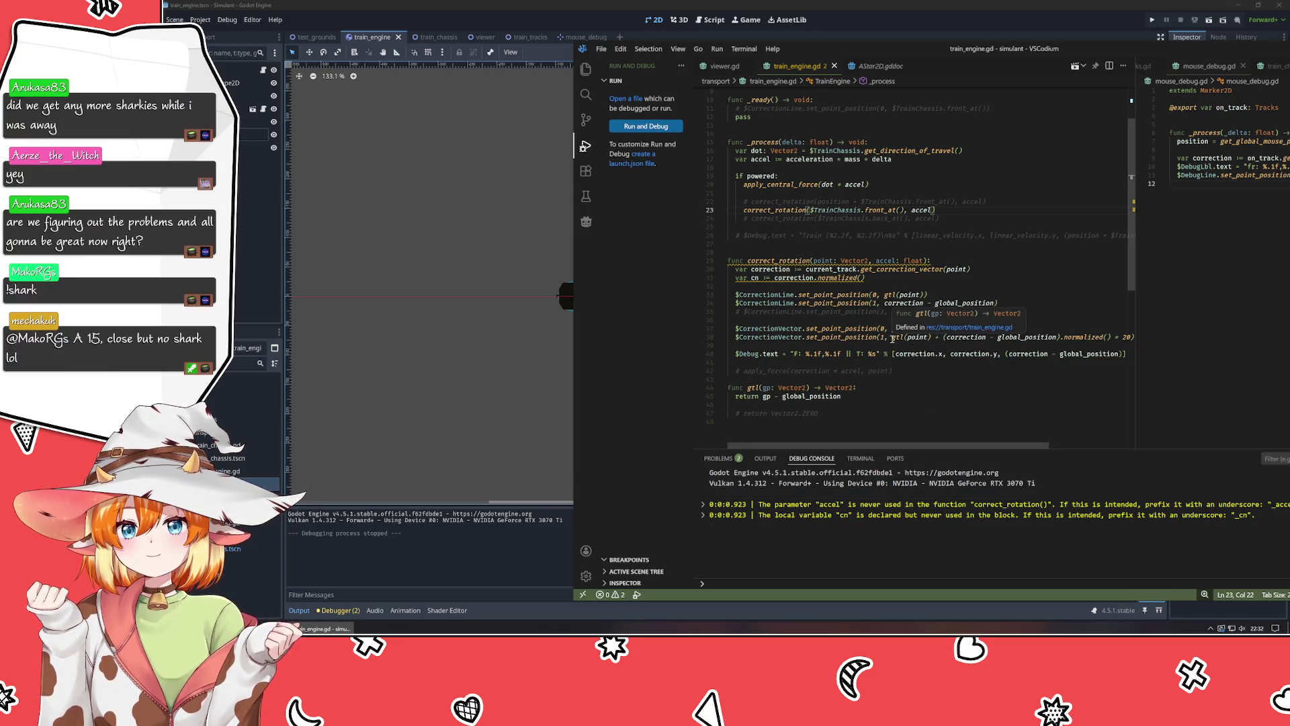
Move gtl's closing bracket to the end of line 38 so it wraps the whole sum, and save.
{"action": "left_click", "coordinate": [930, 337]}
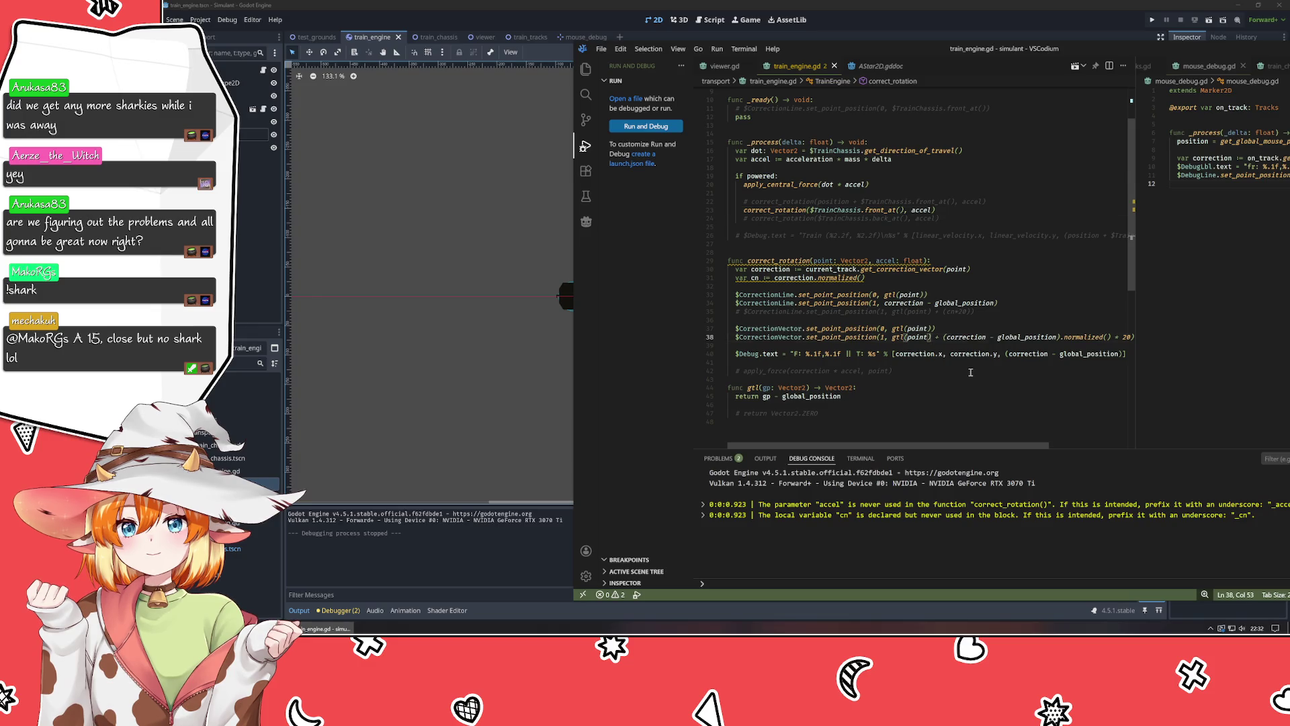
{"action": "key", "text": "Delete"}
{"action": "key", "text": "End"}
{"action": "type", "text": ")"}
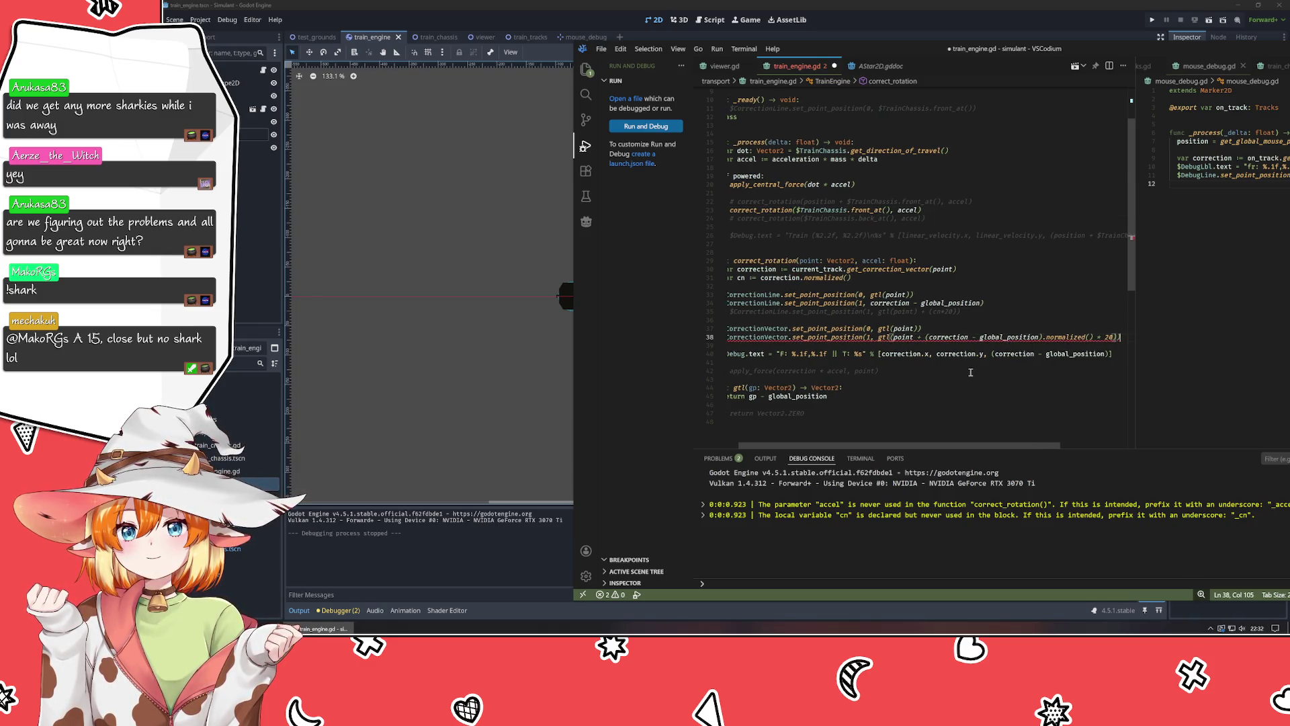
{"action": "key", "text": "ctrl+s"}
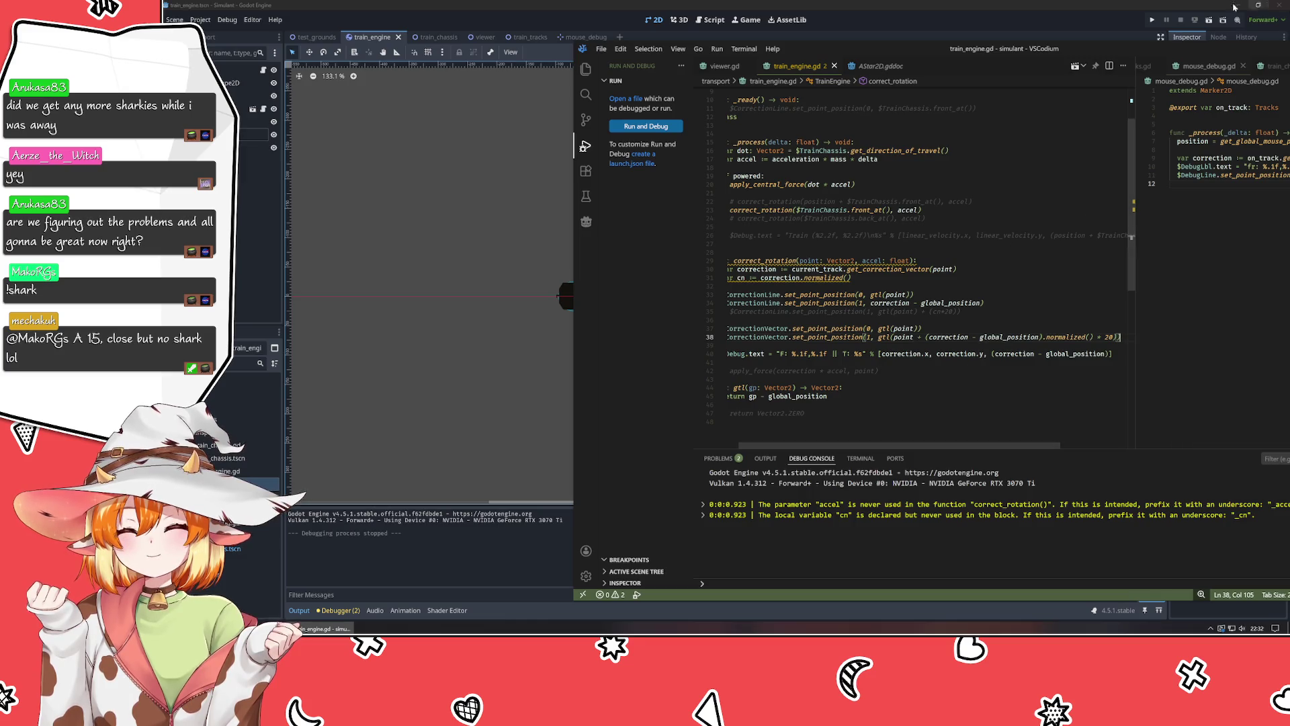
Run the project and pause the train on the straight track just before the curve.
{"action": "key", "text": "alt+Tab"}
{"action": "key", "text": "F5"}
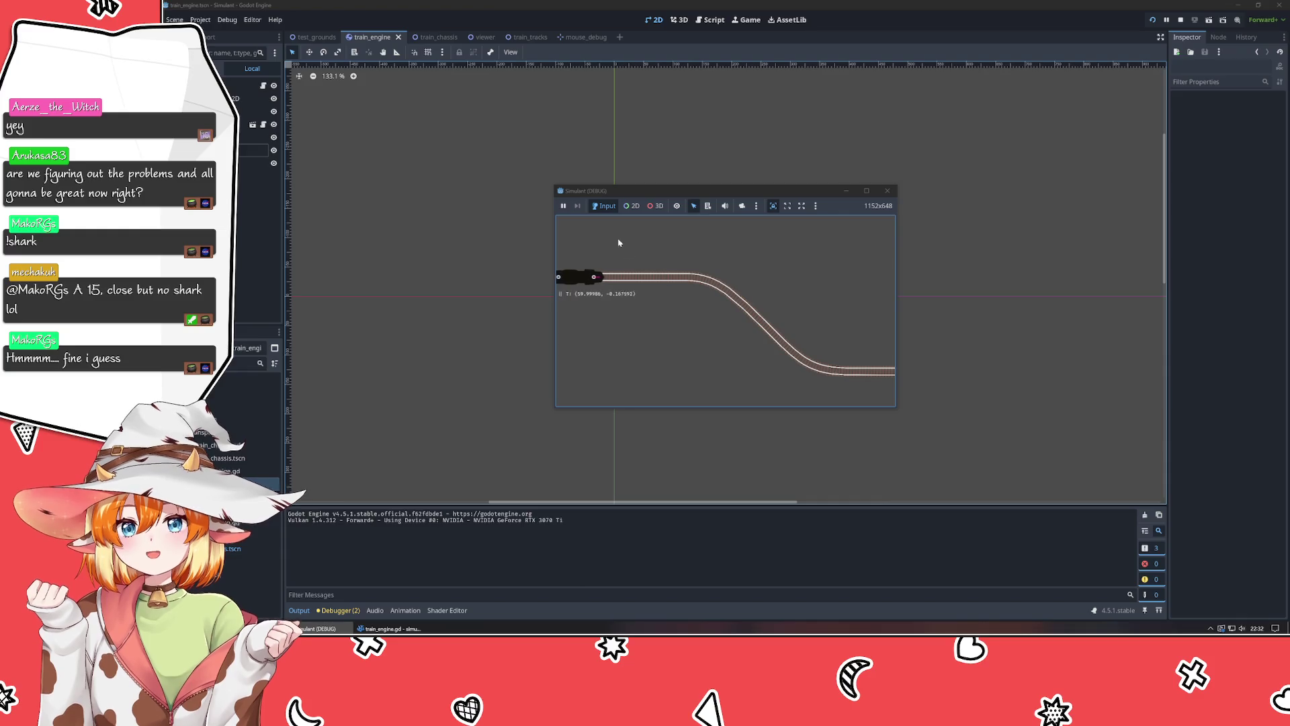
{"action": "left_click", "coordinate": [563, 206]}
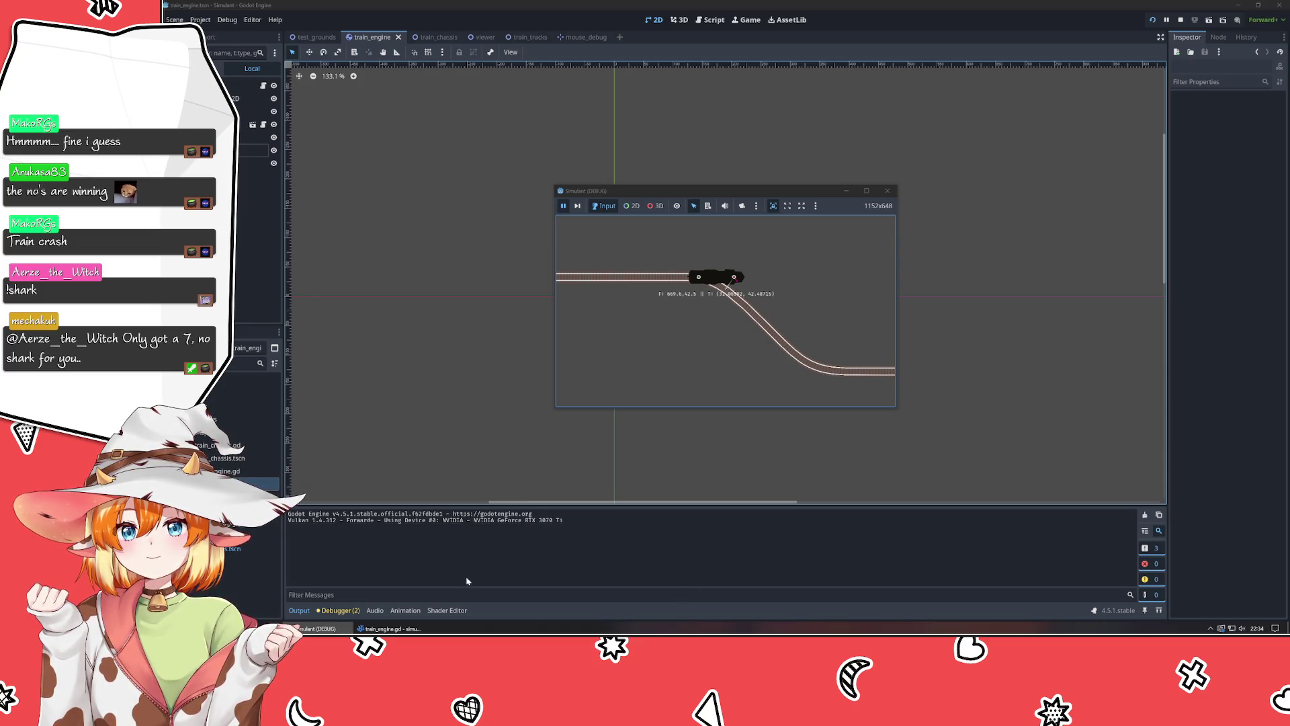
{"action": "key", "text": "alt+Tab"}
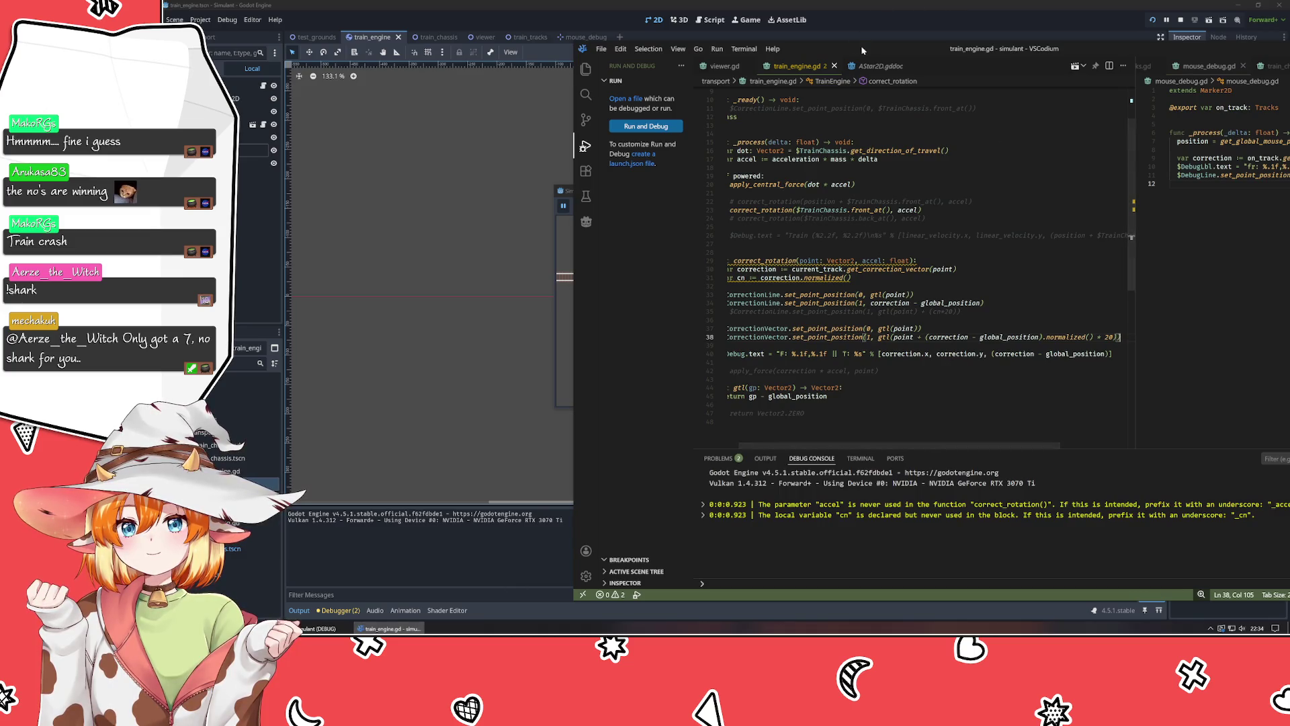
Snap the editor to the left half and review the correction-line point settings on lines 33–34.
{"action": "key", "text": "super+Left"}
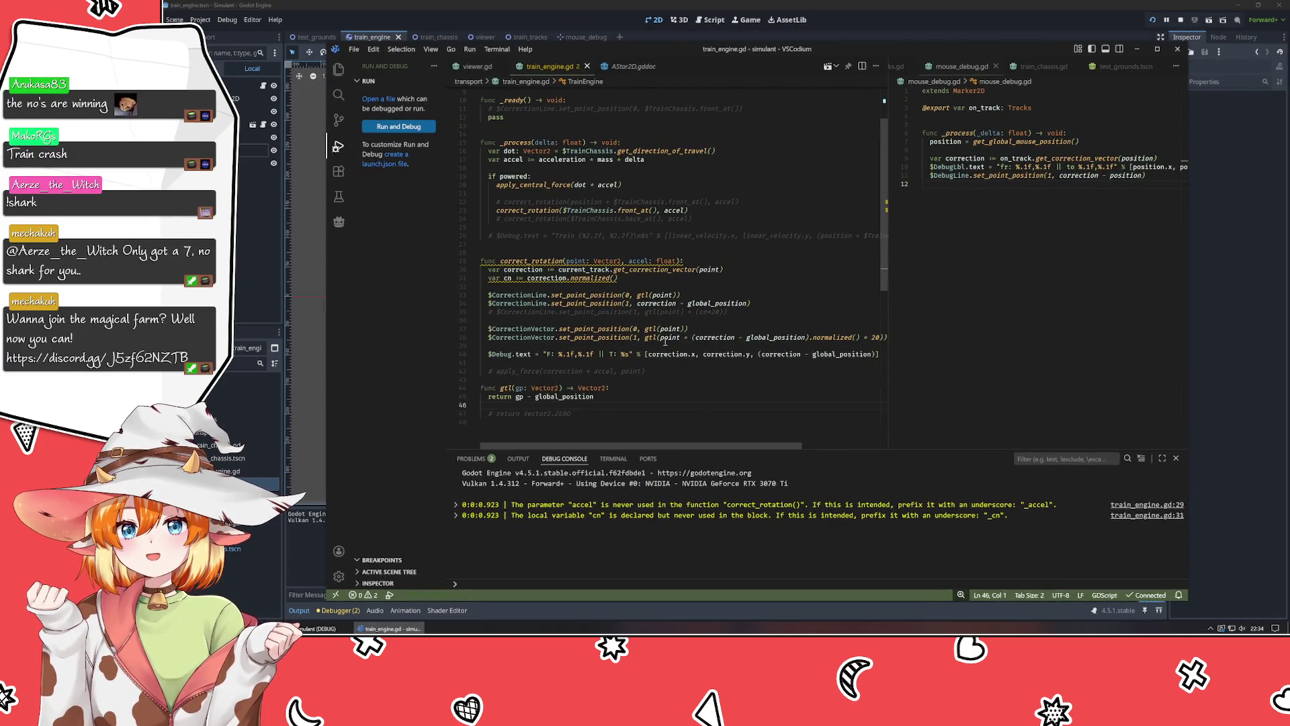
{"action": "left_click_drag", "start_coordinate": [631, 295], "coordinate": [779, 303]}
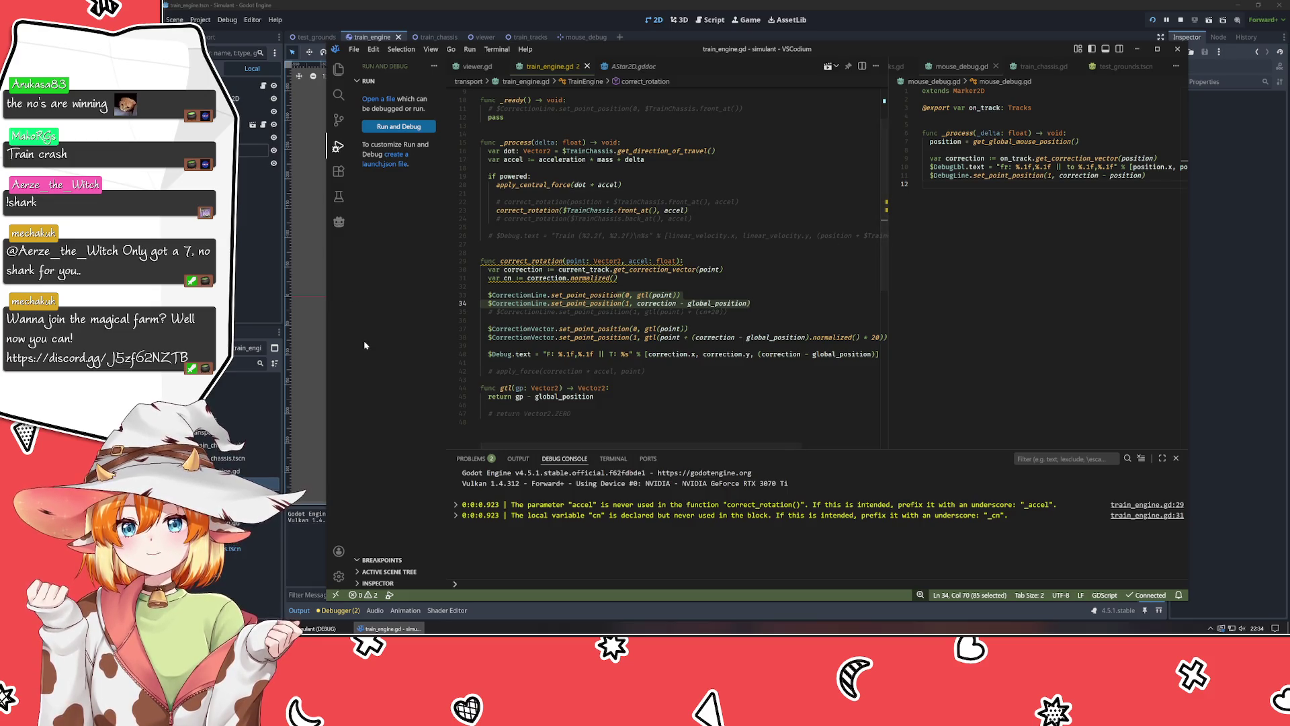
{"action": "left_click_drag", "start_coordinate": [681, 295], "coordinate": [627, 296]}
{"action": "left_click", "coordinate": [746, 371]}
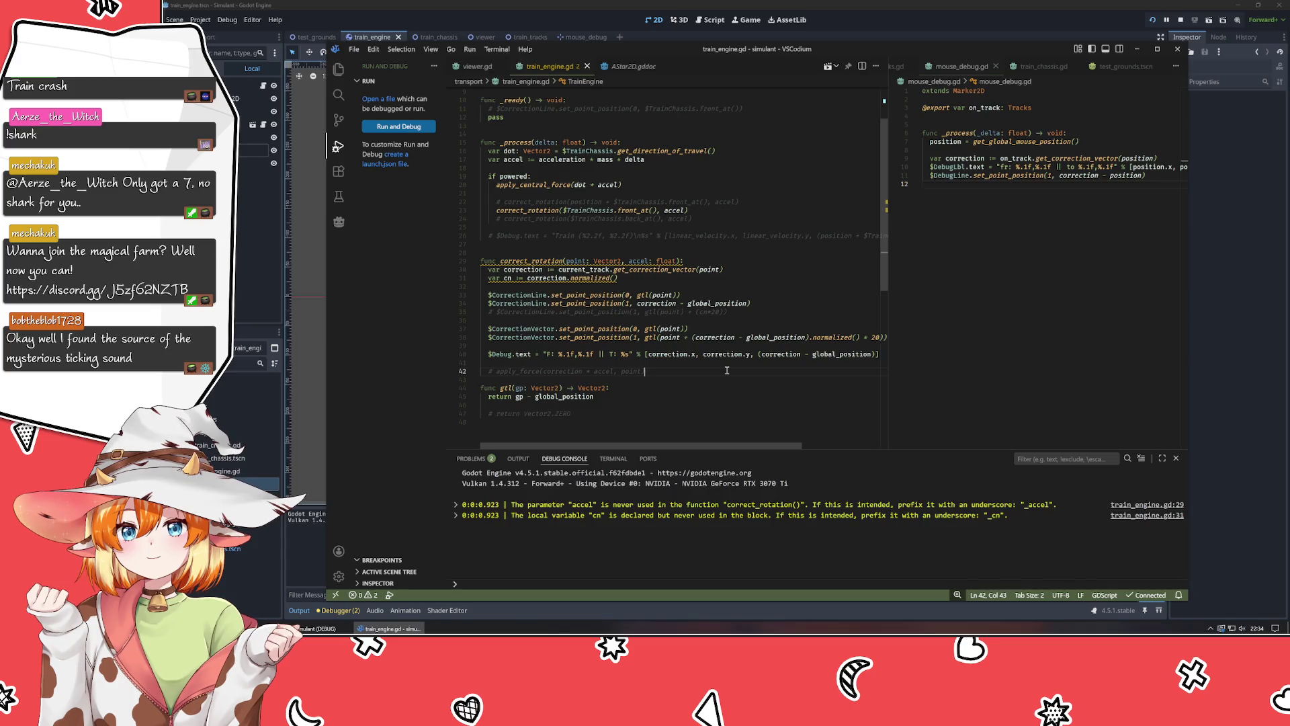
Launch Paint from the Start search to get a blank canvas.
{"action": "key", "text": "super"}
{"action": "type", "text": "paint"}
{"action": "key", "text": "Return"}
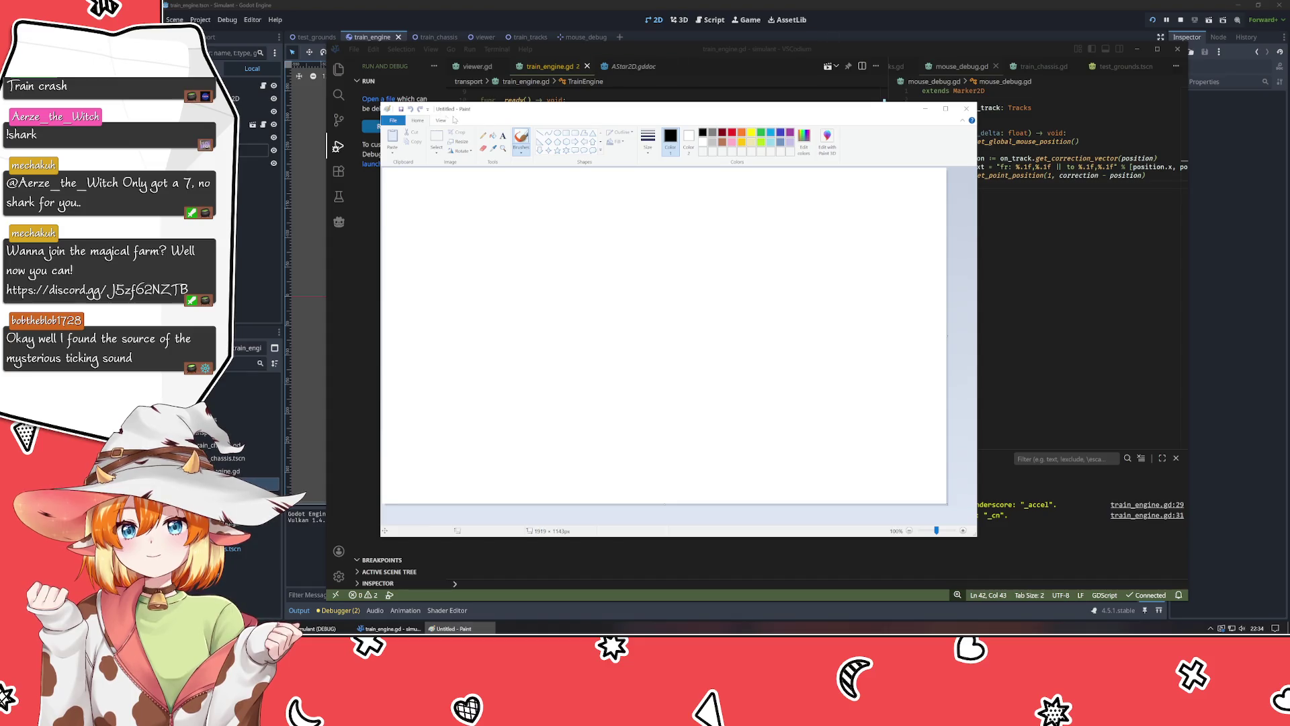
Draw a long hexagon outline as the train body.
{"action": "left_click", "coordinate": [567, 143]}
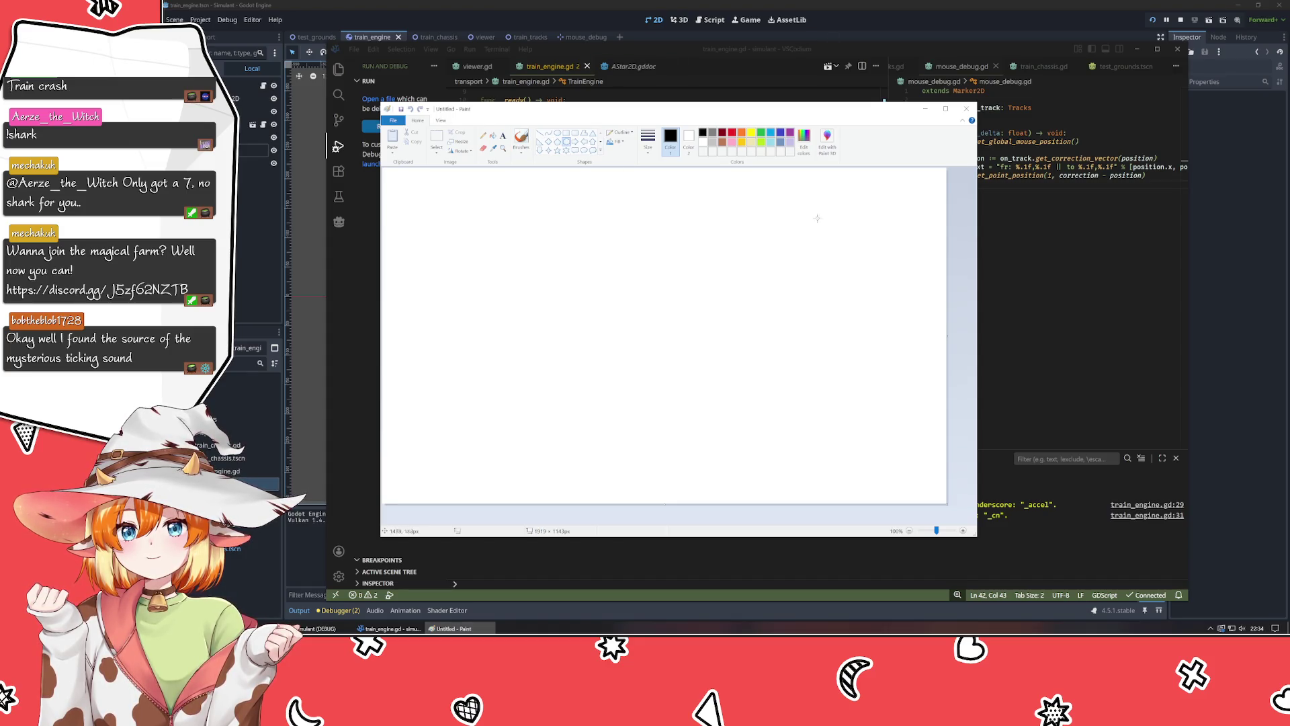
{"action": "left_click_drag", "start_coordinate": [434, 197], "coordinate": [601, 240]}
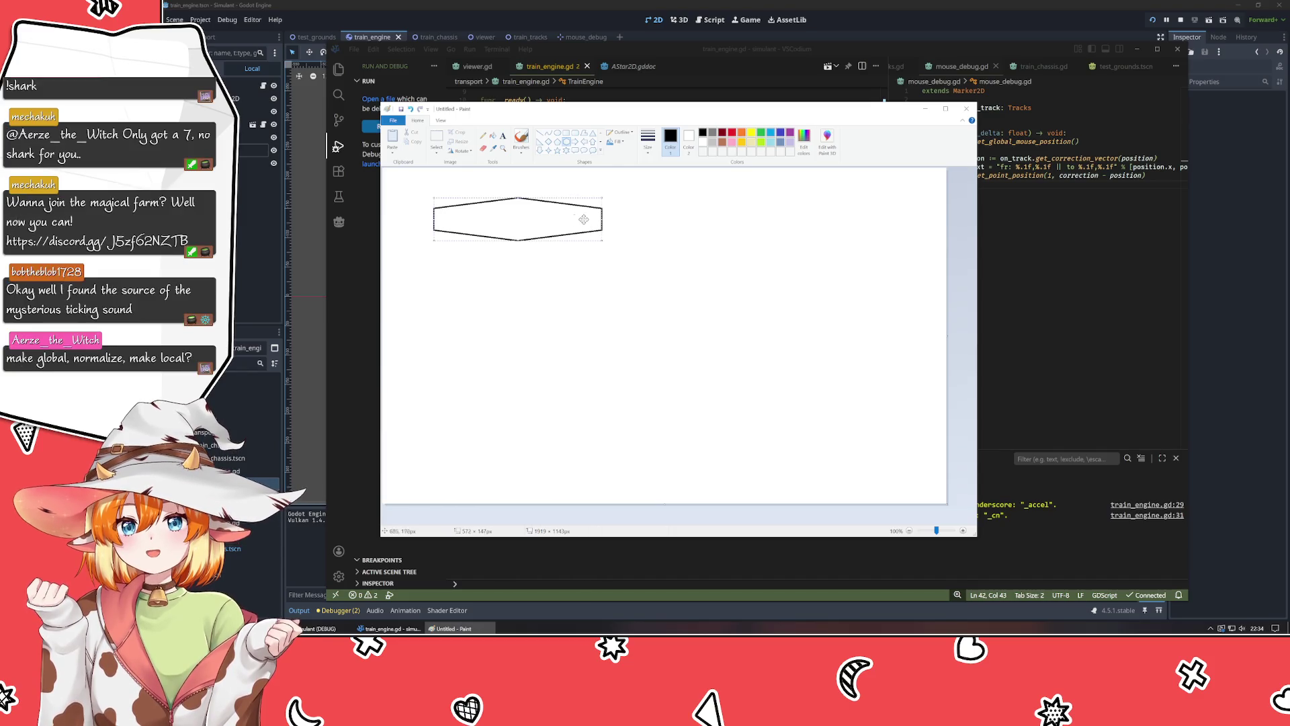
{"action": "left_click", "coordinate": [602, 226]}
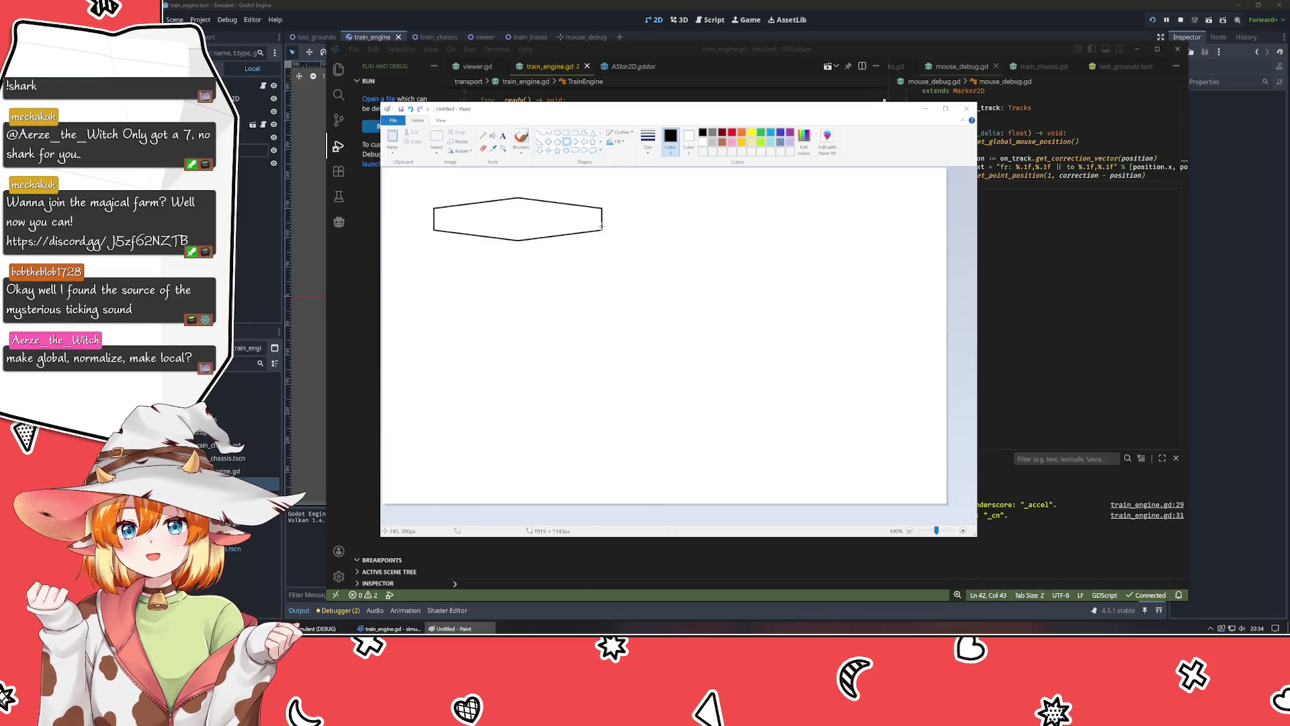
Draw a small diamond inside each end of the hexagon, then pick red.
{"action": "left_click", "coordinate": [549, 142]}
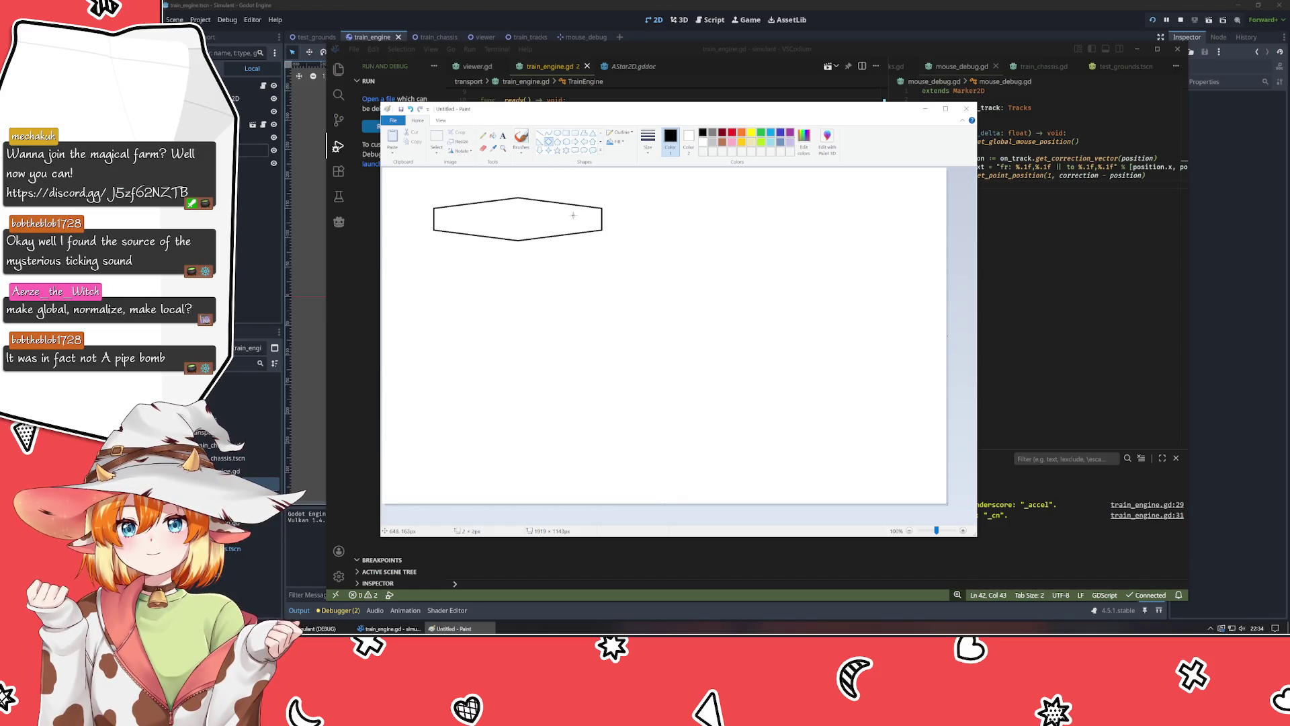
{"action": "left_click_drag", "start_coordinate": [571, 214], "coordinate": [584, 226]}
{"action": "left_click", "coordinate": [451, 229]}
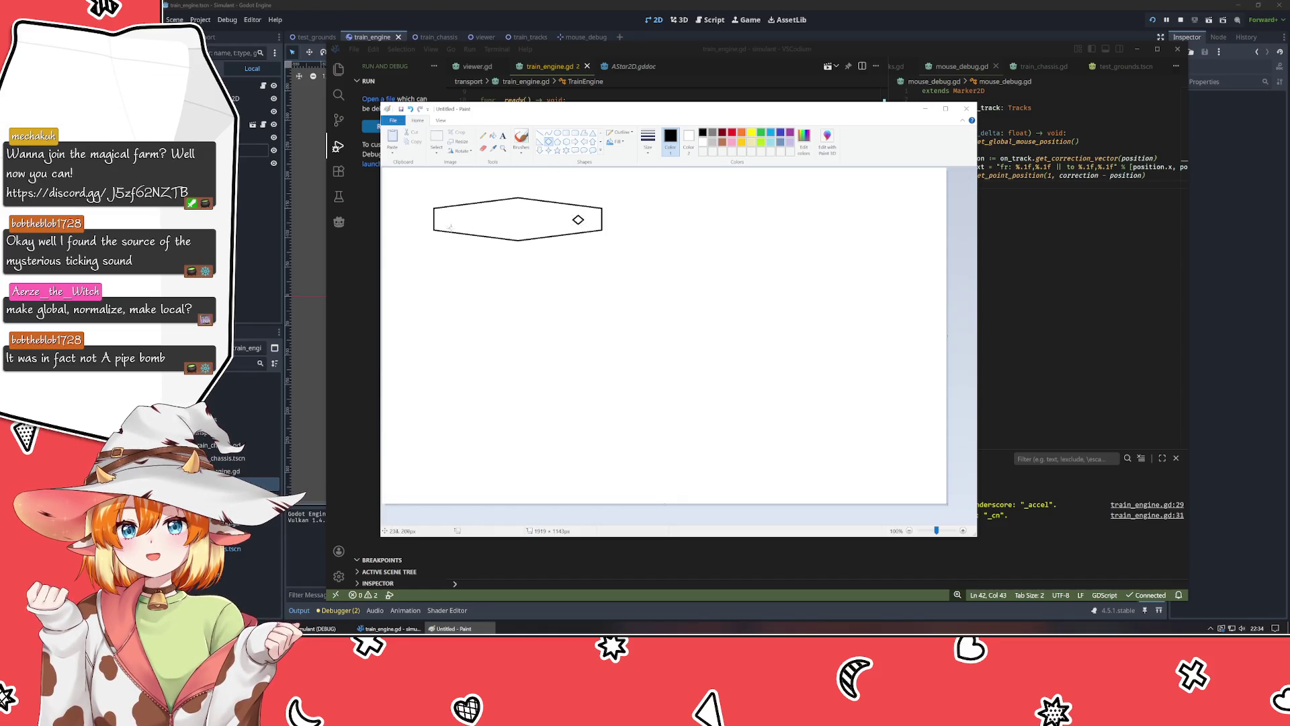
{"action": "left_click_drag", "start_coordinate": [445, 216], "coordinate": [456, 227]}
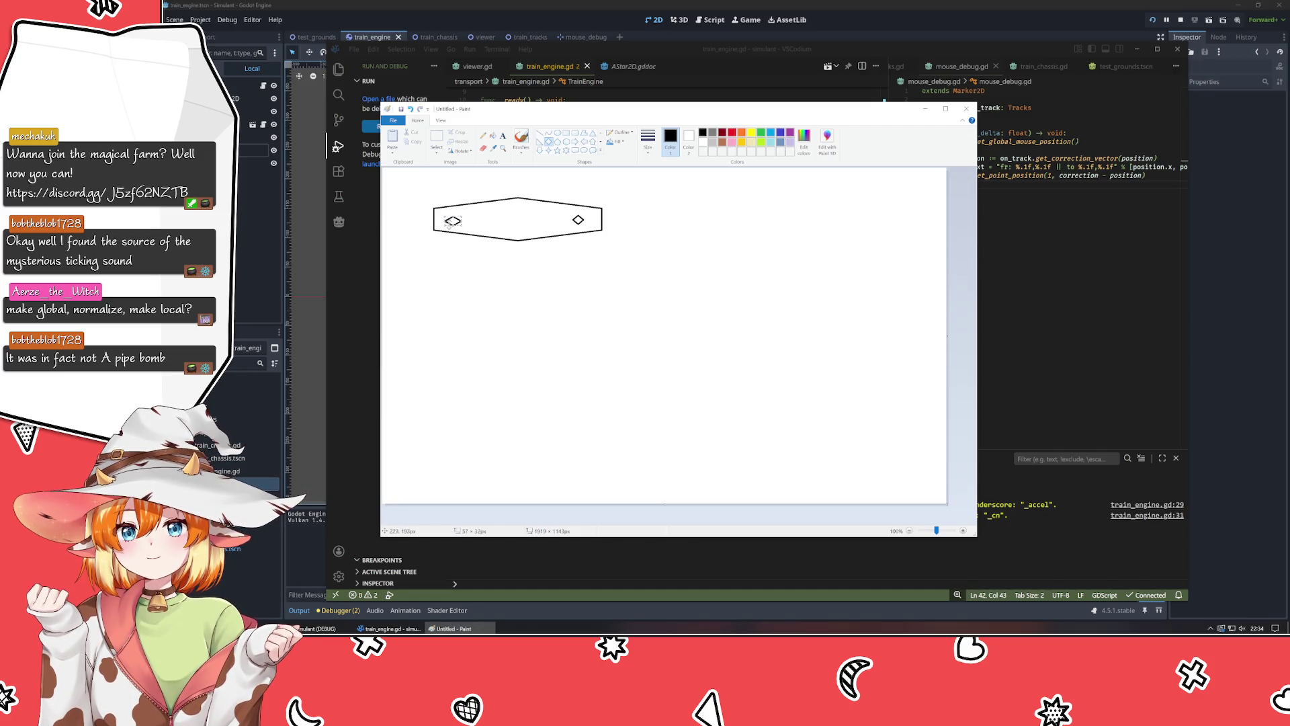
{"action": "left_click_drag", "start_coordinate": [461, 226], "coordinate": [452, 217]}
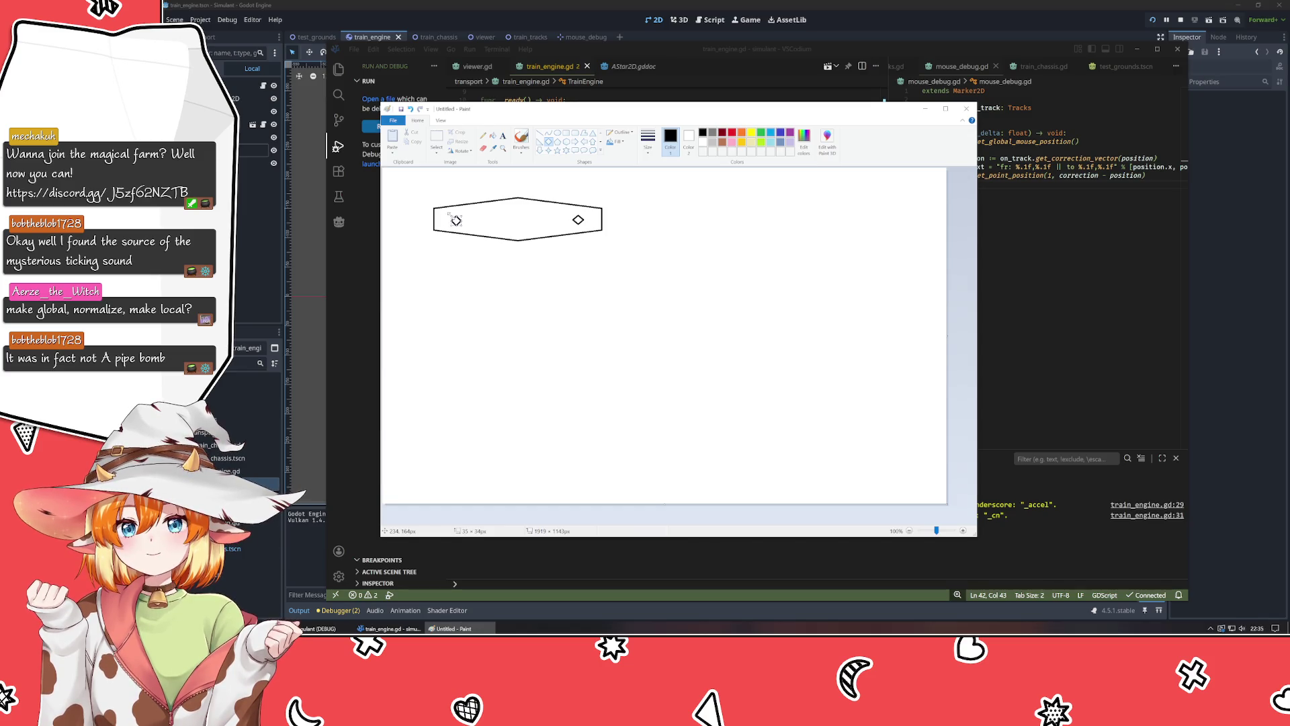
{"action": "left_click", "coordinate": [472, 304]}
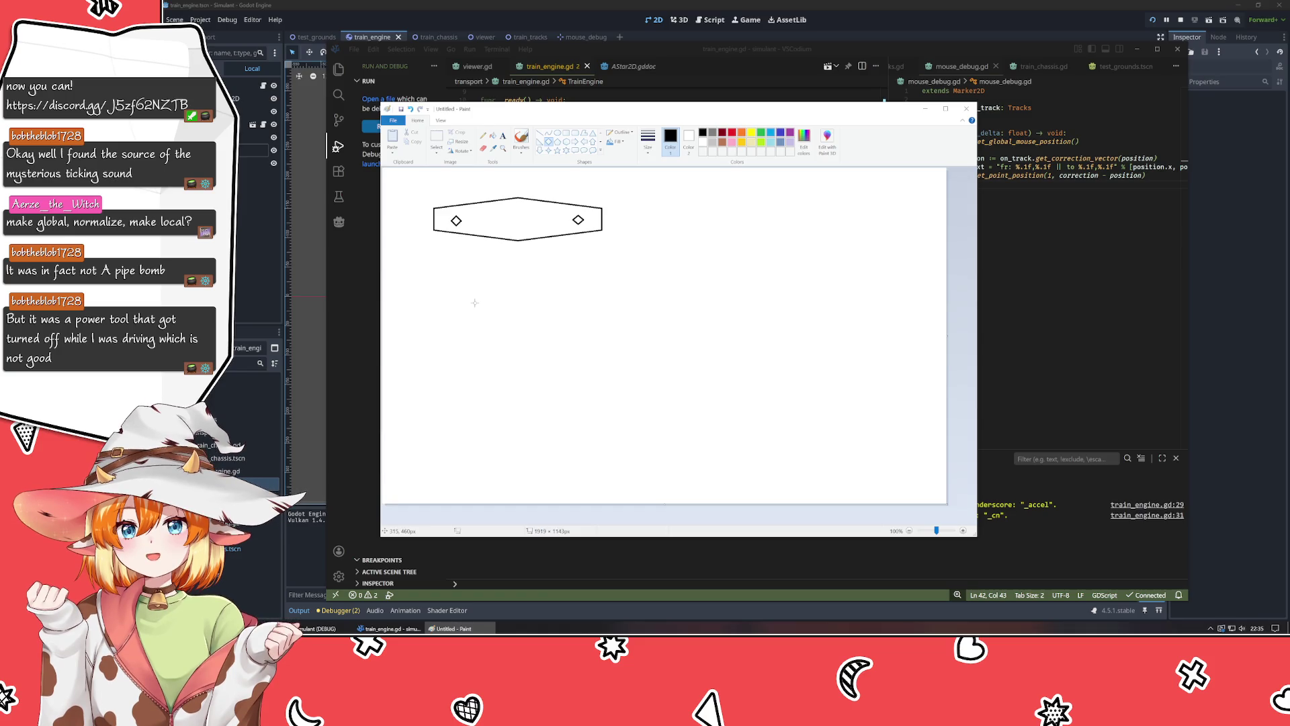
{"action": "left_click", "coordinate": [732, 132]}
Draw a small red dot at the hexagon's centre.
{"action": "left_click_drag", "start_coordinate": [514, 216], "coordinate": [518, 220]}
{"action": "left_click_drag", "start_coordinate": [516, 218], "coordinate": [520, 222]}
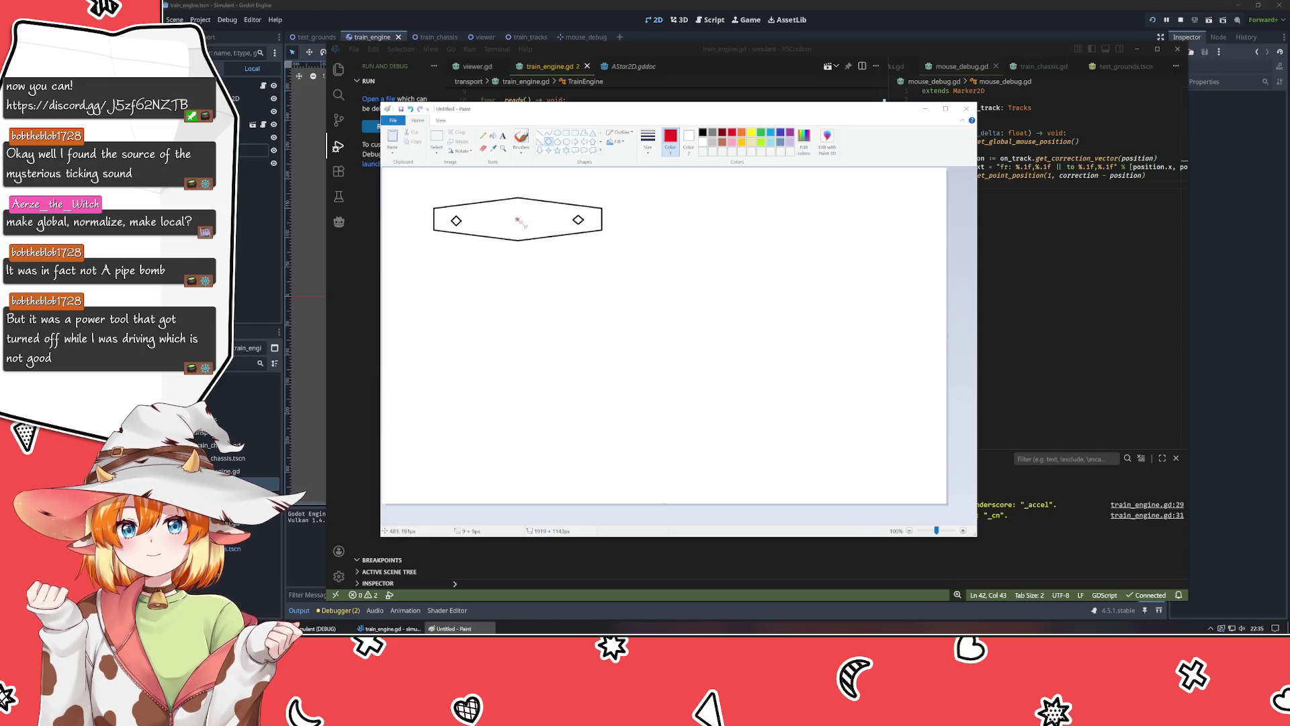
{"action": "left_click", "coordinate": [531, 211]}
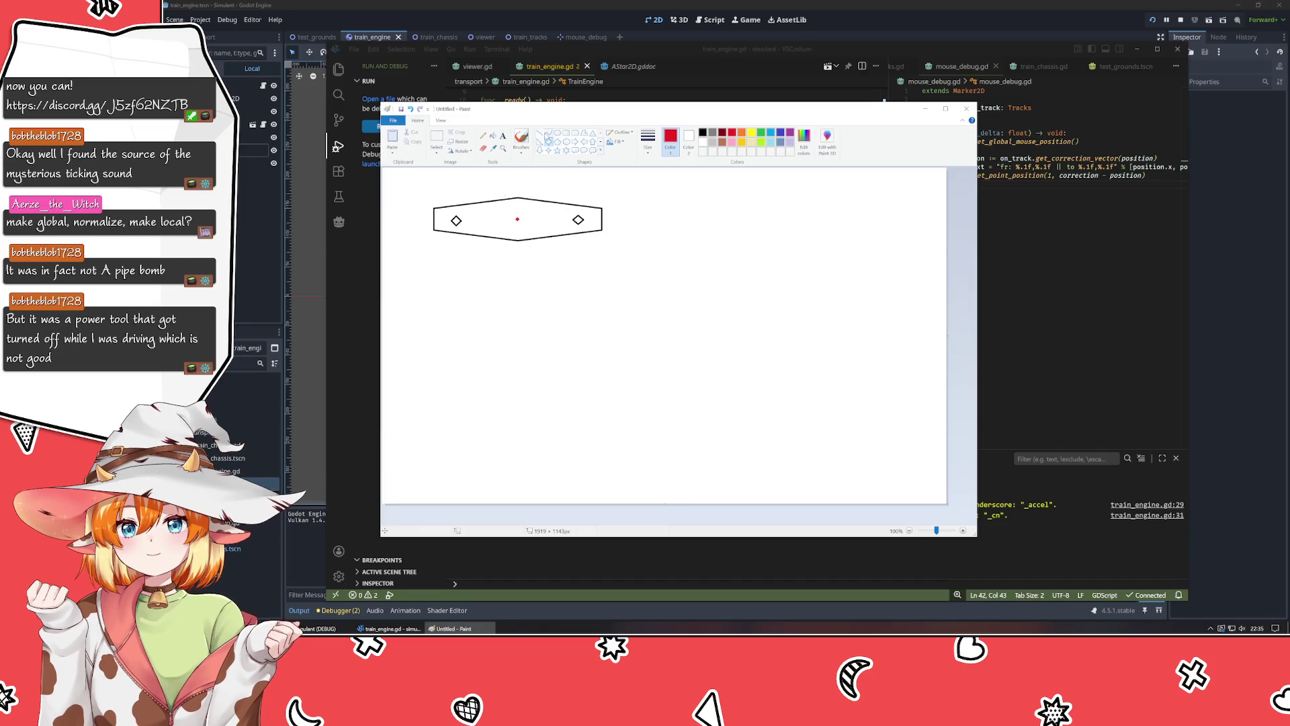
Draw a line from the right diamond downward and brush a long curving brown track below.
{"action": "left_click", "coordinate": [539, 132]}
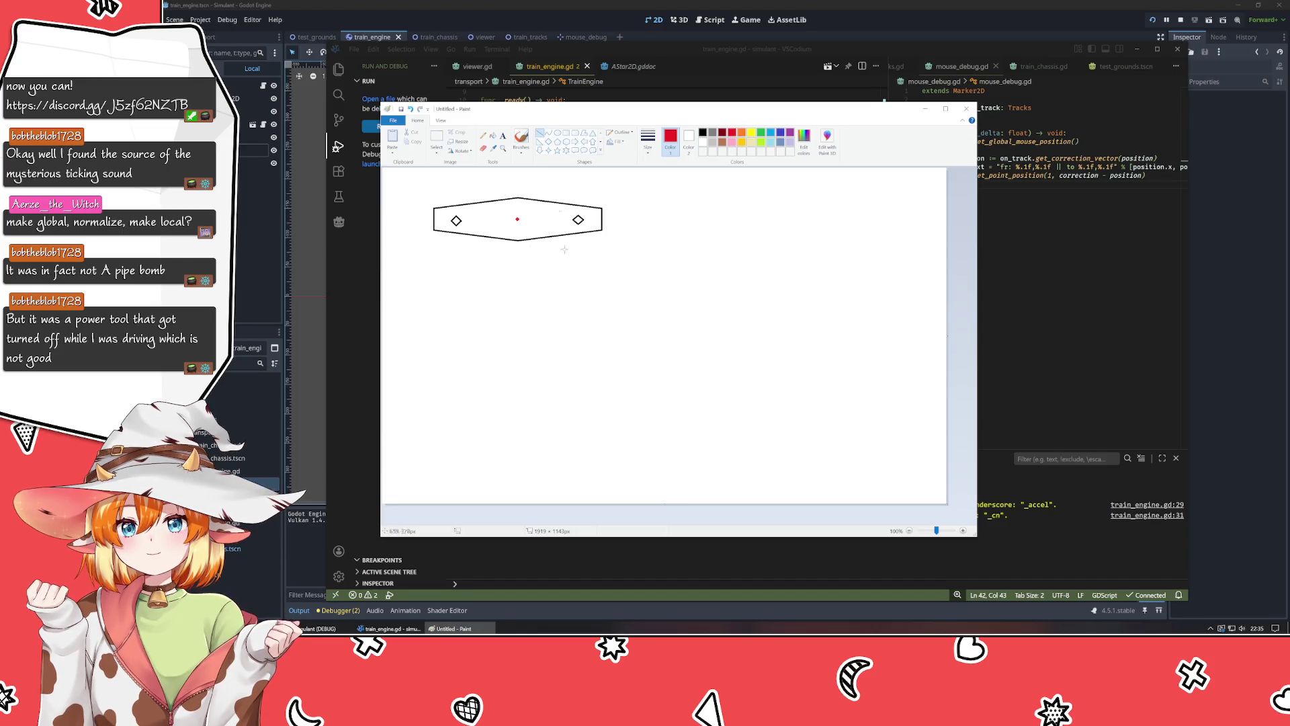
{"action": "left_click", "coordinate": [762, 134]}
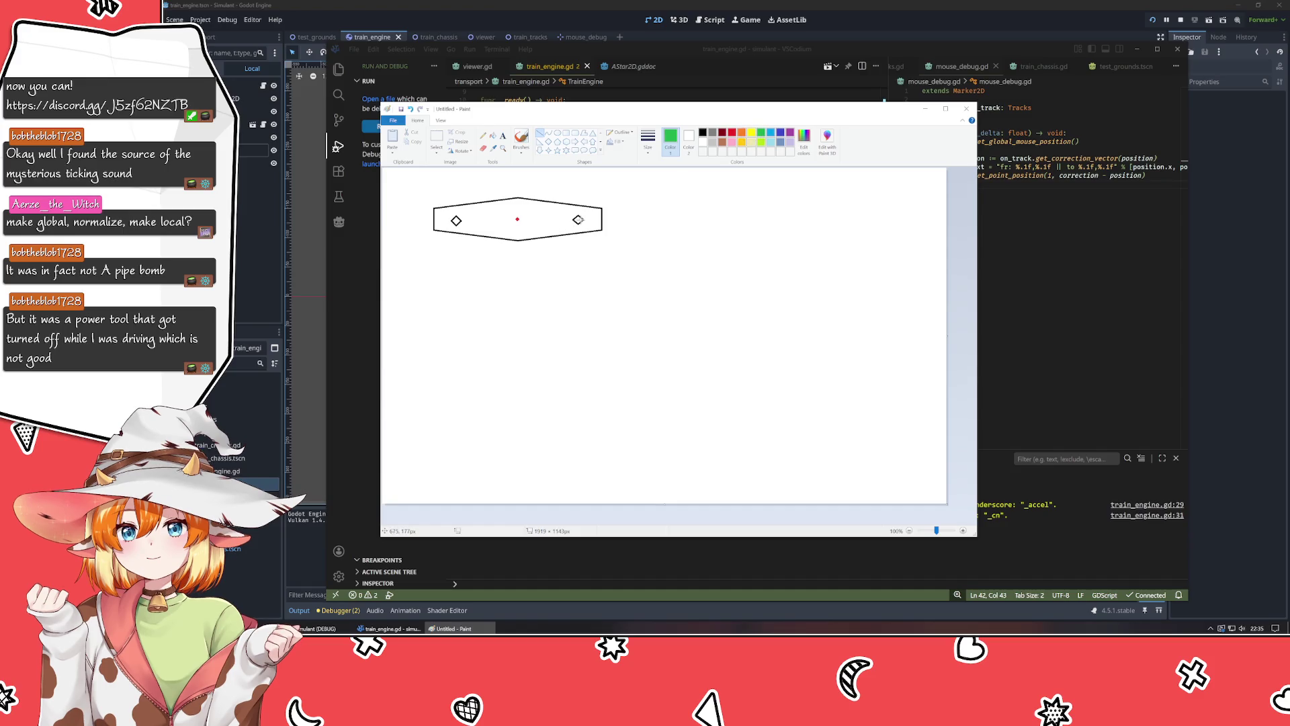
{"action": "mouse_move", "coordinate": [577, 220]}
{"action": "left_mouse_down"}
{"action": "mouse_move", "coordinate": [548, 304]}
{"action": "mouse_move", "coordinate": [544, 290]}
{"action": "left_mouse_up"}
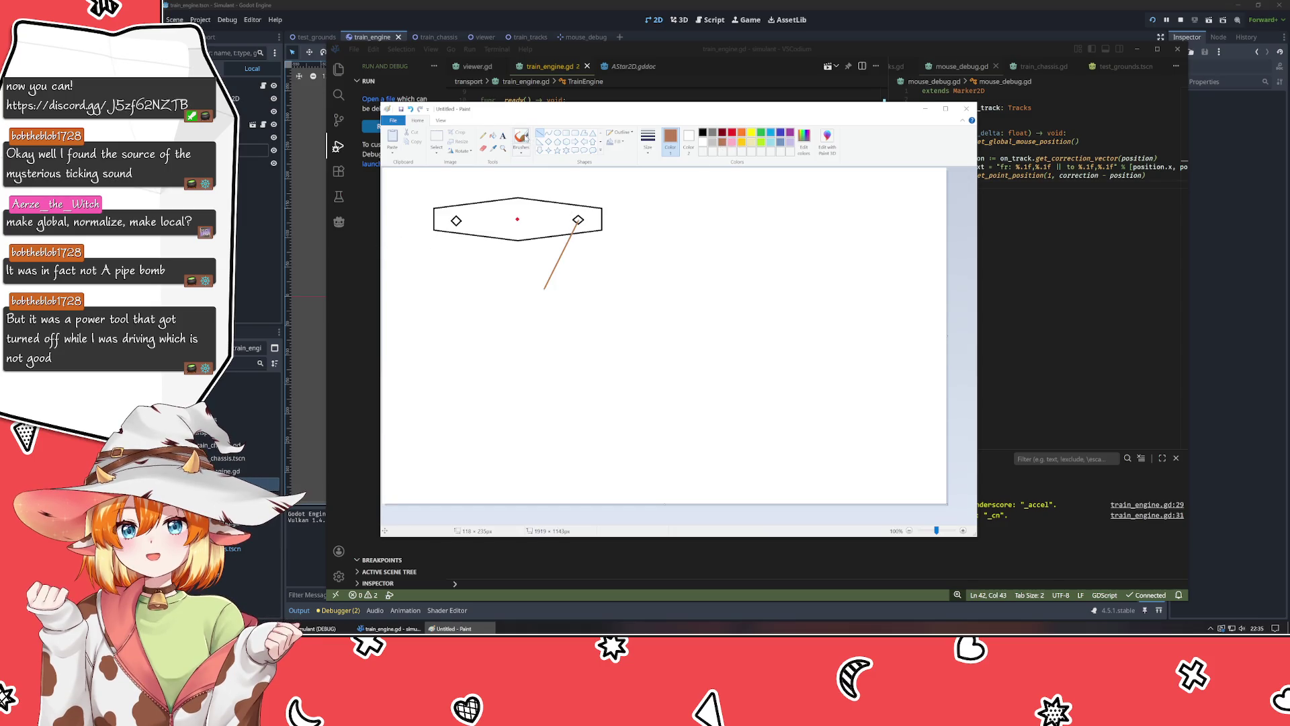
{"action": "left_click", "coordinate": [524, 139]}
{"action": "mouse_move", "coordinate": [400, 227]}
{"action": "left_mouse_down"}
{"action": "mouse_move", "coordinate": [538, 282]}
{"action": "mouse_move", "coordinate": [653, 394]}
{"action": "mouse_move", "coordinate": [838, 393]}
{"action": "left_mouse_up"}
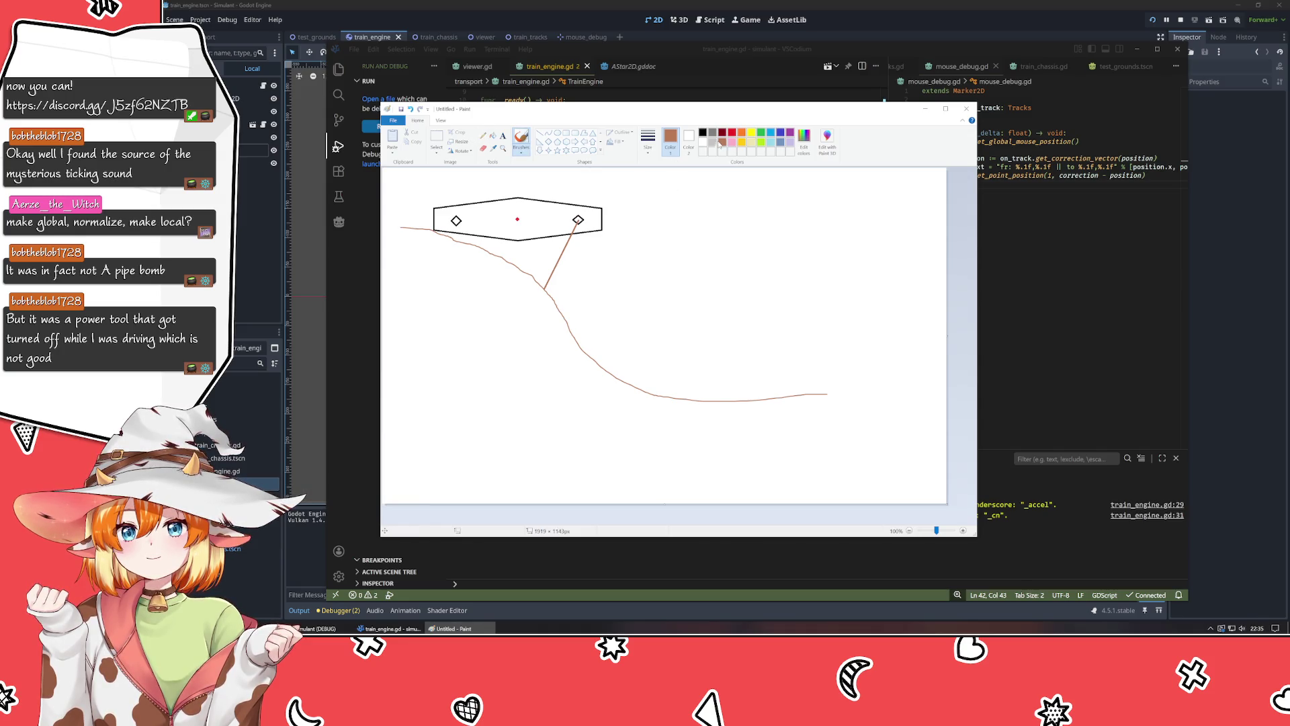
Draw orange, pink and purple correction lines from the centre toward the track.
{"action": "left_click", "coordinate": [742, 133]}
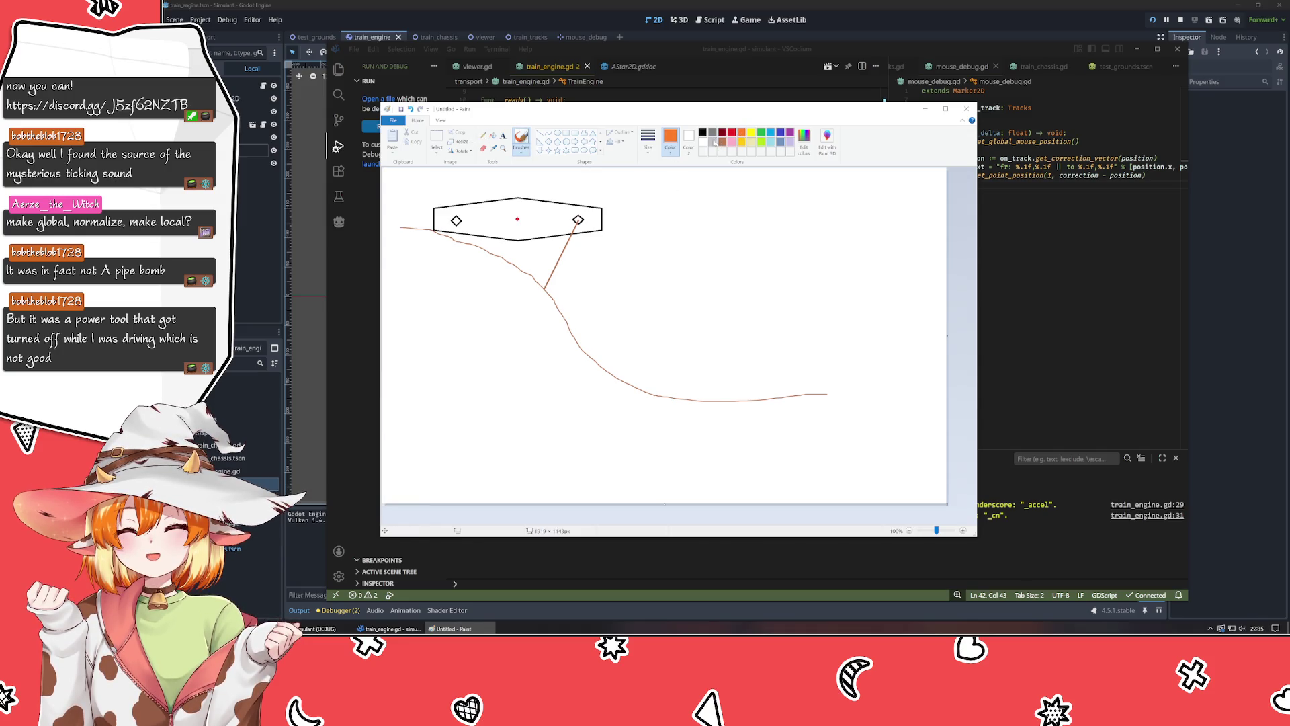
{"action": "left_click", "coordinate": [540, 134]}
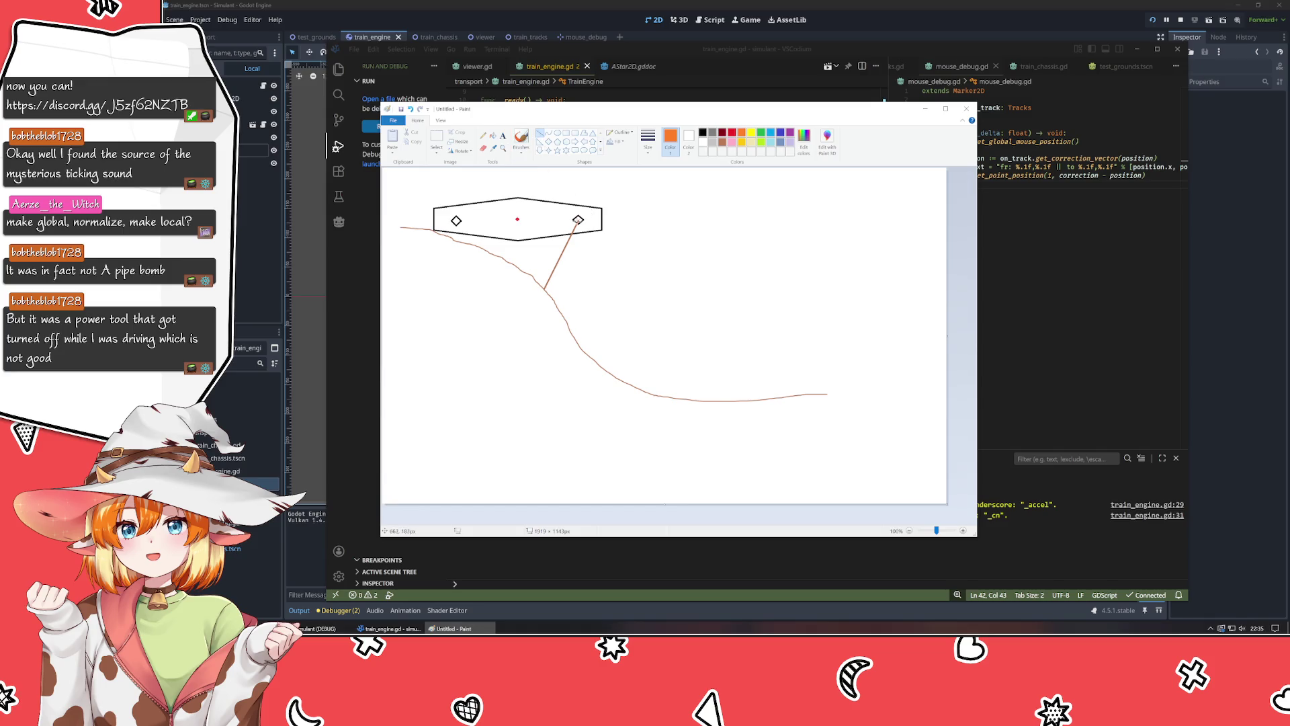
{"action": "left_click", "coordinate": [590, 251]}
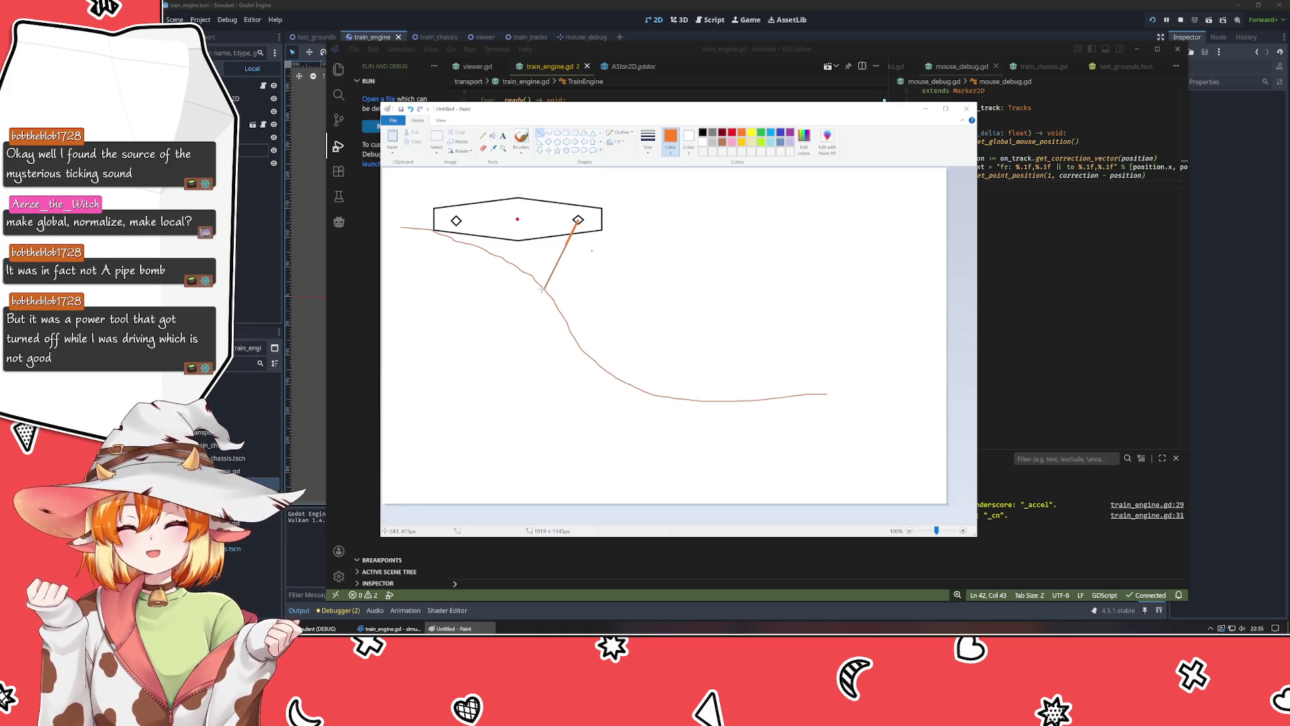
{"action": "left_click_drag", "start_coordinate": [517, 220], "coordinate": [525, 238]}
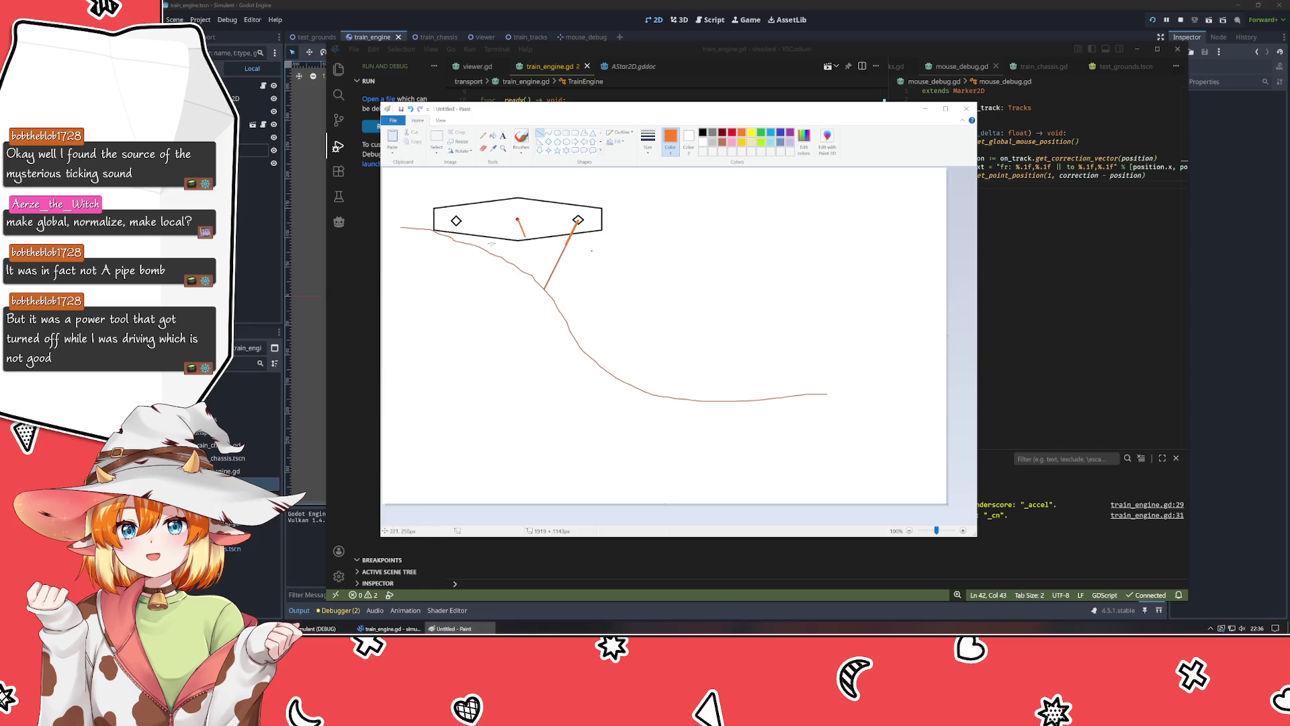
{"action": "left_click", "coordinate": [732, 143]}
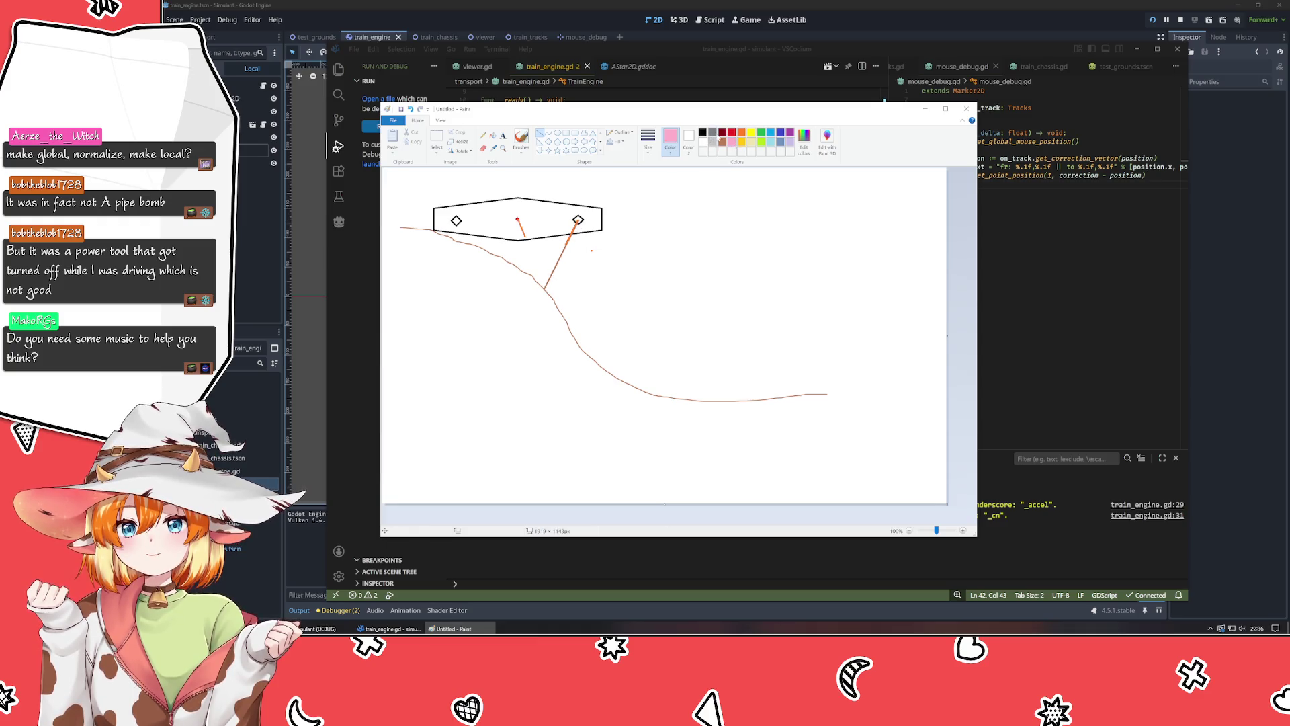
{"action": "mouse_move", "coordinate": [574, 216]}
{"action": "left_mouse_down"}
{"action": "mouse_move", "coordinate": [543, 291]}
{"action": "mouse_move", "coordinate": [528, 253]}
{"action": "mouse_move", "coordinate": [499, 252]}
{"action": "left_mouse_up"}
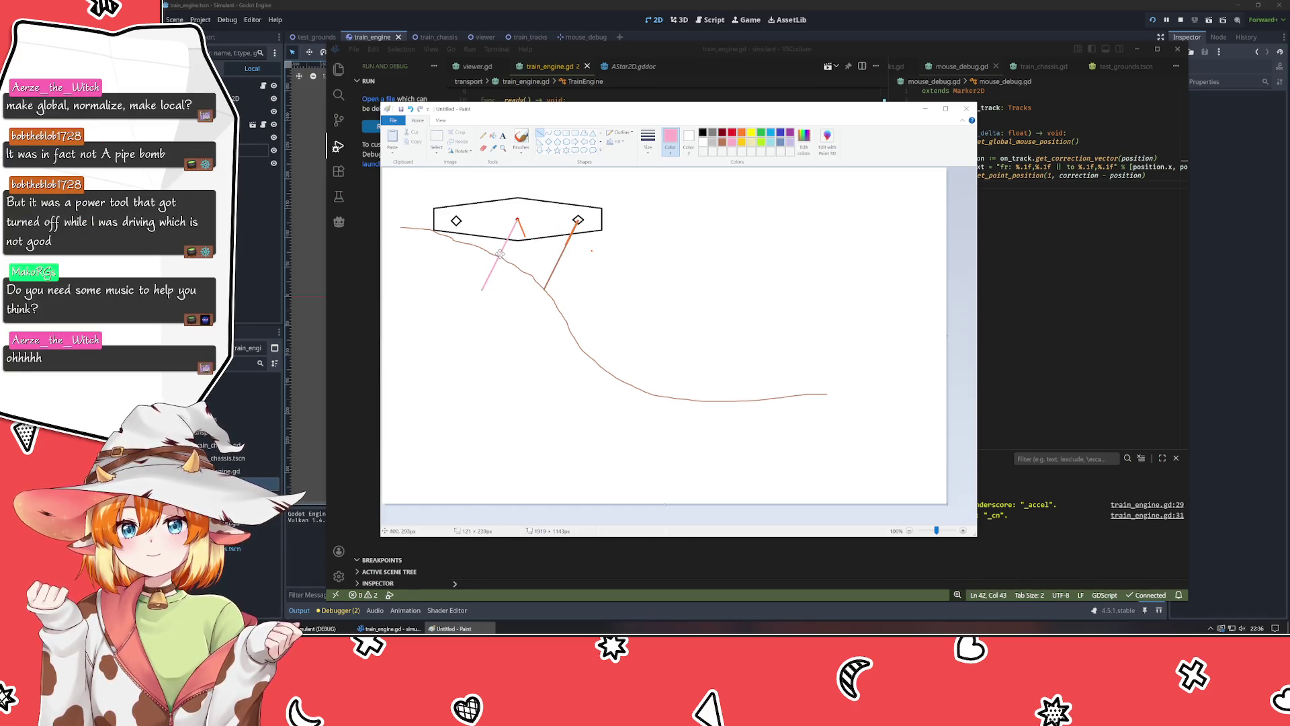
{"action": "left_click", "coordinate": [524, 248]}
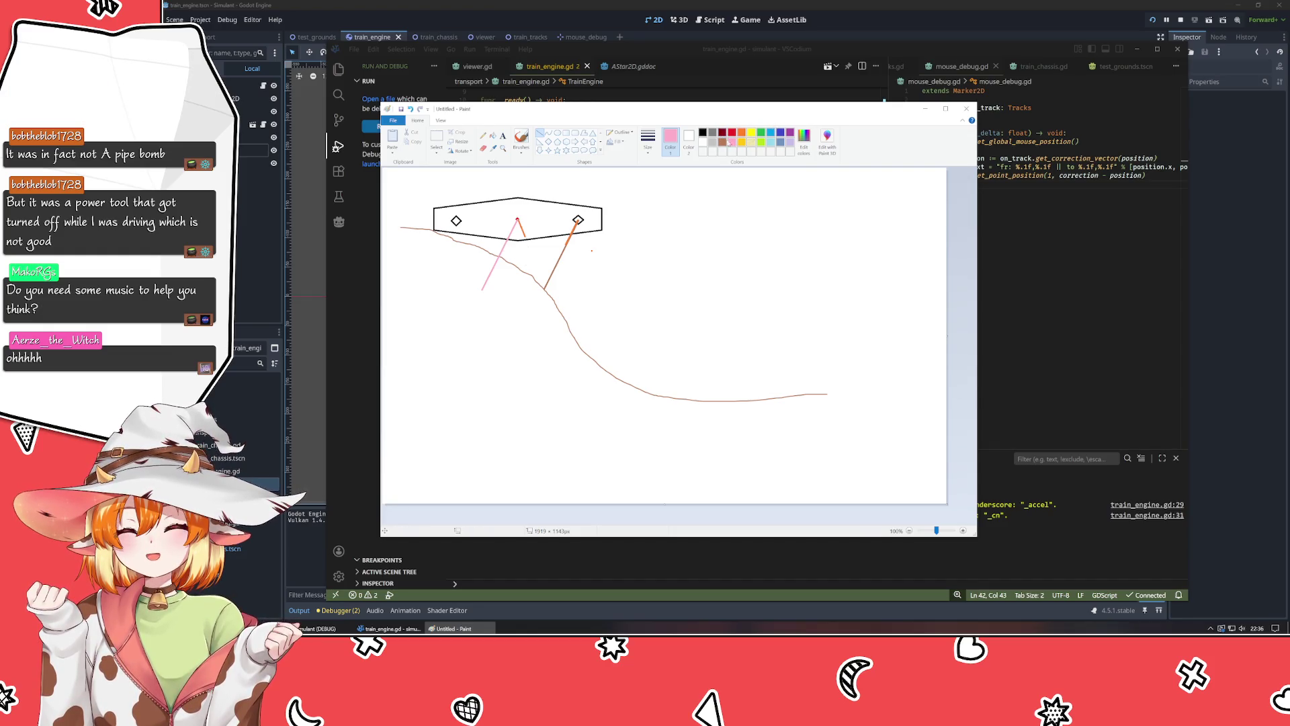
{"action": "left_click", "coordinate": [790, 132]}
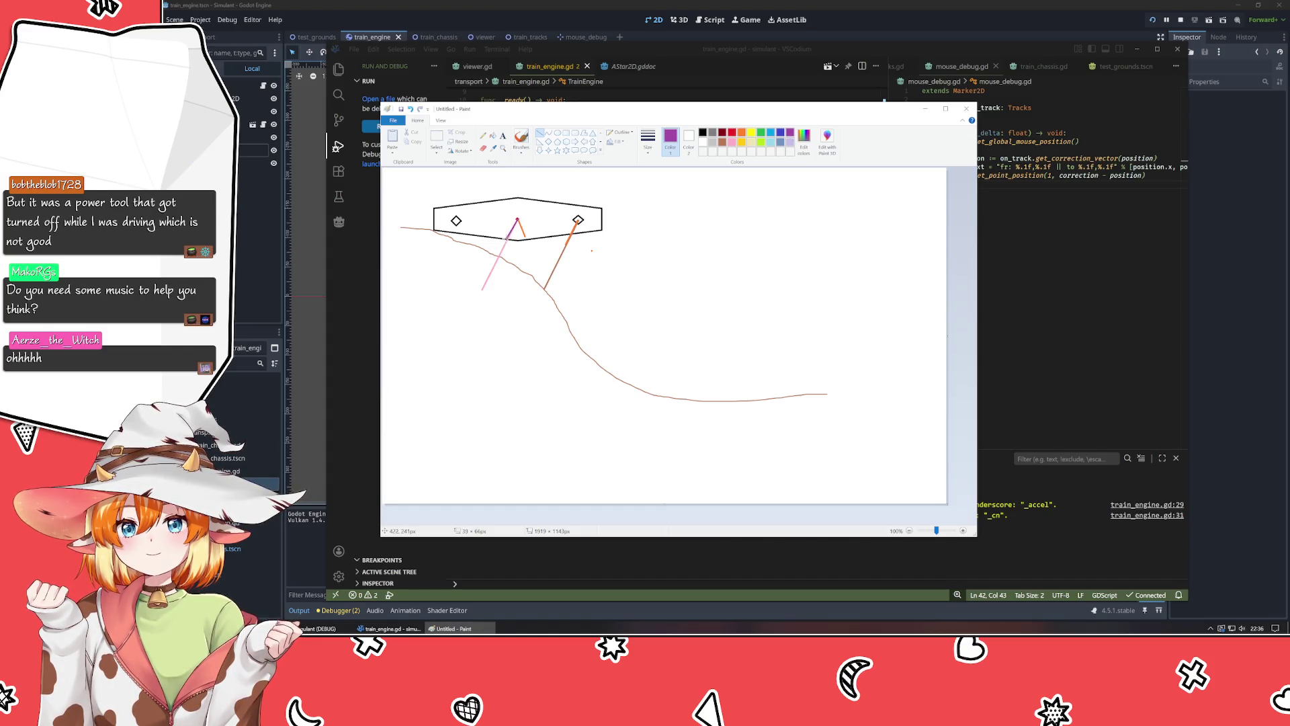
{"action": "left_click_drag", "start_coordinate": [577, 219], "coordinate": [569, 235]}
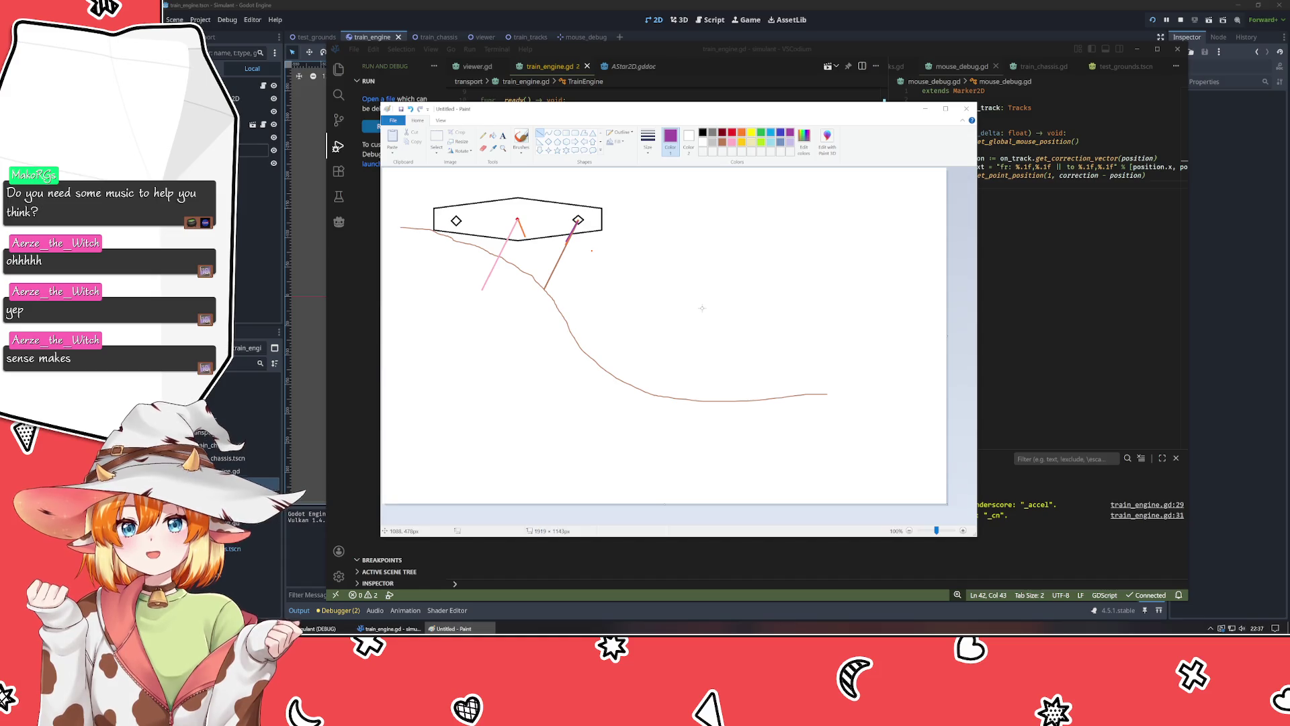
Leave the Paint sketch and bring VSCodium's train_engine.gd script back to the front.
{"action": "key", "text": "alt+Tab"}
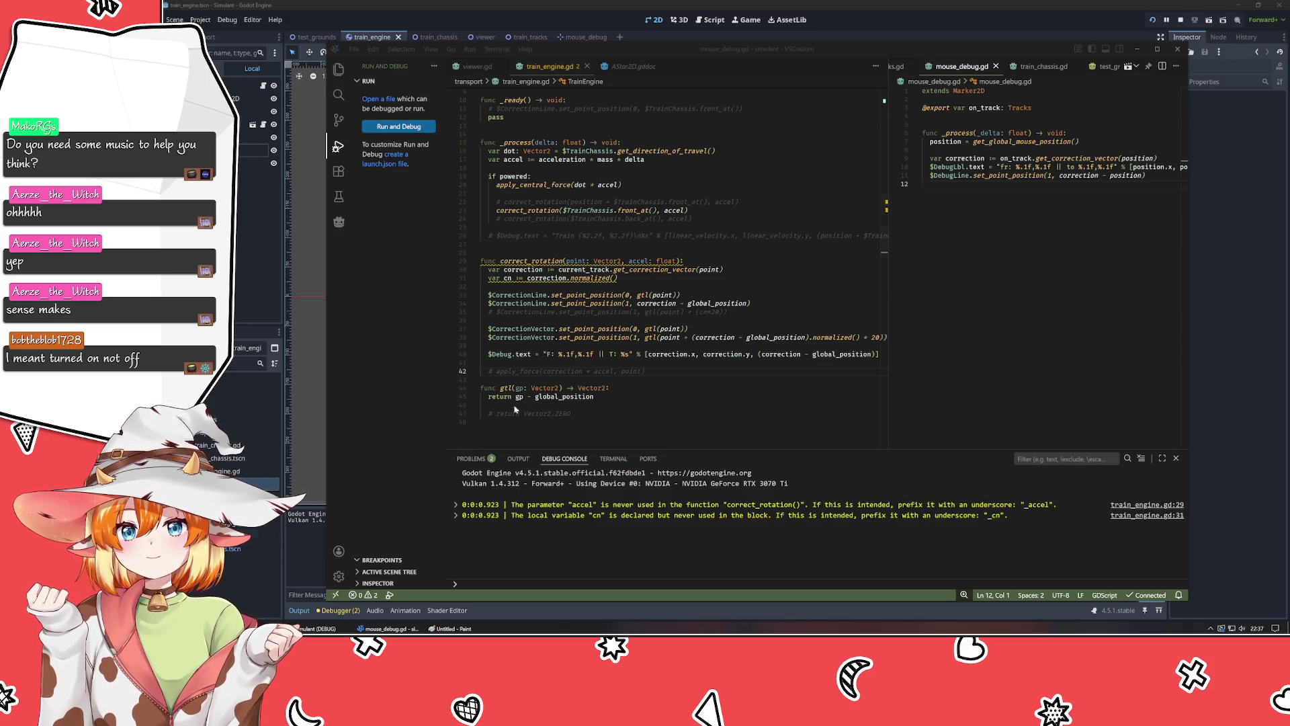
{"action": "left_click", "coordinate": [594, 321]}
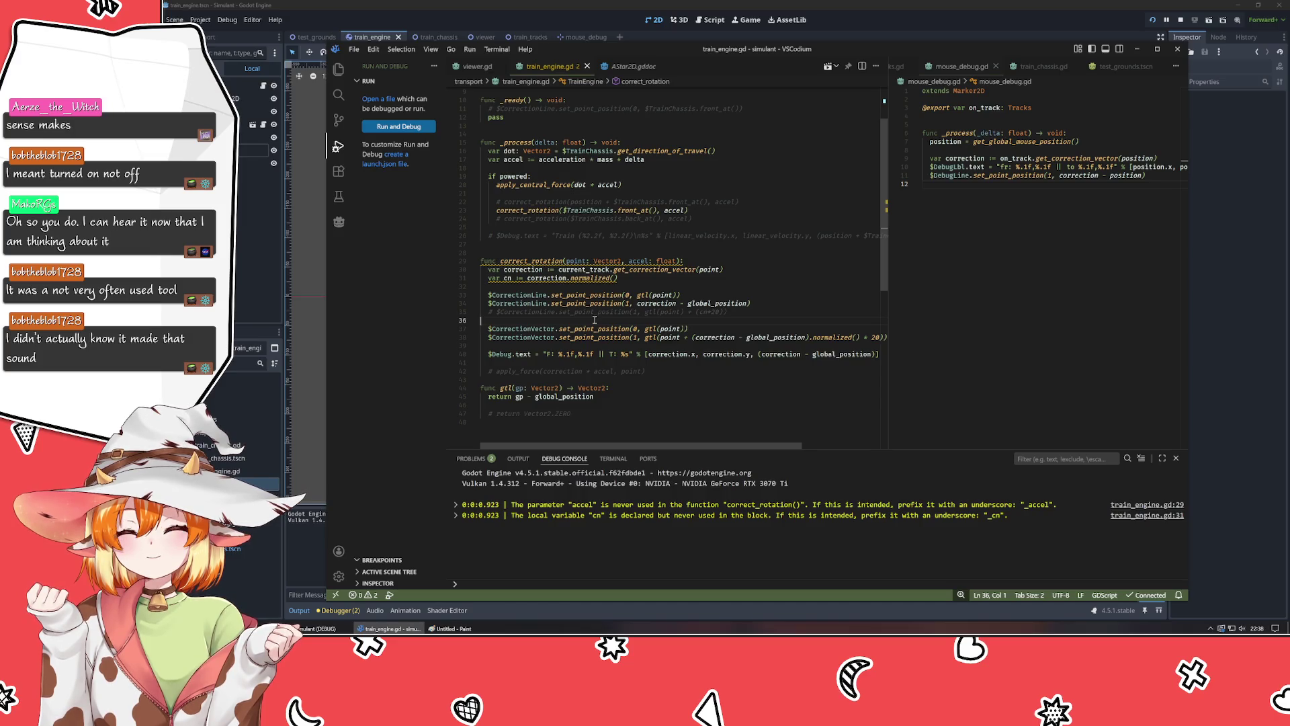
{"action": "left_click", "coordinate": [711, 385]}
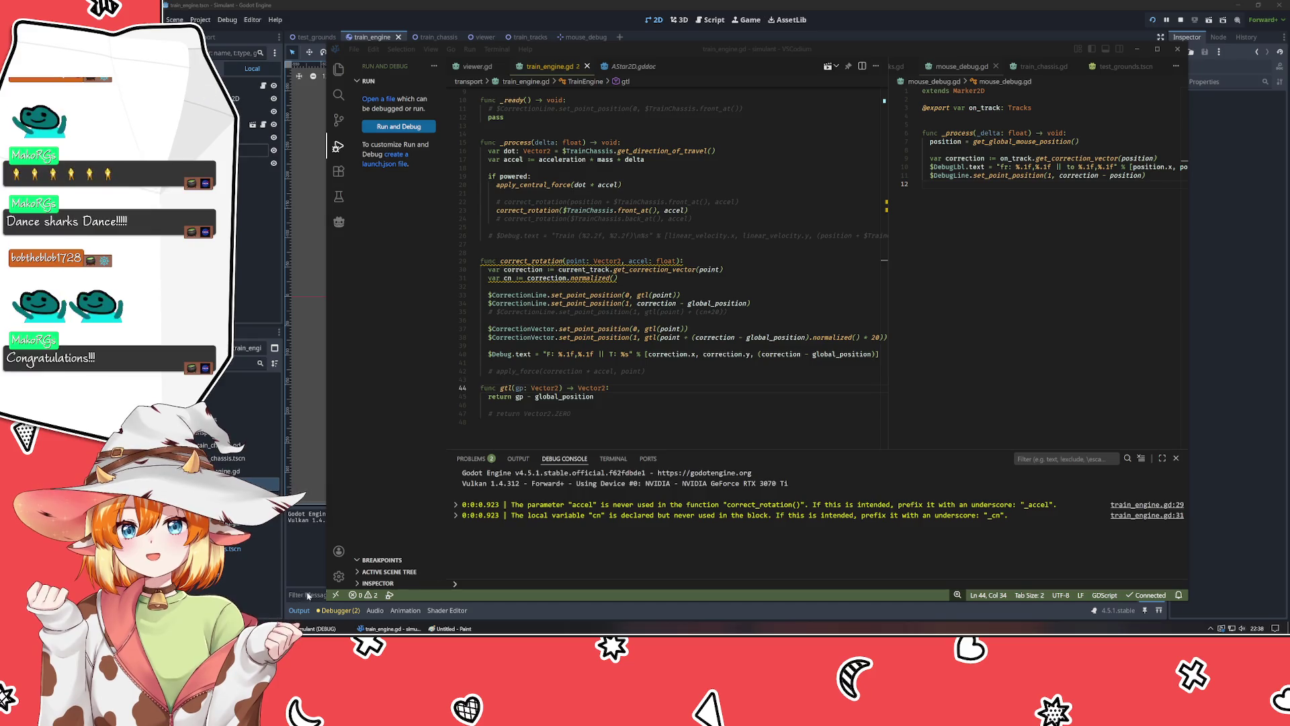
{"action": "left_click", "coordinate": [663, 381]}
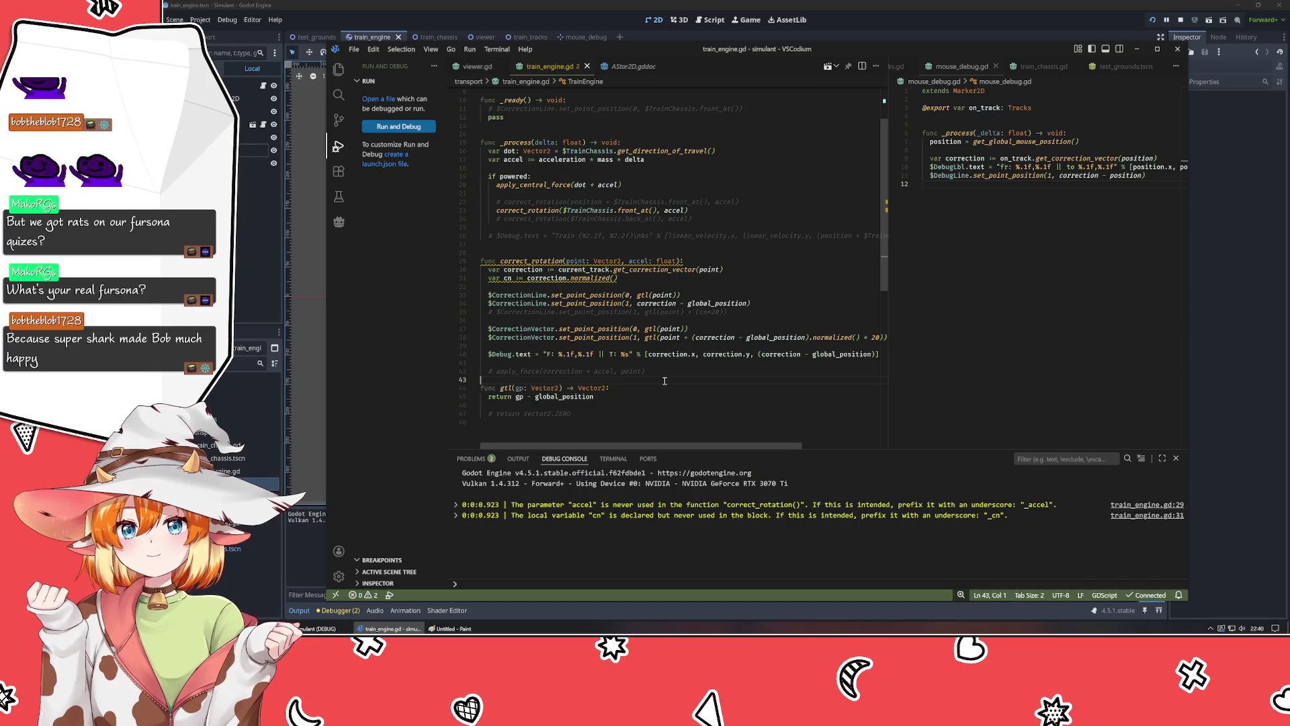
{"action": "left_click", "coordinate": [609, 399]}
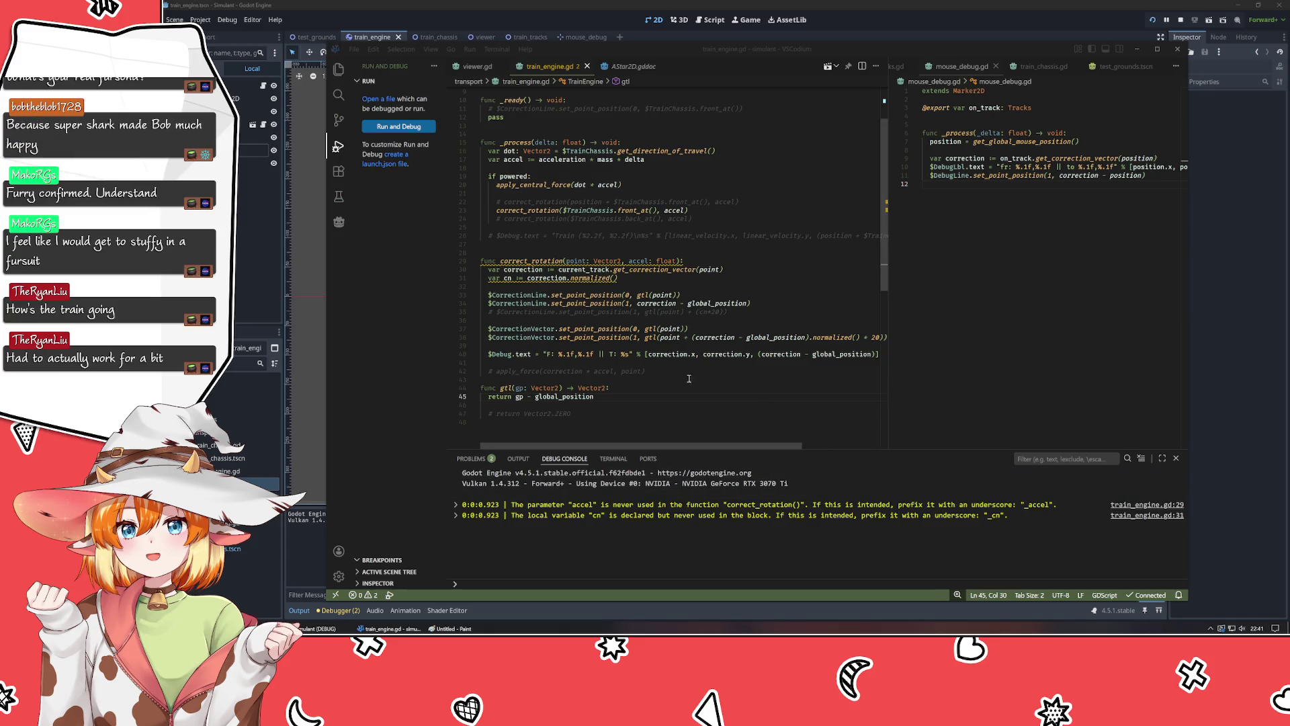
{"action": "left_click", "coordinate": [660, 381]}
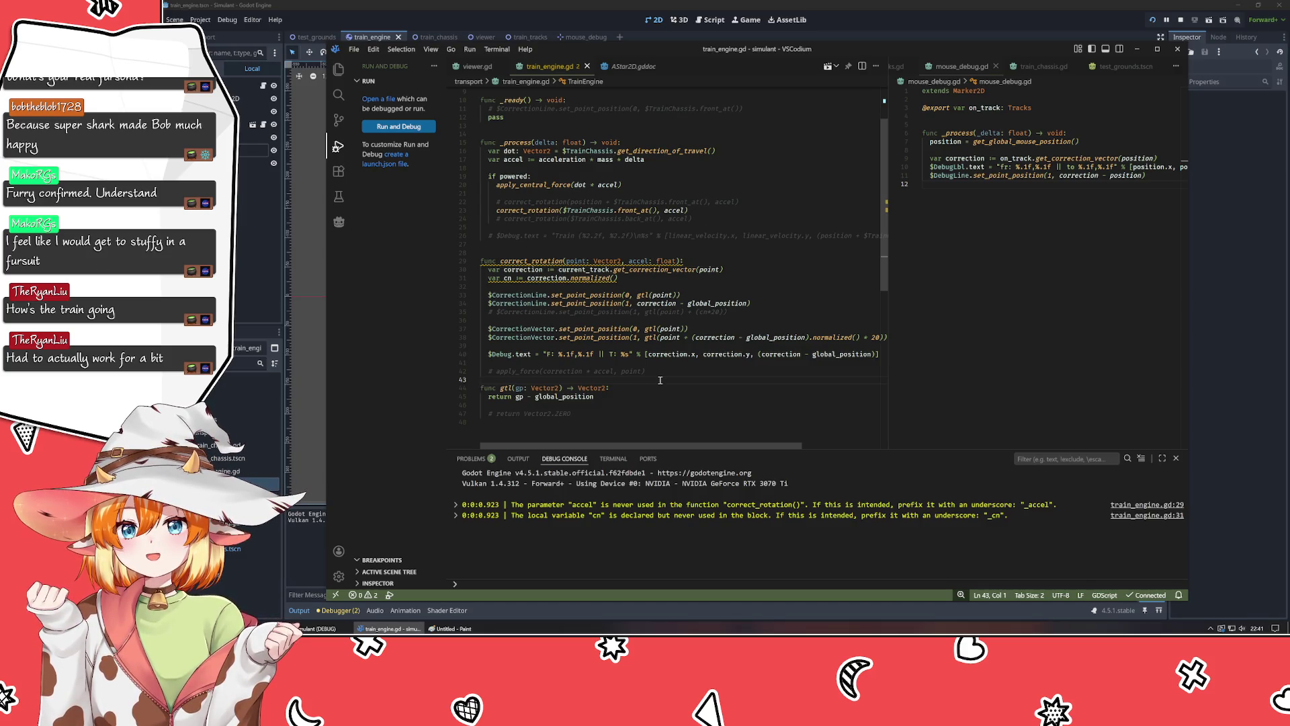
{"action": "key", "text": "alt+Tab"}
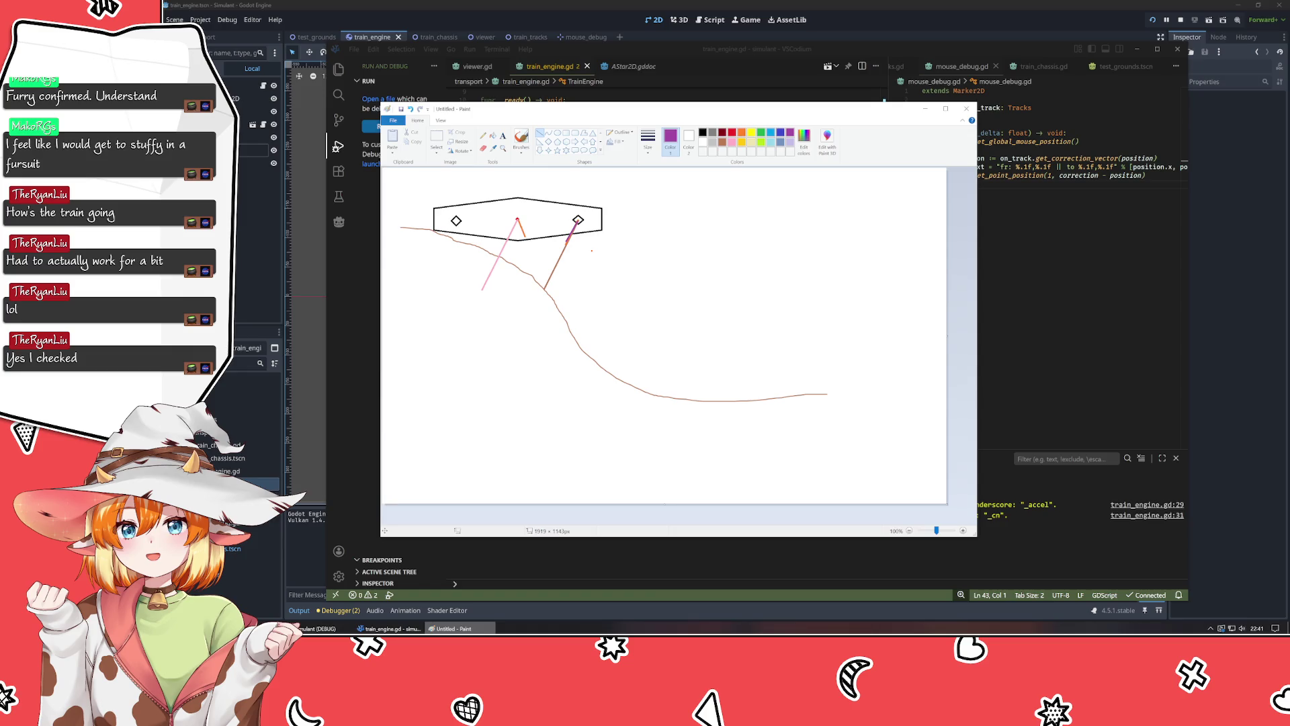
{"action": "key", "text": "alt+Tab"}
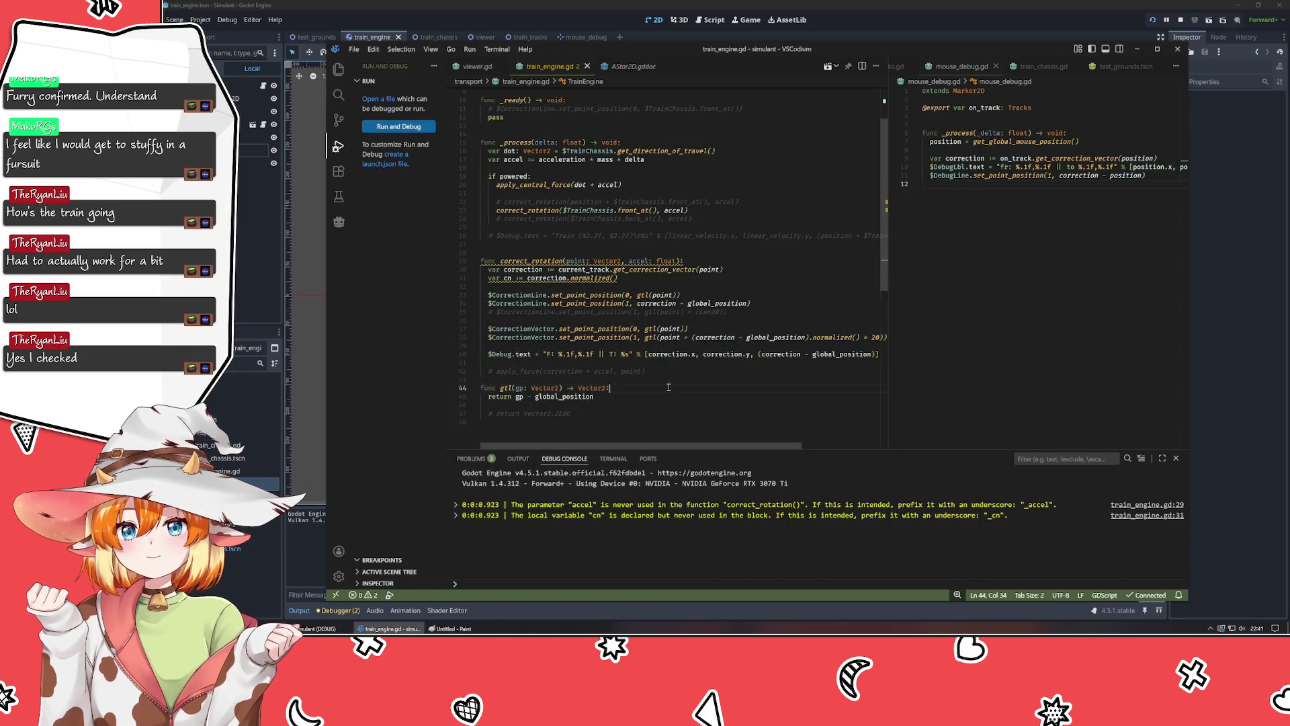
Replace gtl(point) with Vector2.ZERO as CorrectionVector's first point on line 37.
{"action": "left_click", "coordinate": [666, 363]}
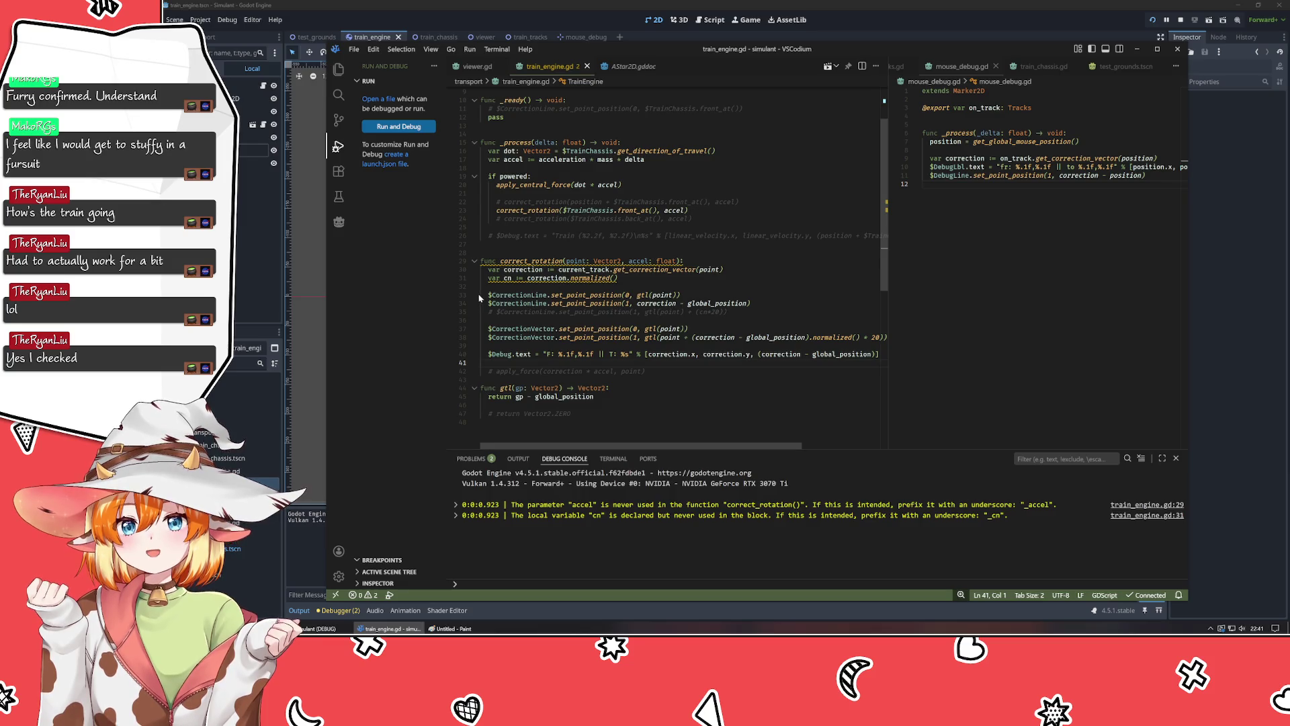
{"action": "left_click_drag", "start_coordinate": [753, 303], "coordinate": [438, 296]}
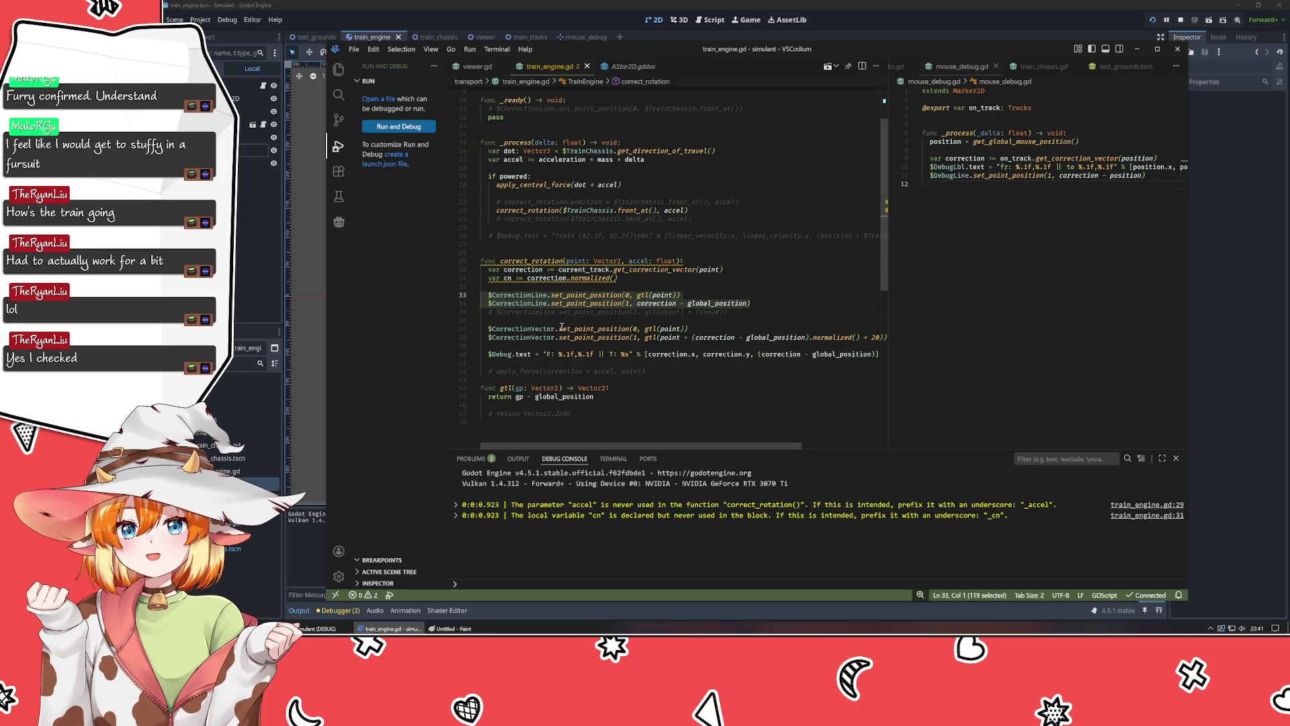
{"action": "left_click", "coordinate": [747, 331]}
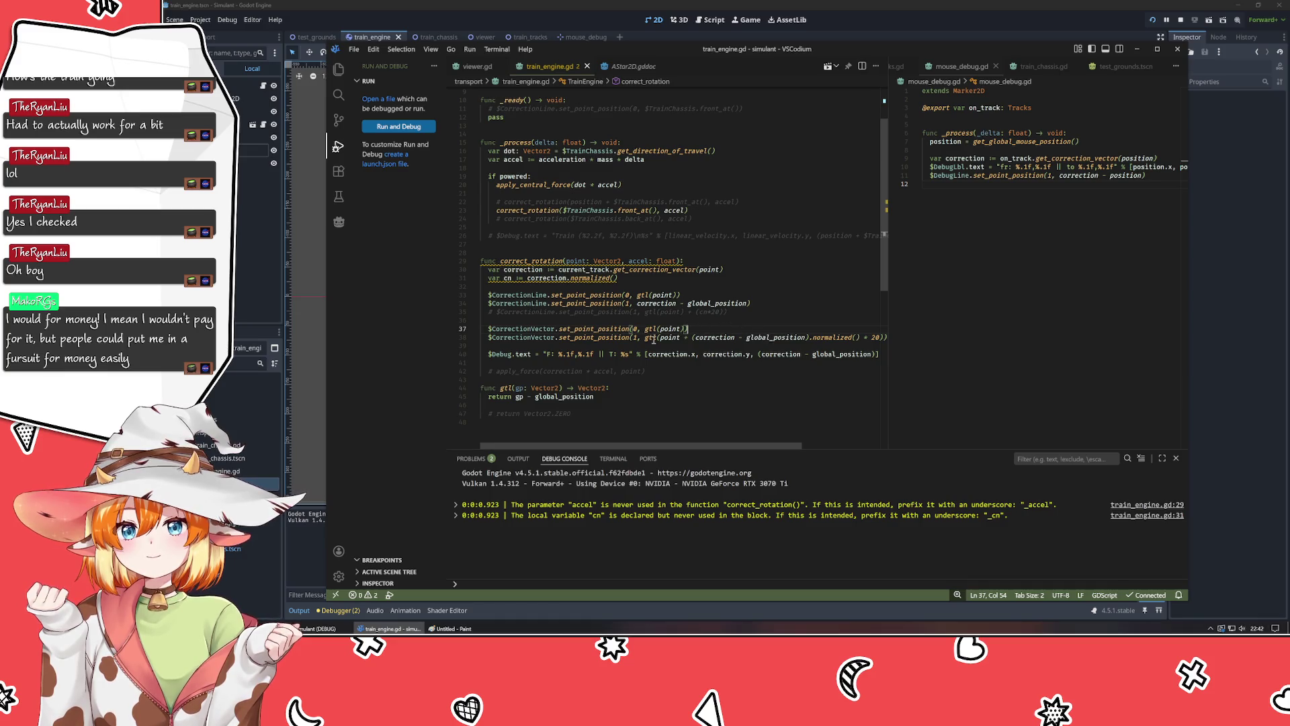
{"action": "key", "text": "Left"}
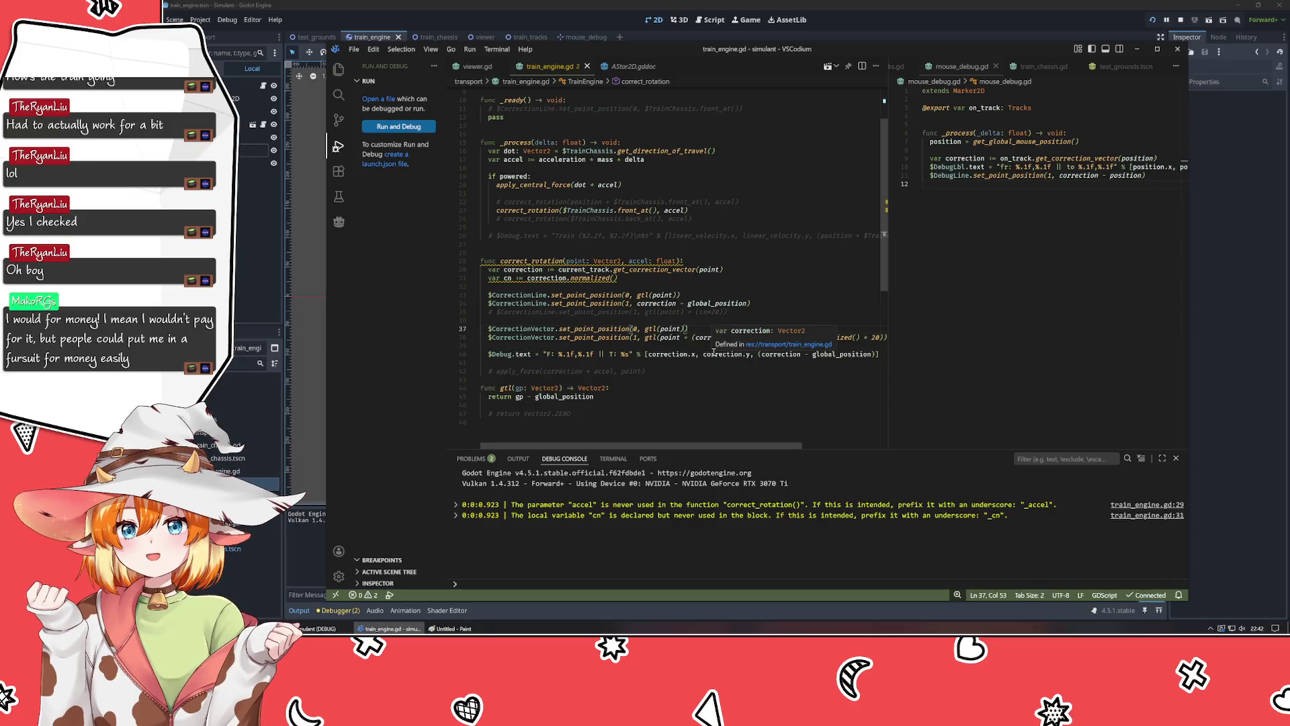
{"action": "key", "text": "BackSpace"}
{"action": "key", "text": "BackSpace"}
{"action": "key", "text": "BackSpace"}
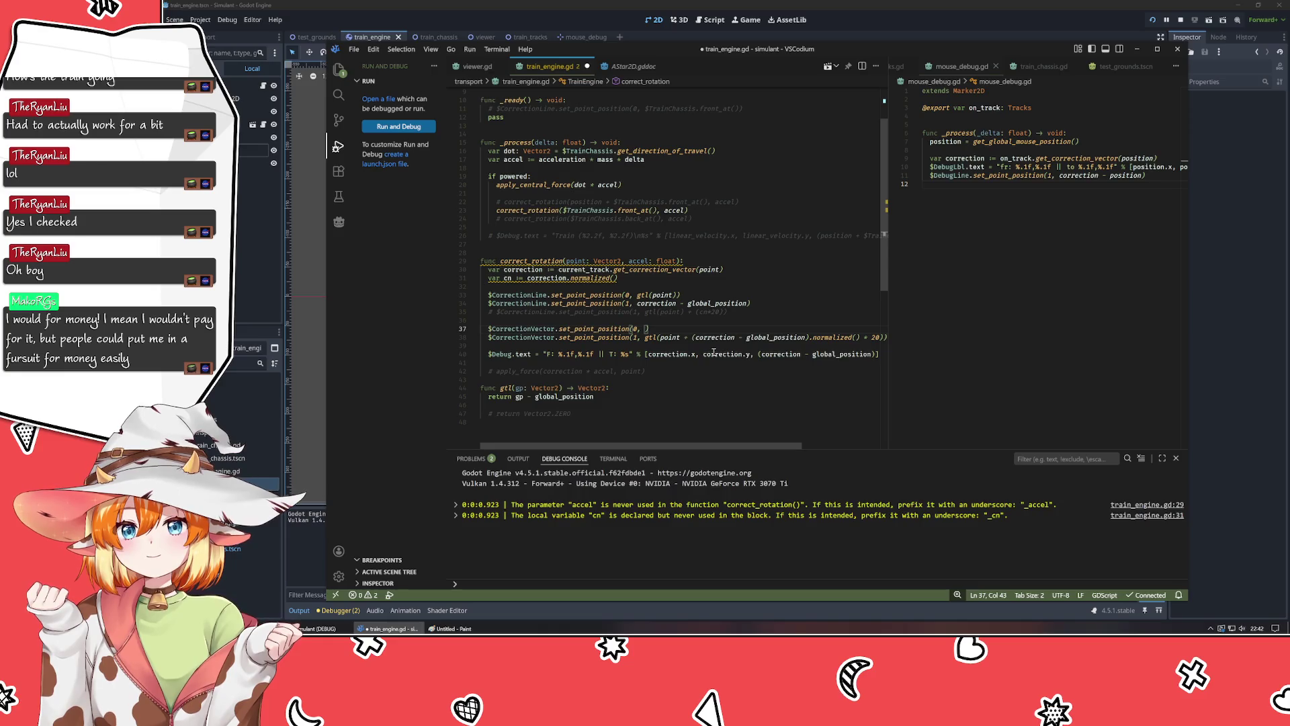
{"action": "type", "text": "0, 0"}
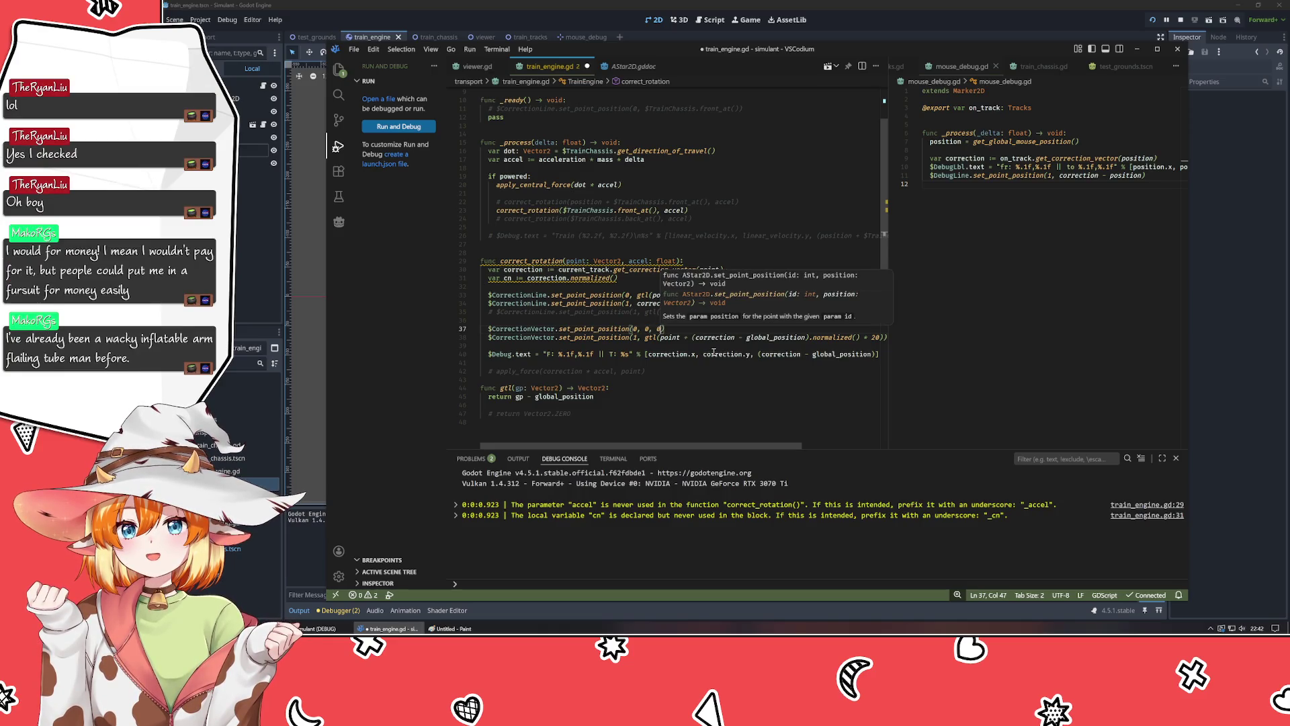
{"action": "key", "text": "BackSpace"}
{"action": "key", "text": "BackSpace"}
{"action": "key", "text": "BackSpace"}
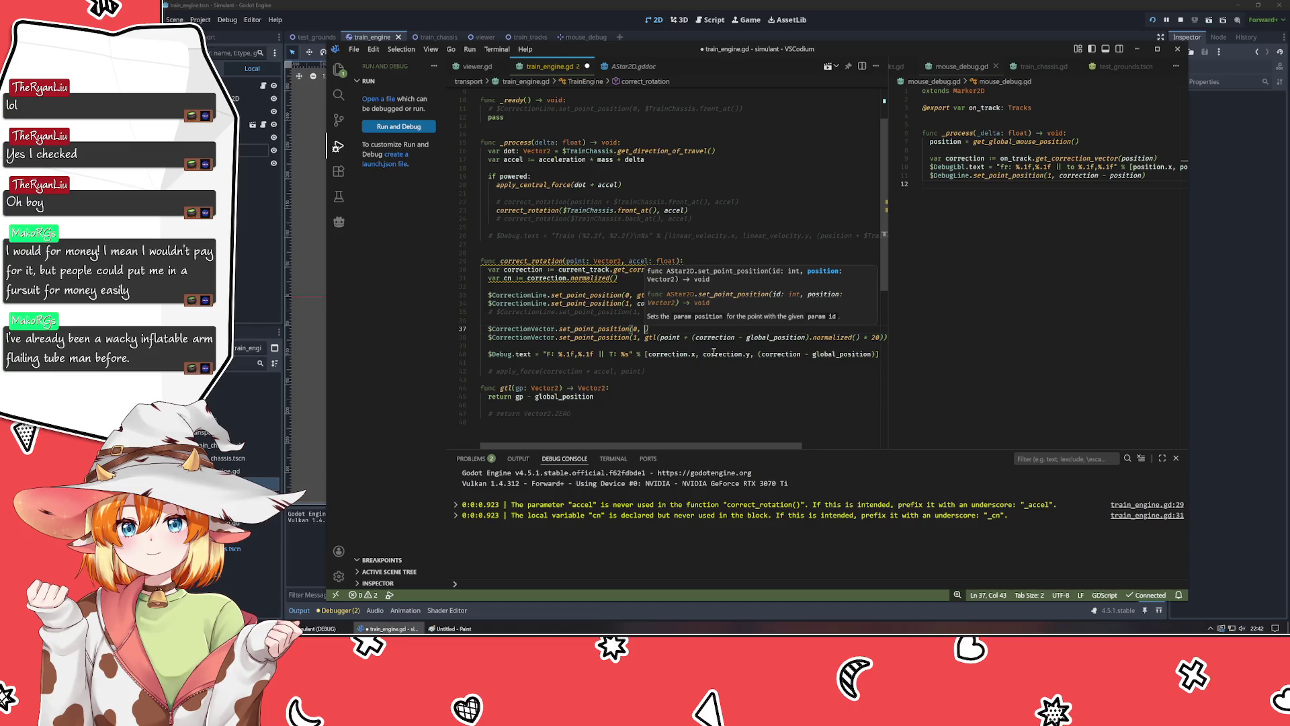
{"action": "type", "text": "Vector2"}
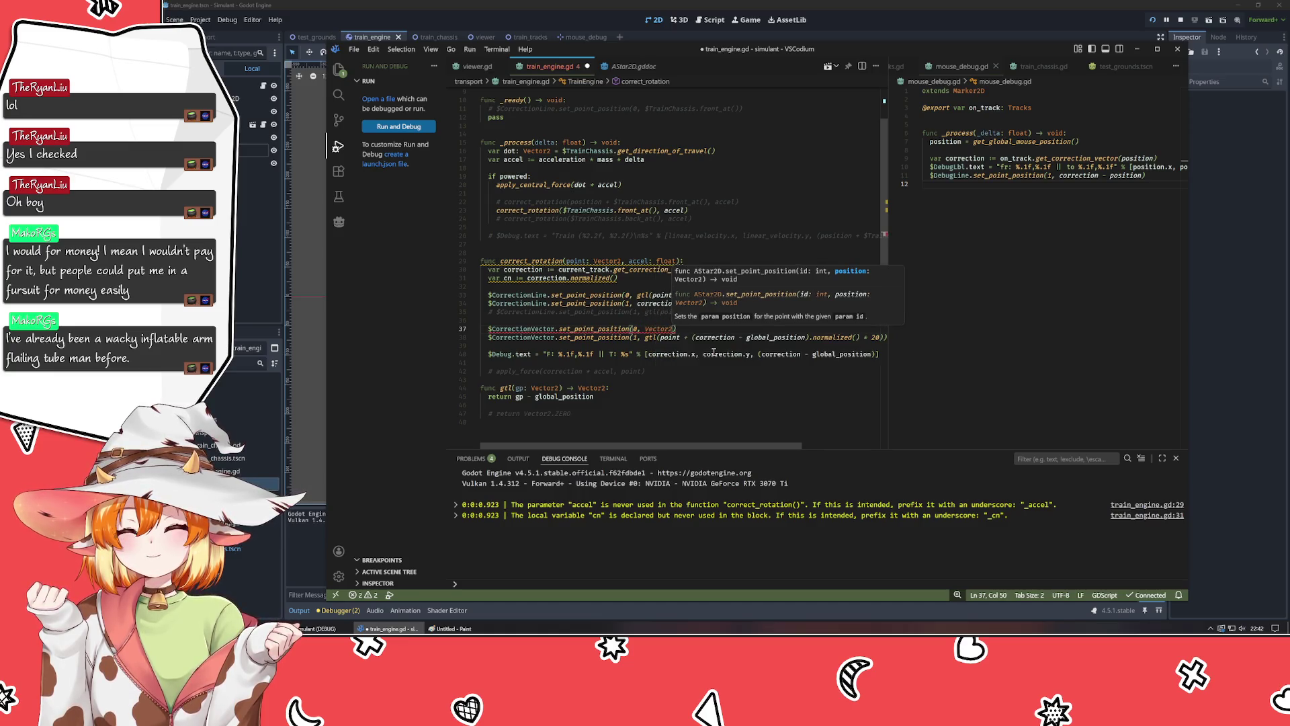
{"action": "type", "text": ".ZERO"}
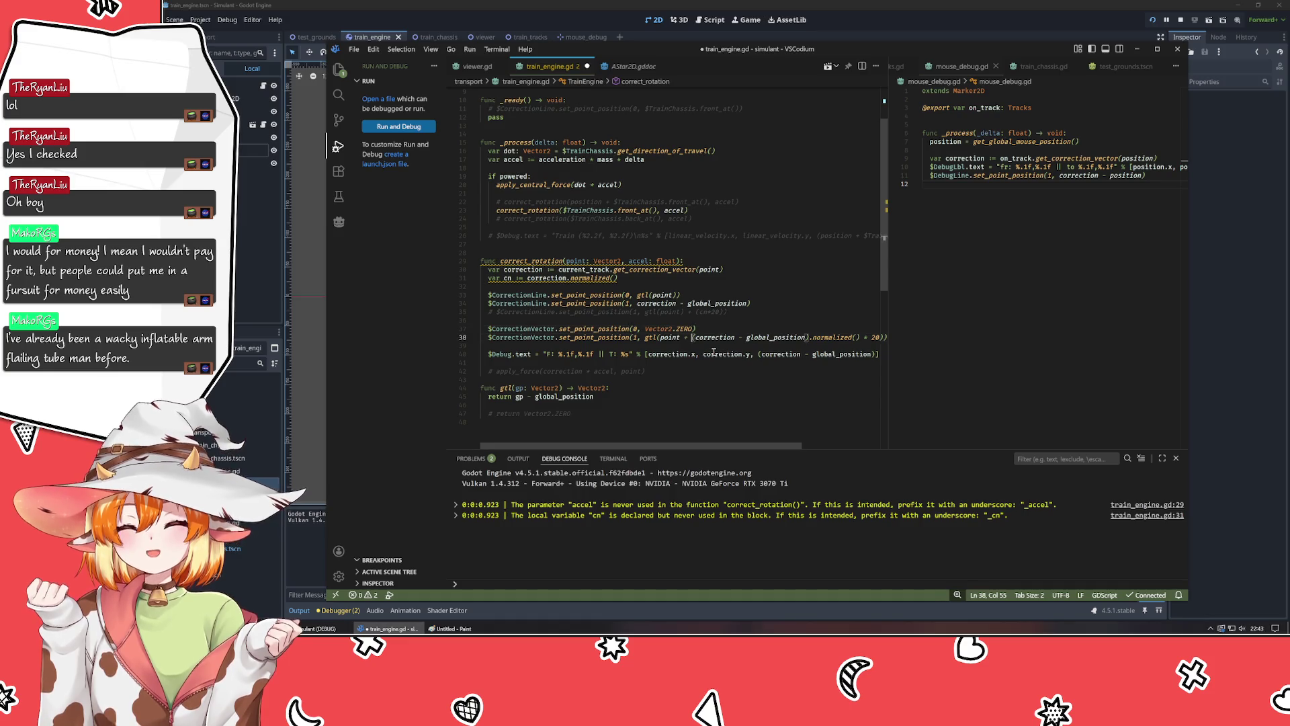
Locate line 38 and select the correction - global_position expression on line 34.
{"action": "key", "text": "Down"}
{"action": "key", "text": "Down"}
{"action": "key", "text": "Up"}
{"action": "key", "text": "Up"}
{"action": "key", "text": "Up"}
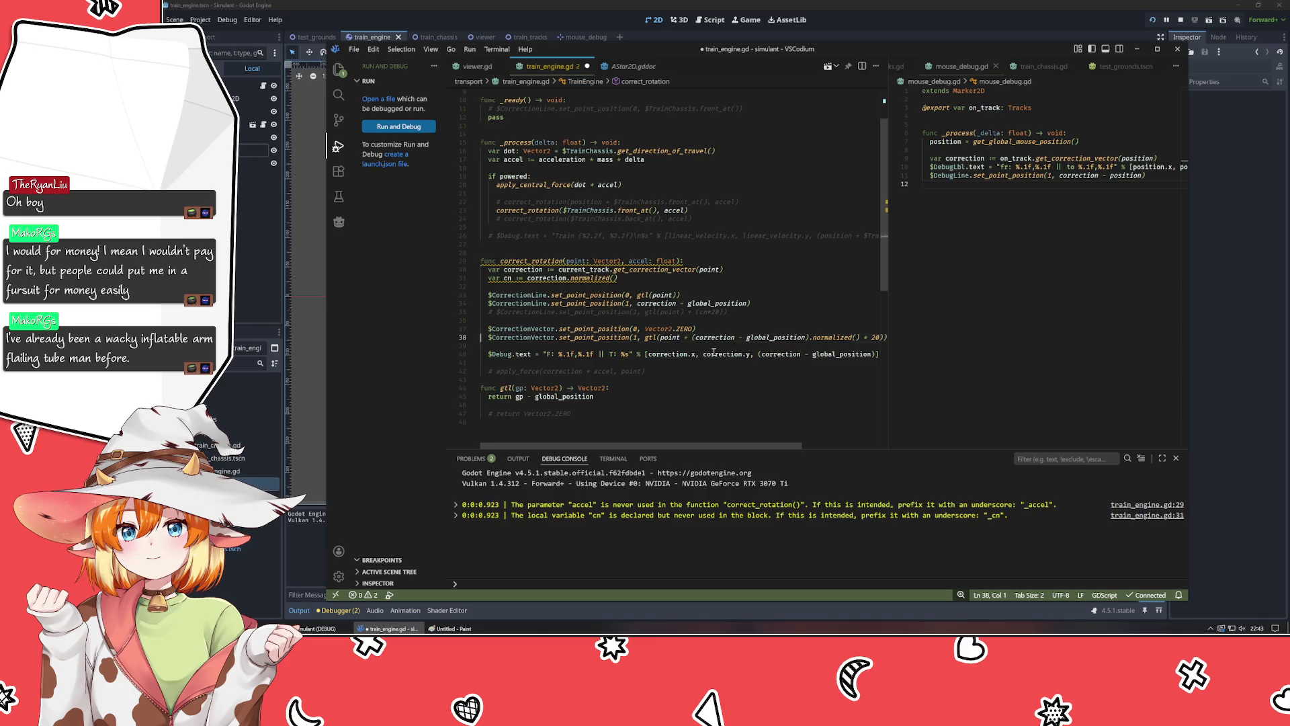
{"action": "key", "text": "End"}
{"action": "key", "text": "Home"}
{"action": "key", "text": "Down"}
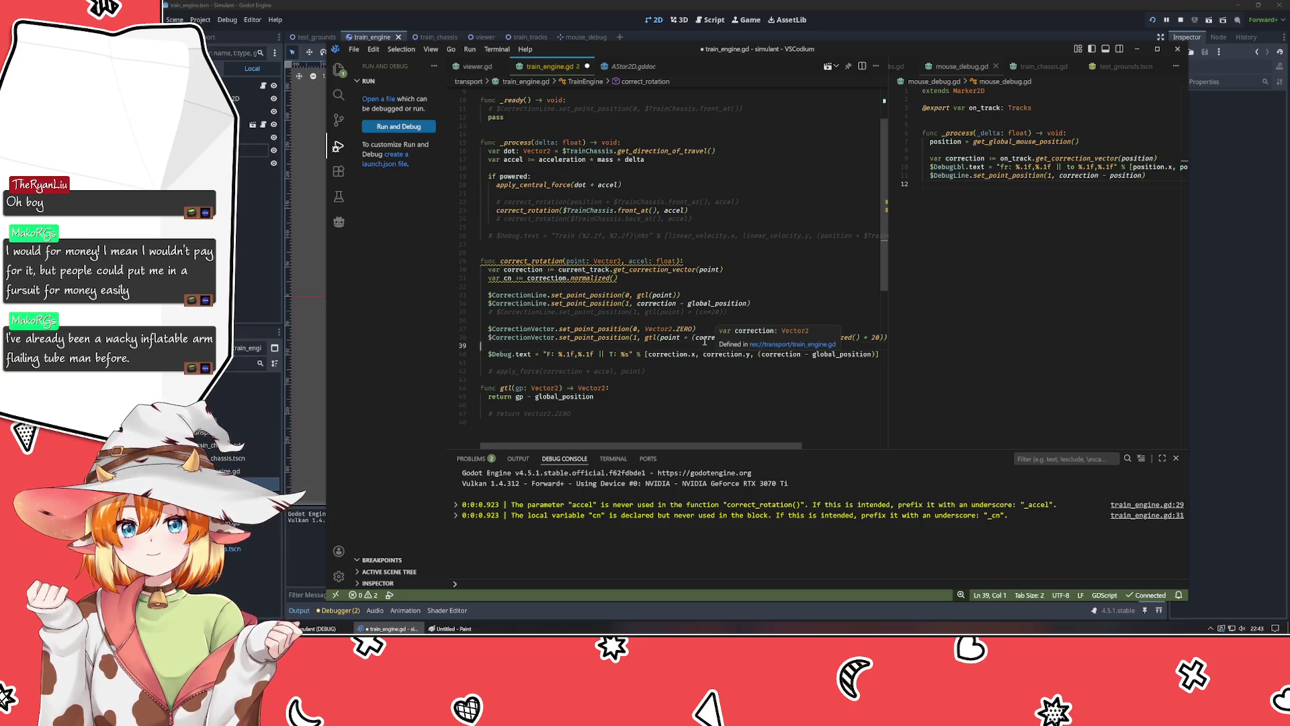
{"action": "left_click_drag", "start_coordinate": [657, 303], "coordinate": [700, 303]}
{"action": "key", "text": "ctrl+c"}
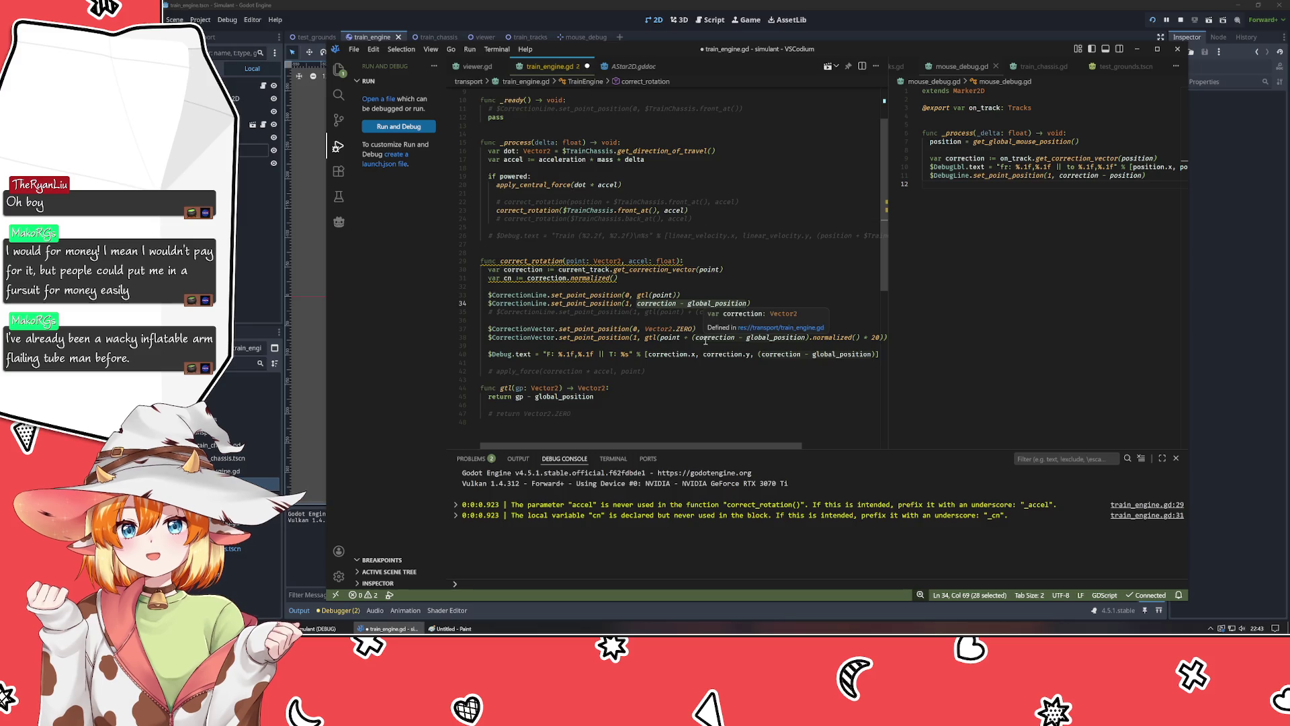
Rewrite line 38's end point as gtl(point) - (correction - global_position) and save the script.
{"action": "left_click", "coordinate": [645, 337]}
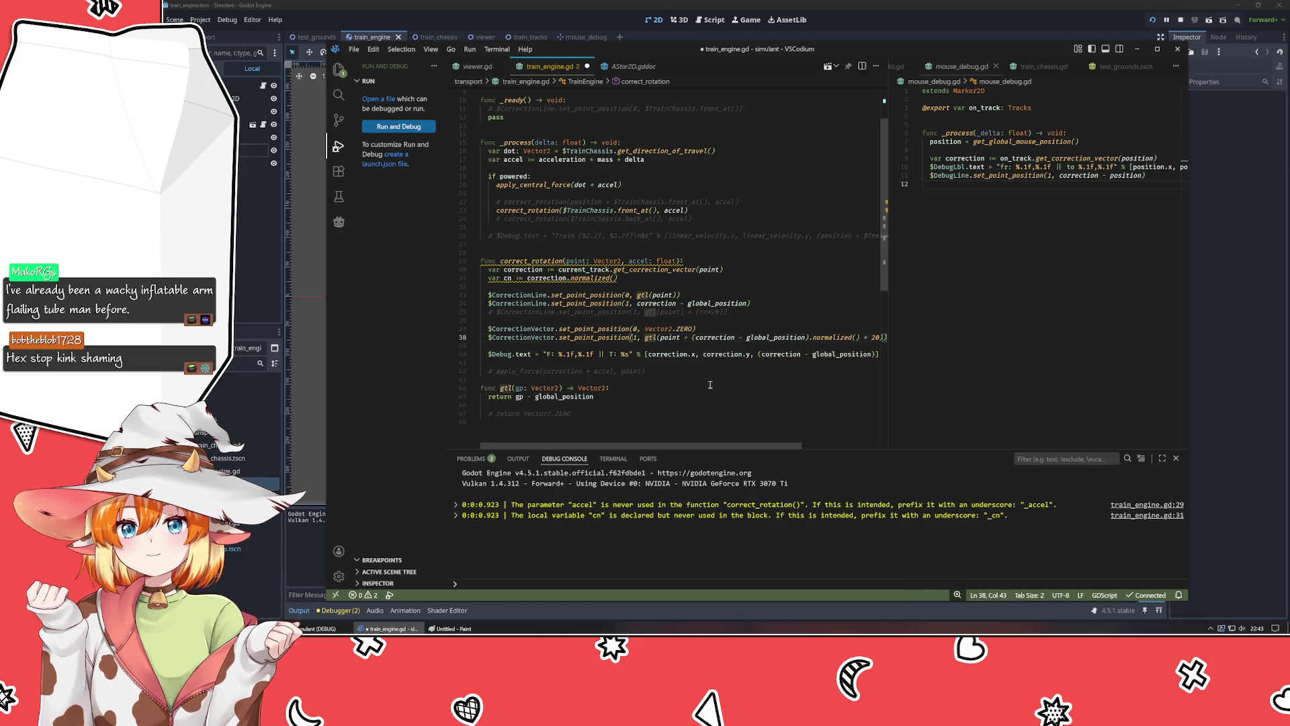
{"action": "key", "text": "shift+End"}
{"action": "key", "text": "shift+Left"}
{"action": "key", "text": "ctrl+v"}
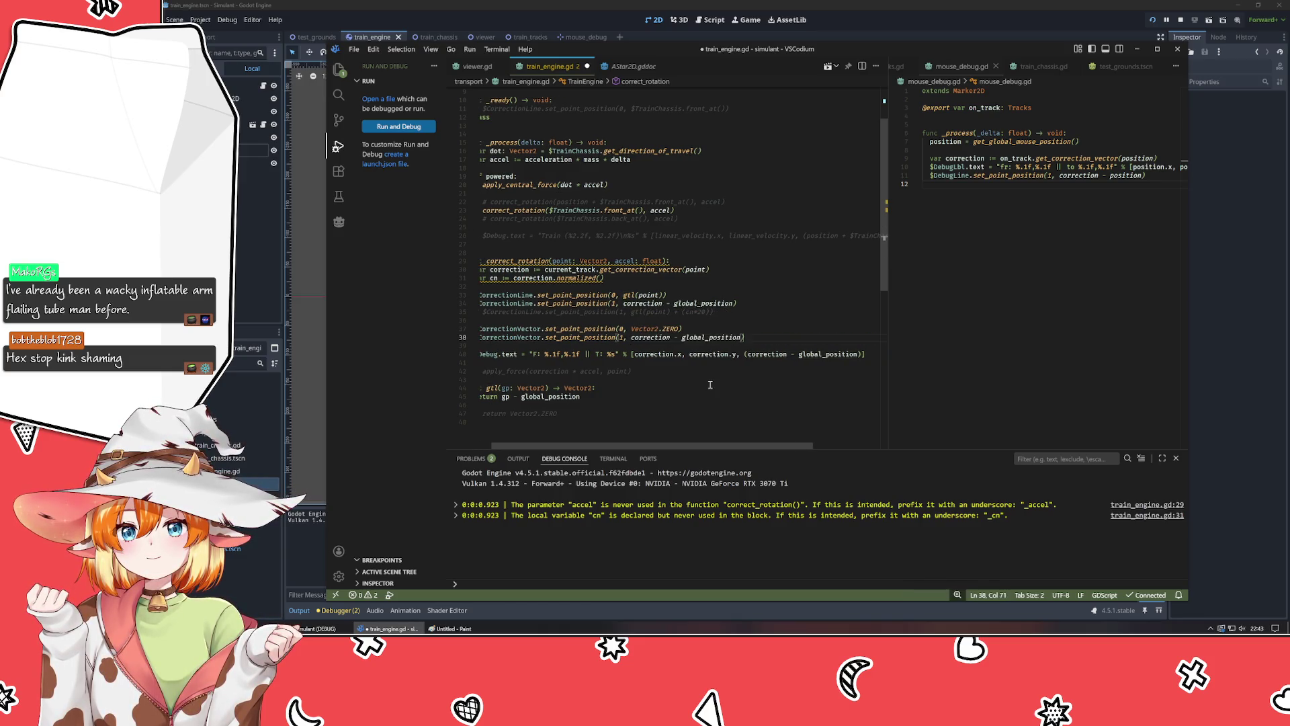
{"action": "key", "text": "ctrl+Left"}
{"action": "key", "text": "ctrl+Left"}
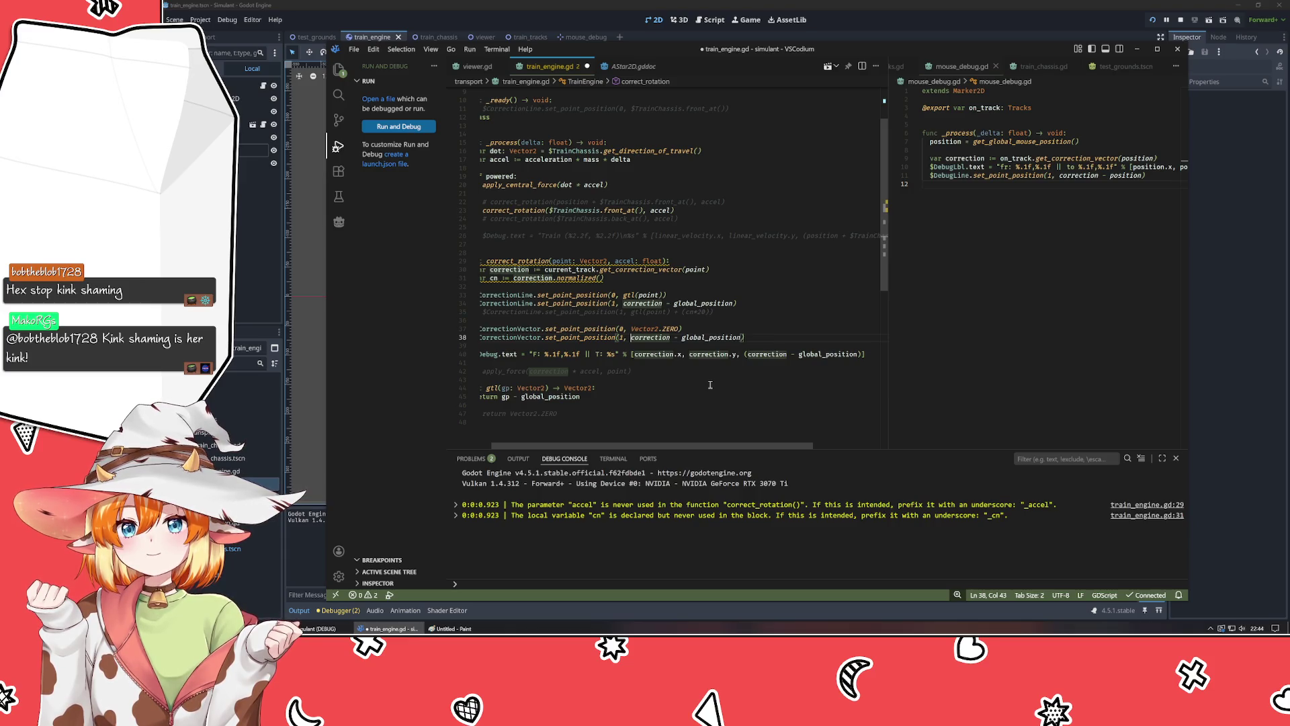
{"action": "type", "text": "gtl(point)"}
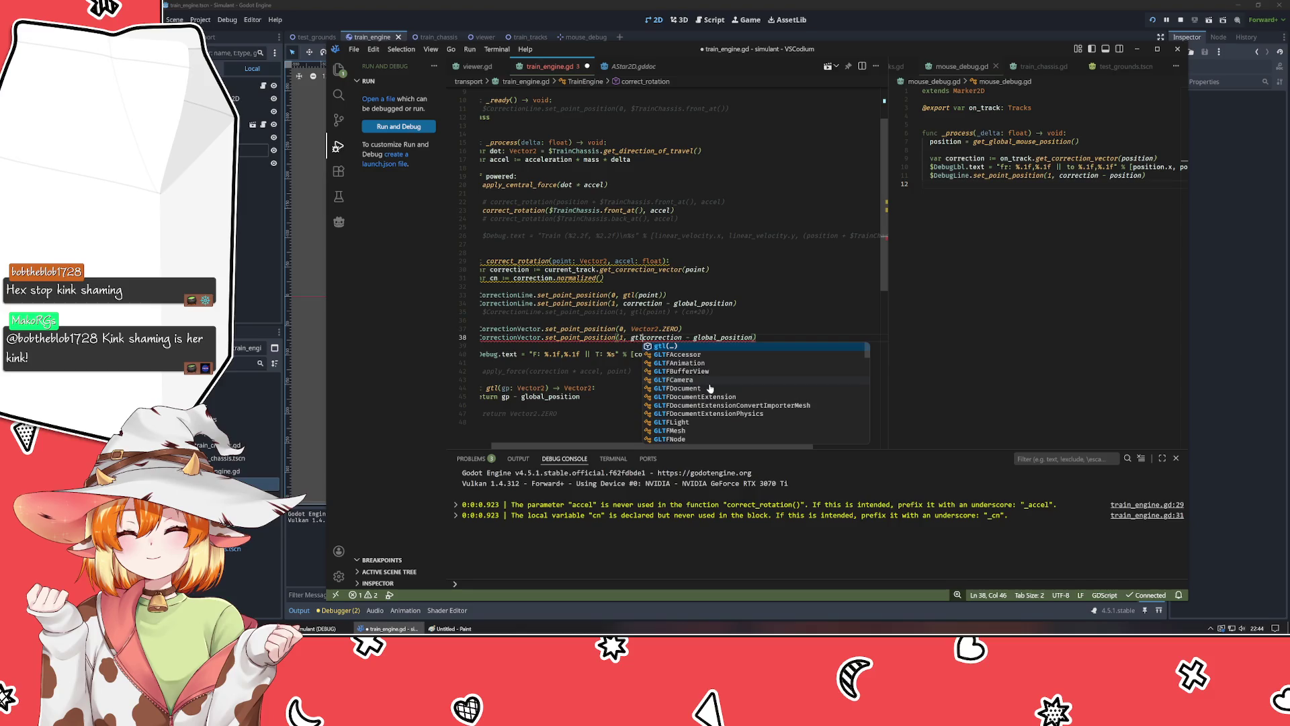
{"action": "type", "text": " -"}
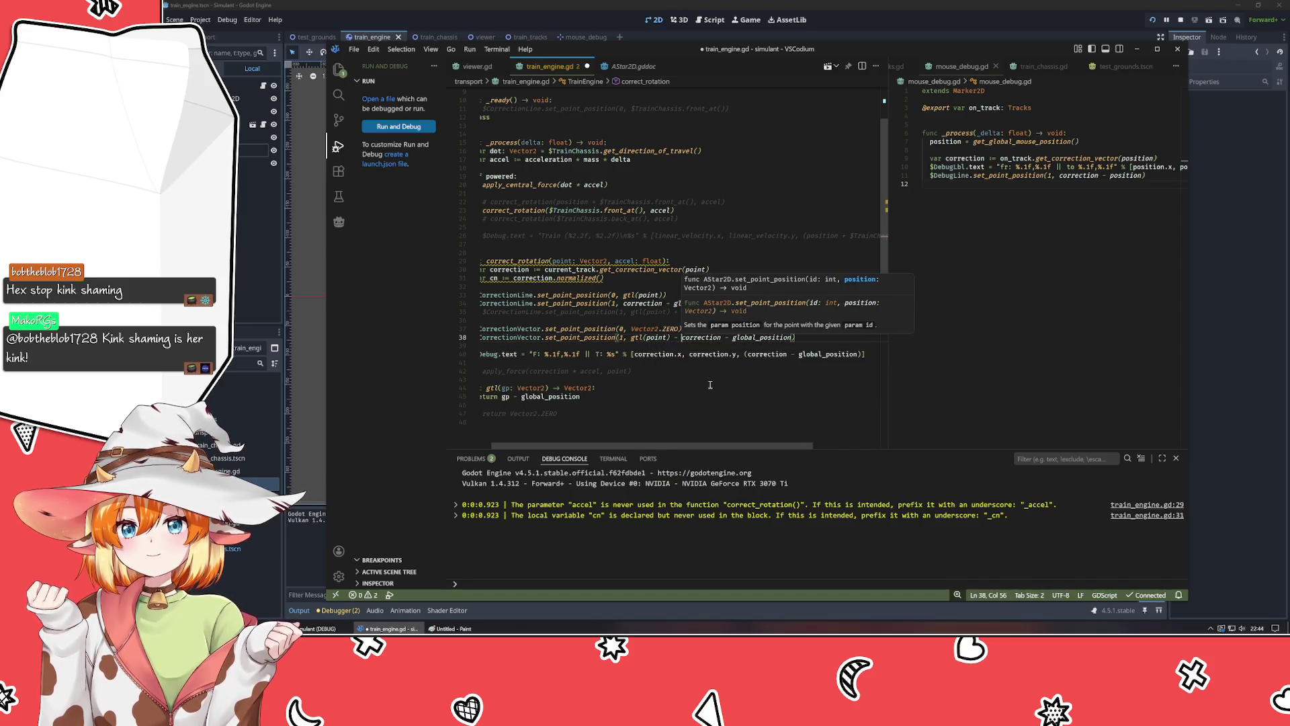
{"action": "key", "text": "ctrl+s"}
{"action": "left_click", "coordinate": [250, 298]}
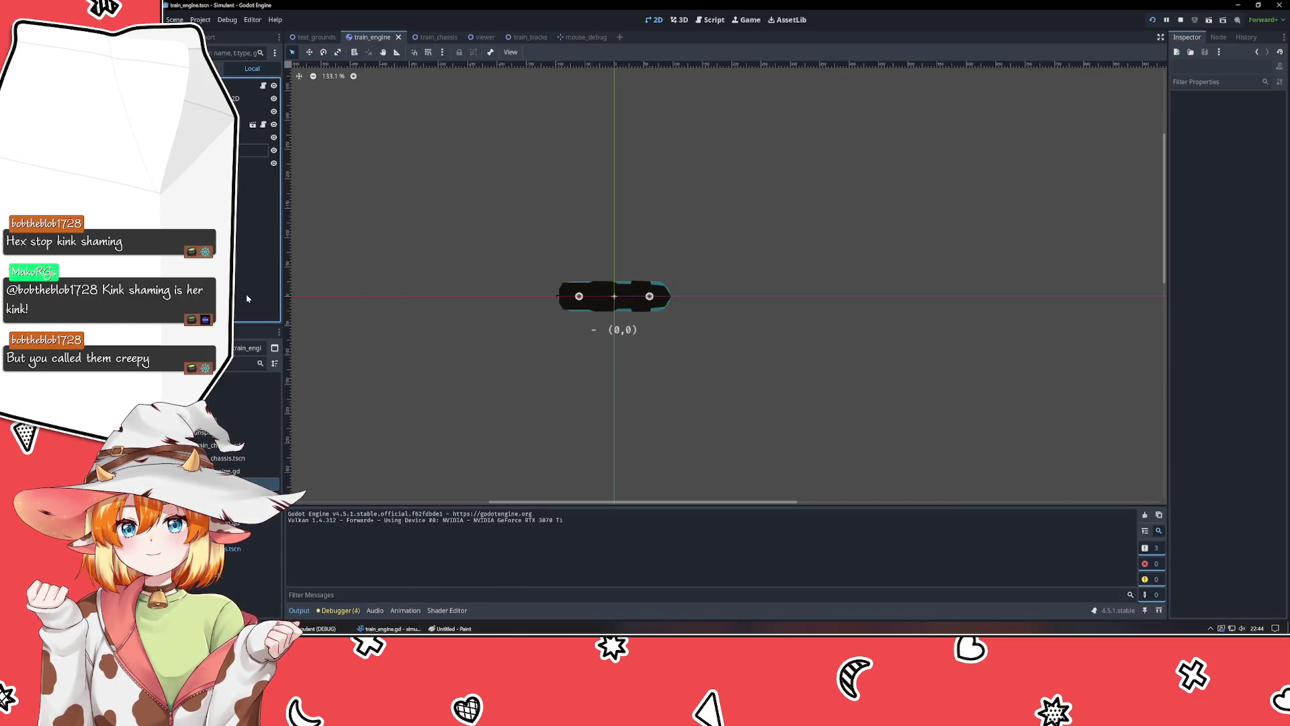
Test-run the game, restart it from the test_grounds scene, then stop it.
{"action": "key", "text": "F5"}
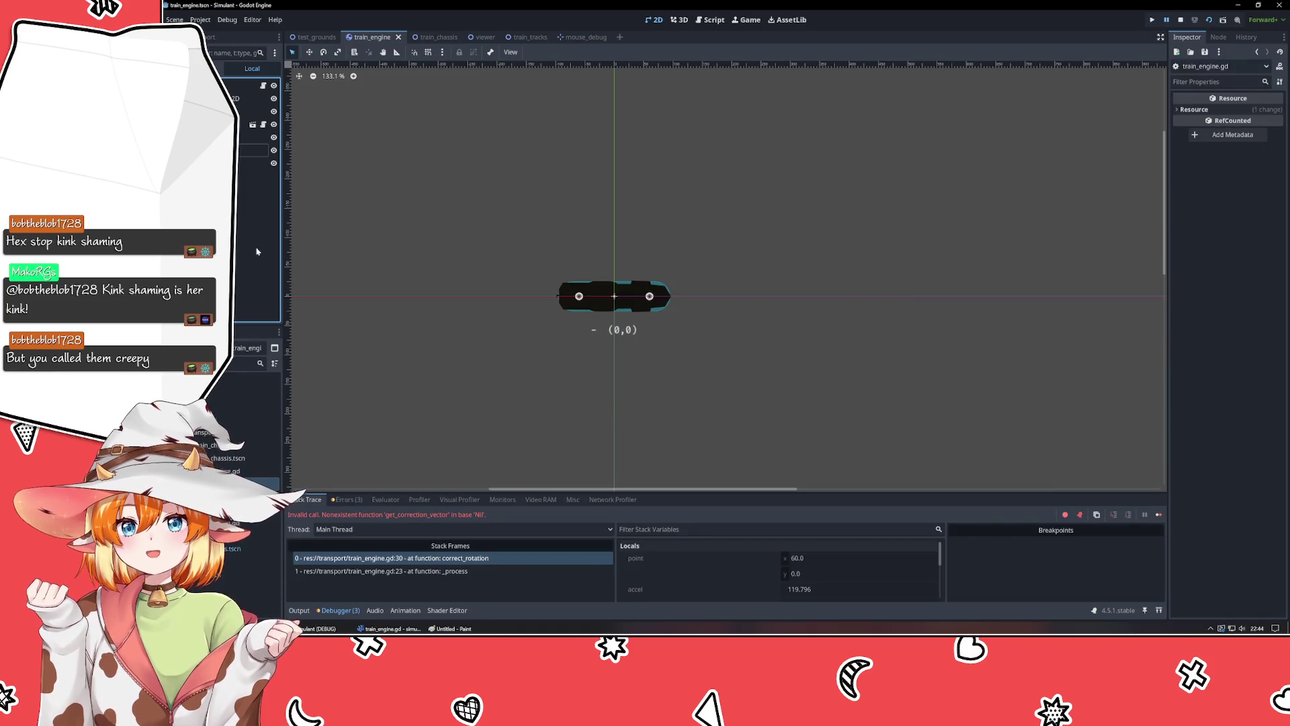
{"action": "left_click", "coordinate": [1181, 20]}
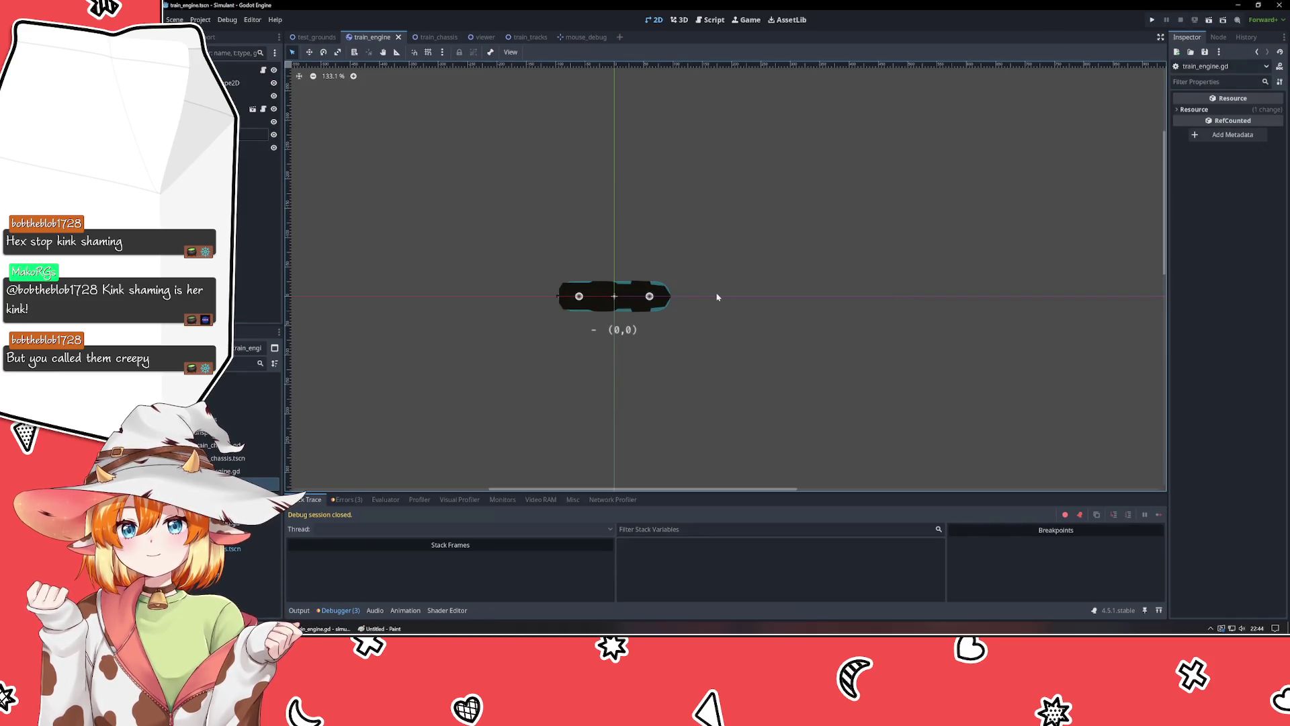
{"action": "left_click", "coordinate": [316, 37]}
{"action": "key", "text": "F5"}
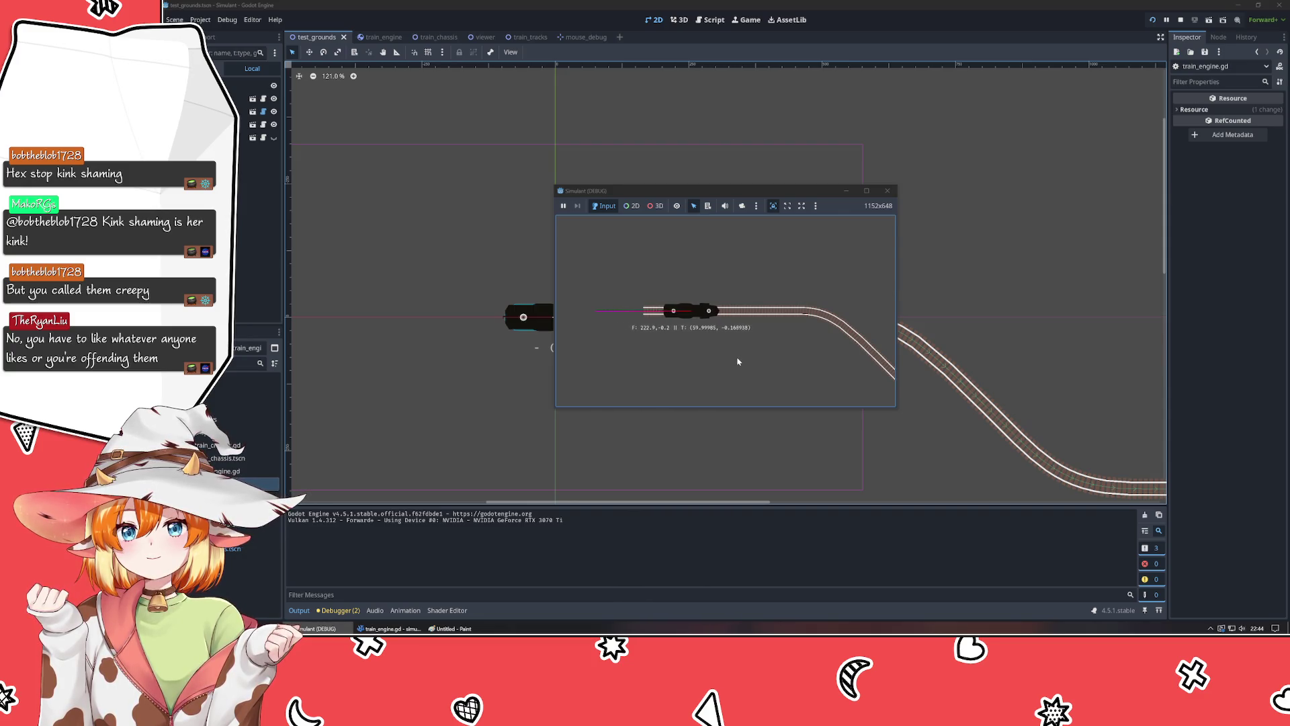
{"action": "left_click", "coordinate": [889, 192]}
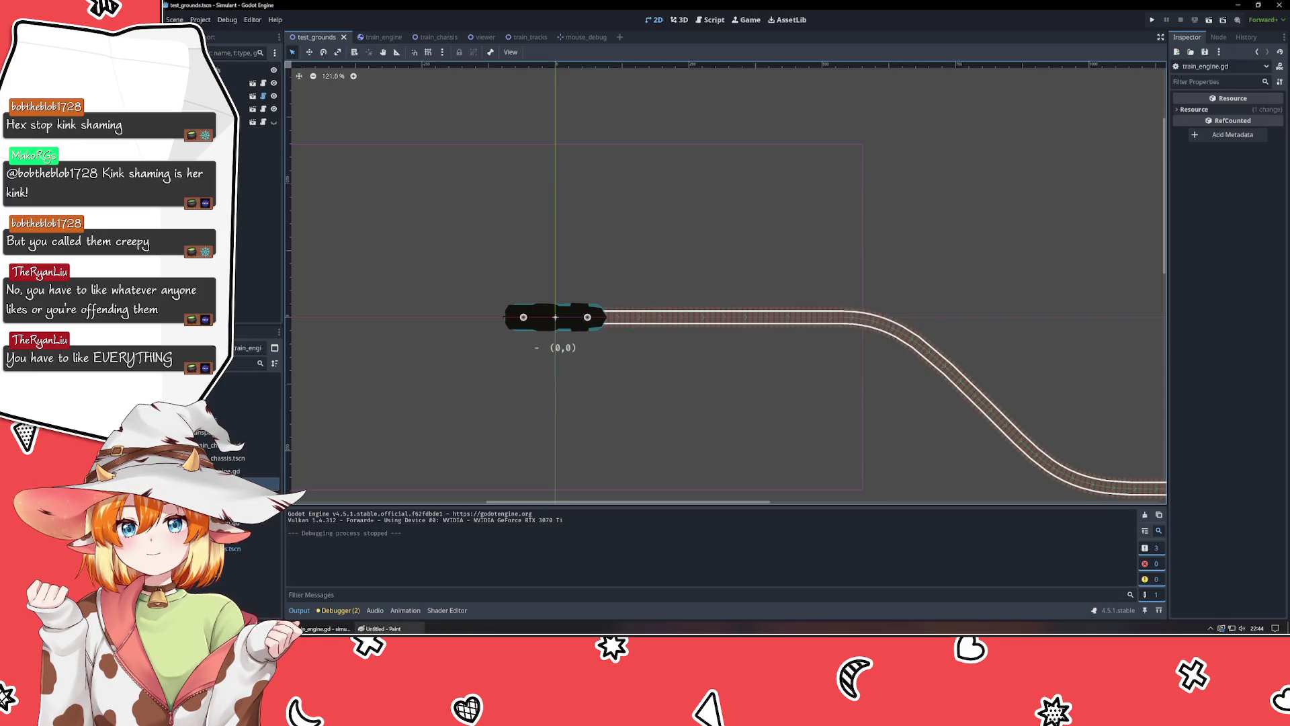
Glance at the script, then return to Godot's train_engine scene.
{"action": "key", "text": "alt+Tab"}
{"action": "key", "text": "alt+Tab"}
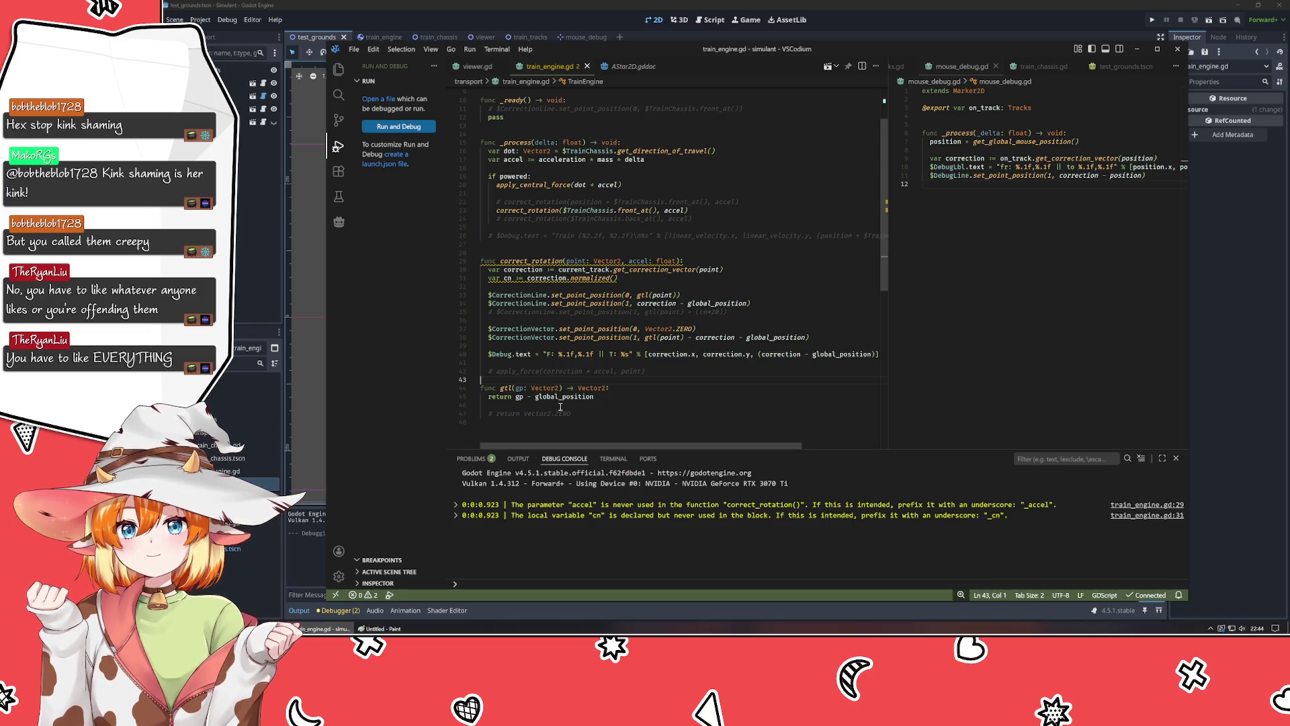
{"action": "key", "text": "alt+Tab"}
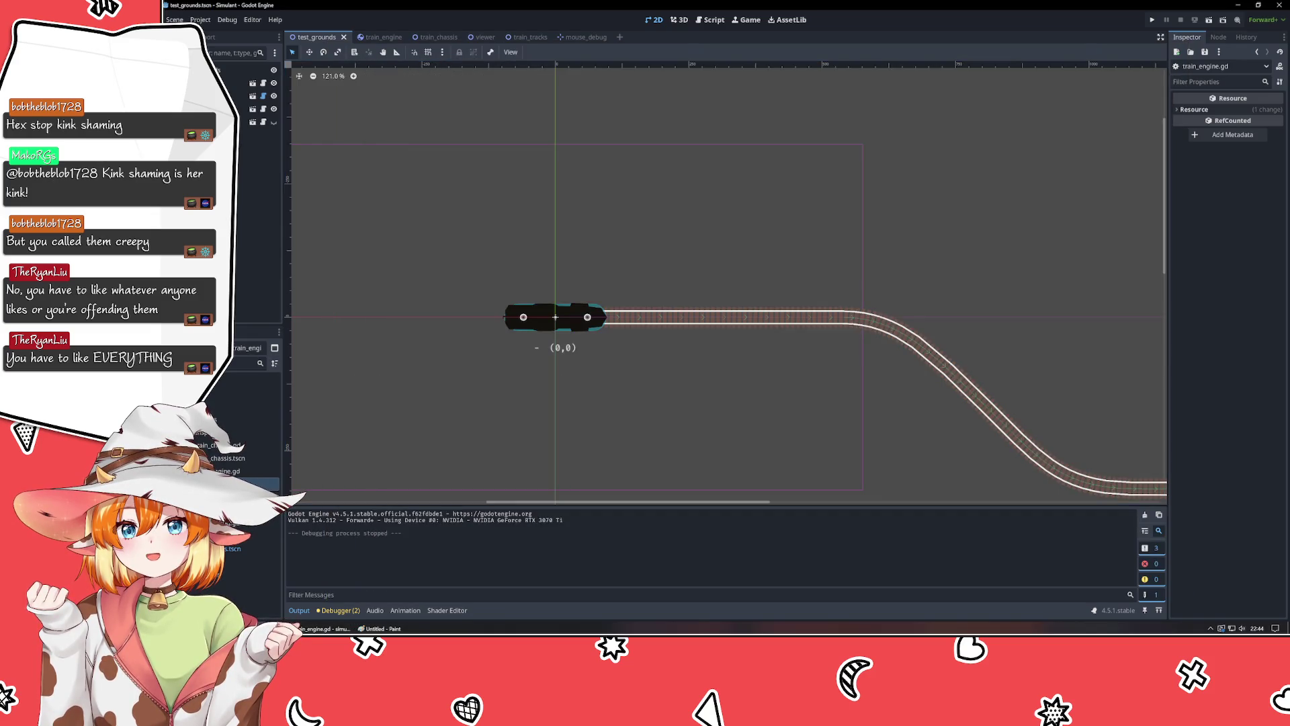
{"action": "left_click", "coordinate": [386, 39]}
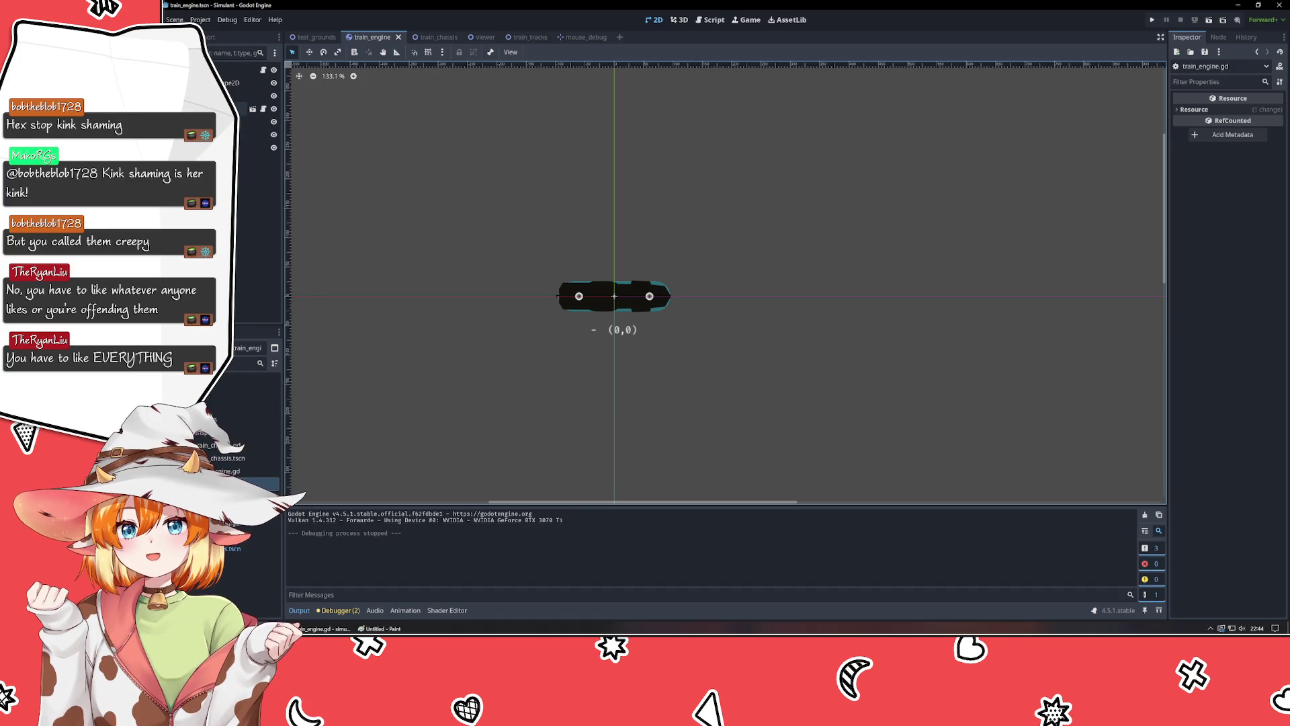
Inspect the TrainChassis and CorrectionVector nodes, then test-run and close the game.
{"action": "left_click", "coordinate": [253, 122]}
{"action": "left_click", "coordinate": [252, 147]}
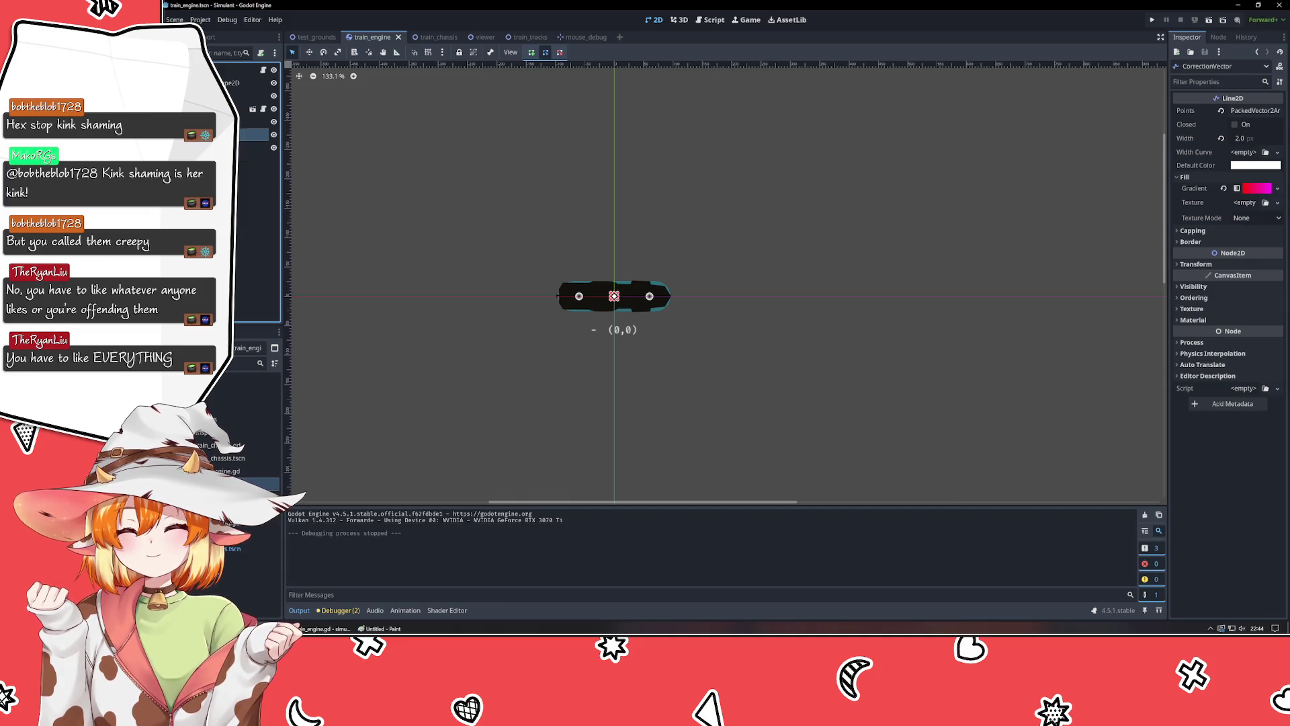
{"action": "left_click", "coordinate": [253, 134]}
{"action": "left_click", "coordinate": [253, 147]}
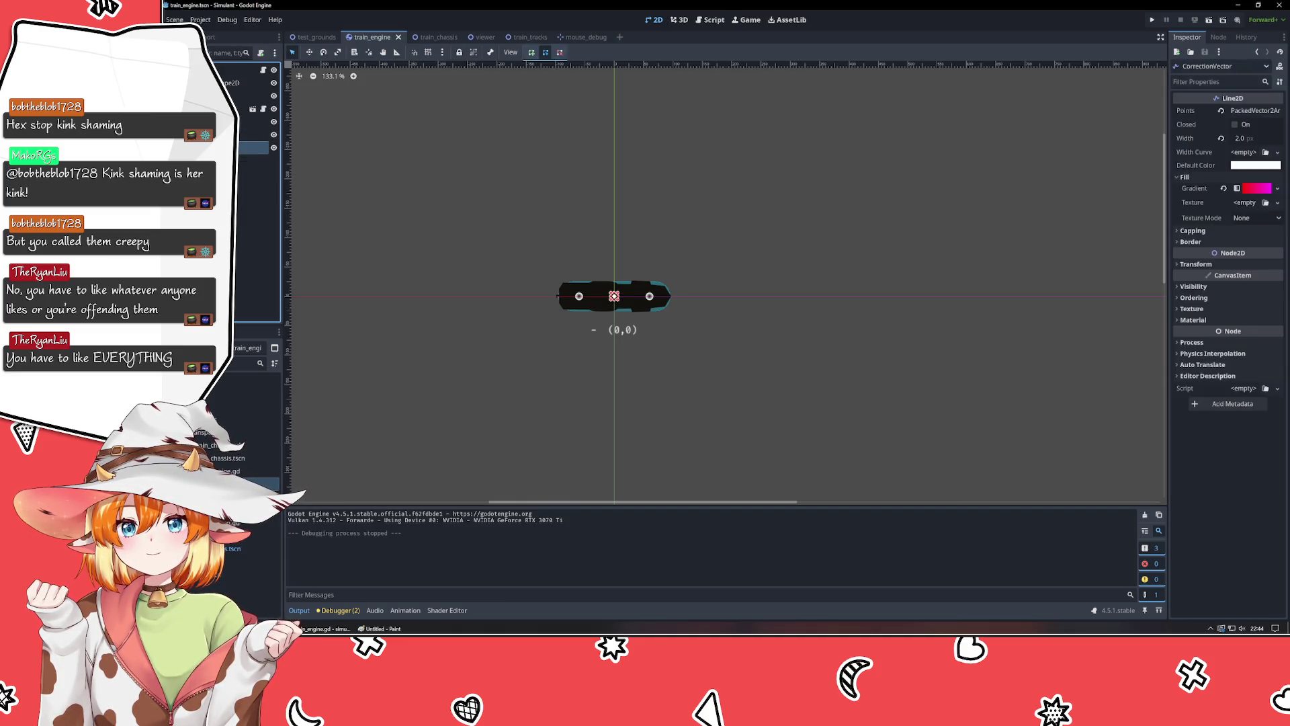
{"action": "left_click", "coordinate": [816, 239]}
{"action": "key", "text": "F5"}
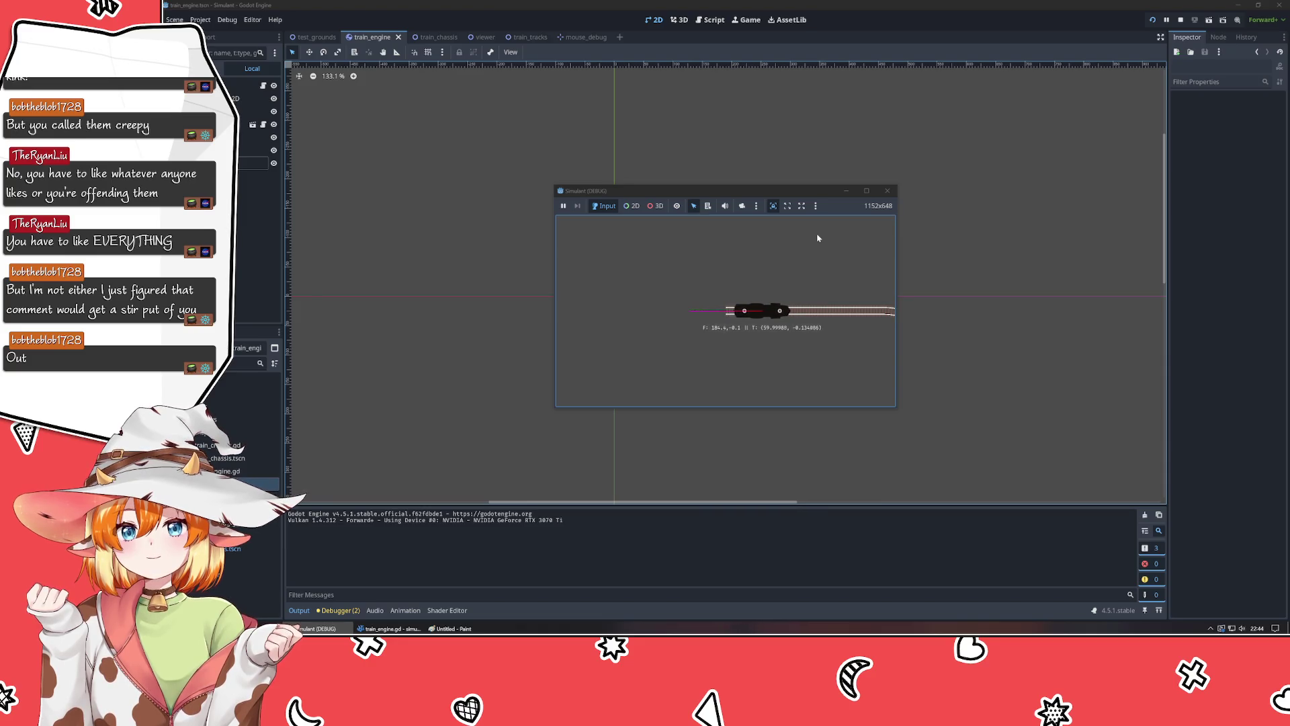
{"action": "left_click", "coordinate": [888, 193]}
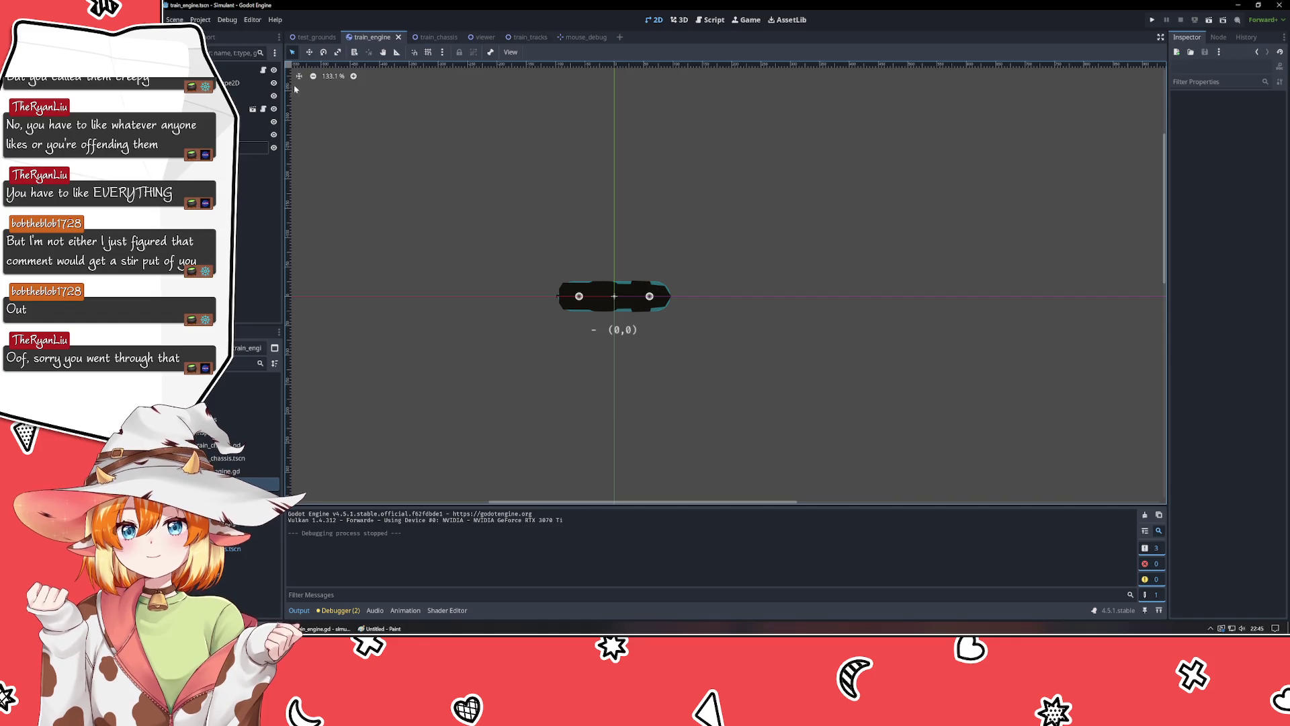
Select CorrectionVector, switch to test_grounds, and return to train_engine.gd in VSCodium.
{"action": "left_click", "coordinate": [258, 148]}
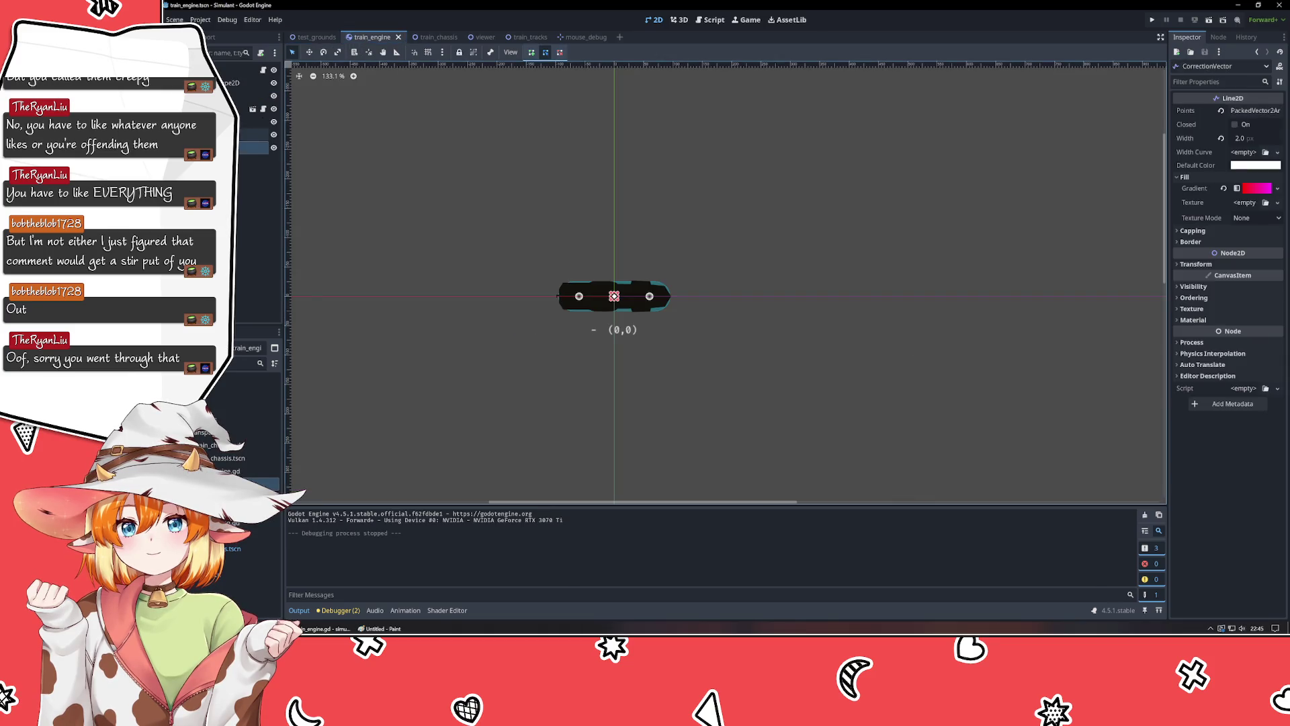
{"action": "left_click", "coordinate": [311, 37]}
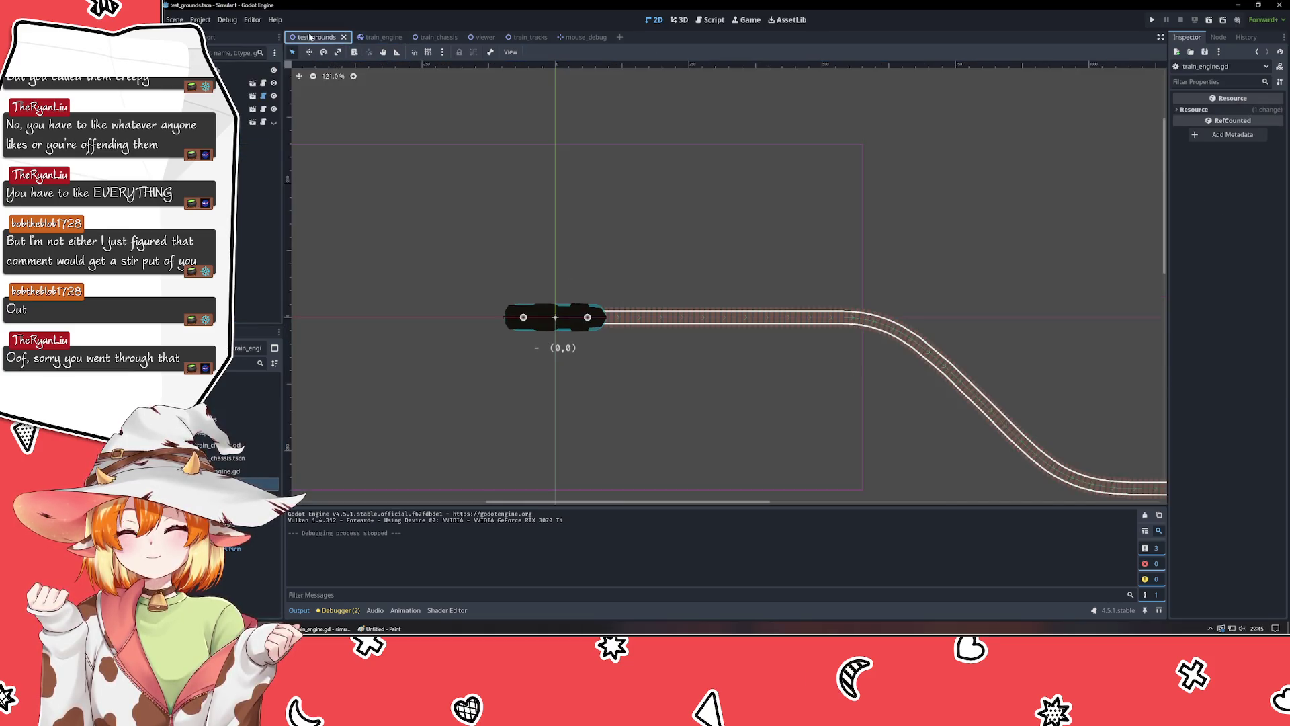
{"action": "key", "text": "alt+Tab"}
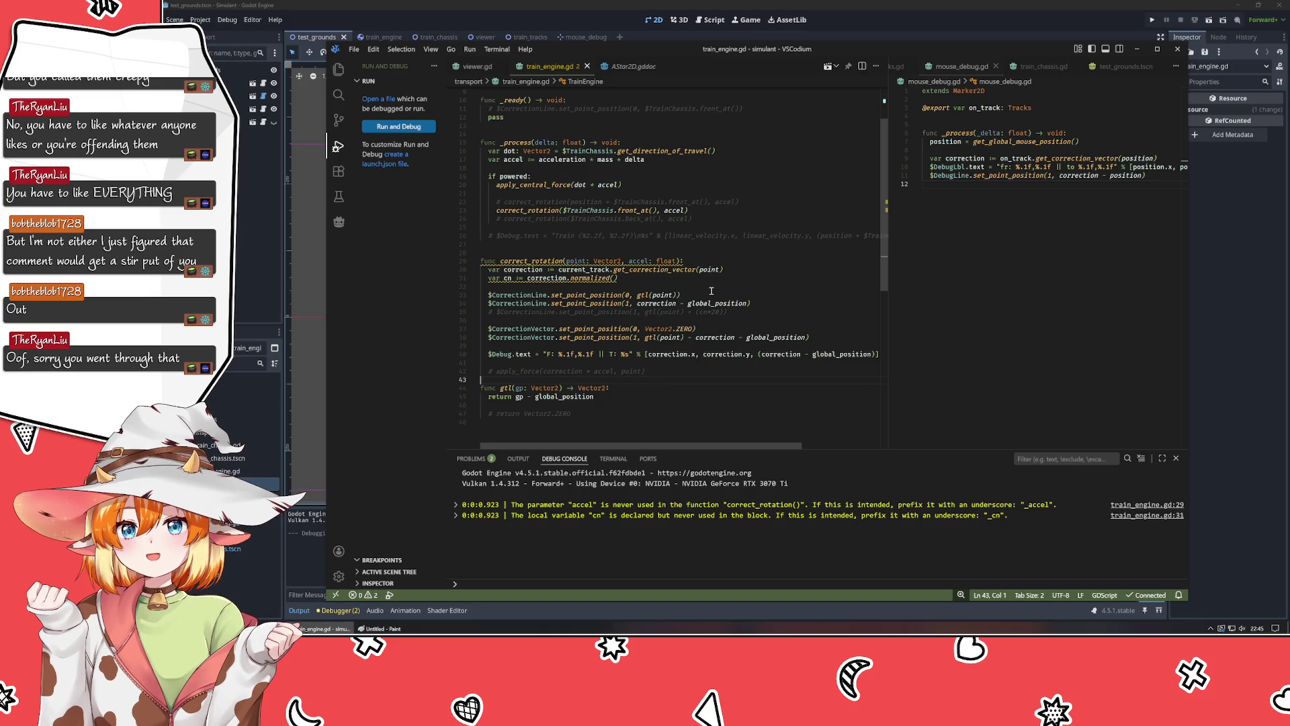
Change line 38's end point to (correction - global_position) - gtl(point).
{"action": "mouse_move", "coordinate": [653, 314]}
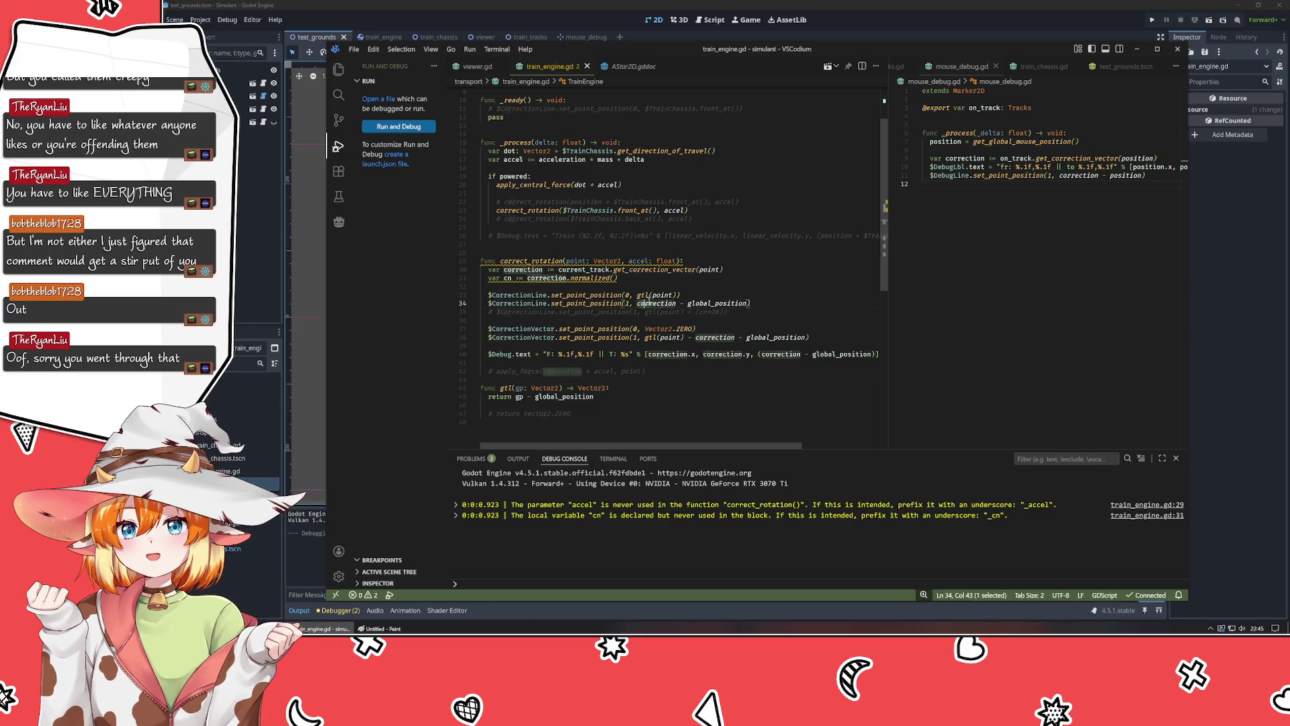
{"action": "left_click", "coordinate": [717, 313]}
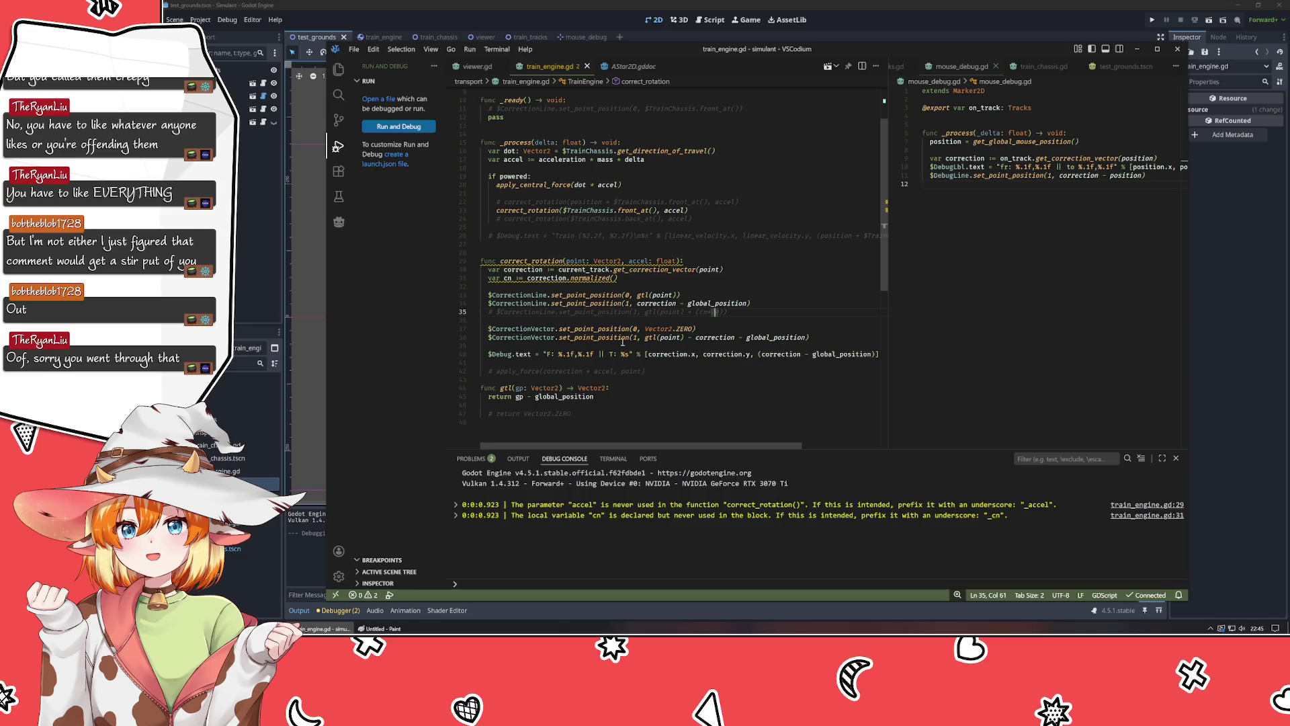
{"action": "left_click_drag", "start_coordinate": [805, 337], "coordinate": [645, 338]}
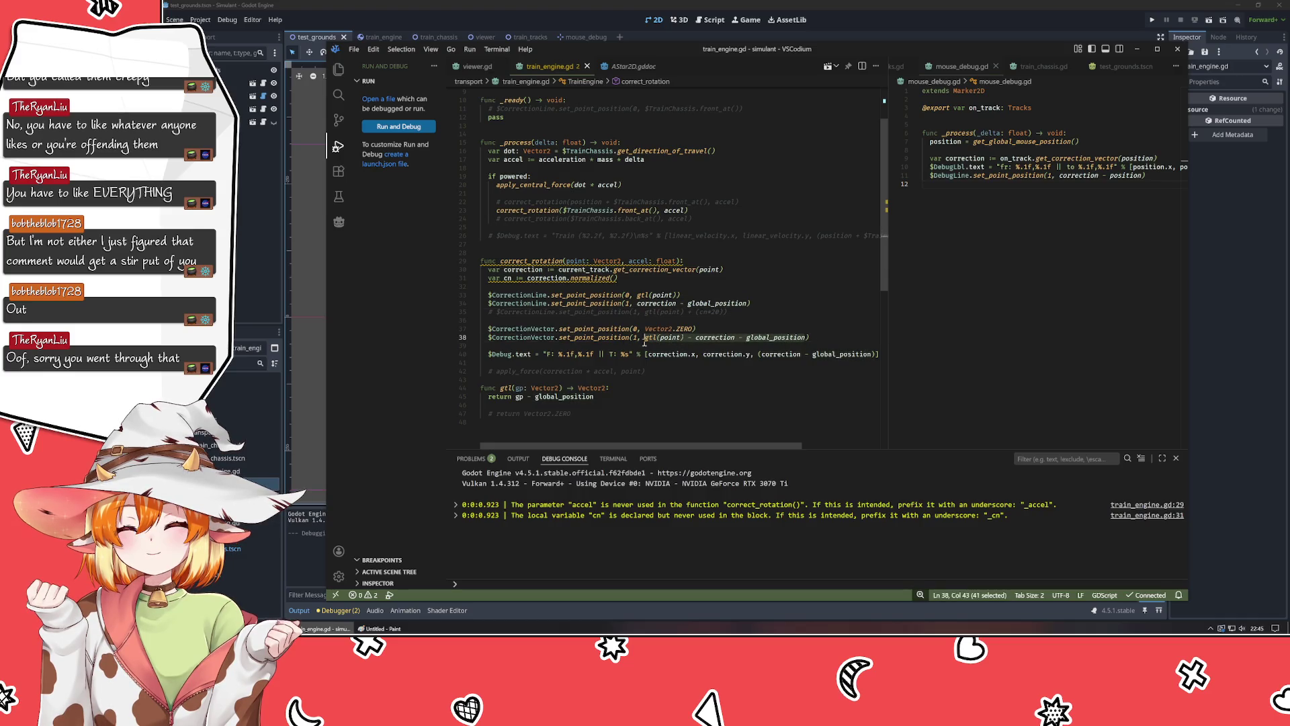
{"action": "key", "text": "BackSpace"}
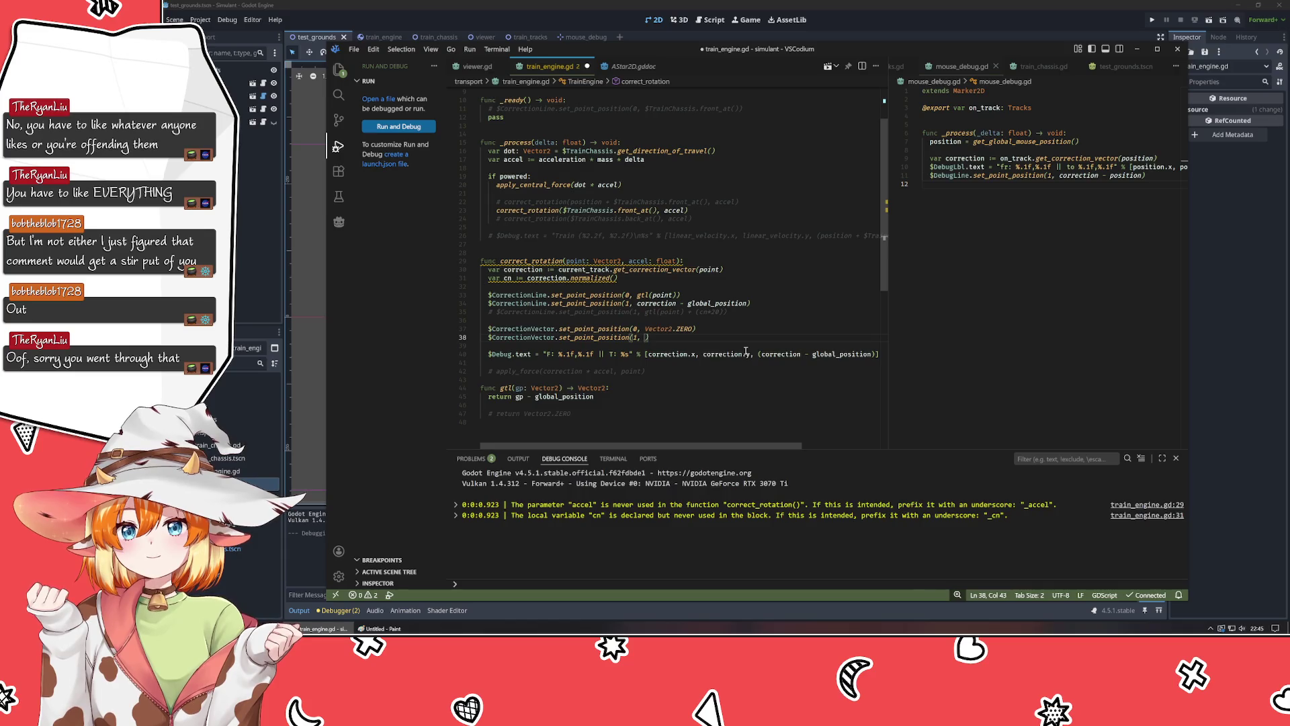
{"action": "key", "text": "ctrl+z"}
{"action": "key", "text": "Left"}
{"action": "key", "text": "Delete"}
{"action": "key", "text": "Delete"}
{"action": "key", "text": "Delete"}
{"action": "type", "text": "("}
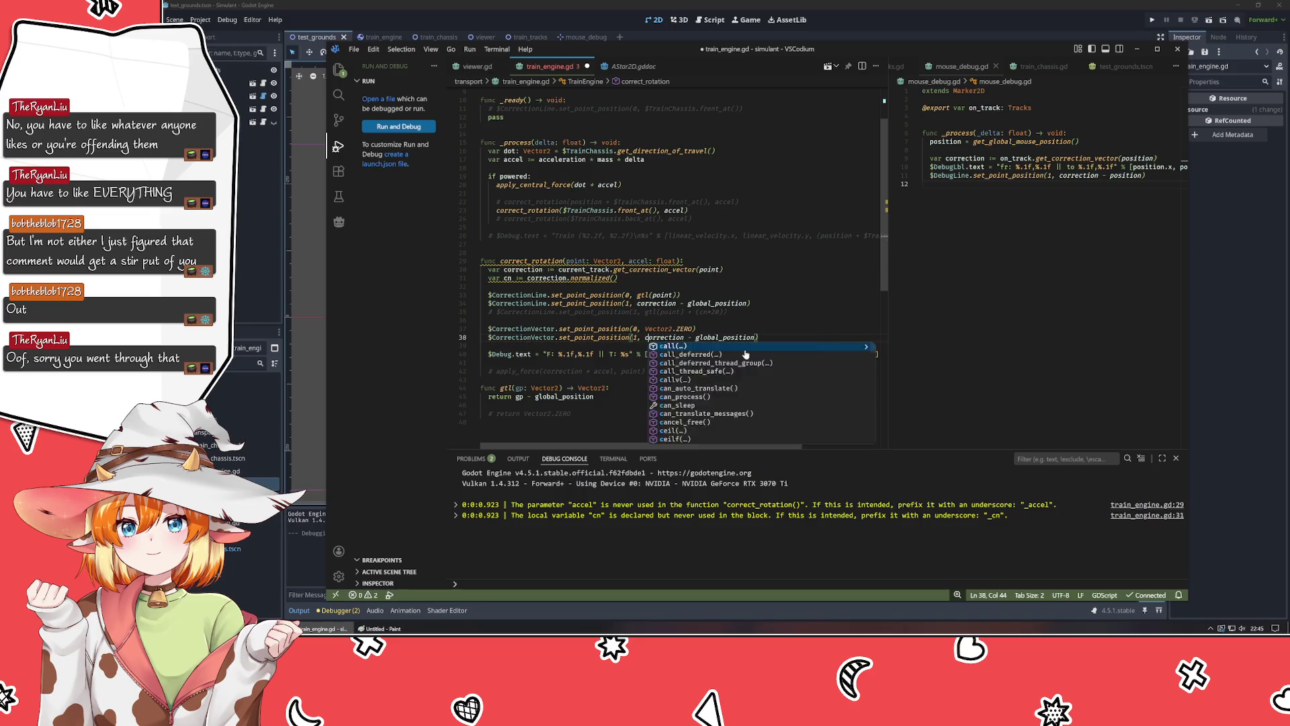
{"action": "key", "text": "ctrl+Right"}
{"action": "key", "text": "ctrl+Right"}
{"action": "key", "text": "ctrl+Right"}
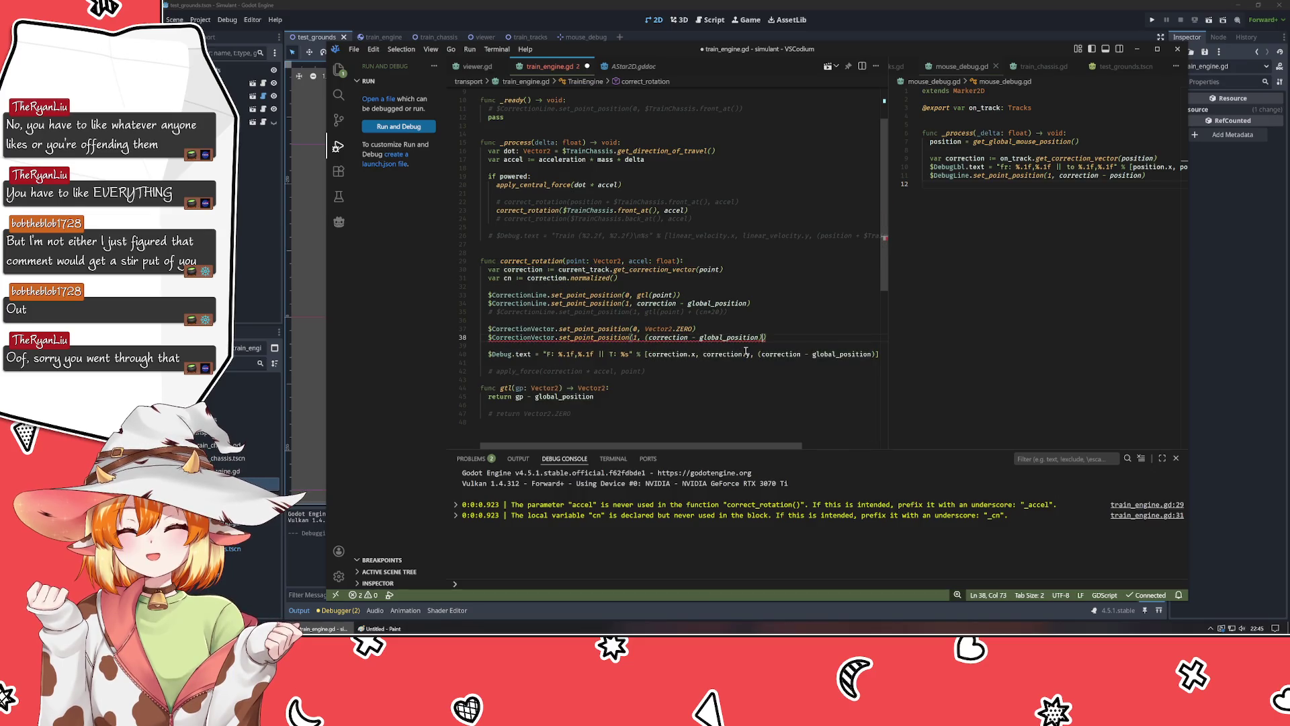
{"action": "type", "text": ") - "}
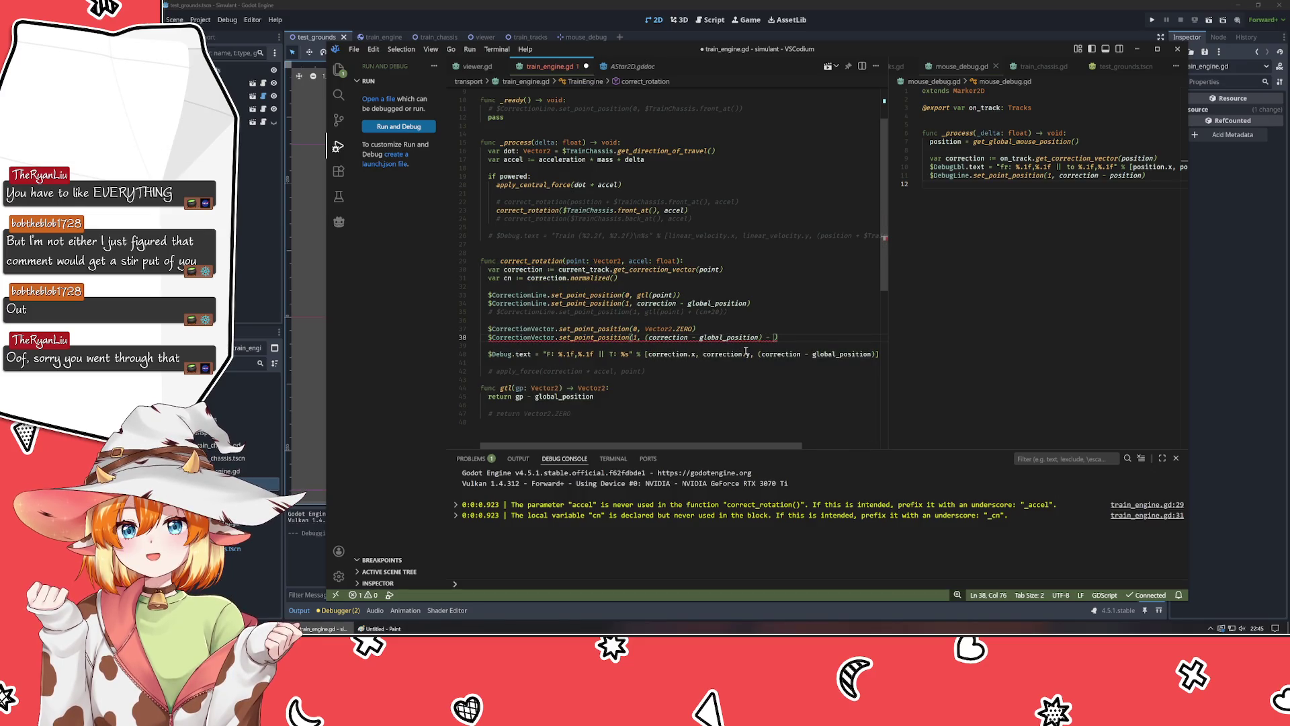
{"action": "type", "text": "gtl(point"}
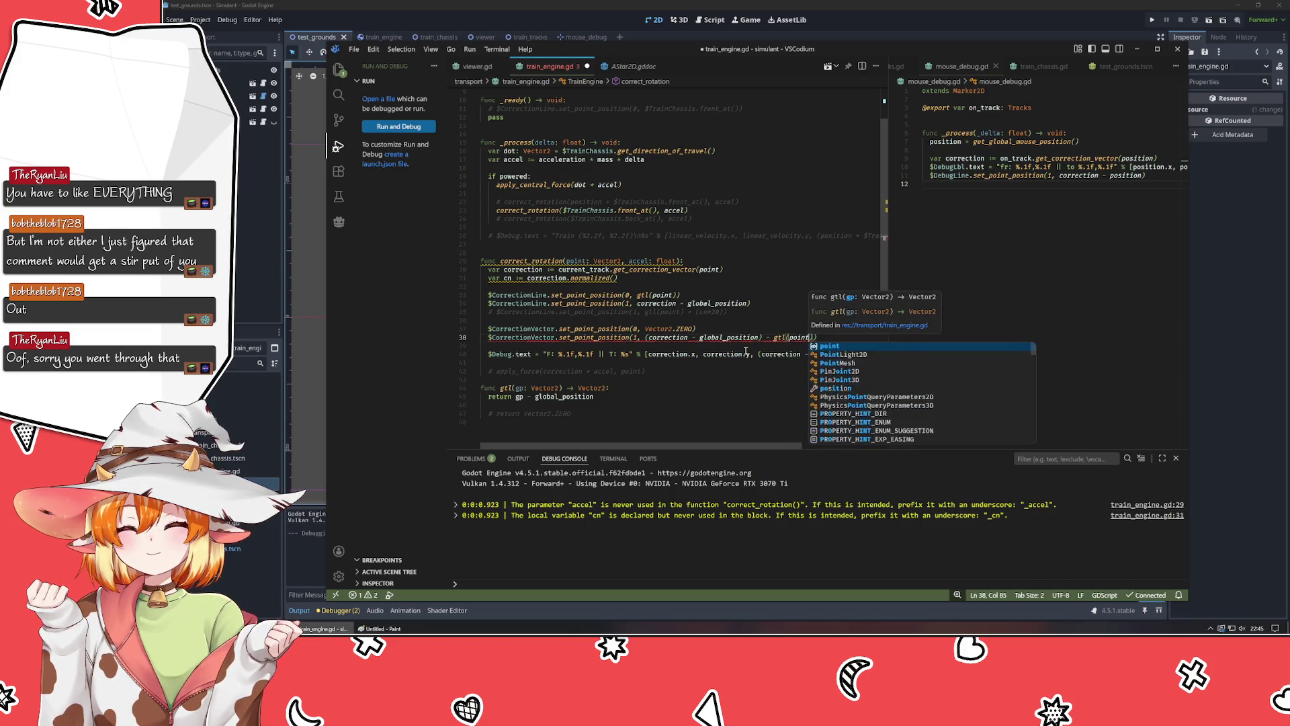
Save the script and run the game in Godot.
{"action": "key", "text": "ctrl+s"}
{"action": "left_click", "coordinate": [257, 269]}
{"action": "key", "text": "F5"}
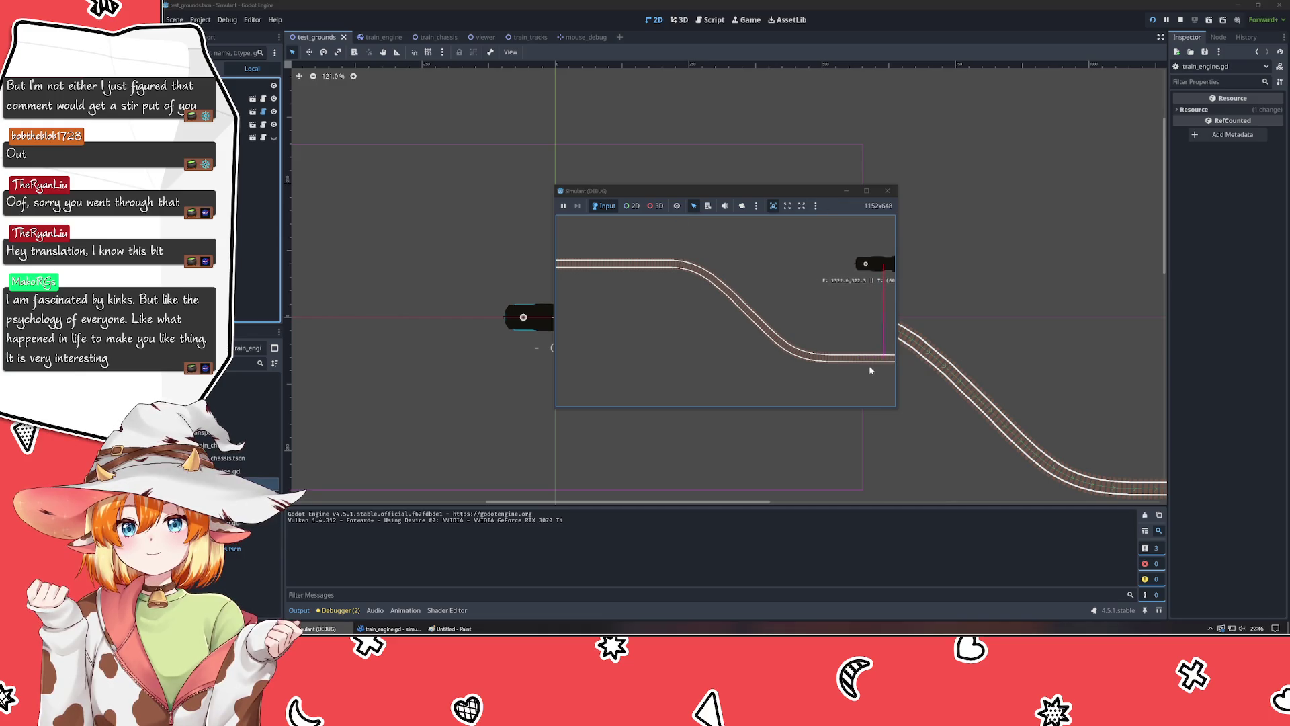
Stop and relaunch the train test run, then close the game window.
{"action": "left_click", "coordinate": [1181, 20]}
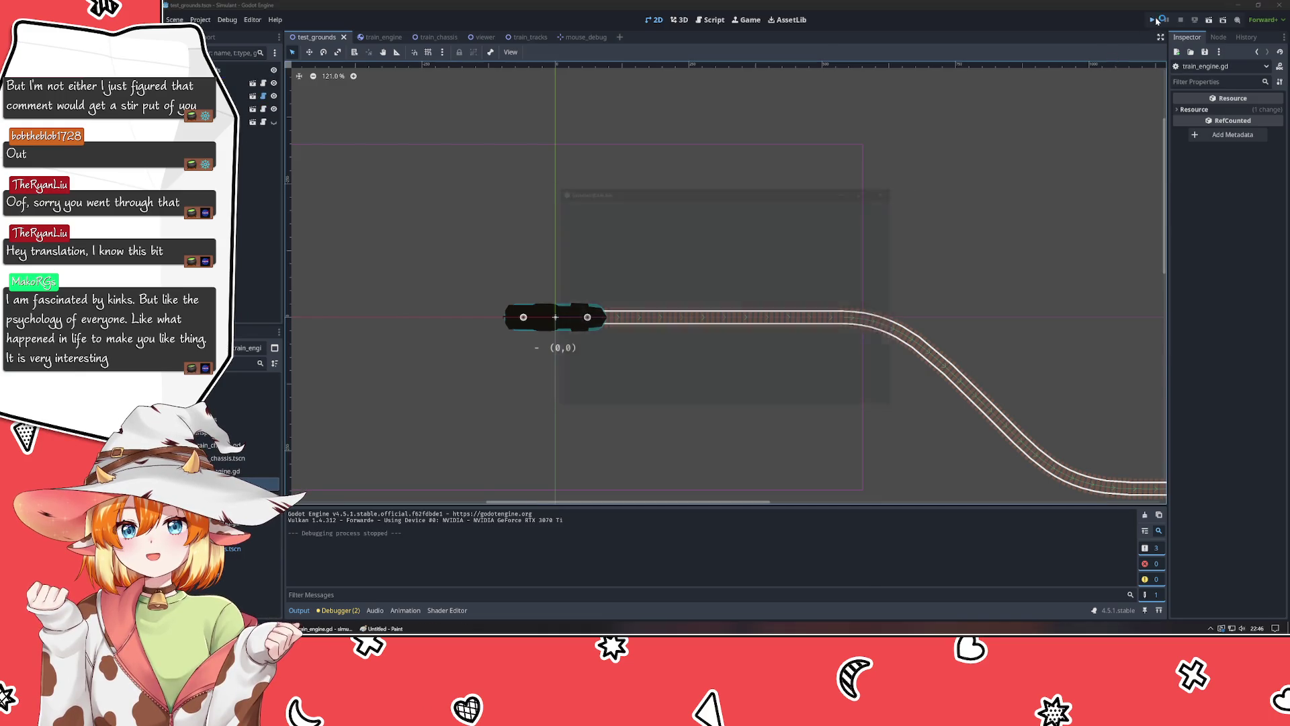
{"action": "left_click", "coordinate": [1154, 19]}
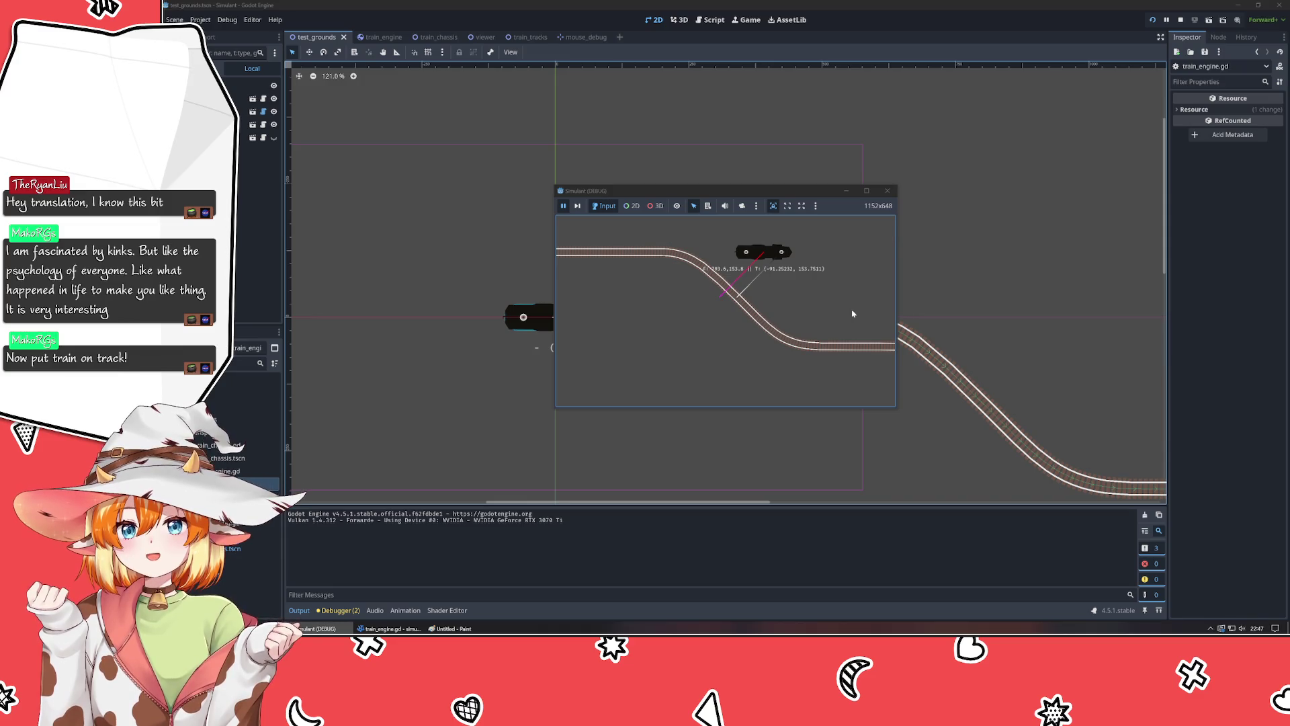
{"action": "left_click", "coordinate": [887, 190]}
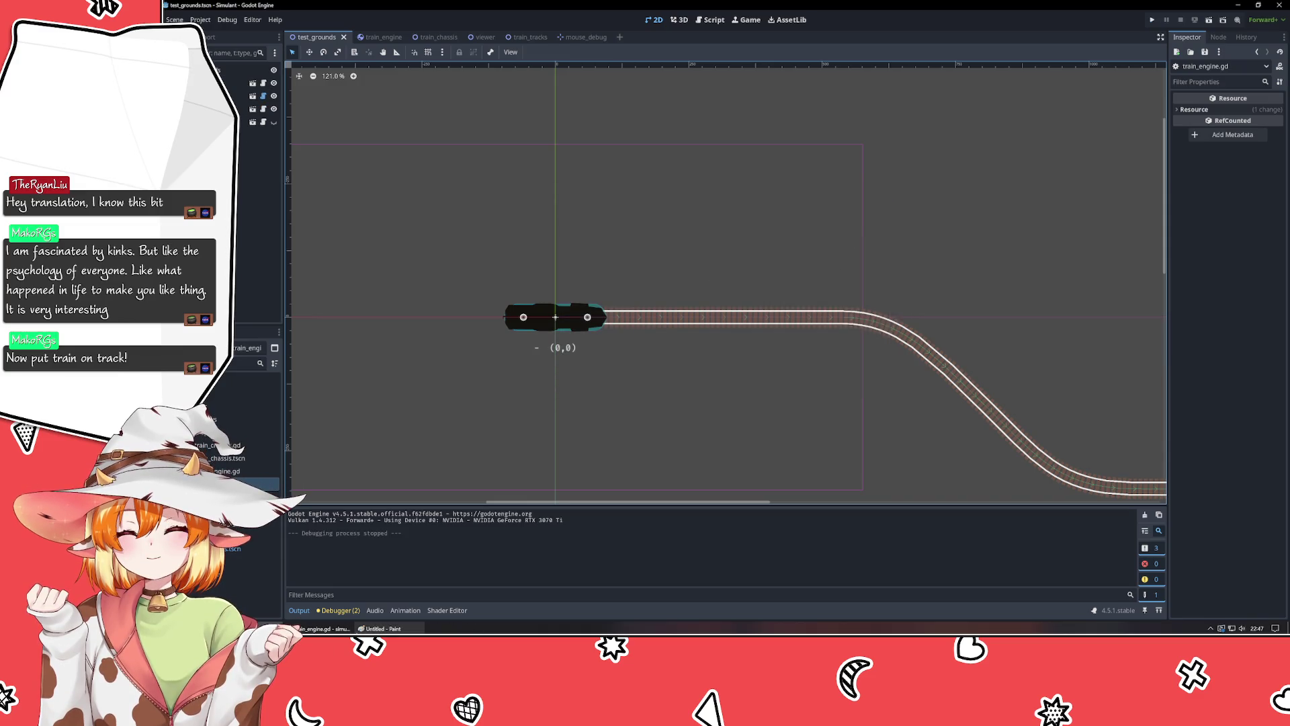
{"action": "left_click", "coordinate": [368, 628]}
Make line 38's end point ((correction - global_position) - gtl(point)).normalized() * 20.
{"action": "left_click", "coordinate": [363, 630]}
{"action": "left_click", "coordinate": [324, 628]}
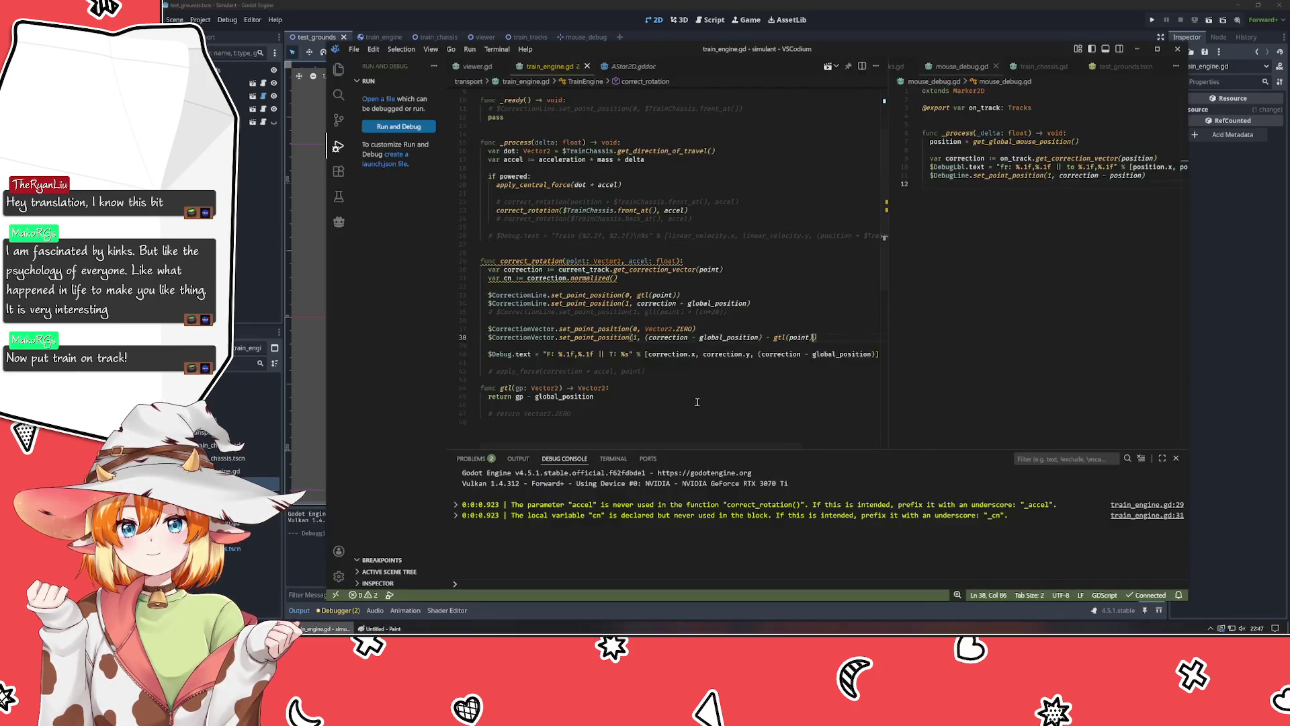
{"action": "left_click", "coordinate": [646, 338]}
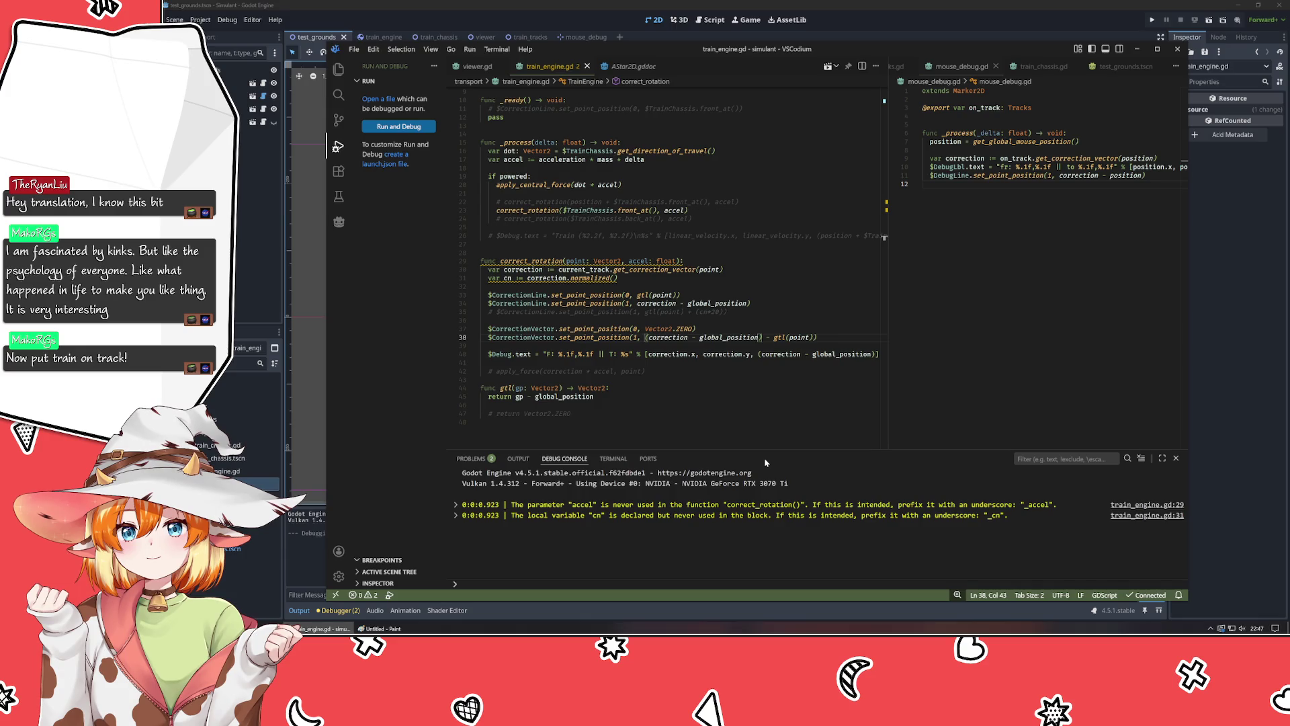
{"action": "type", "text": "("}
{"action": "key", "text": "End"}
{"action": "type", "text": ")"}
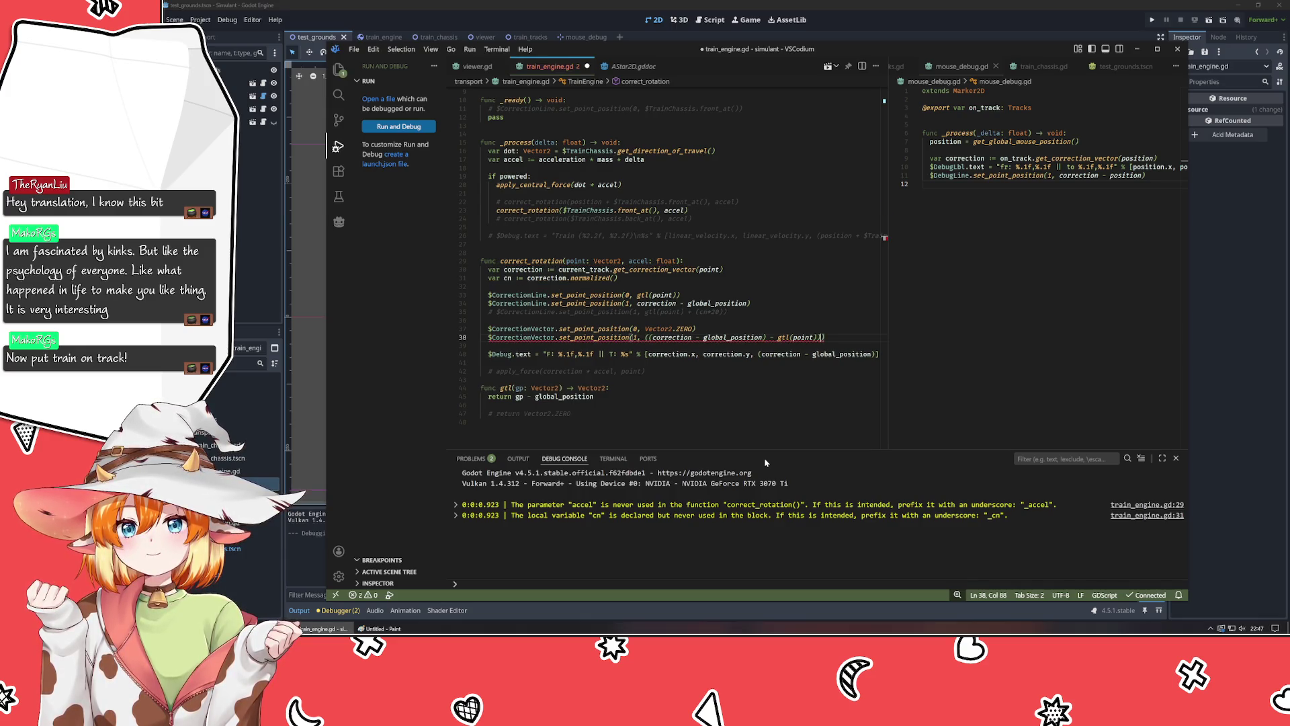
{"action": "type", "text": ".nor"}
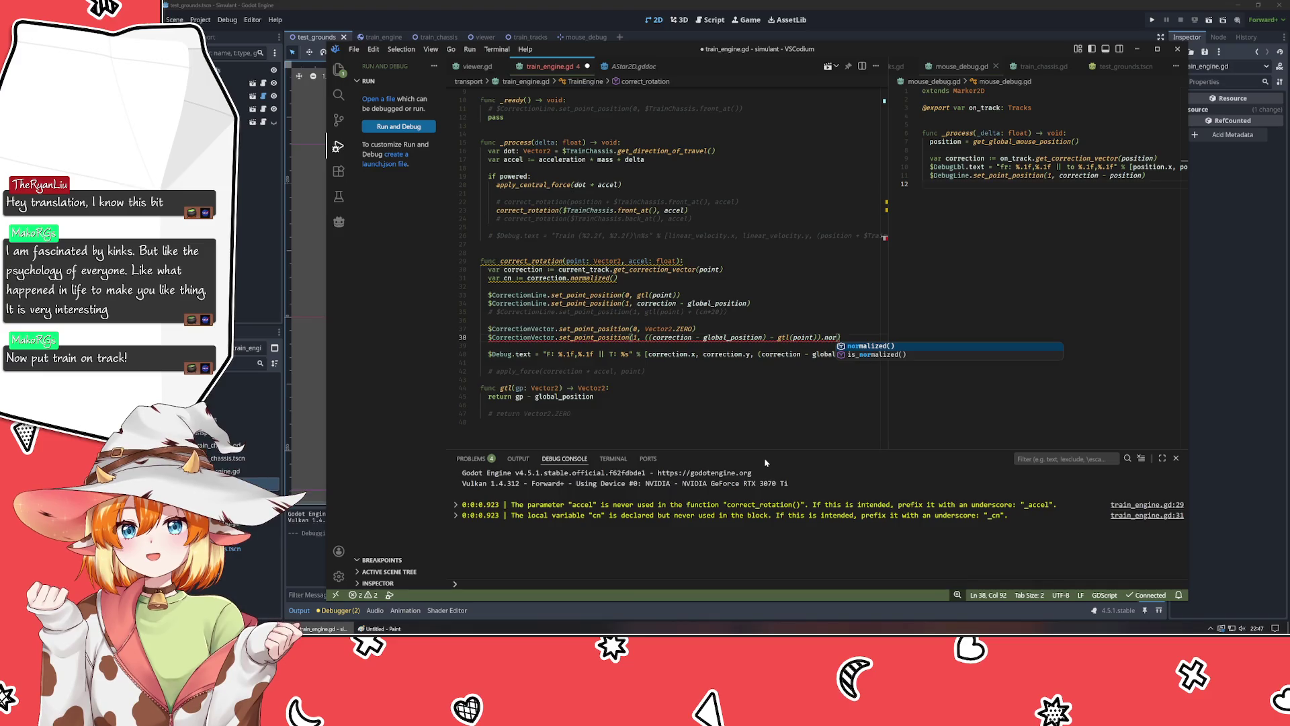
{"action": "key", "text": "Return"}
{"action": "type", "text": "* 20"}
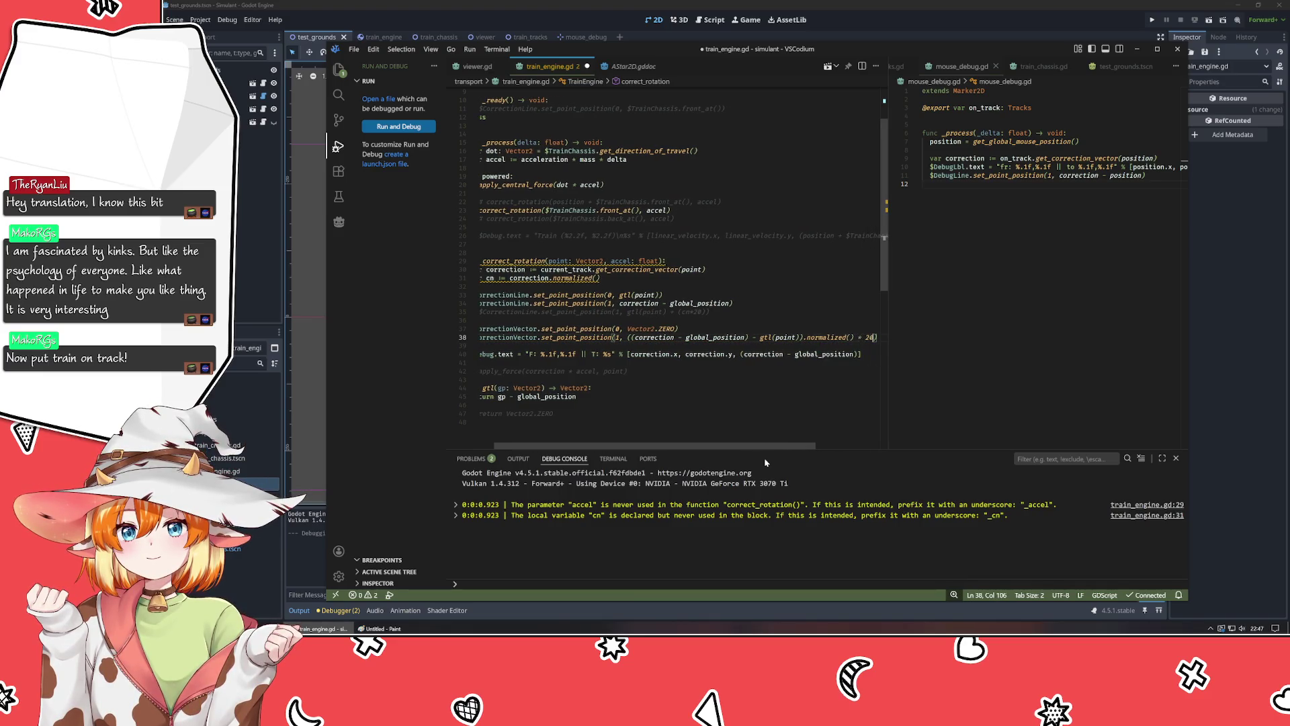
Save the script and relaunch the game in Godot to test the scaled line.
{"action": "key", "text": "ctrl+s"}
{"action": "left_click", "coordinate": [234, 278]}
{"action": "key", "text": "F5"}
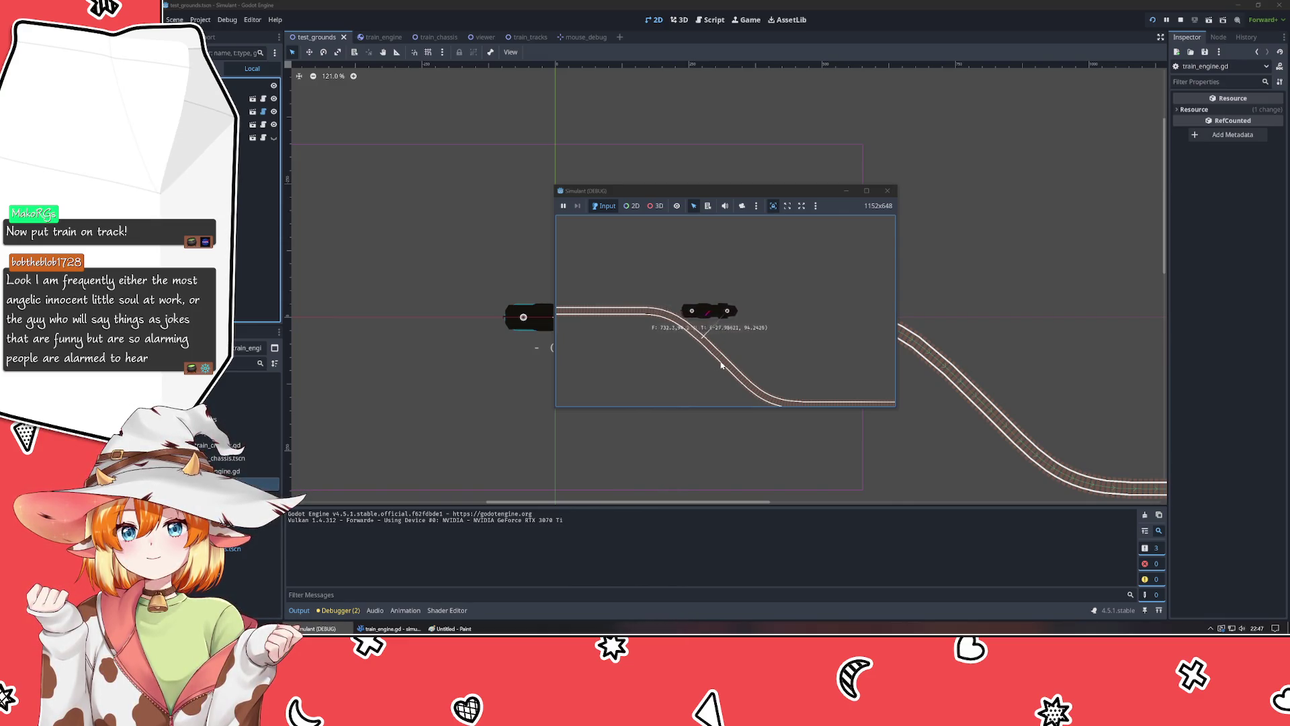
Stop the debug run, close the Paint sketch without saving, and return to train_engine.gd.
{"action": "left_click", "coordinate": [886, 192]}
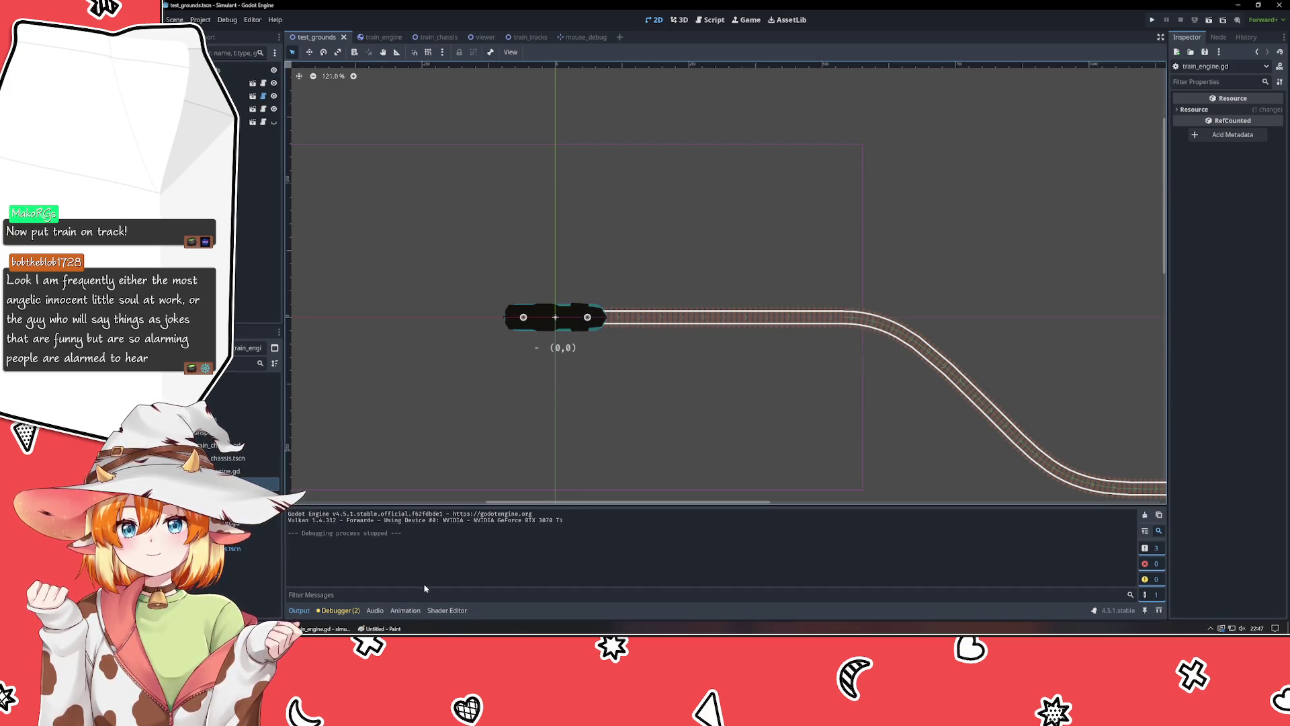
{"action": "left_click", "coordinate": [379, 628]}
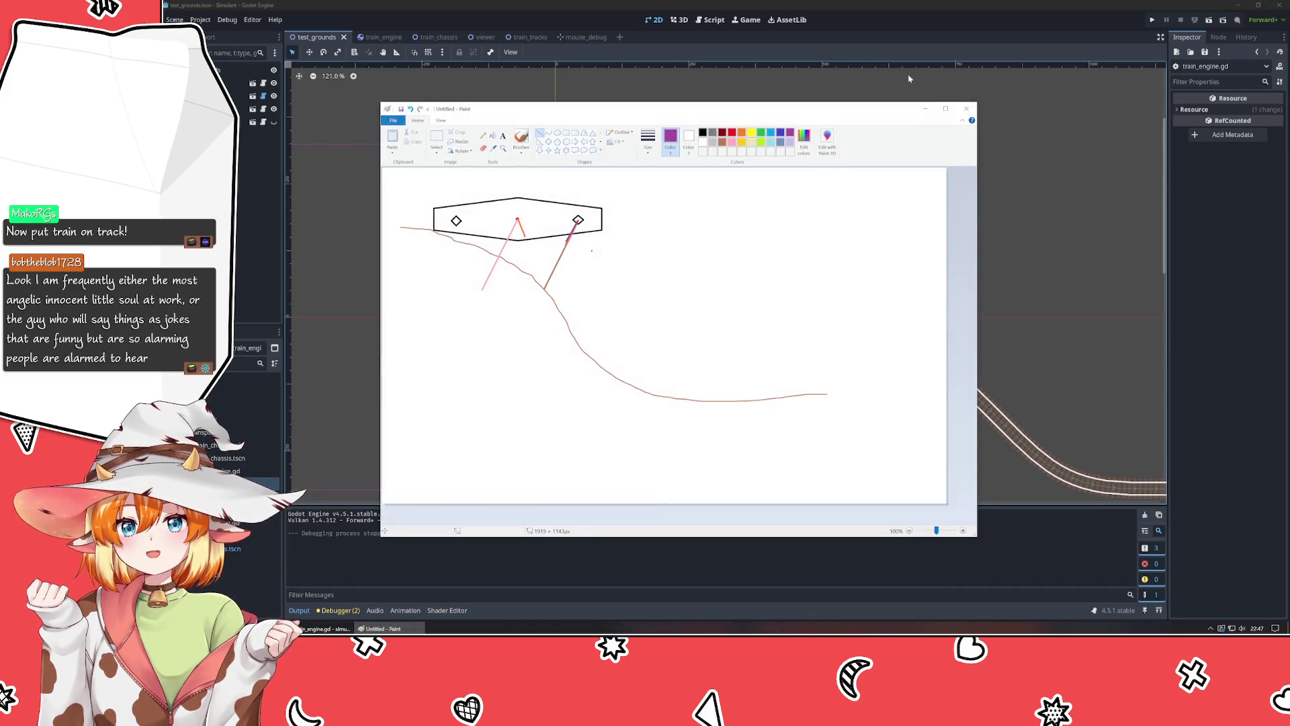
{"action": "left_click", "coordinate": [967, 108]}
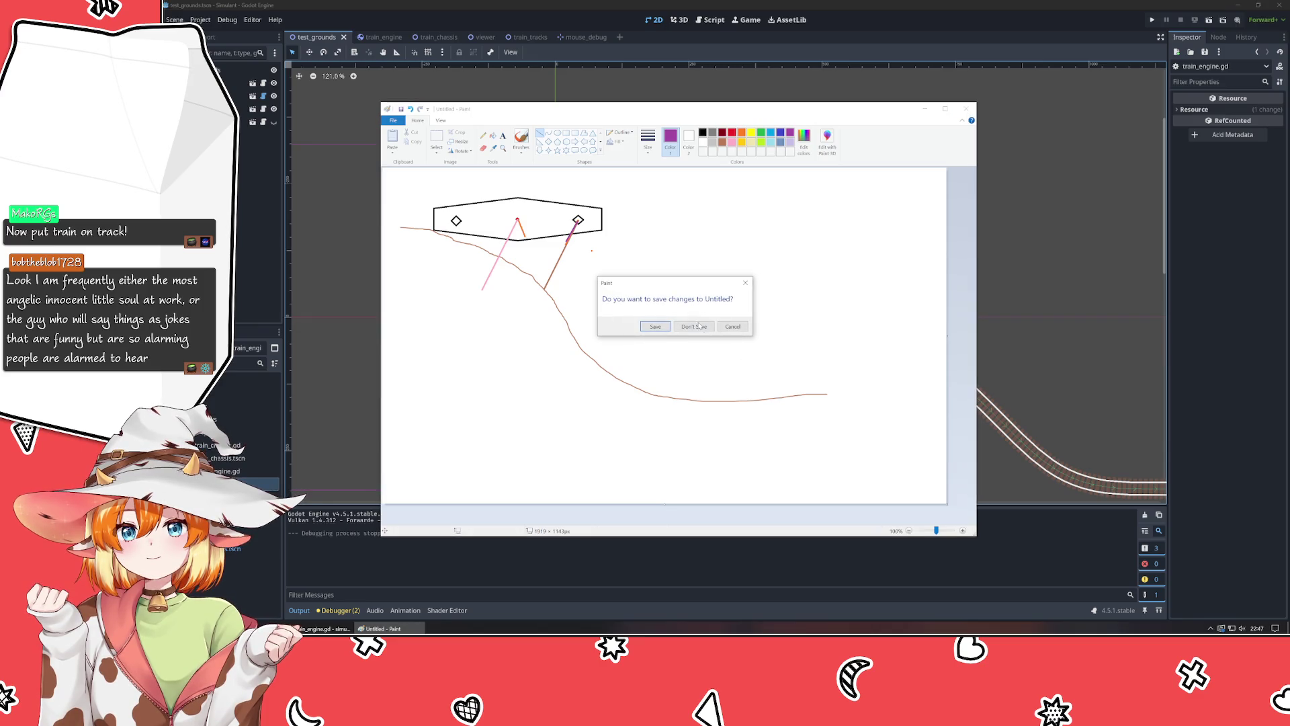
{"action": "left_click", "coordinate": [699, 326]}
{"action": "key", "text": "alt+Tab"}
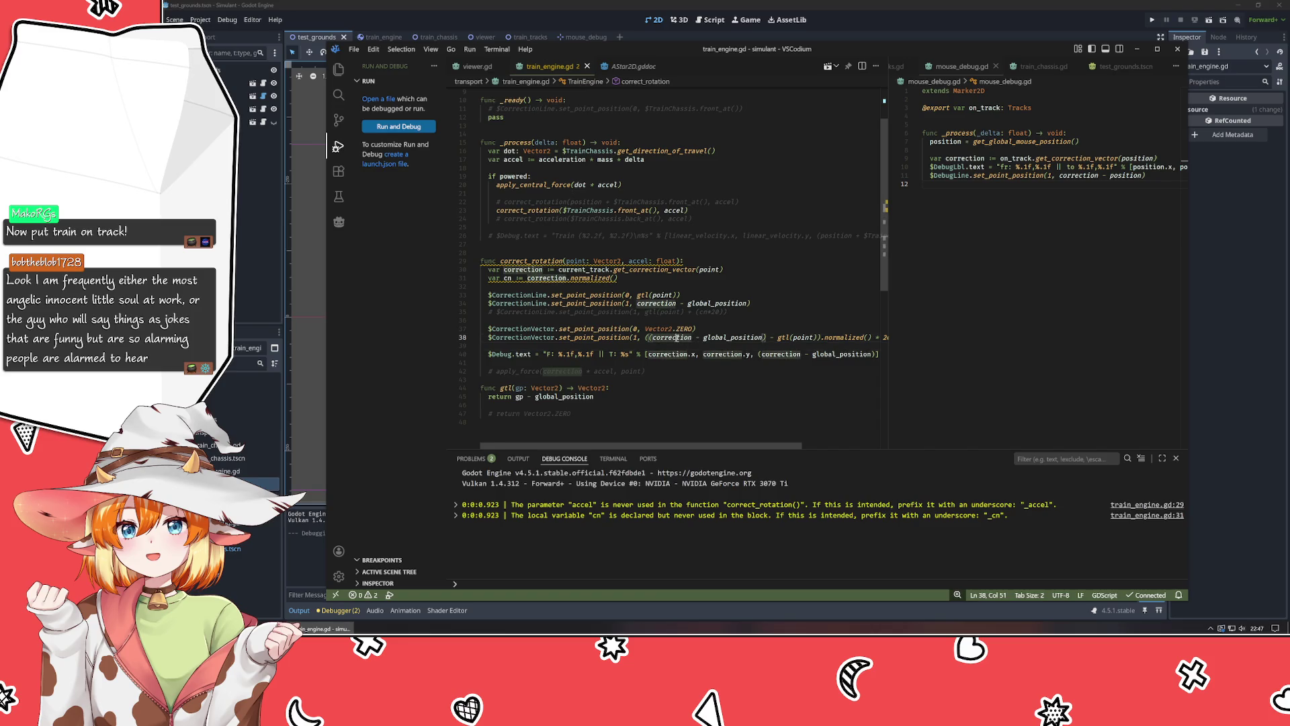
Change line 37's start point from Vector2.ZERO to gtl(point).
{"action": "key", "text": "Left"}
{"action": "left_click", "coordinate": [622, 336]}
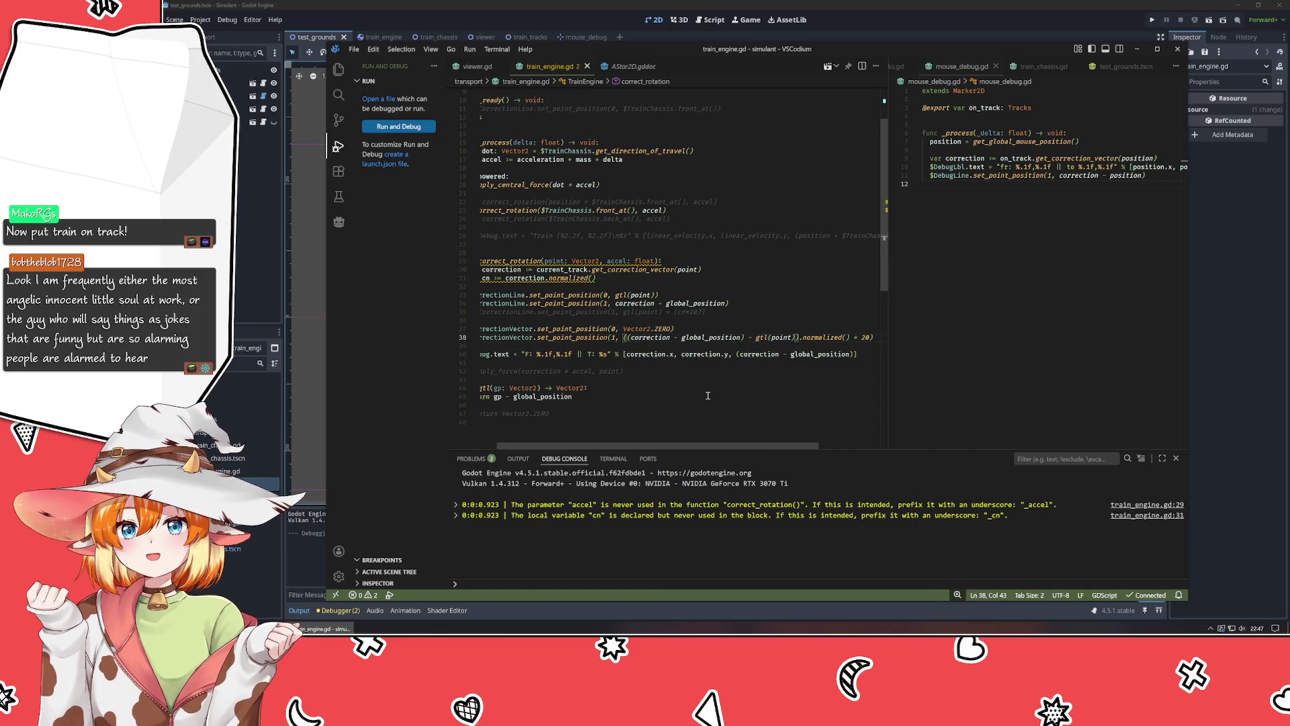
{"action": "key", "text": "Up"}
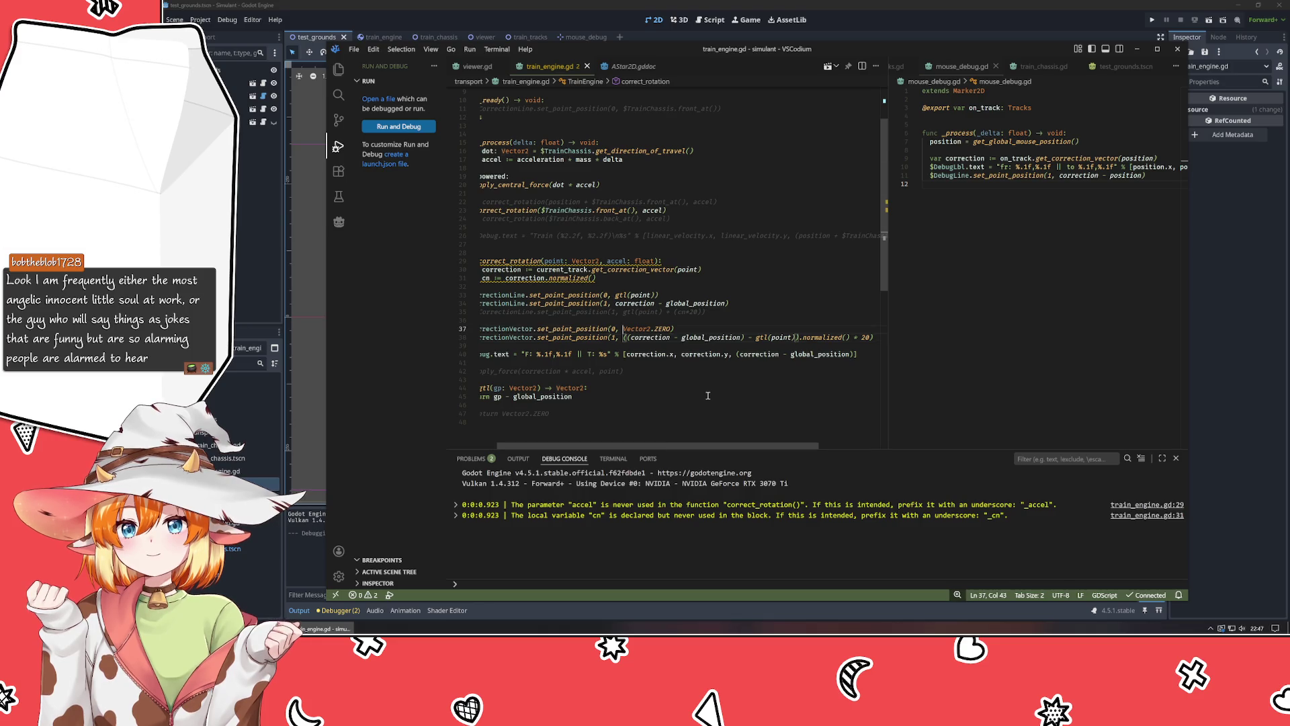
{"action": "key", "text": "Delete"}
{"action": "key", "text": "Delete"}
{"action": "key", "text": "Delete"}
{"action": "key", "text": "Delete"}
{"action": "key", "text": "Delete"}
{"action": "key", "text": "Delete"}
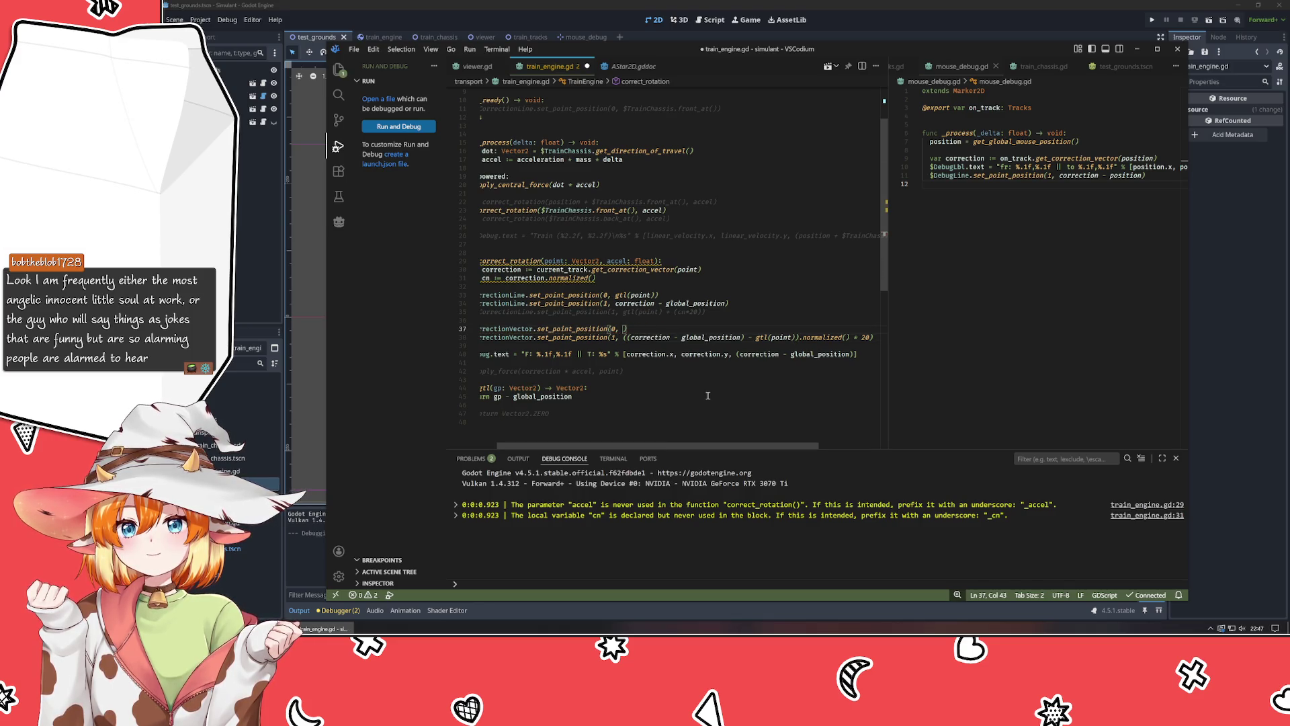
{"action": "type", "text": "gtl(point)"}
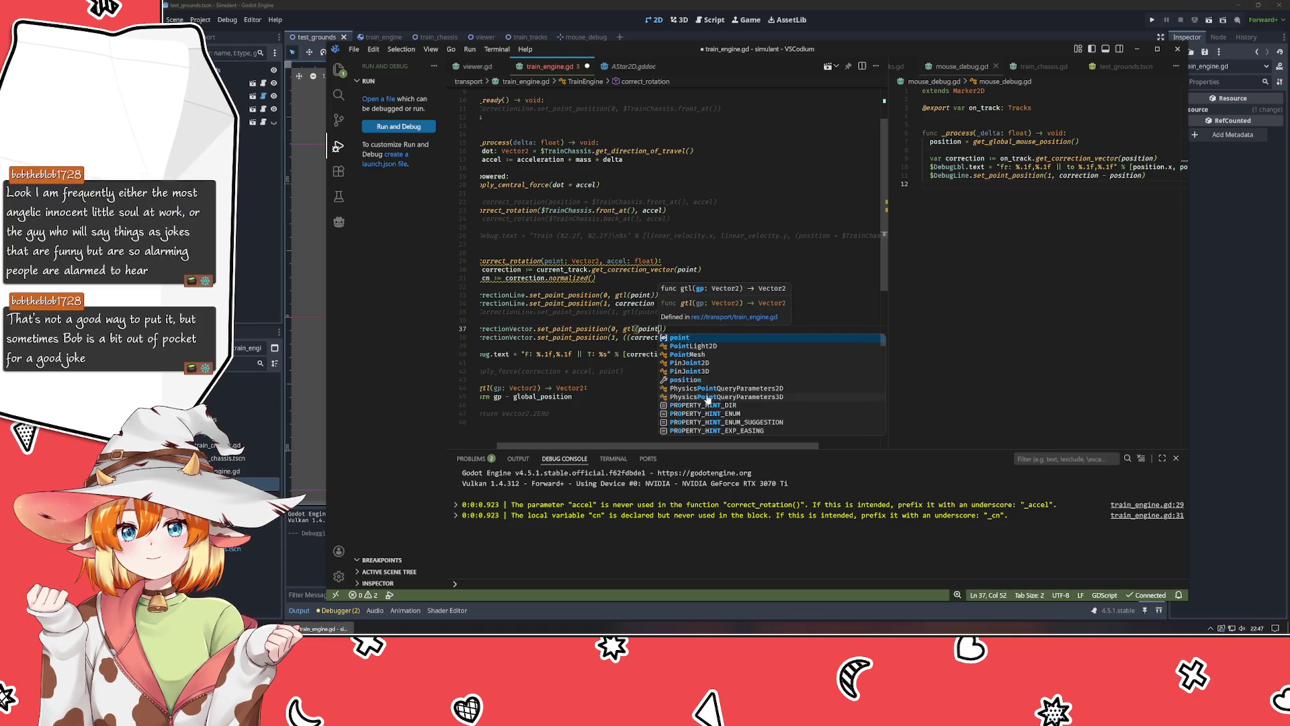
Prefix line 38's scaled offset with gtl(point) and close the added bracket.
{"action": "key", "text": "Down"}
{"action": "key", "text": "Left"}
{"action": "key", "text": "Left"}
{"action": "key", "text": "Left"}
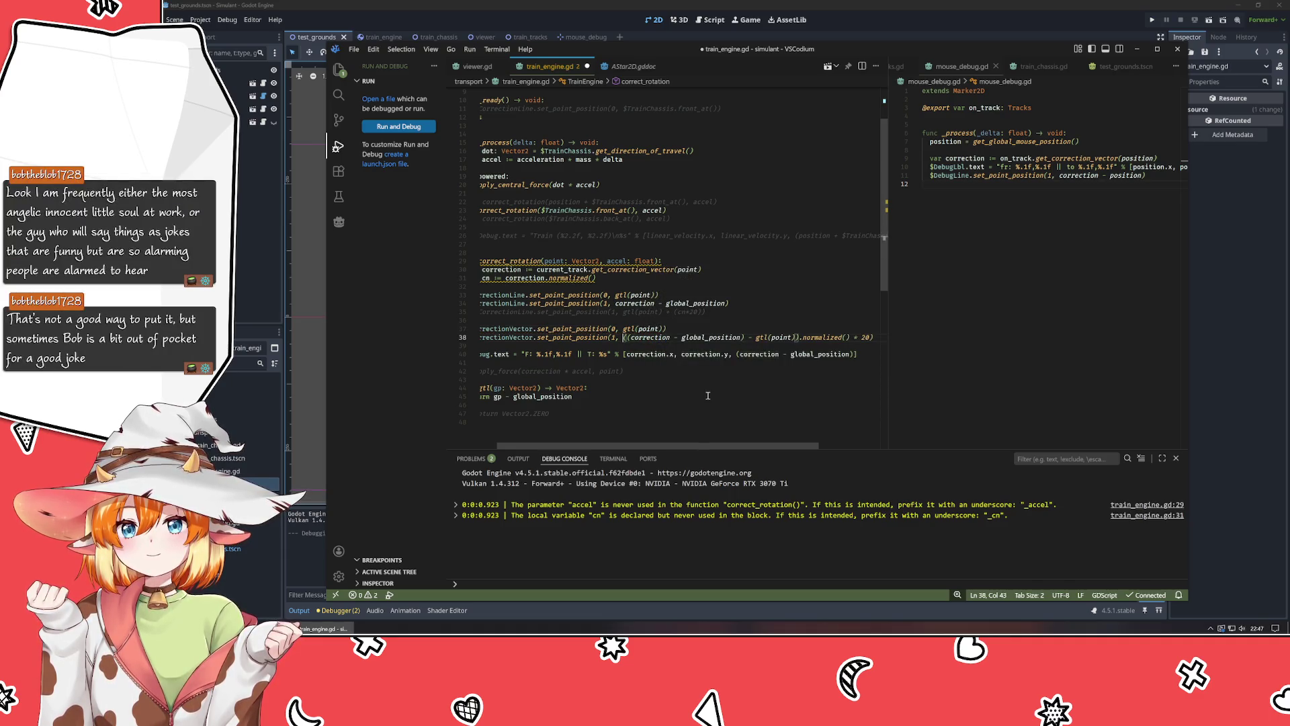
{"action": "type", "text": "gtl(point) *"}
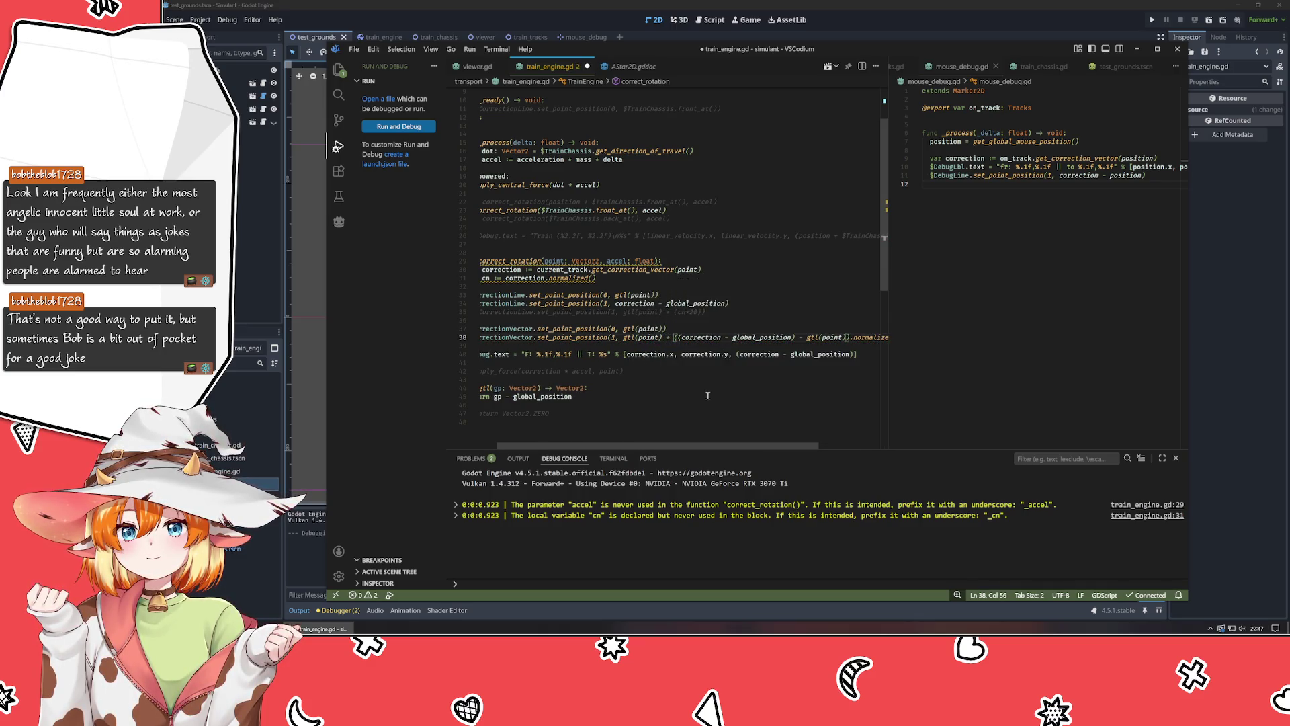
{"action": "key", "text": "End"}
{"action": "type", "text": ")"}
Widen the left code pane, save the script, and run the project in Godot.
{"action": "left_click_drag", "start_coordinate": [889, 372], "coordinate": [990, 372]}
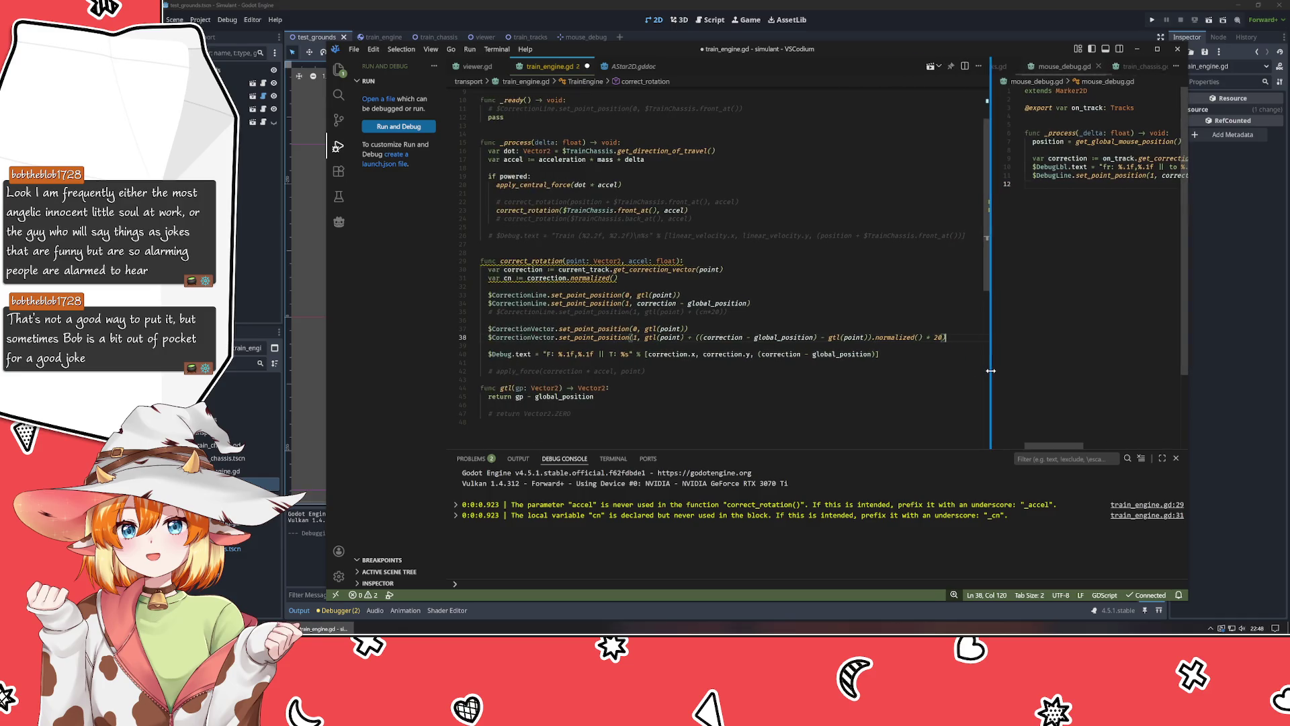
{"action": "left_click", "coordinate": [771, 396]}
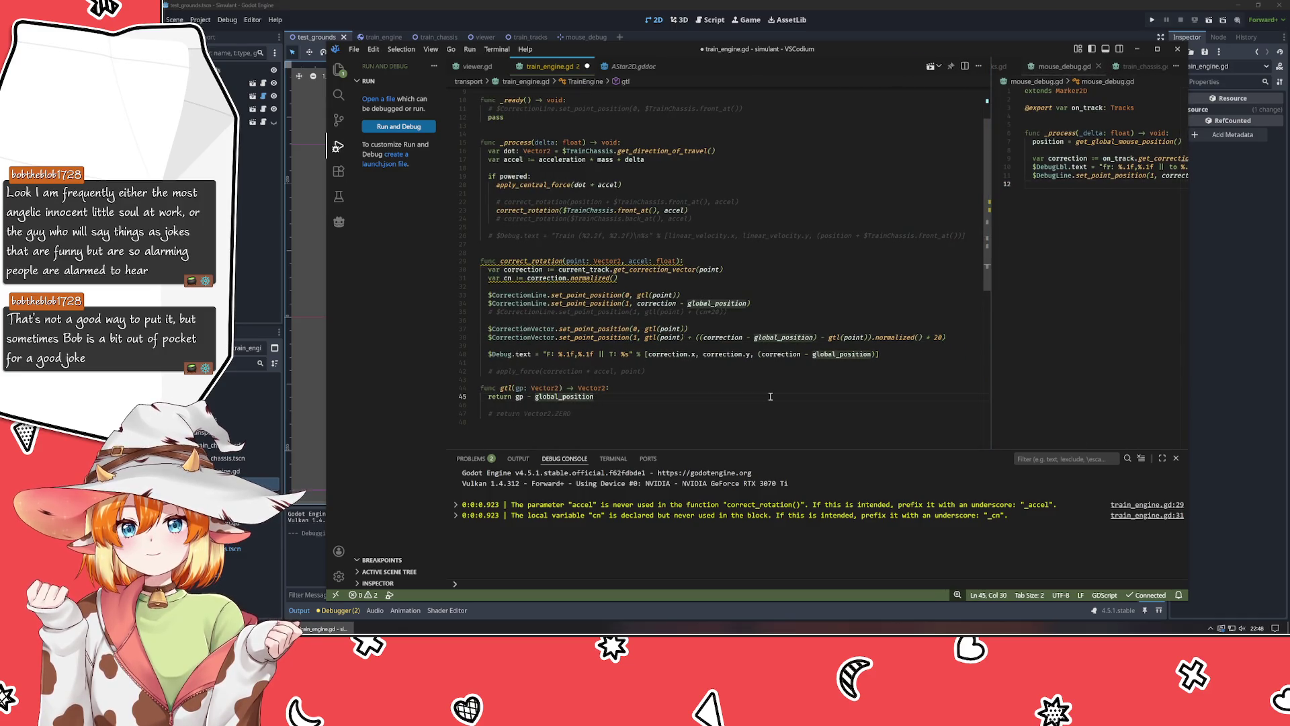
{"action": "key", "text": "ctrl+s"}
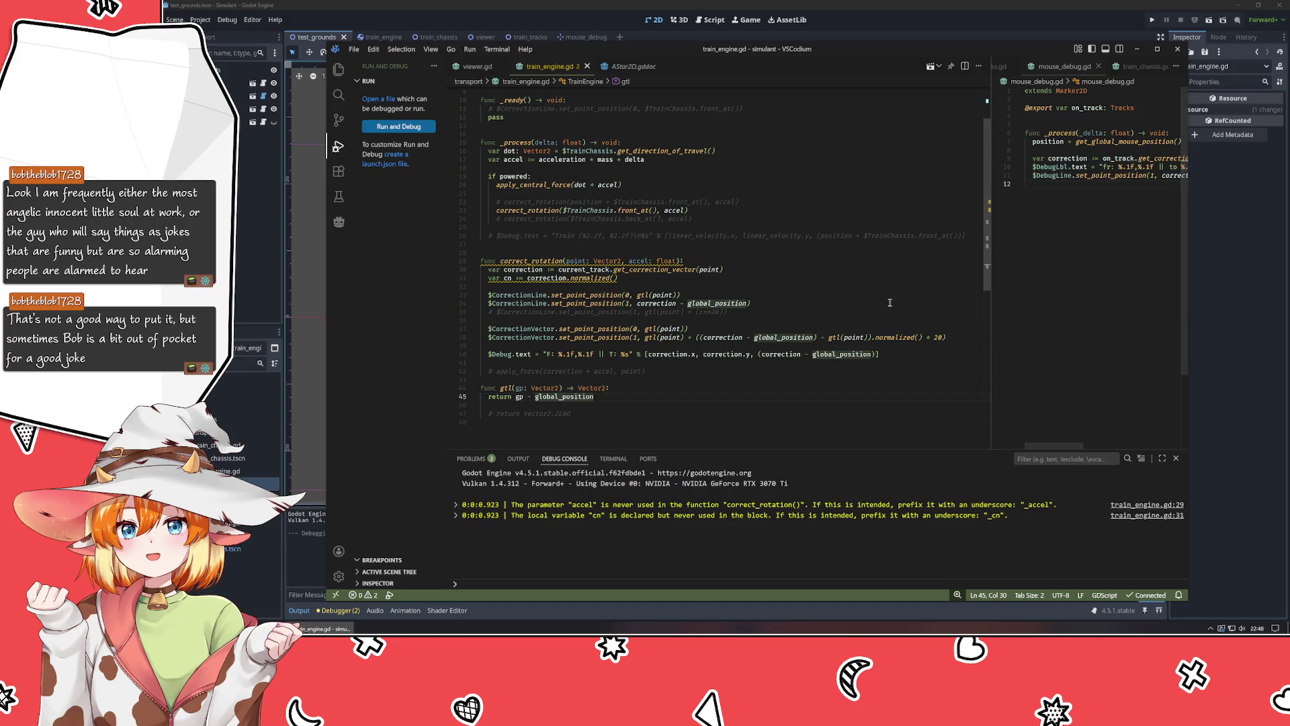
{"action": "key", "text": "alt+Tab"}
{"action": "key", "text": "F5"}
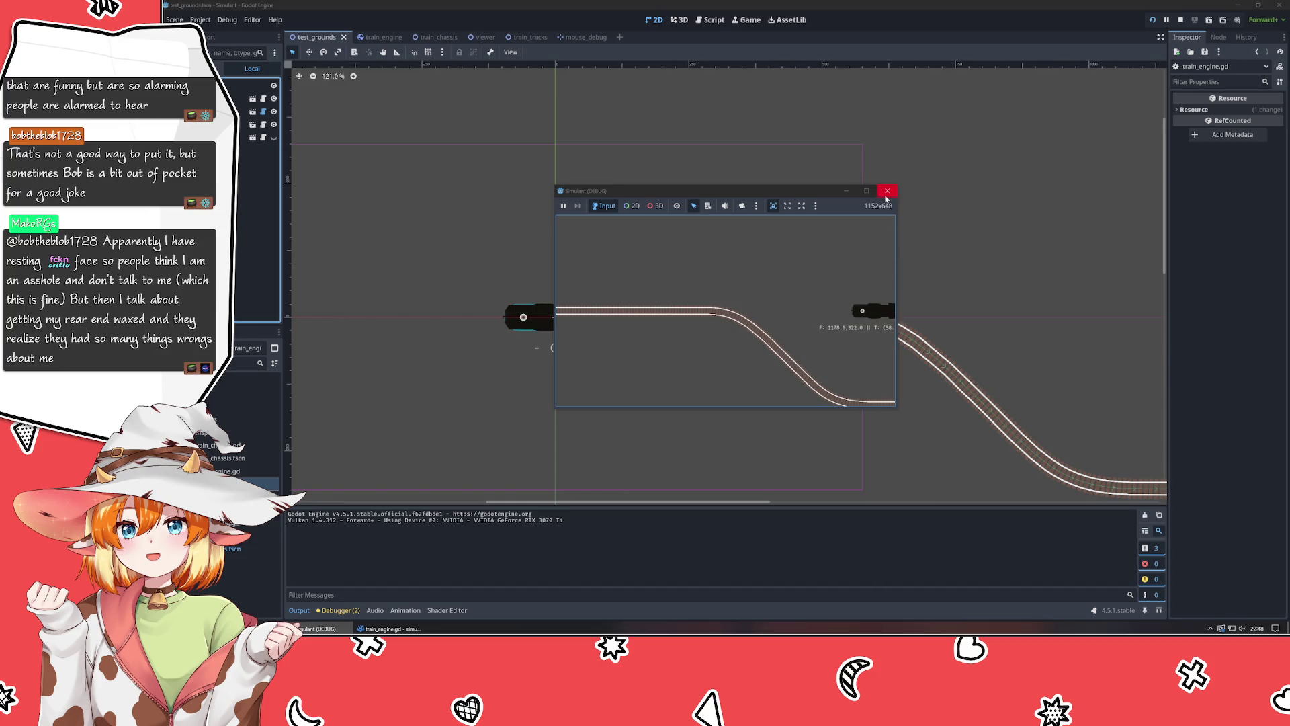
Stop the Godot test run, shift the 2D view toward the train, and return to train_engine.gd.
{"action": "left_click", "coordinate": [886, 192]}
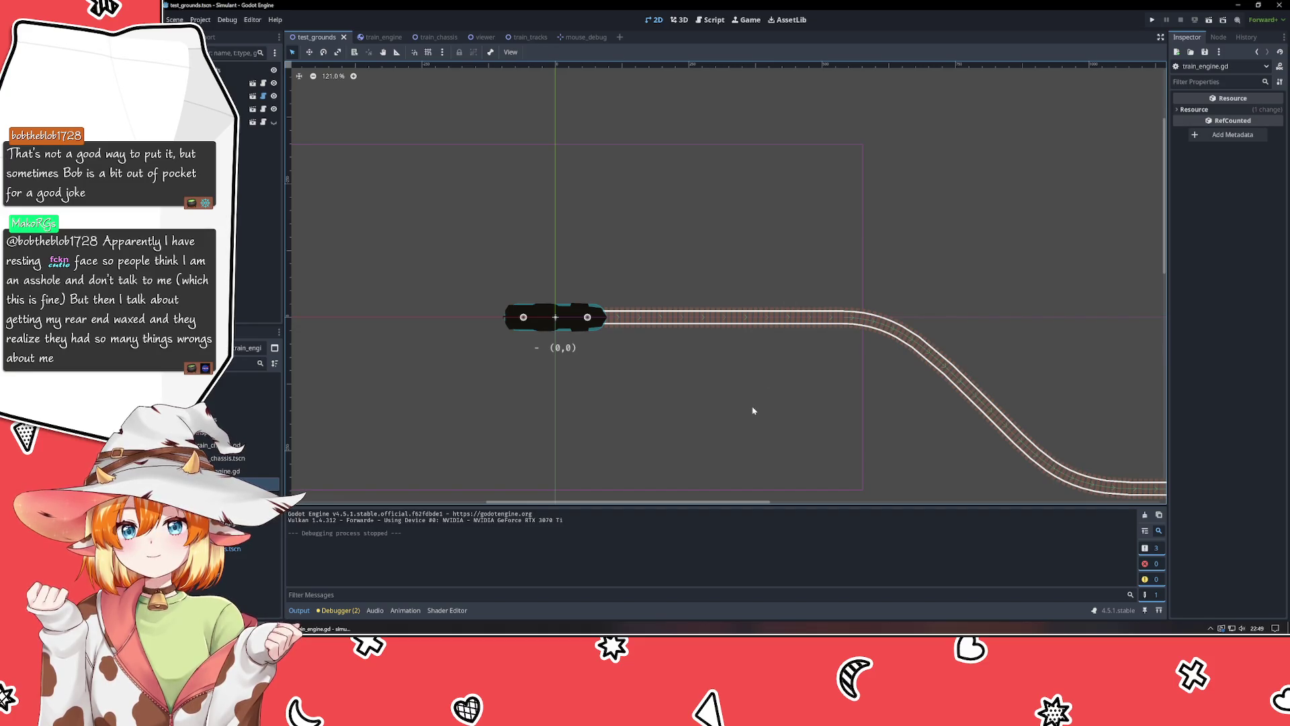
{"action": "right_click", "coordinate": [789, 424]}
{"action": "left_click", "coordinate": [763, 431]}
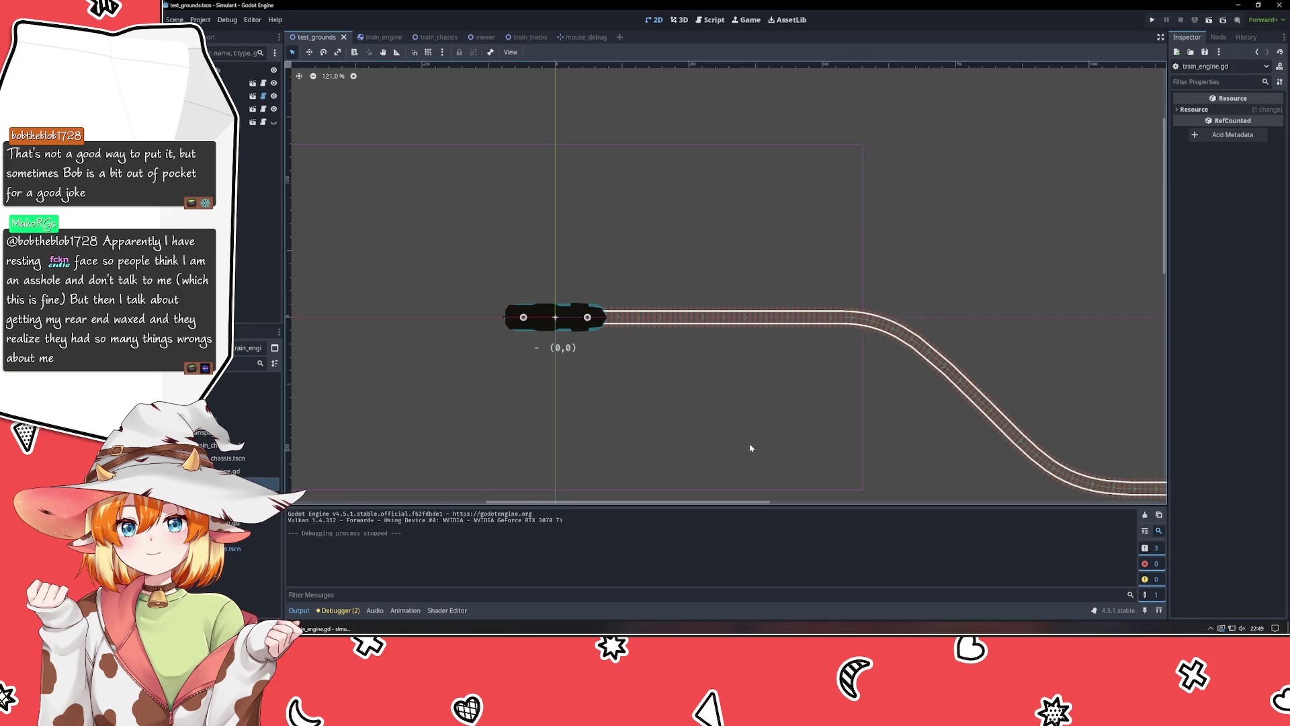
{"action": "mouse_move", "coordinate": [751, 448]}
{"action": "left_mouse_down"}
{"action": "mouse_move", "coordinate": [605, 369]}
{"action": "mouse_move", "coordinate": [622, 426]}
{"action": "mouse_move", "coordinate": [653, 411]}
{"action": "left_mouse_up"}
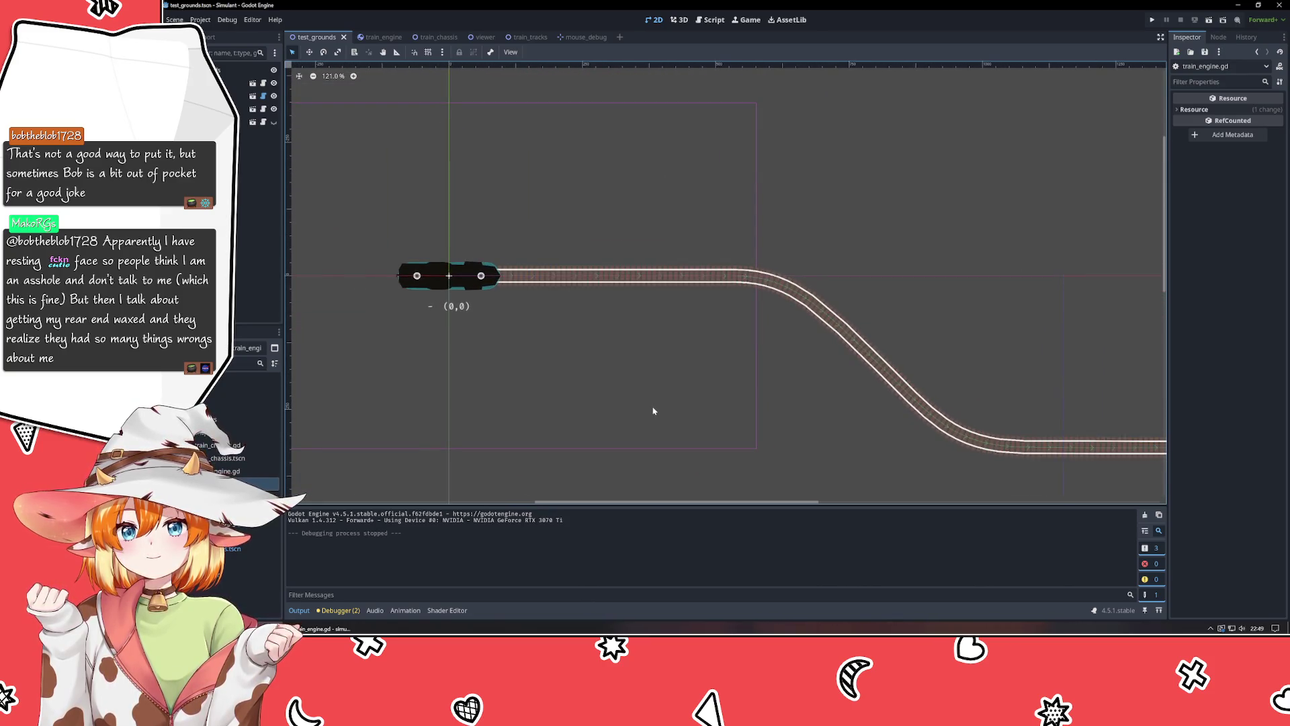
{"action": "key", "text": "alt+Tab"}
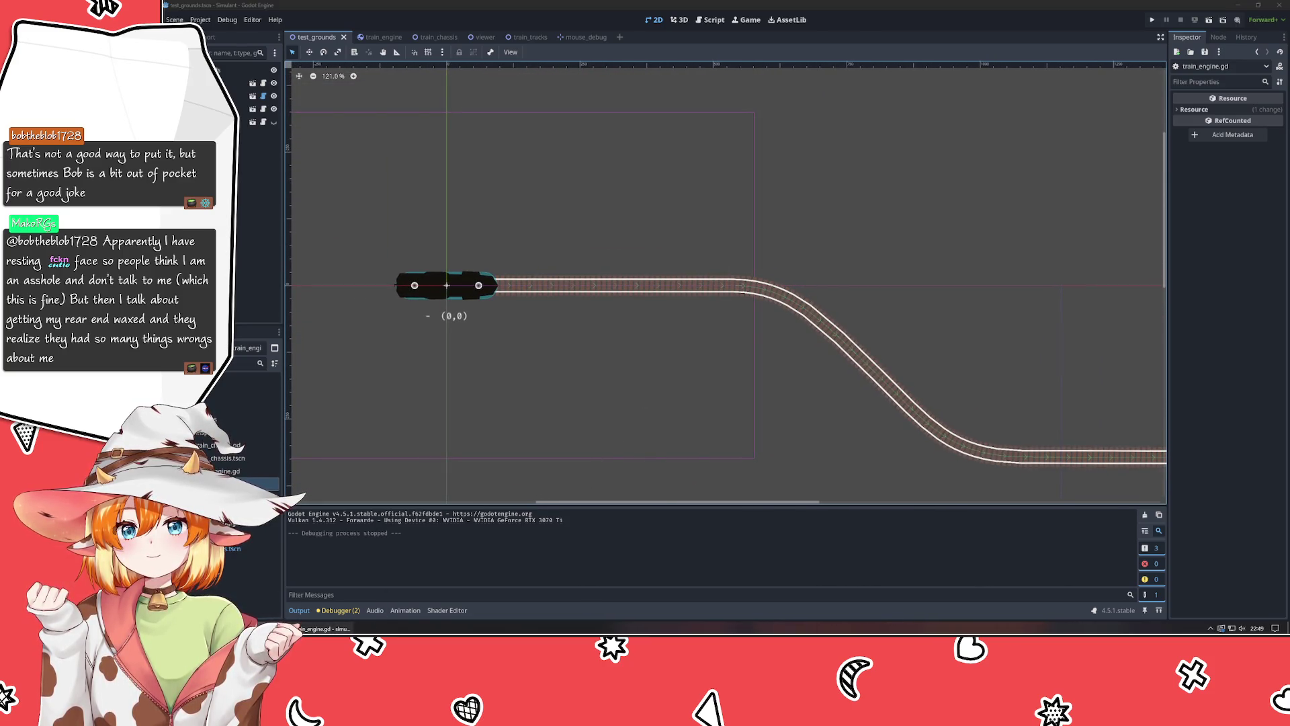
{"action": "left_click", "coordinate": [609, 388]}
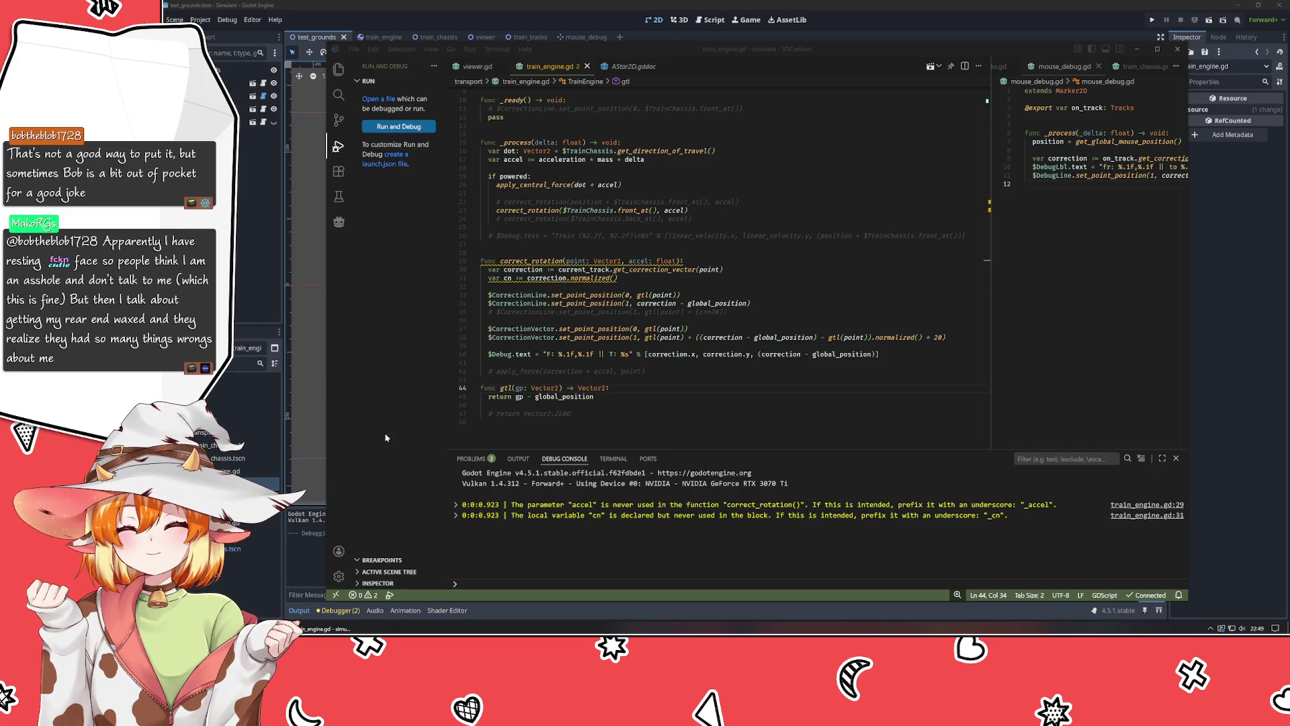
Set line 31's cn to the normalized offset expression taken from line 38.
{"action": "left_click", "coordinate": [722, 381]}
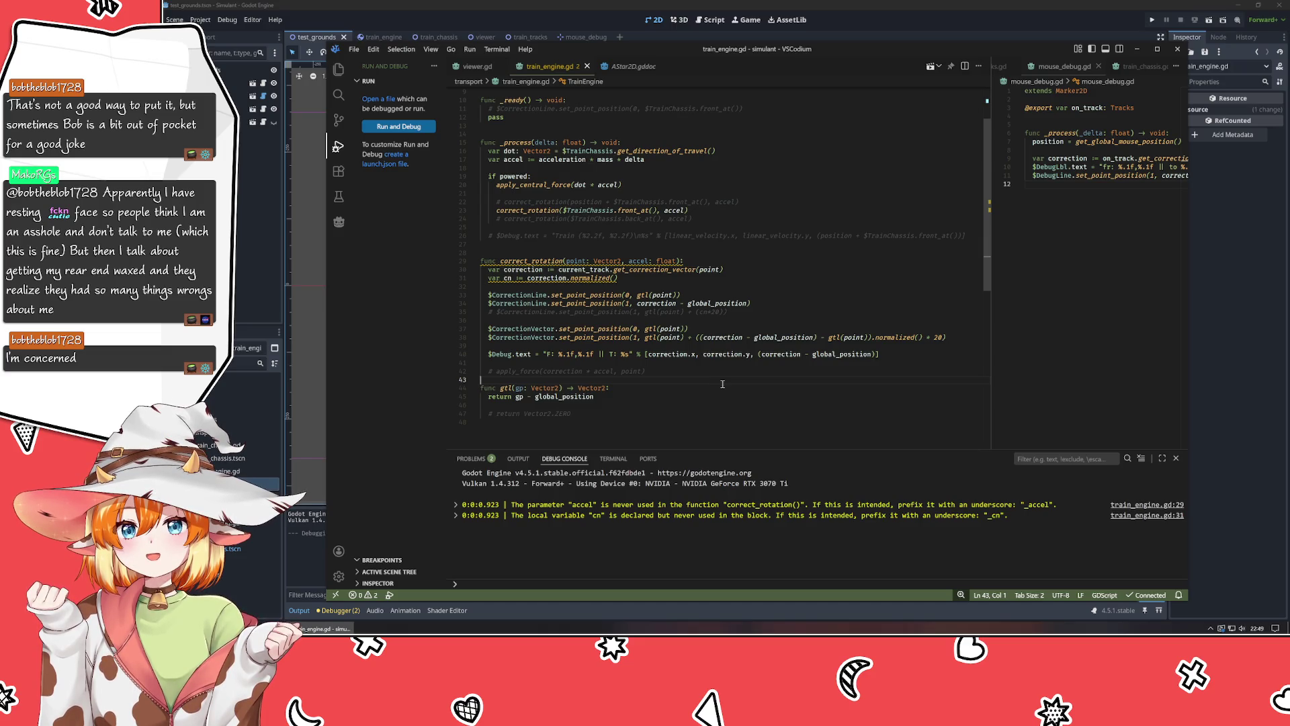
{"action": "left_click", "coordinate": [715, 368]}
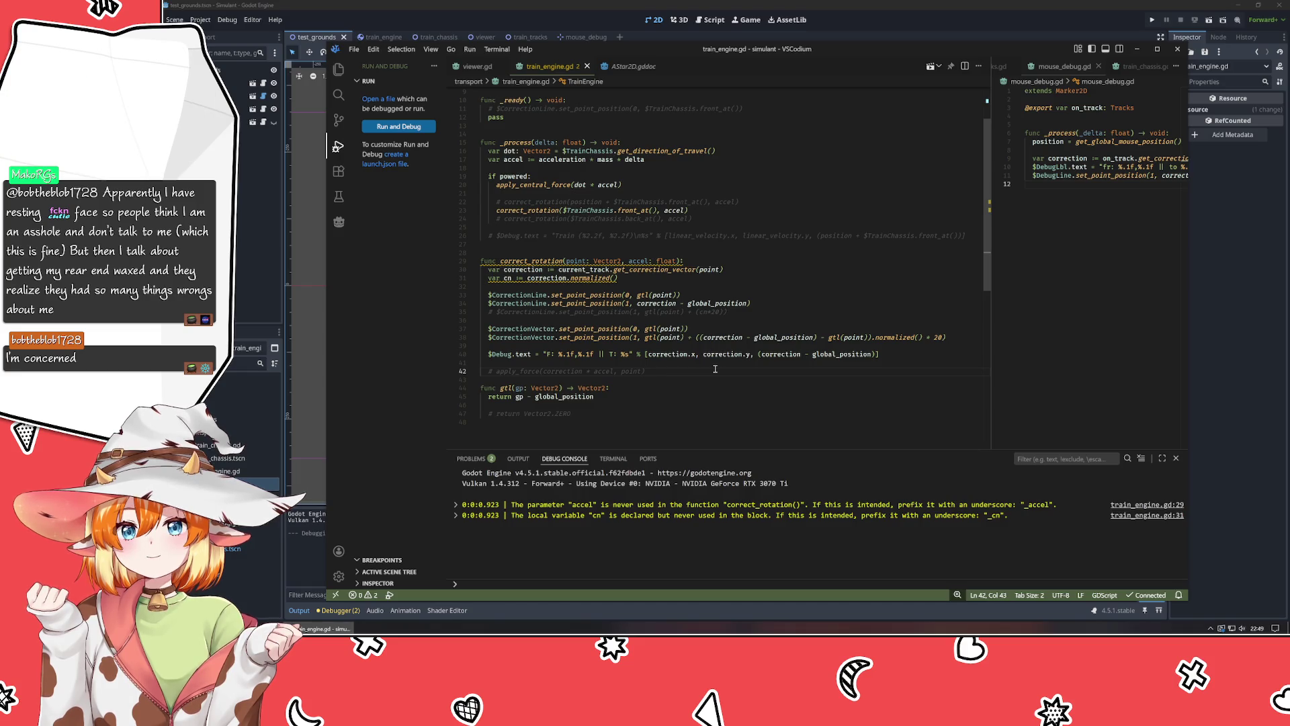
{"action": "left_click", "coordinate": [697, 338]}
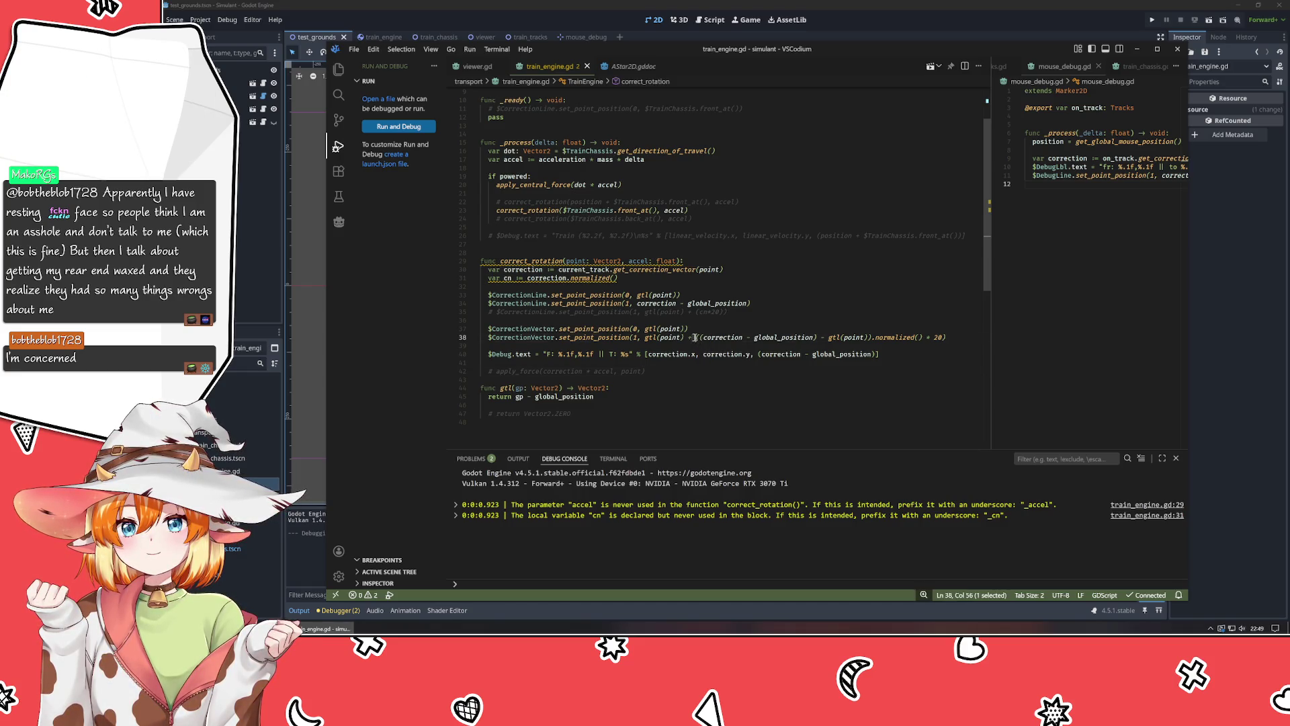
{"action": "type", "text": "("}
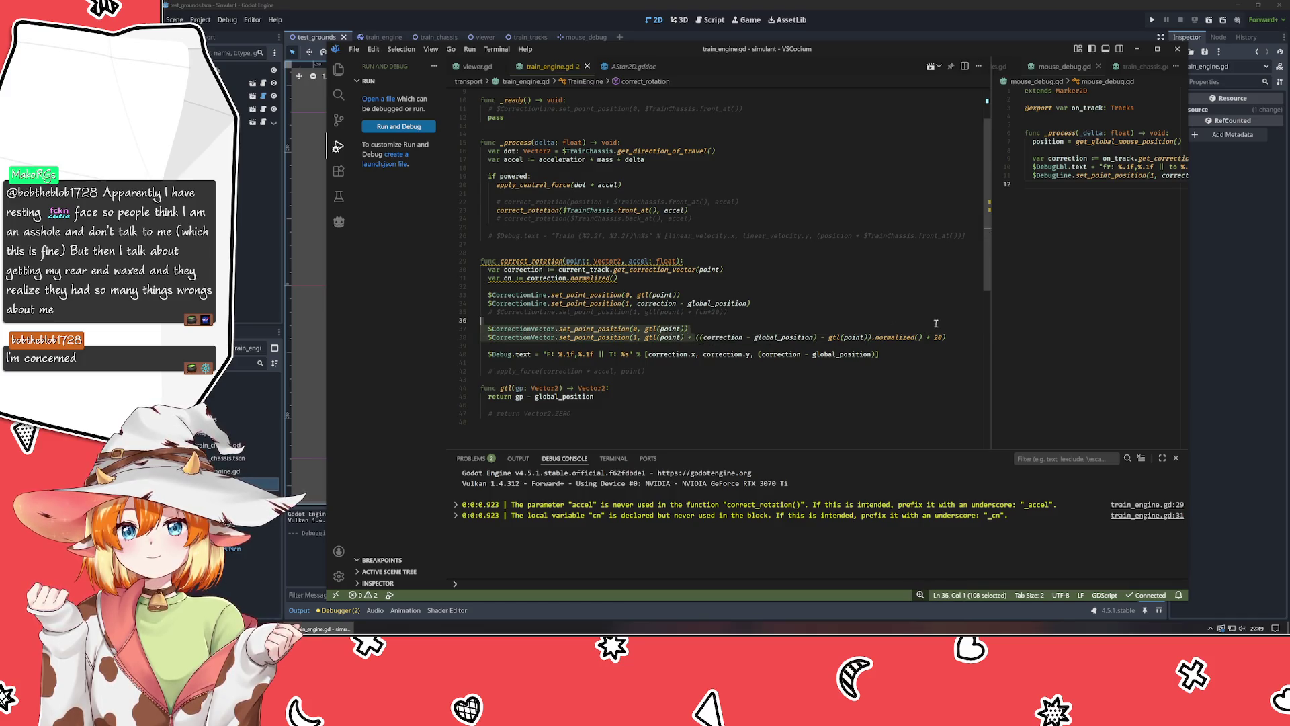
{"action": "left_click_drag", "start_coordinate": [695, 338], "coordinate": [928, 342]}
{"action": "key", "text": "ctrl+c"}
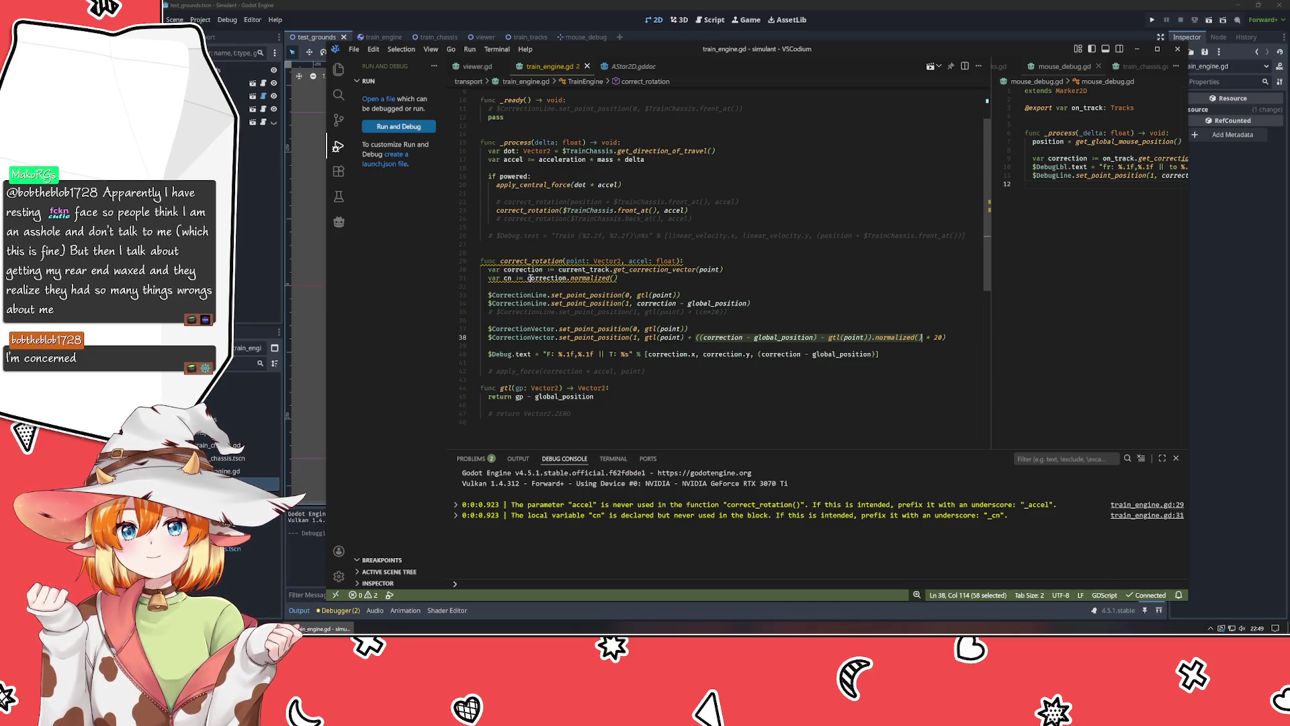
{"action": "left_click", "coordinate": [528, 277]}
{"action": "key", "text": "shift+End"}
{"action": "key", "text": "ctrl+v"}
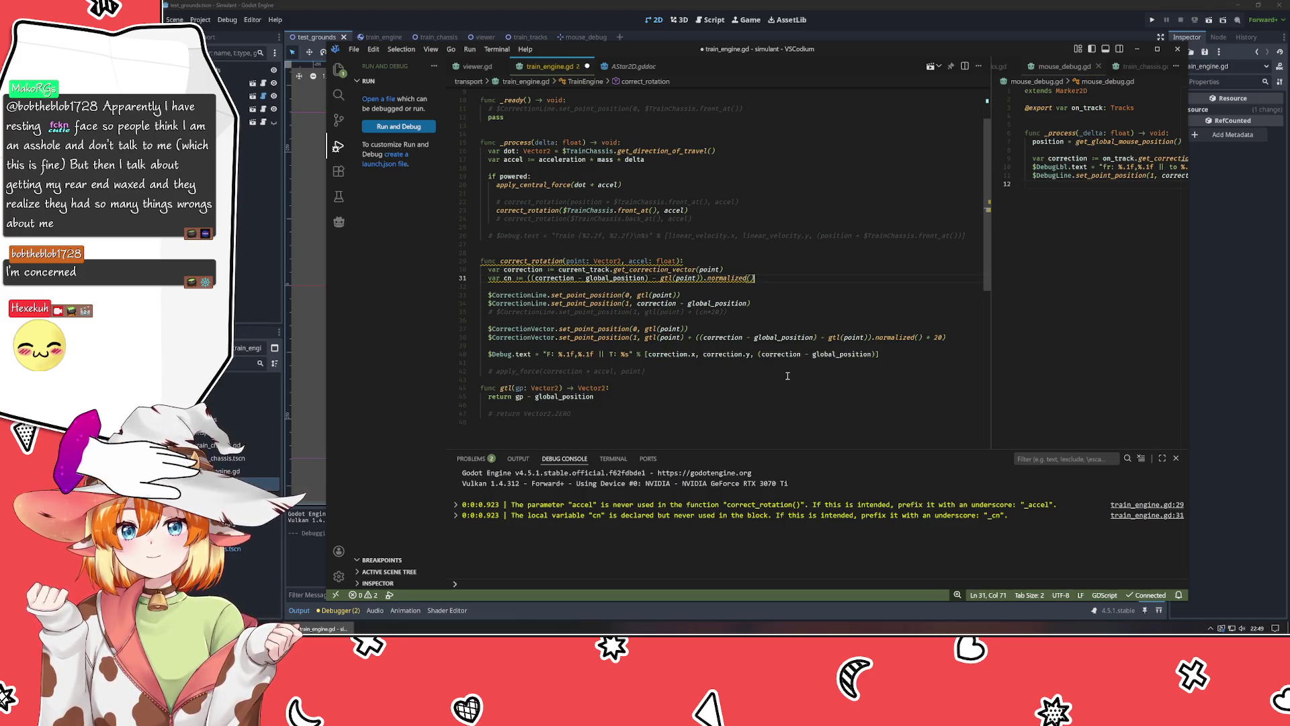
Replace line 38's offset expression with cn, giving gtl(point) + (cn * 20).
{"action": "key", "text": "ctrl+shift+e"}
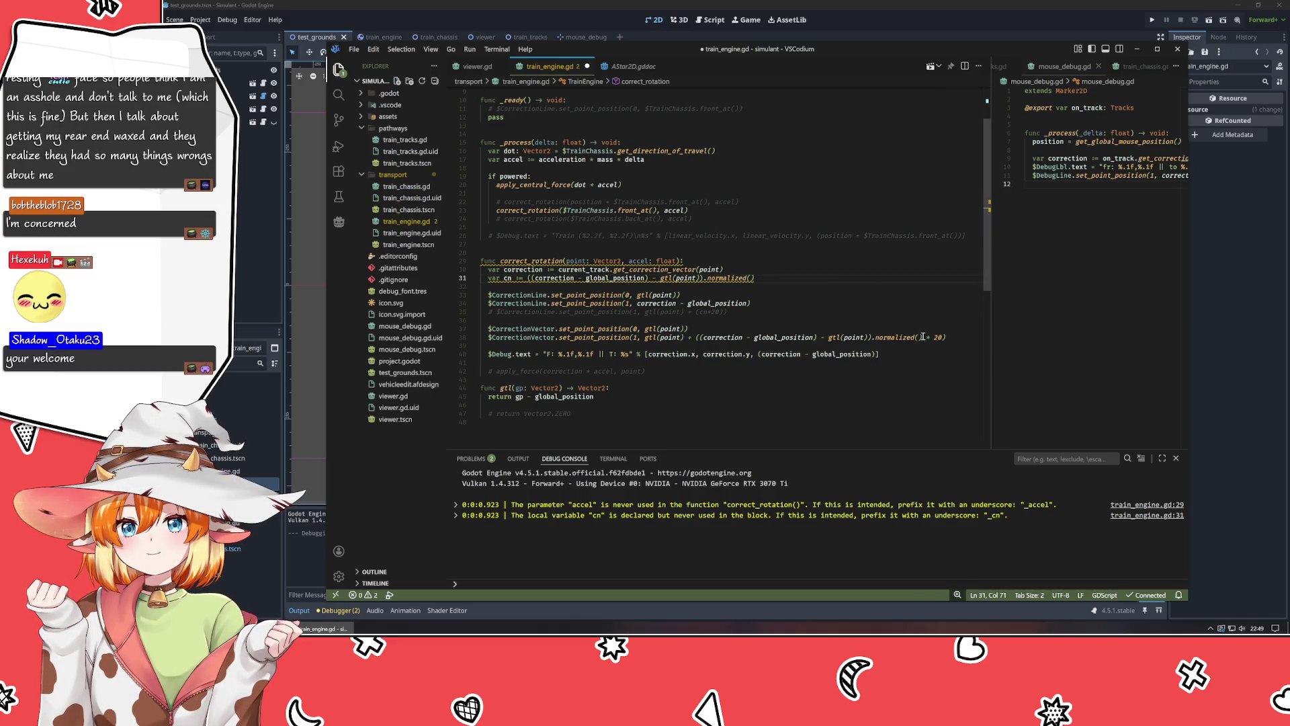
{"action": "mouse_move", "coordinate": [949, 337]}
{"action": "left_mouse_down"}
{"action": "mouse_move", "coordinate": [721, 354]}
{"action": "mouse_move", "coordinate": [700, 339]}
{"action": "left_mouse_up"}
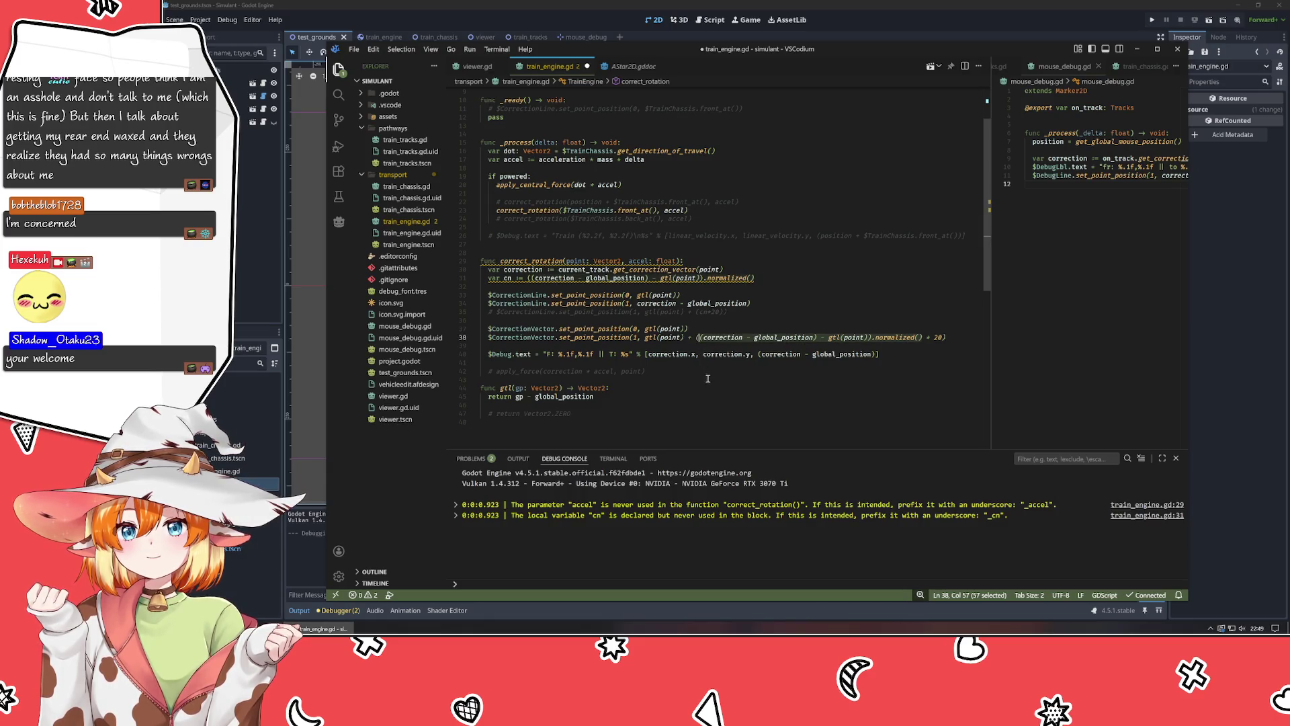
{"action": "type", "text": "cn"}
{"action": "left_click", "coordinate": [702, 371]}
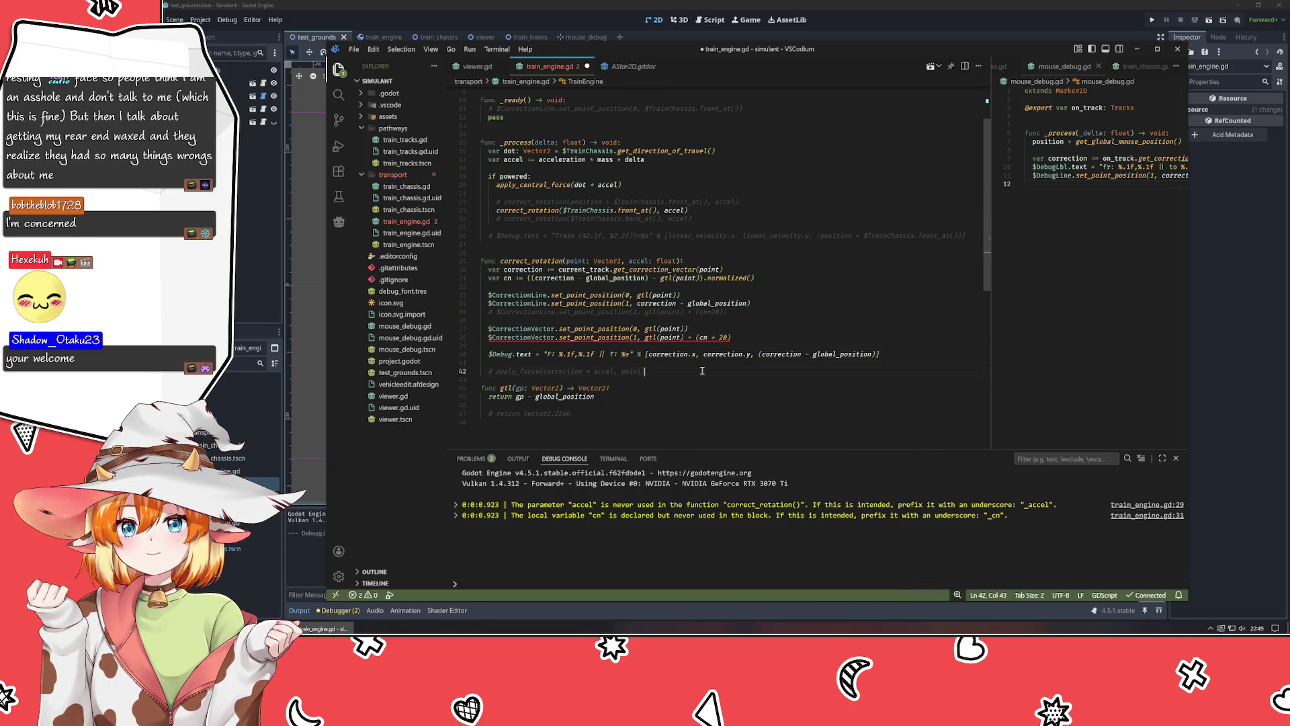
{"action": "left_click", "coordinate": [740, 335]}
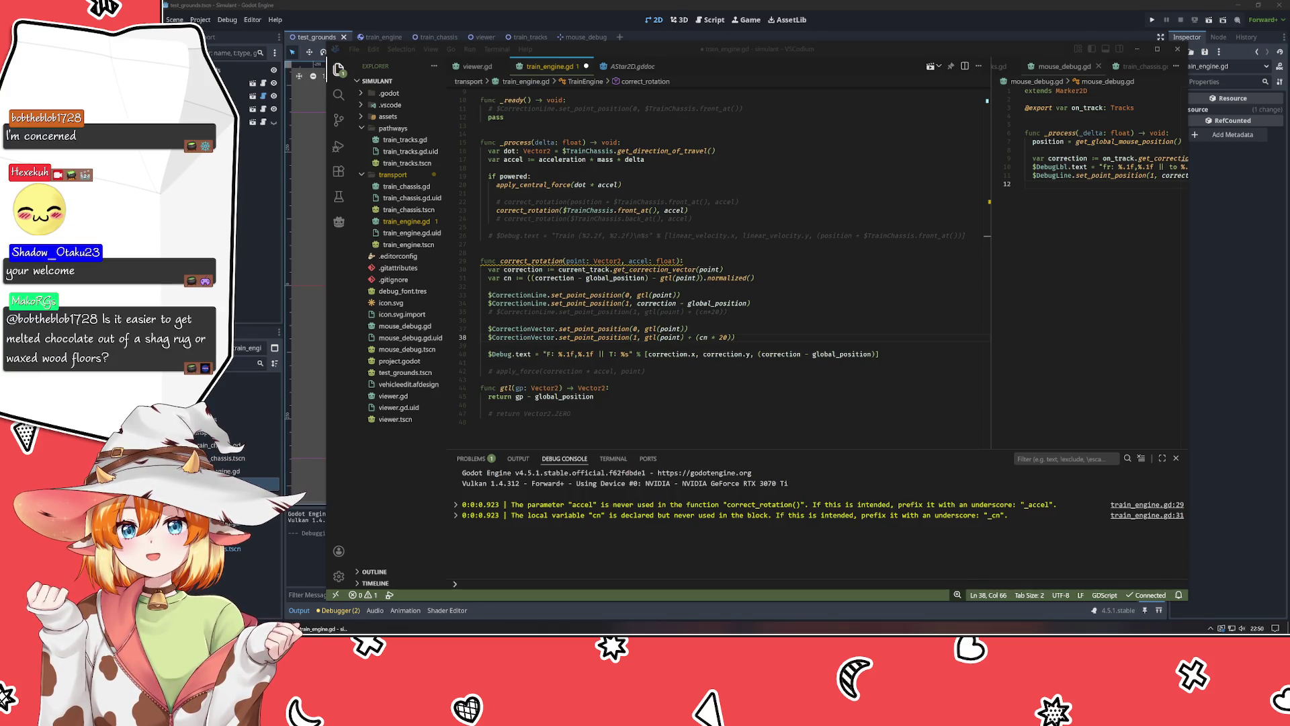
{"action": "left_click", "coordinate": [763, 345]}
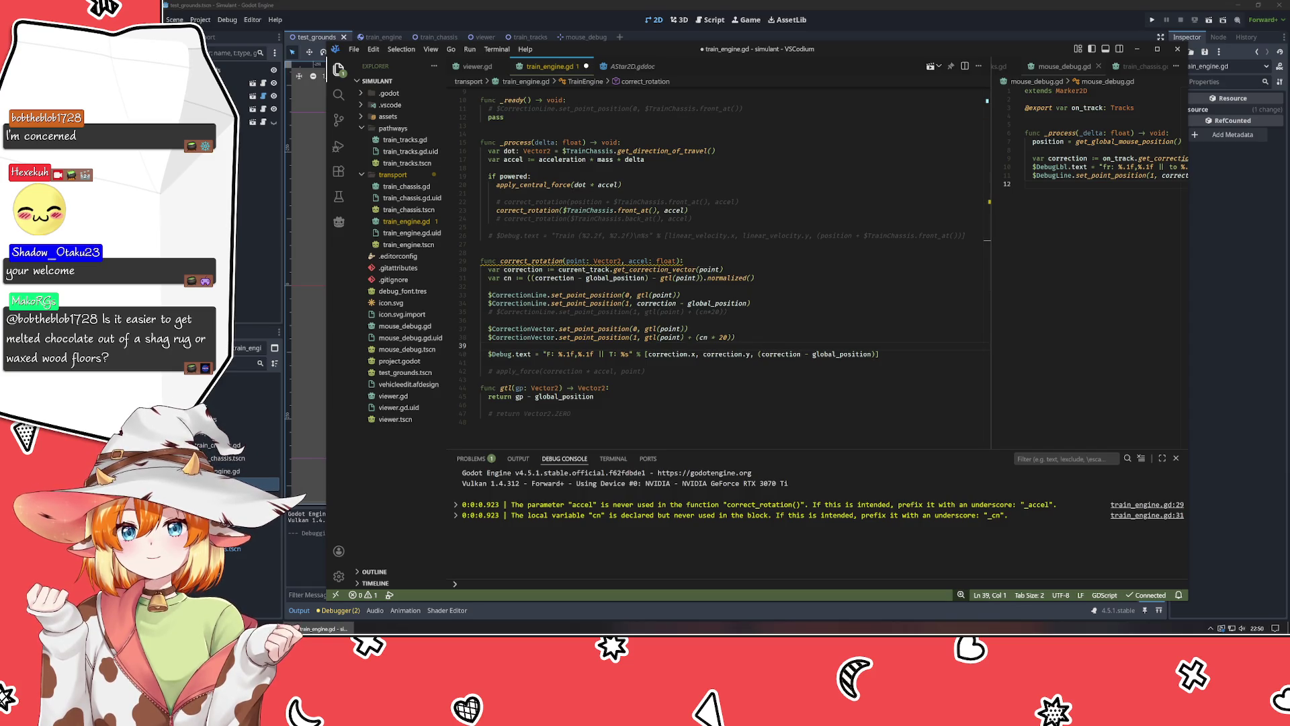
{"action": "left_click", "coordinate": [864, 354]}
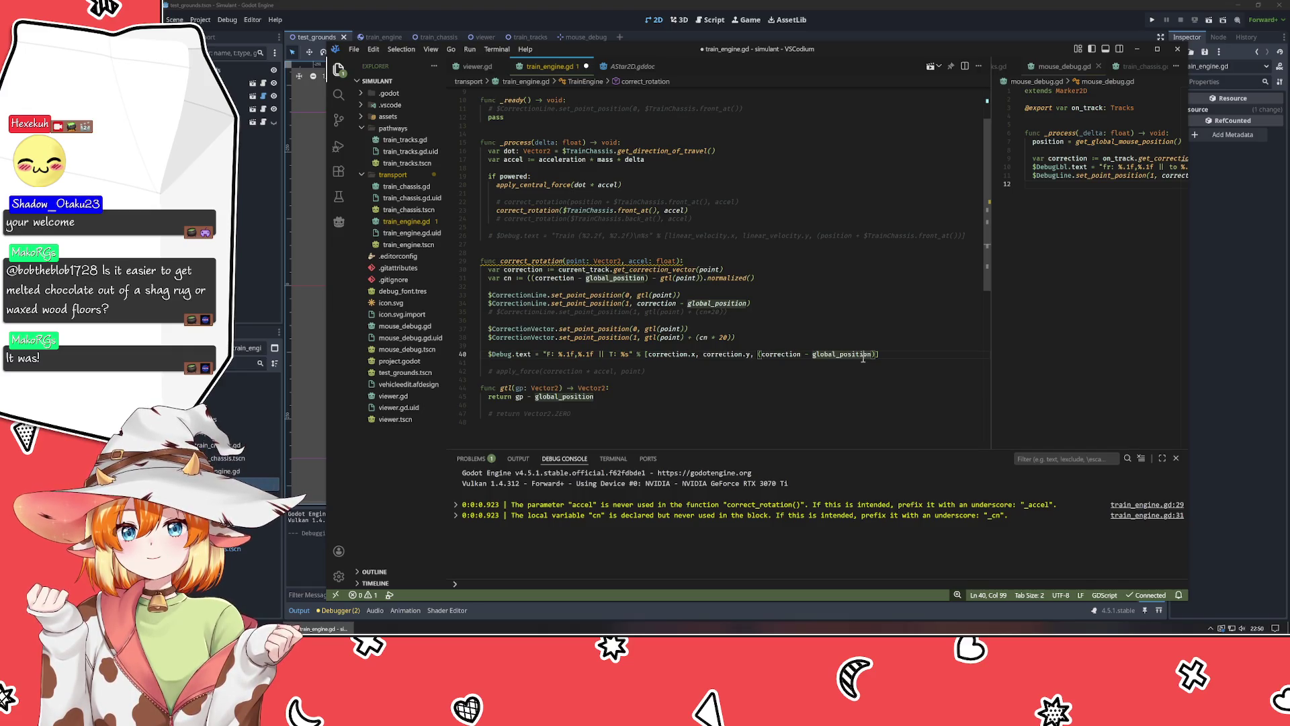
{"action": "left_click", "coordinate": [689, 388]}
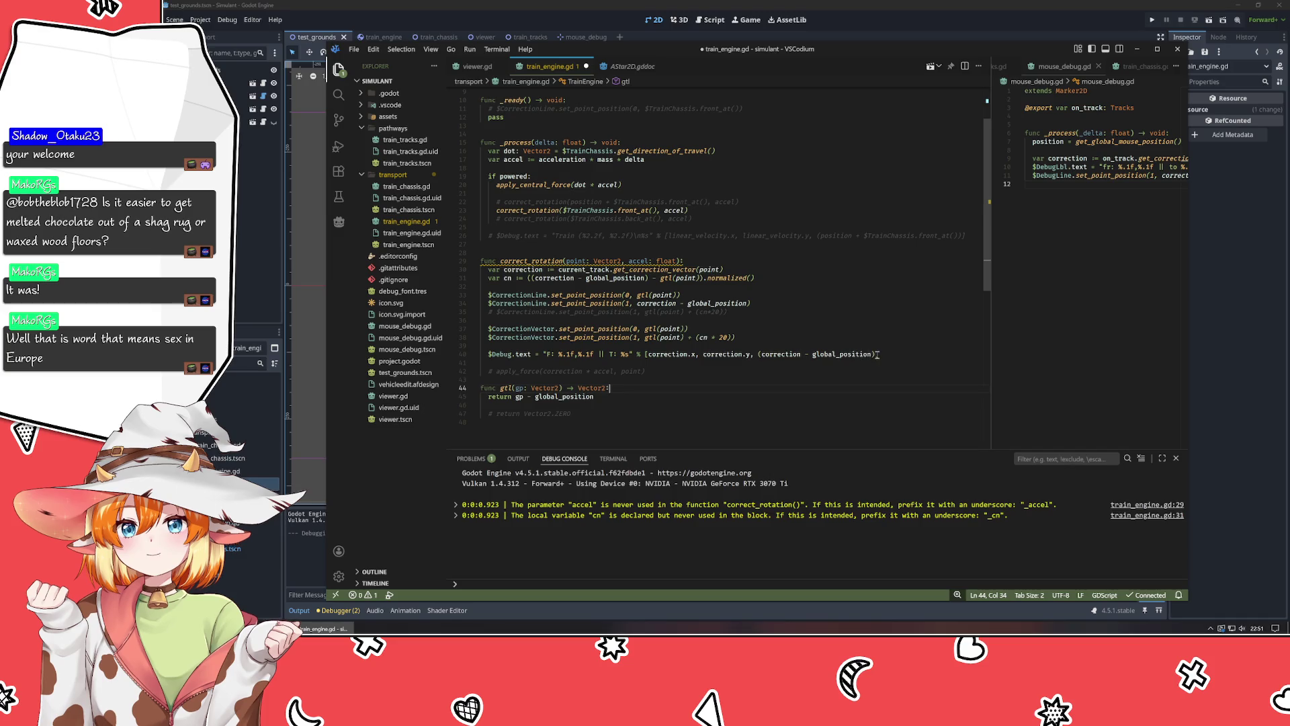
{"action": "mouse_move", "coordinate": [878, 354]}
{"action": "left_mouse_down"}
{"action": "mouse_move", "coordinate": [645, 362]}
{"action": "mouse_move", "coordinate": [466, 350]}
{"action": "left_mouse_up"}
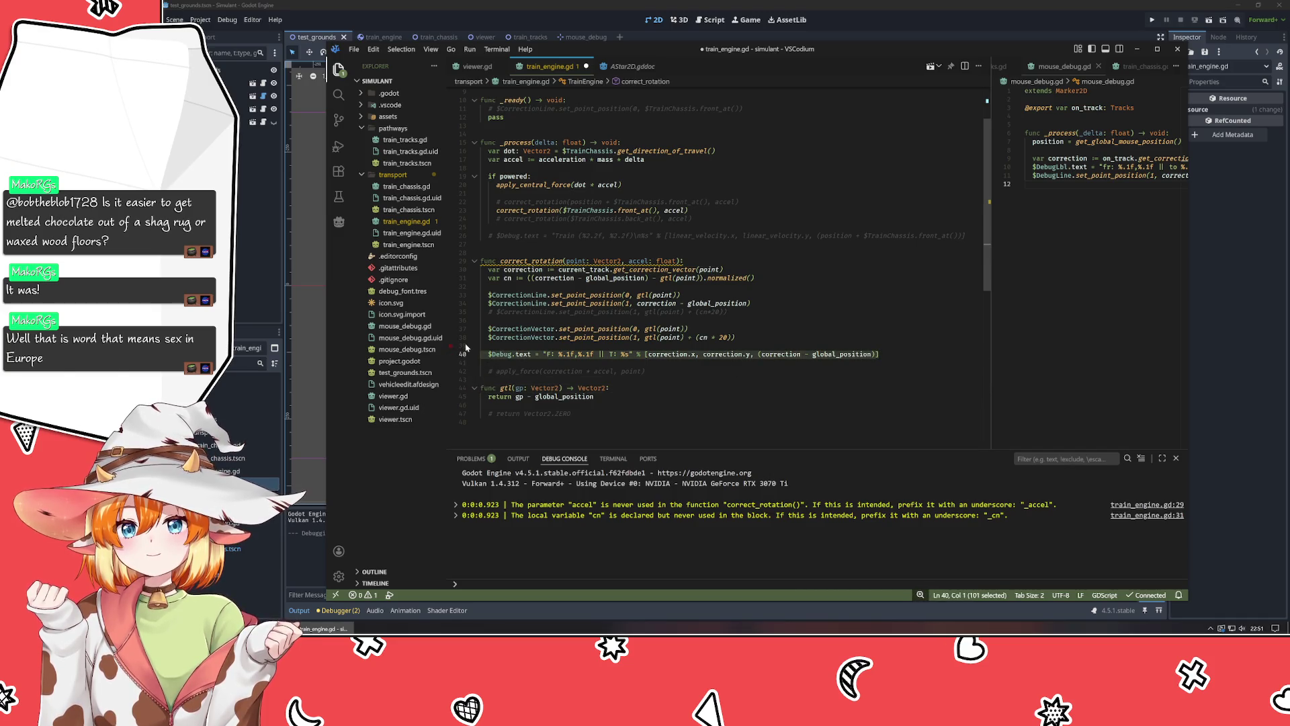
Delete the $Debug.text line and its leftover blank lines from correct_rotation.
{"action": "key", "text": "Delete"}
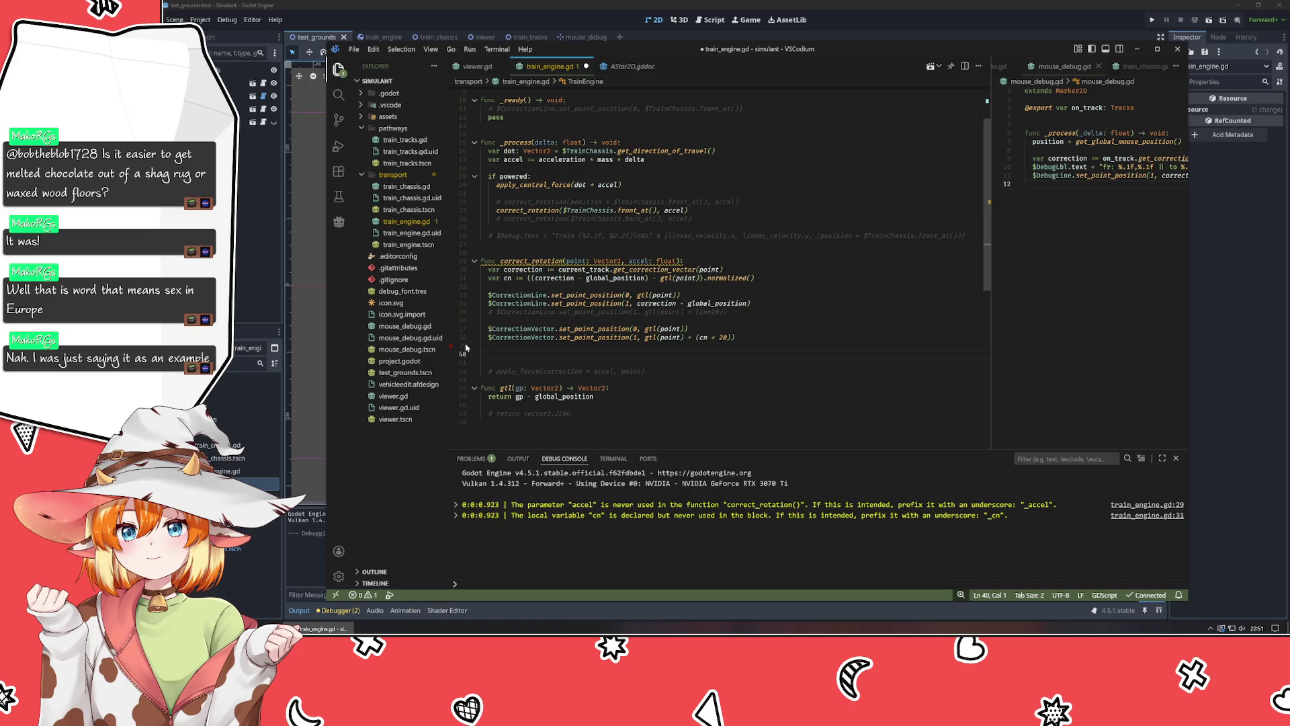
{"action": "key", "text": "BackSpace"}
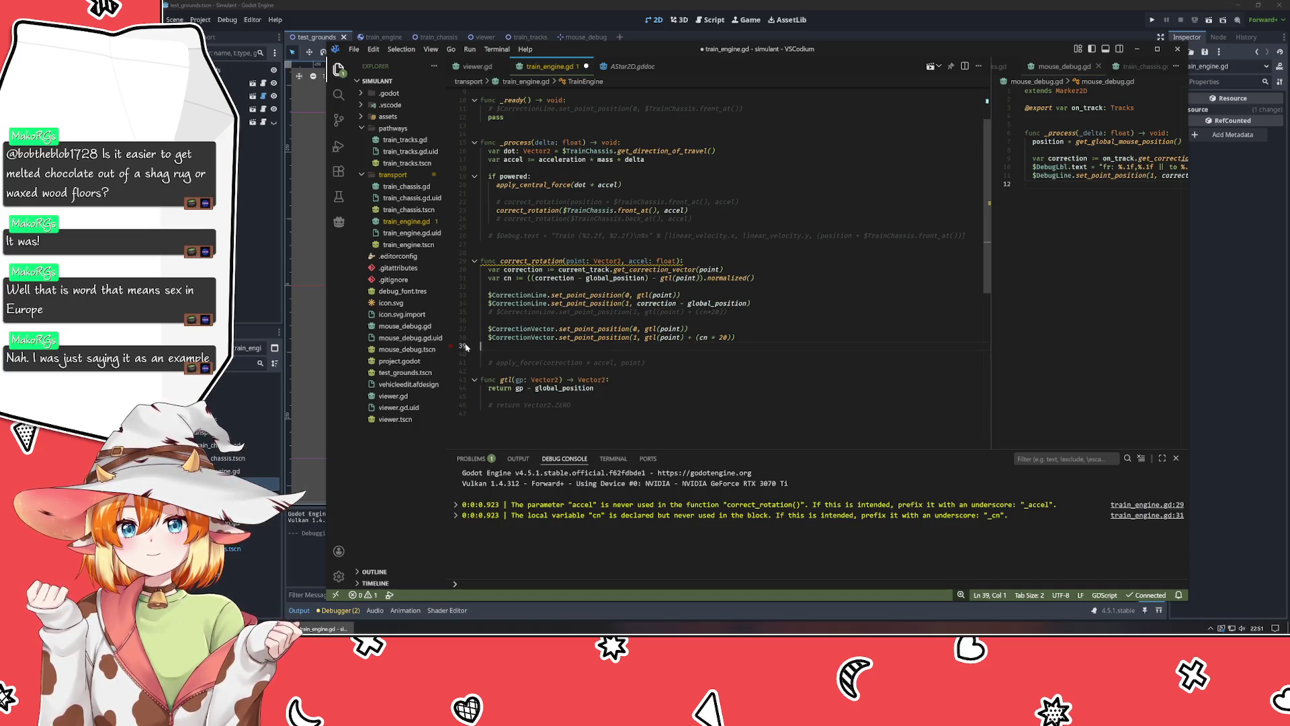
{"action": "key", "text": "Delete"}
{"action": "key", "text": "Down"}
{"action": "key", "text": "End"}
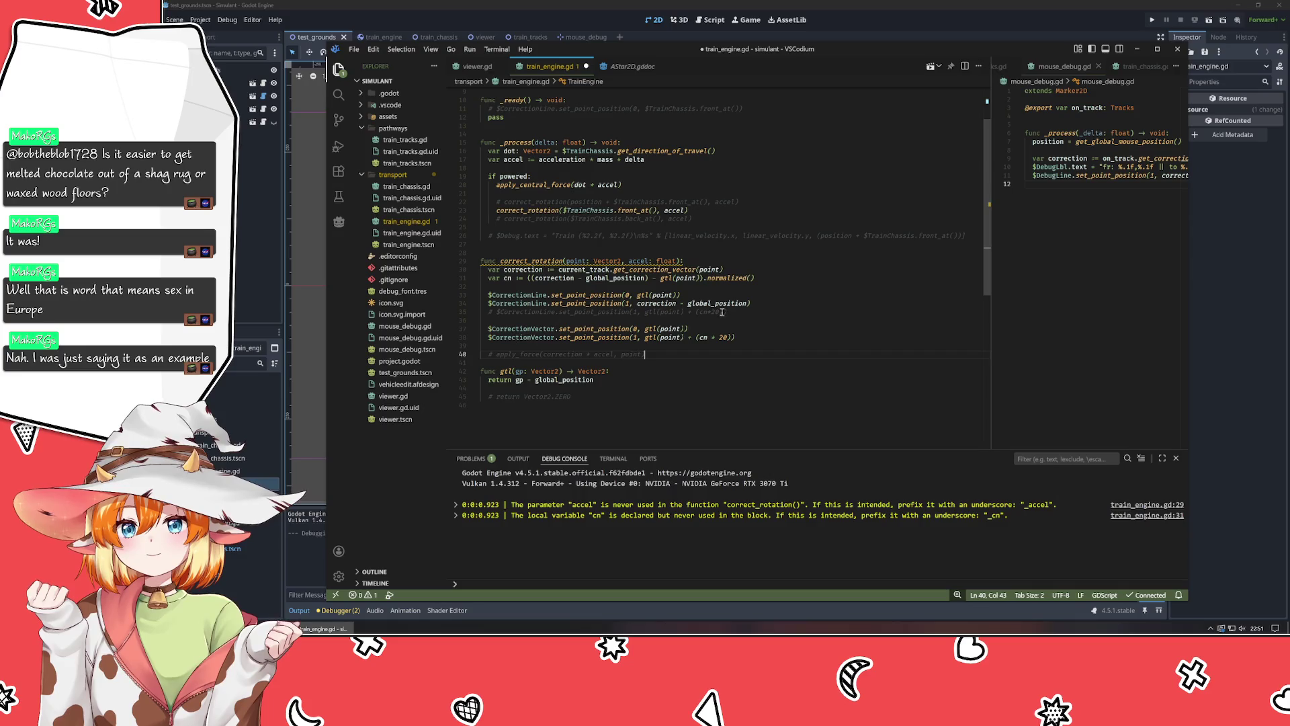
{"action": "left_click", "coordinate": [773, 268]}
Add 'var localp := point - global_position' below the correction line.
{"action": "key", "text": "Left"}
{"action": "key", "text": "Left"}
{"action": "key", "text": "Left"}
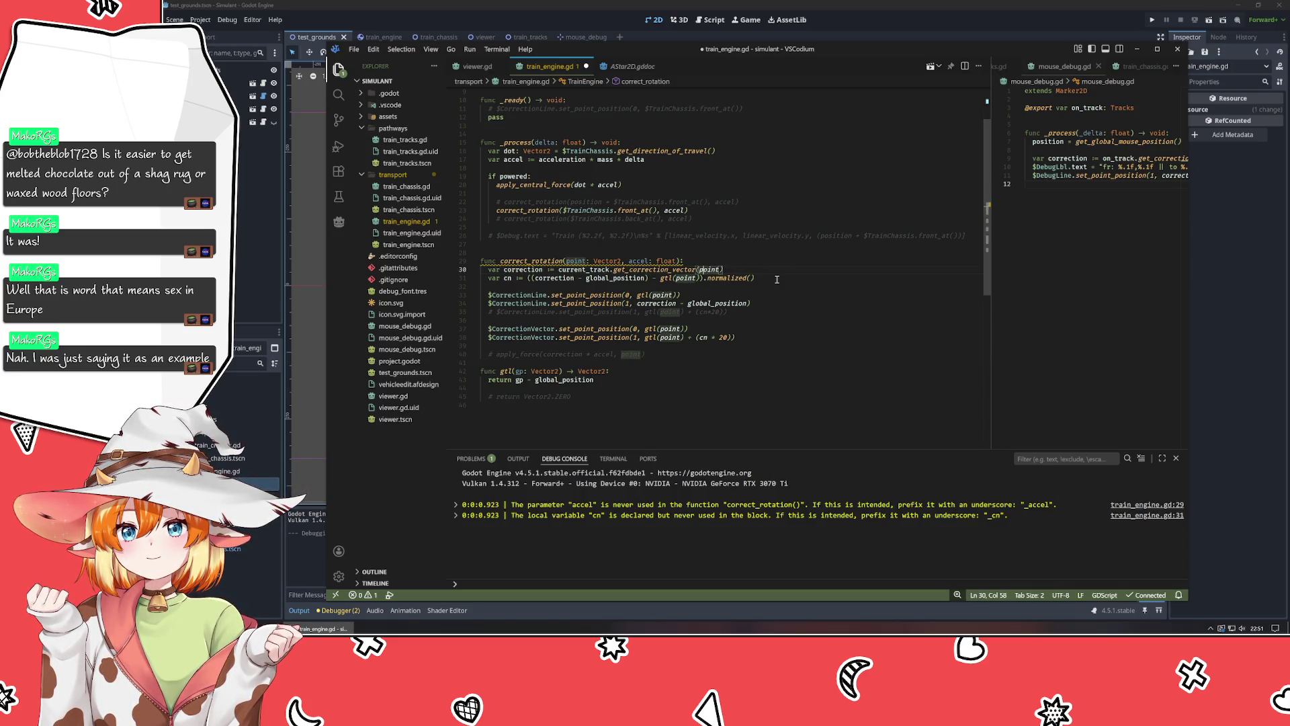
{"action": "key", "text": "End"}
{"action": "key", "text": "Return"}
{"action": "key", "text": "Return"}
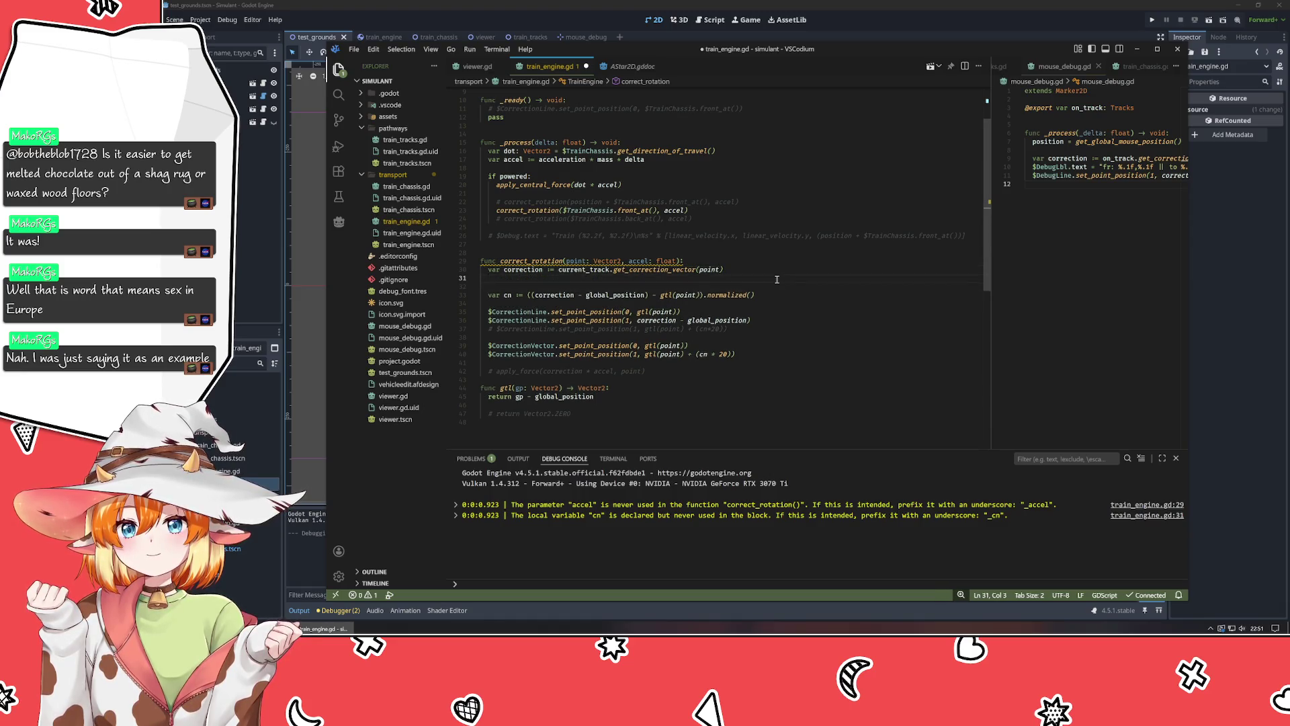
{"action": "type", "text": "var localp "}
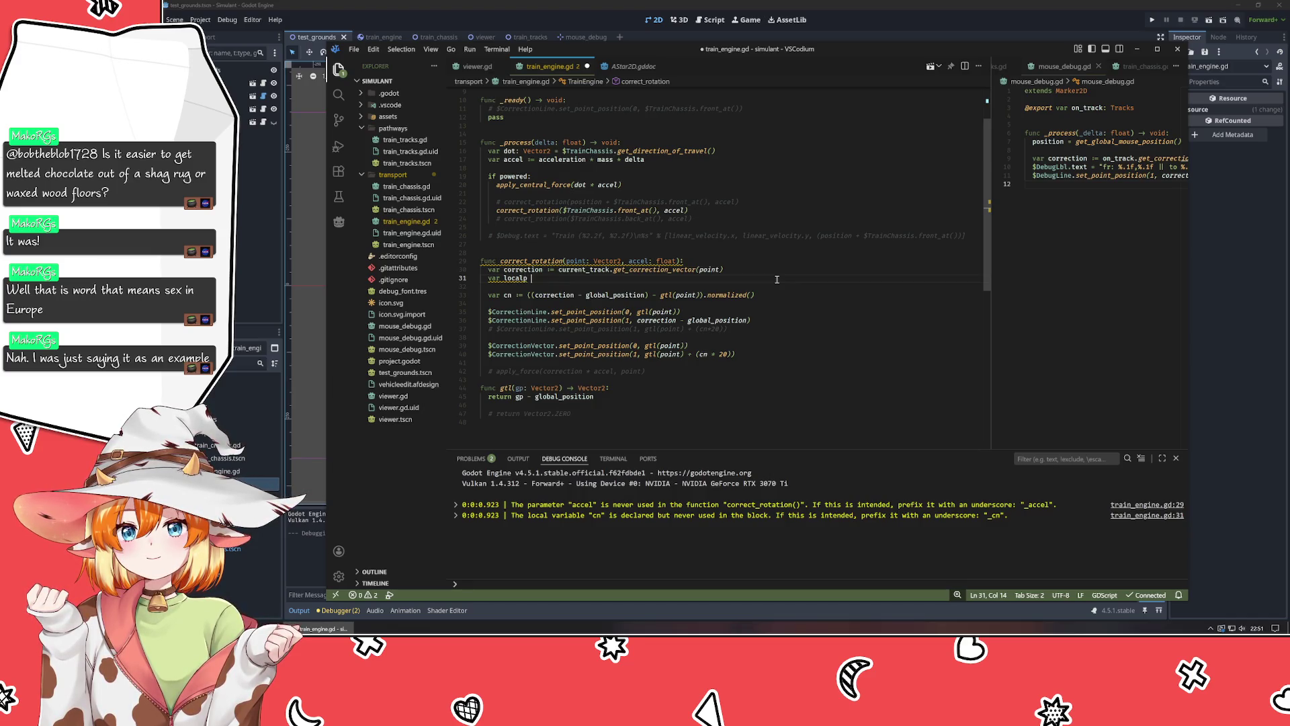
{"action": "type", "text": ":= "}
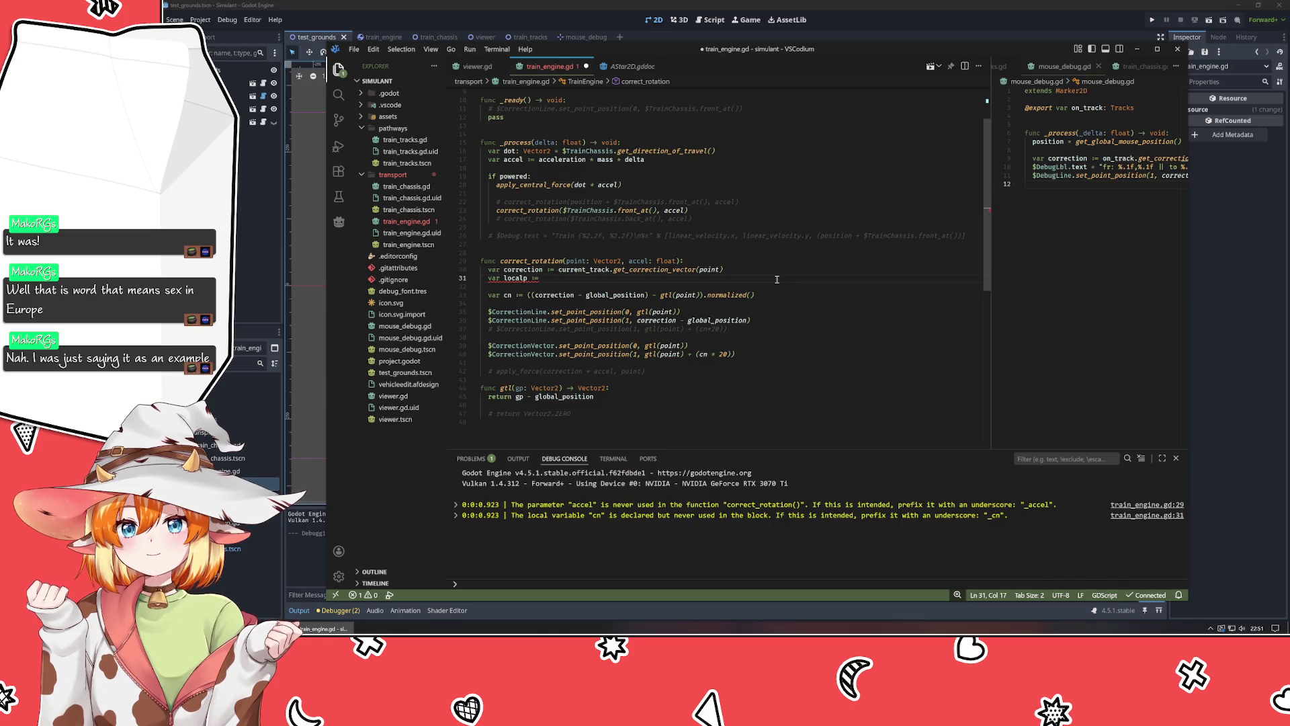
{"action": "type", "text": "point - gl"}
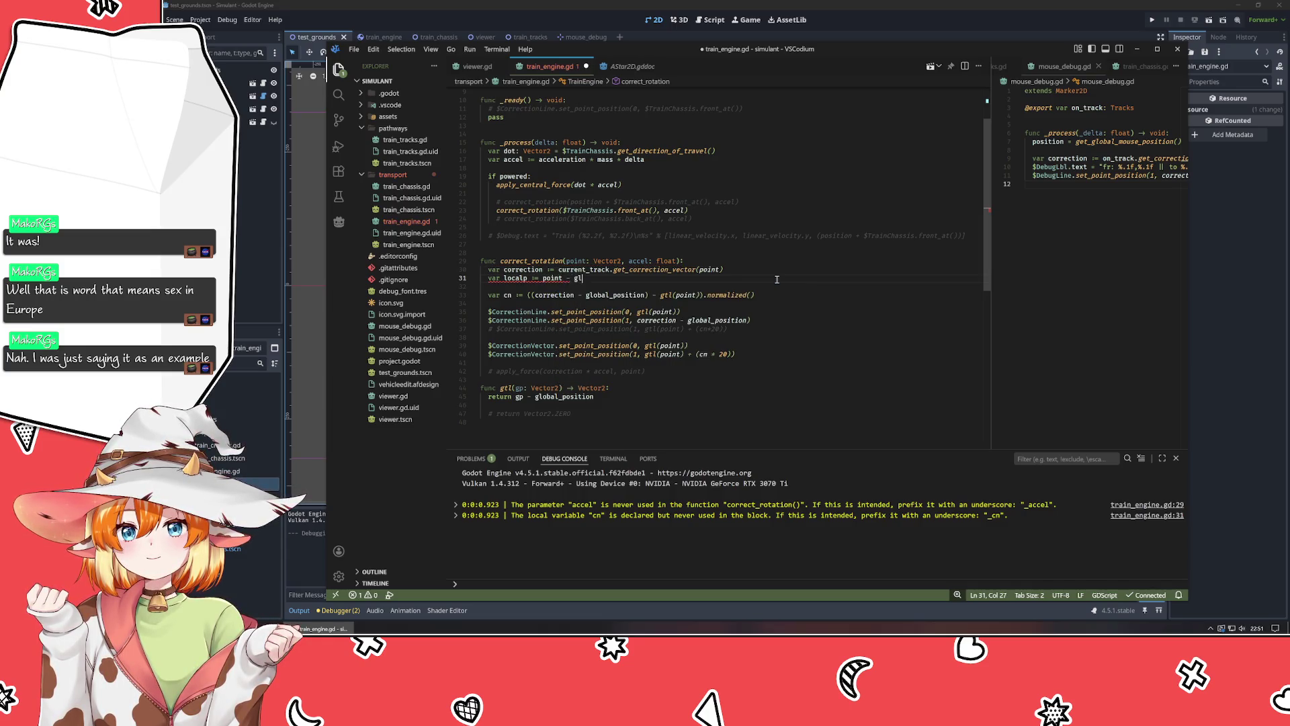
{"action": "type", "text": "obal_"}
{"action": "key", "text": "Return"}
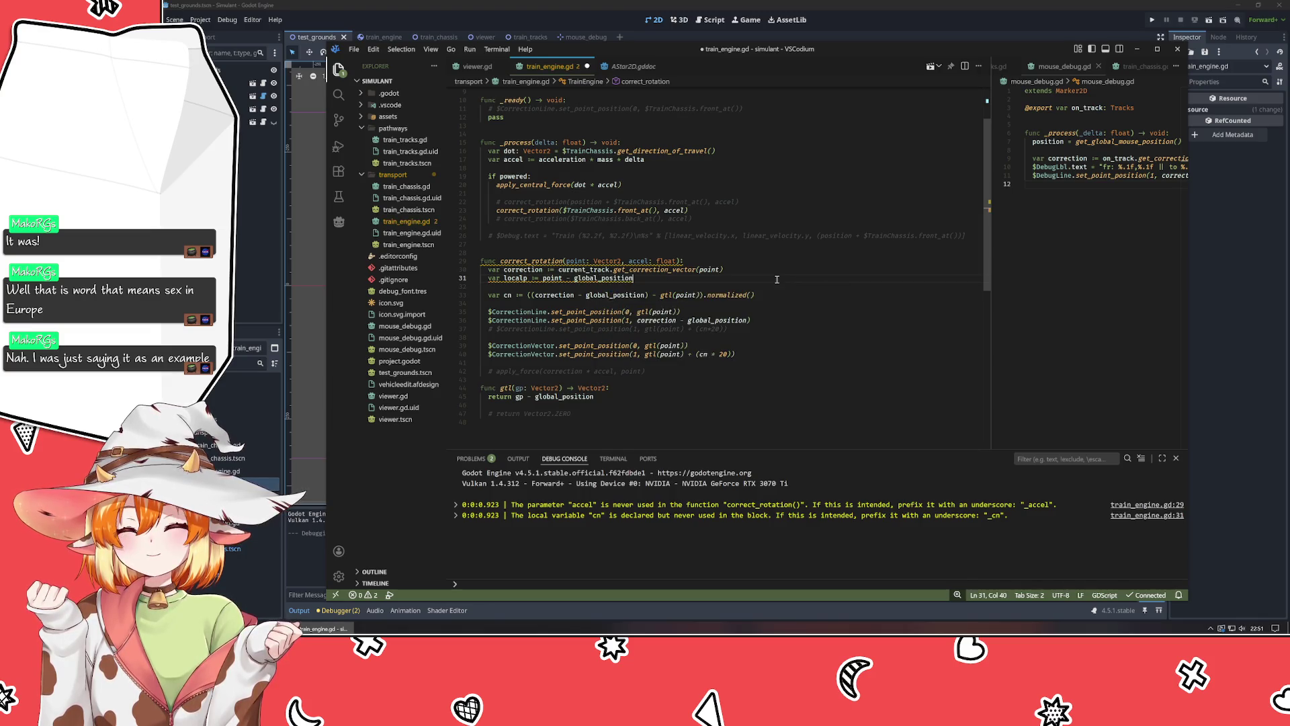
Delete the gtl helper and use localp instead of gtl(point) in cn and the correction line.
{"action": "left_click_drag", "start_coordinate": [566, 422], "coordinate": [480, 388]}
{"action": "key", "text": "BackSpace"}
{"action": "double_click", "coordinate": [666, 295]}
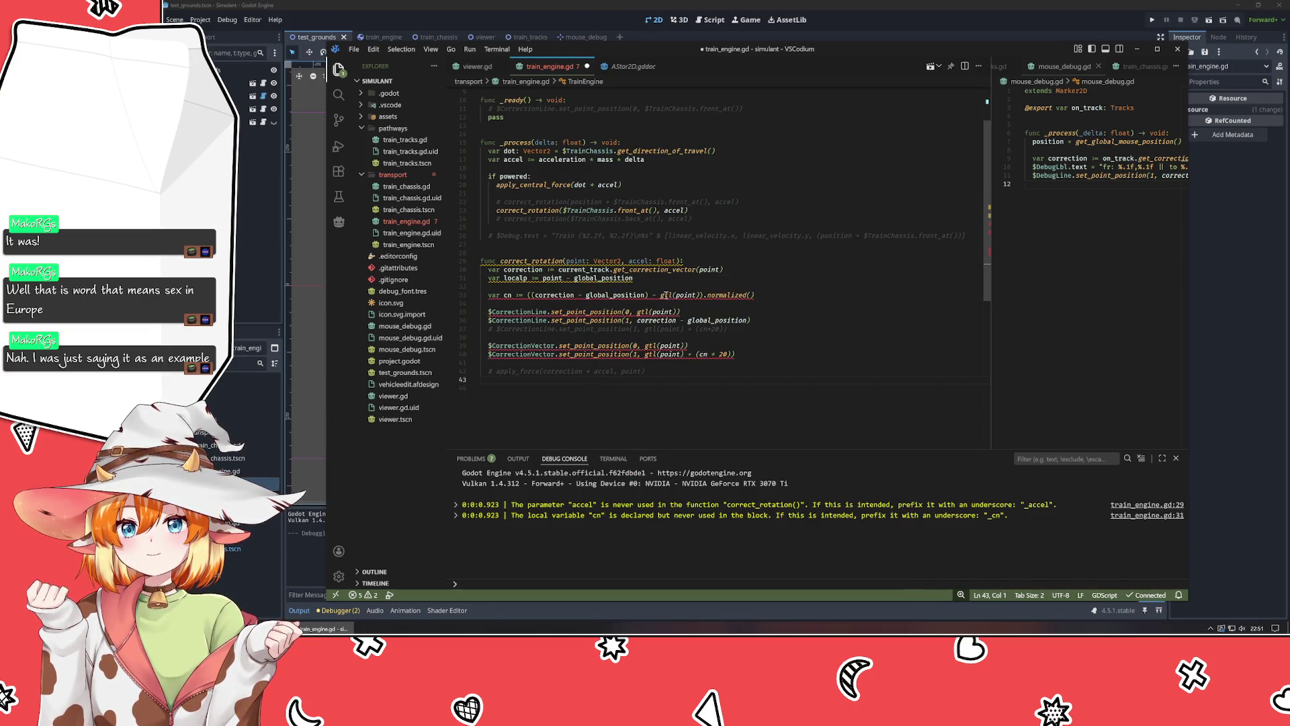
{"action": "key", "text": "BackSpace"}
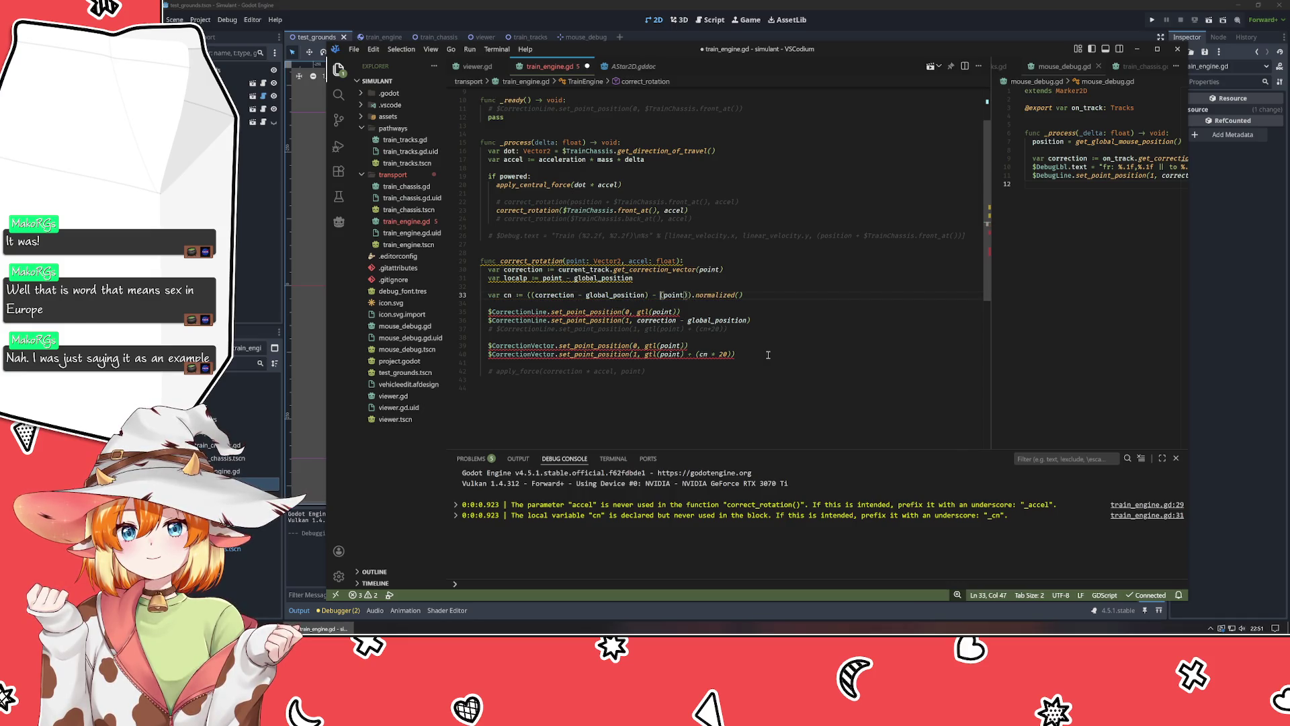
{"action": "key", "text": "BackSpace"}
{"action": "key", "text": "BackSpace"}
{"action": "key", "text": "BackSpace"}
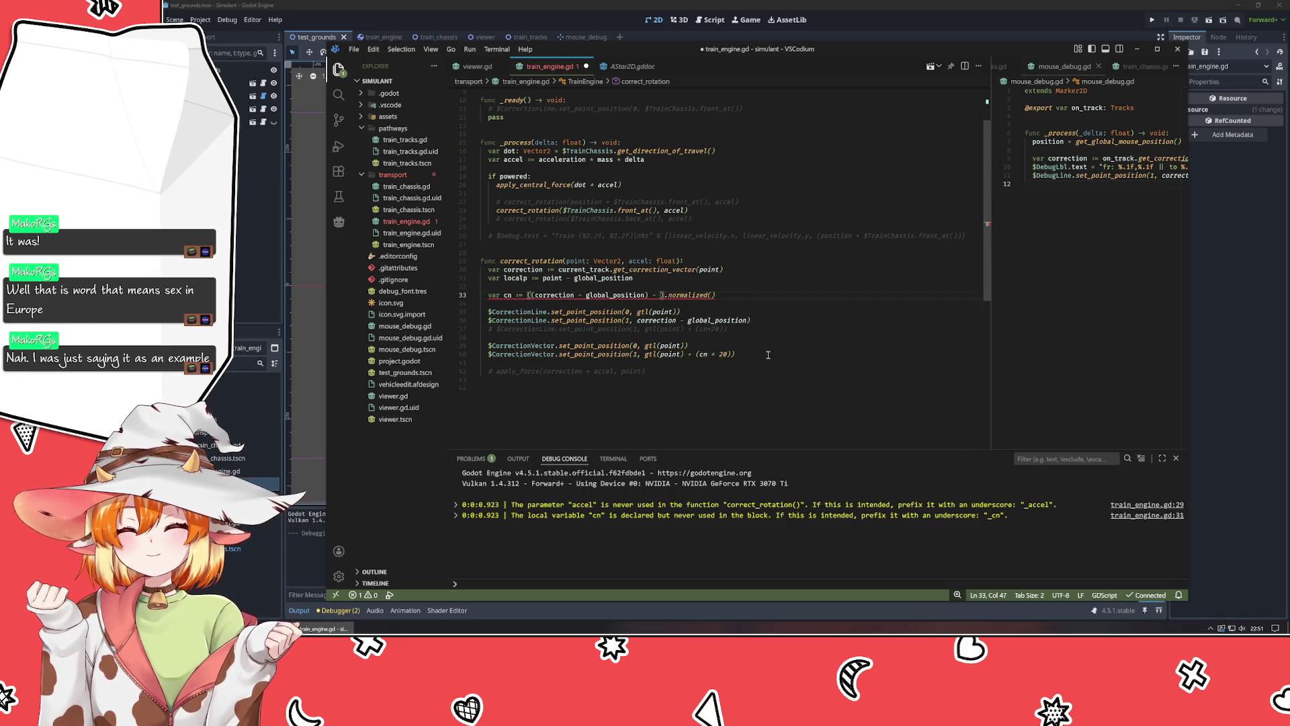
{"action": "type", "text": "localp"}
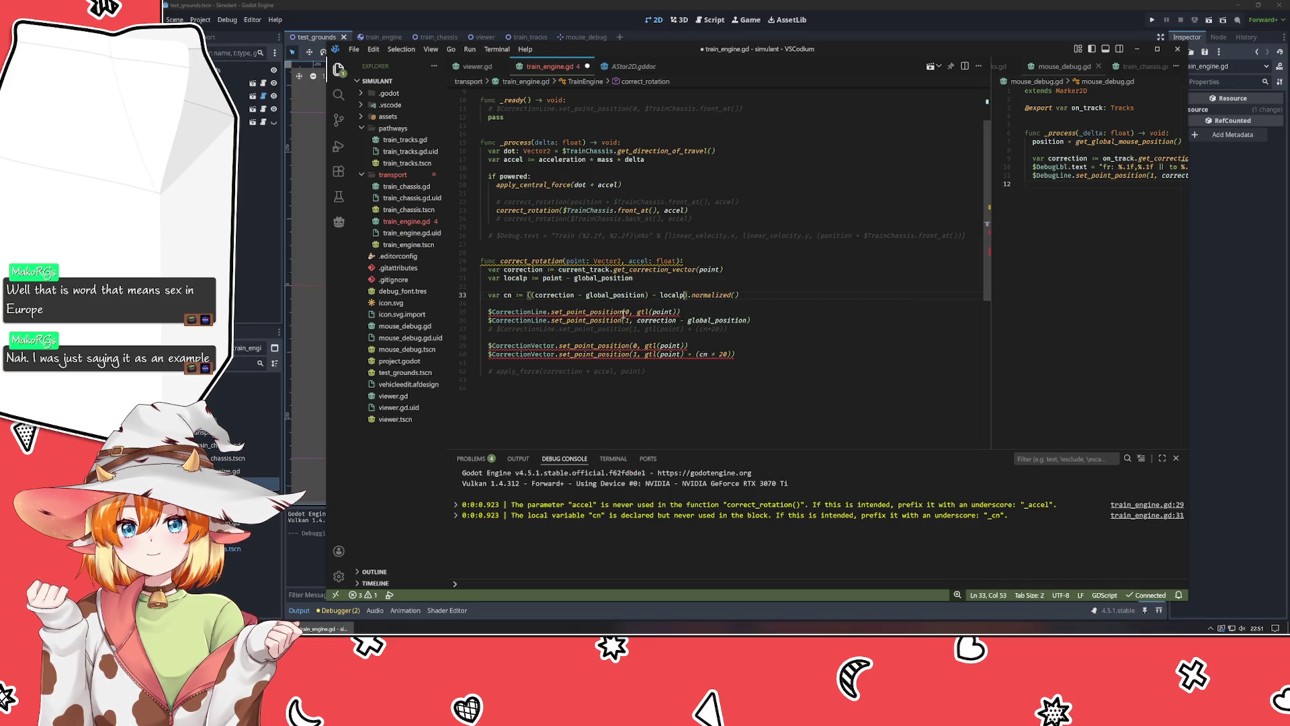
{"action": "left_click", "coordinate": [638, 312]}
{"action": "key", "text": "shift+End"}
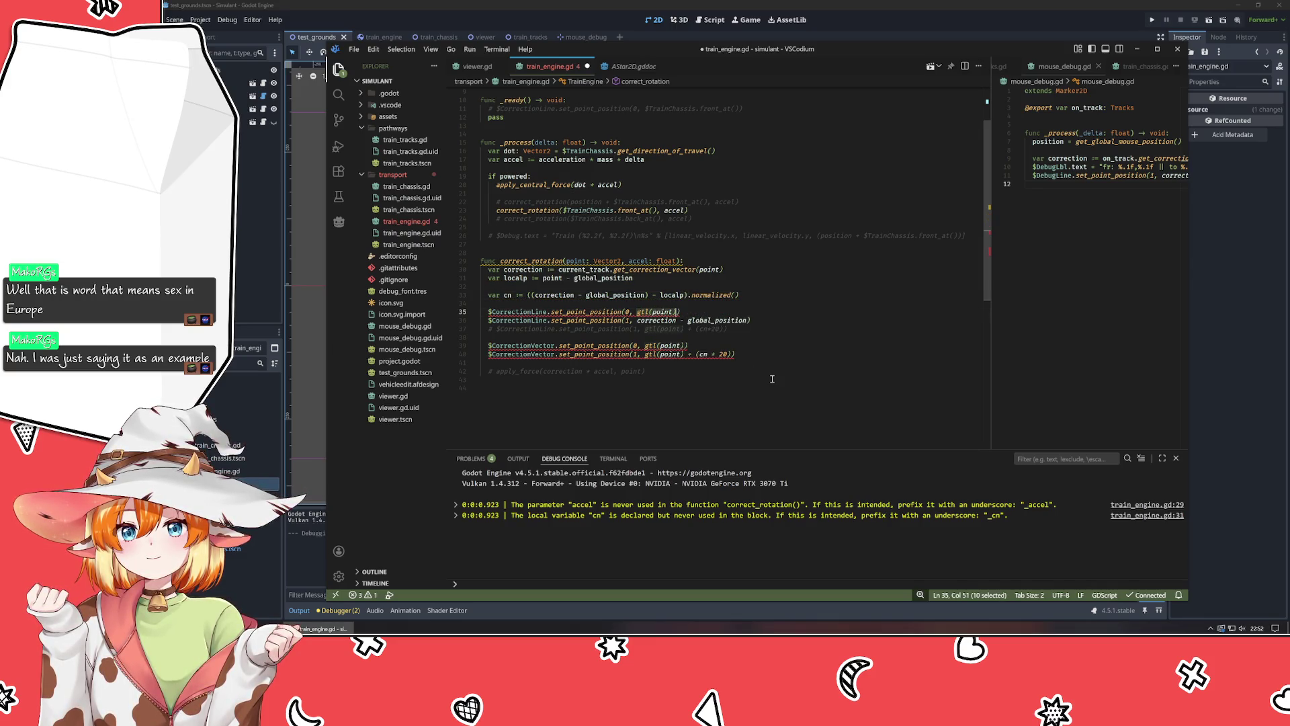
{"action": "type", "text": "local"}
{"action": "key", "text": "Return"}
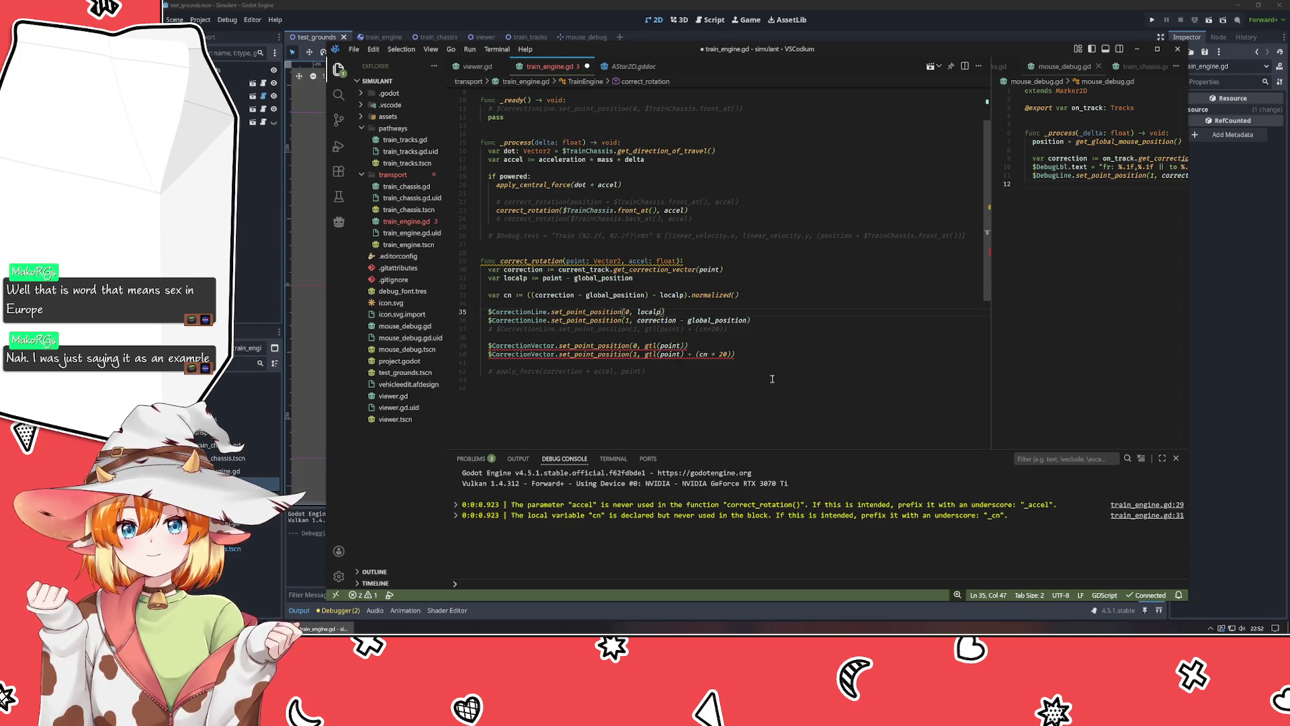
{"action": "left_click_drag", "start_coordinate": [756, 354], "coordinate": [481, 337]}
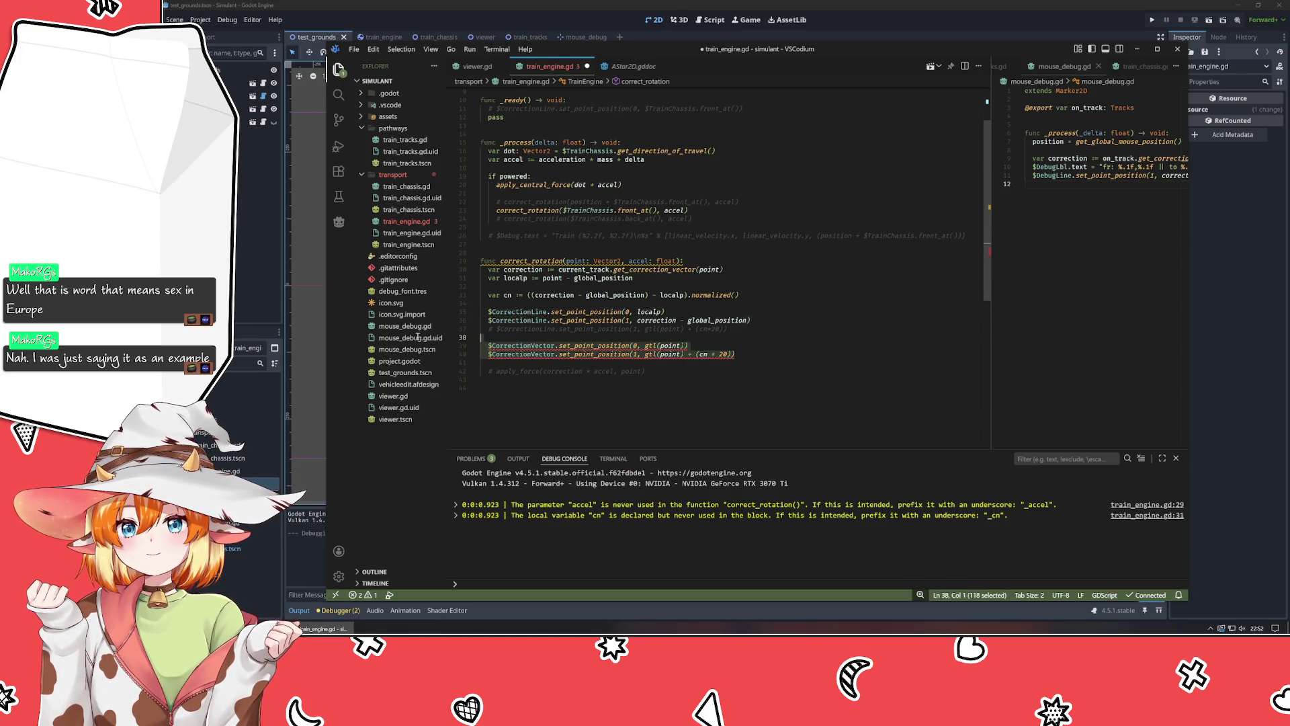
Comment out the two $CorrectionVector lines and delete the outdated commented correction line.
{"action": "key", "text": "ctrl+slash"}
{"action": "left_click", "coordinate": [673, 328]}
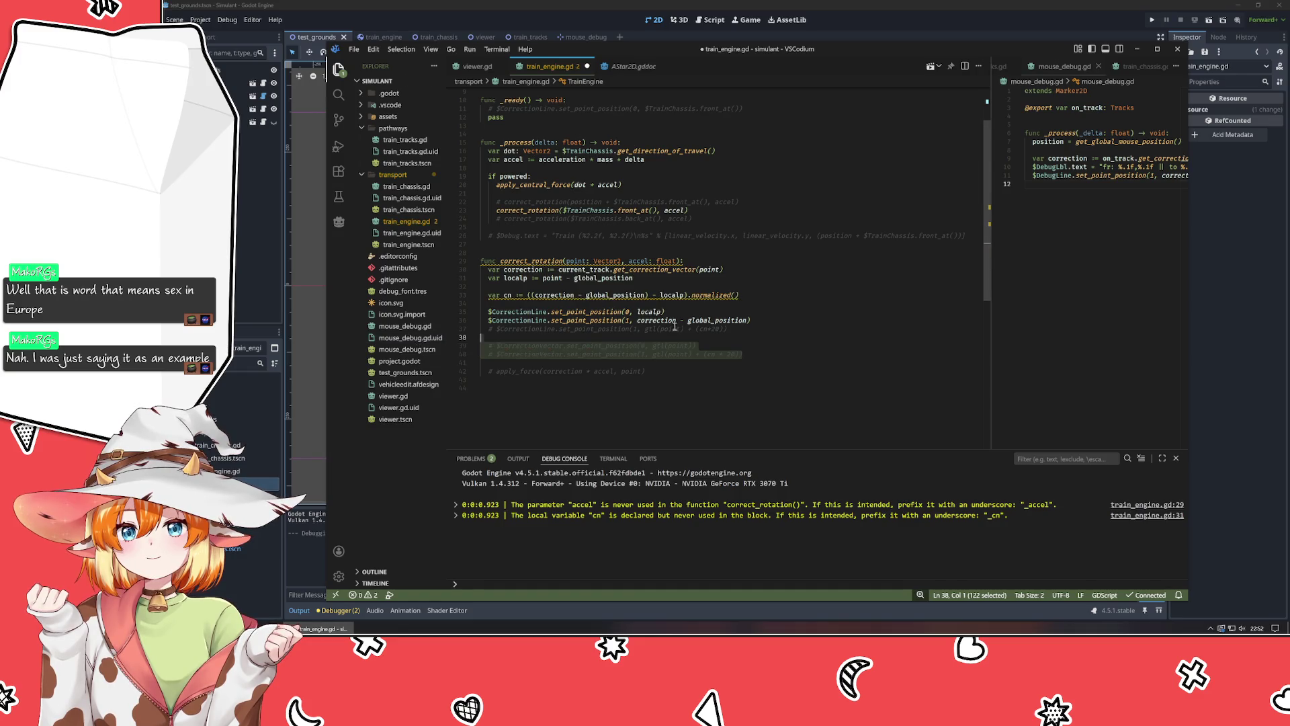
{"action": "key", "text": "ctrl+shift+k"}
{"action": "key", "text": "Down"}
{"action": "key", "text": "Down"}
{"action": "key", "text": "Down"}
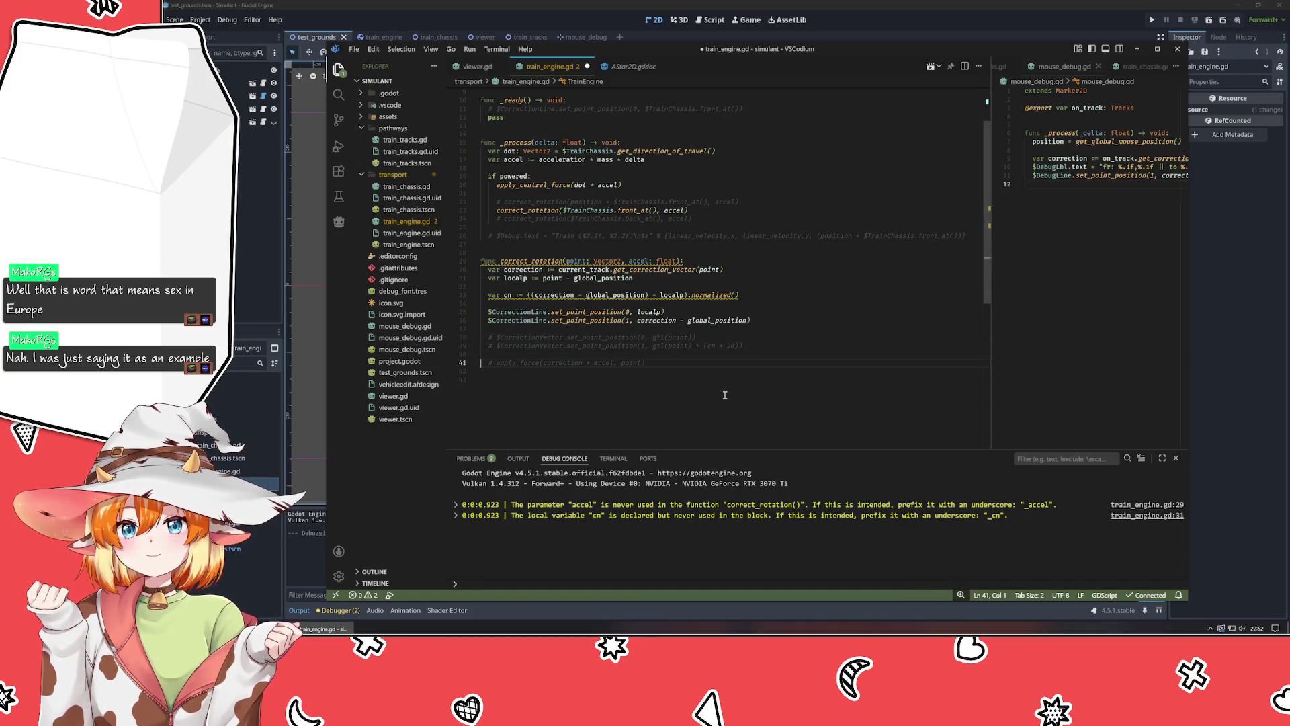
{"action": "key", "text": "ctrl+slash"}
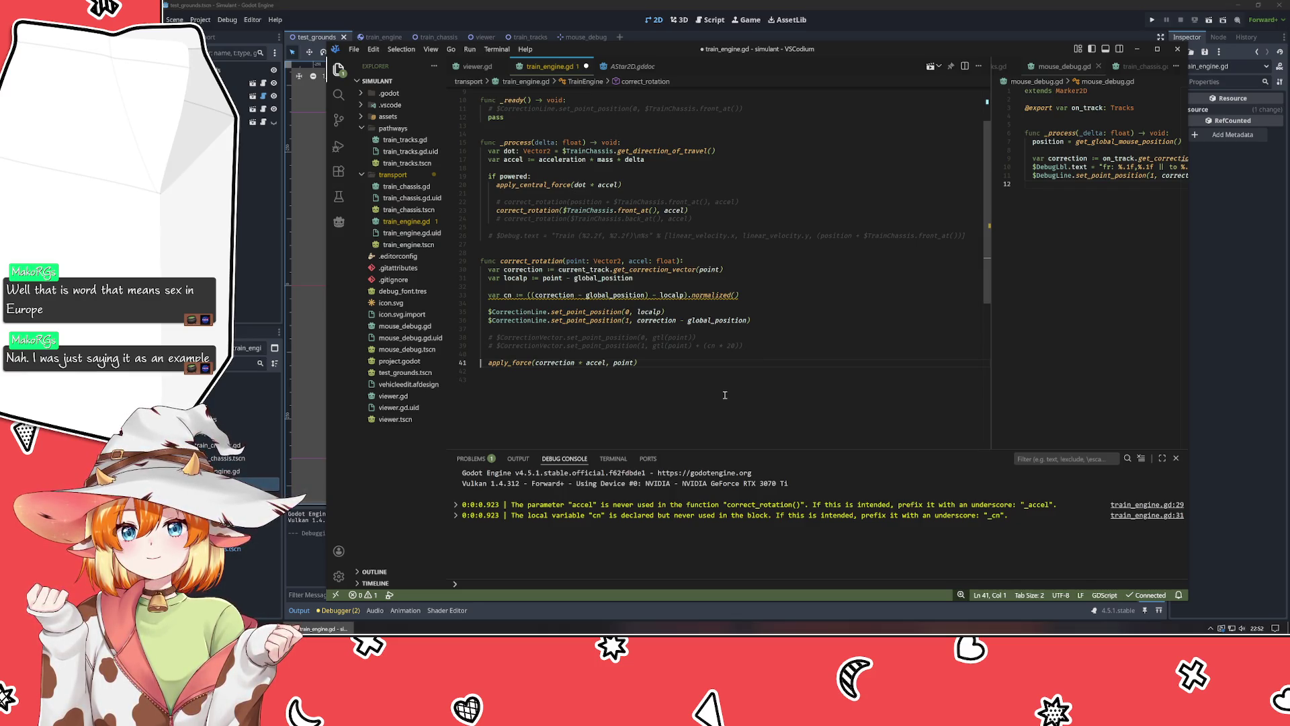
{"action": "key", "text": "ctrl+slash"}
Make _process call correct_rotation with back_at() instead of front_at().
{"action": "left_click", "coordinate": [575, 219]}
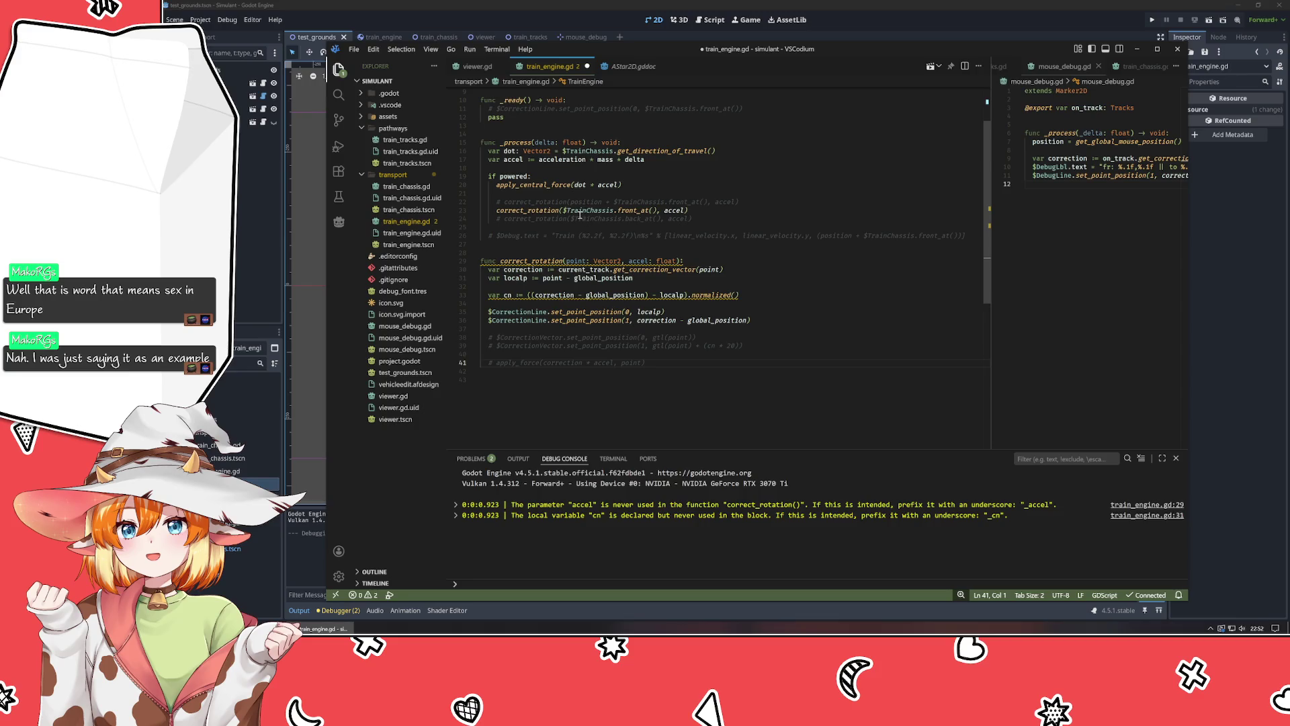
{"action": "key", "text": "Up"}
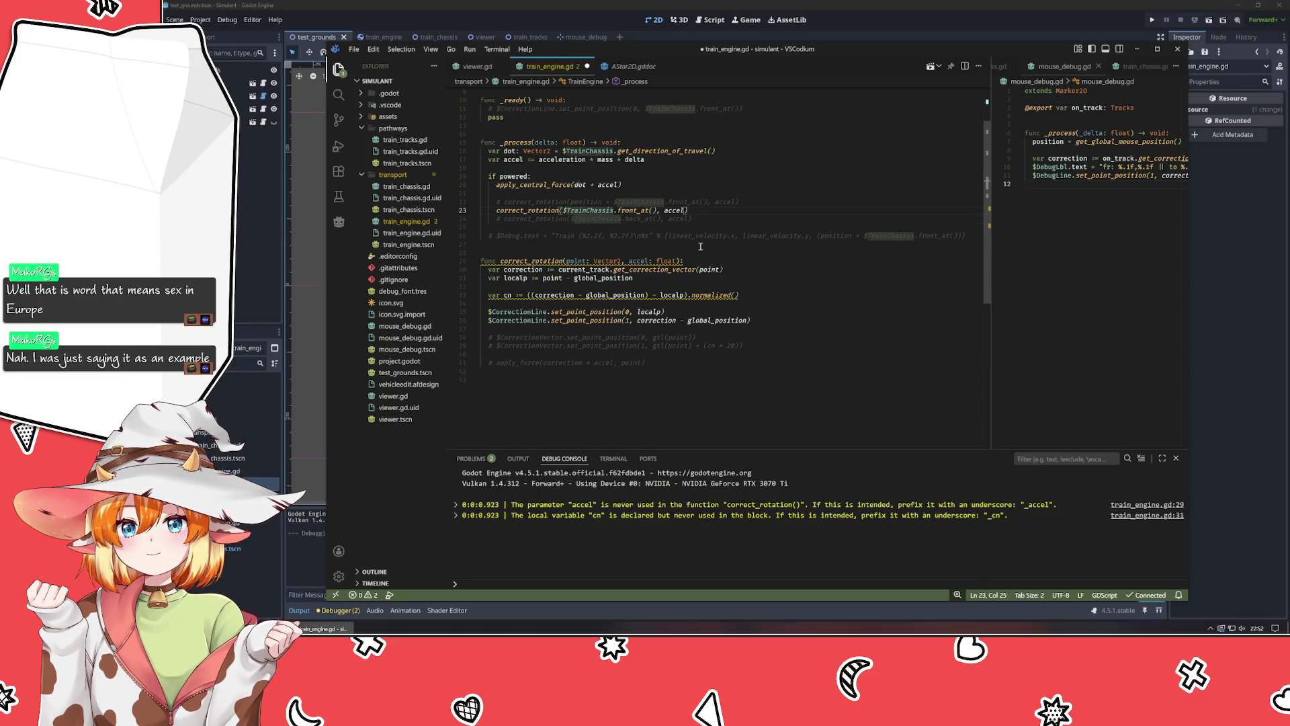
{"action": "key", "text": "ctrl+slash"}
{"action": "key", "text": "Down"}
{"action": "key", "text": "ctrl+slash"}
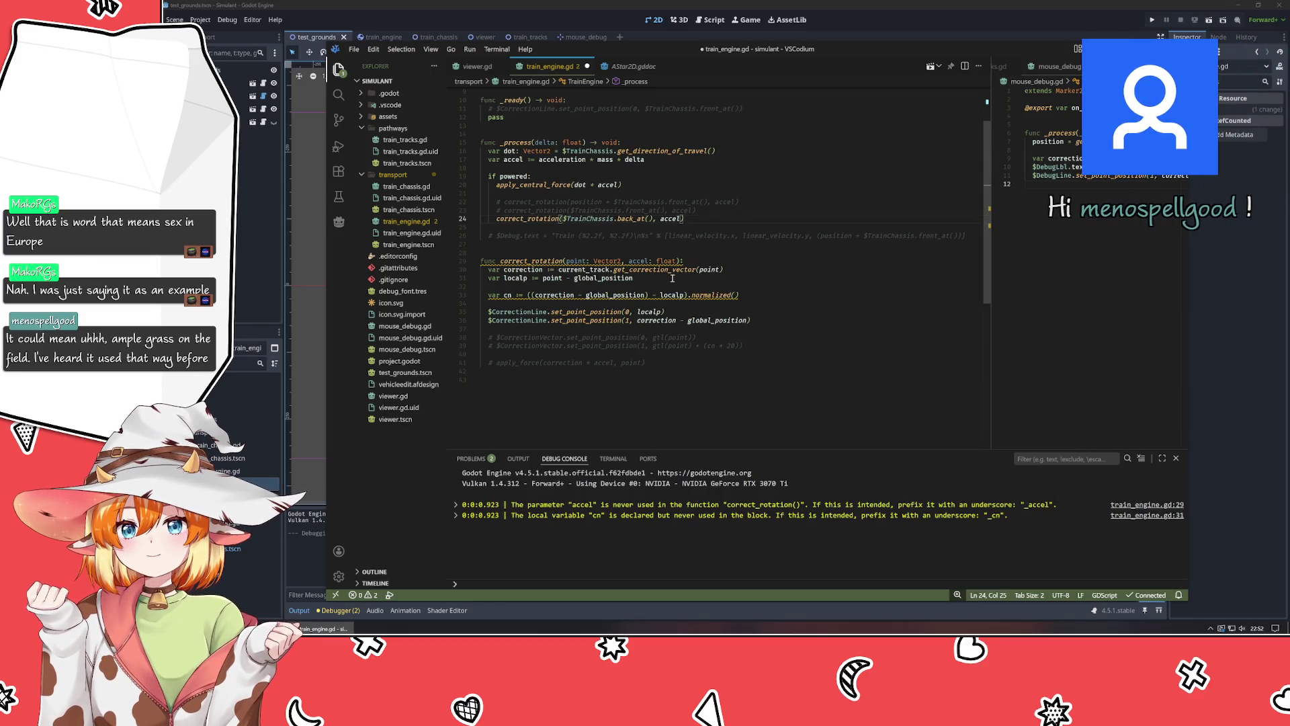
{"action": "left_click", "coordinate": [757, 340]}
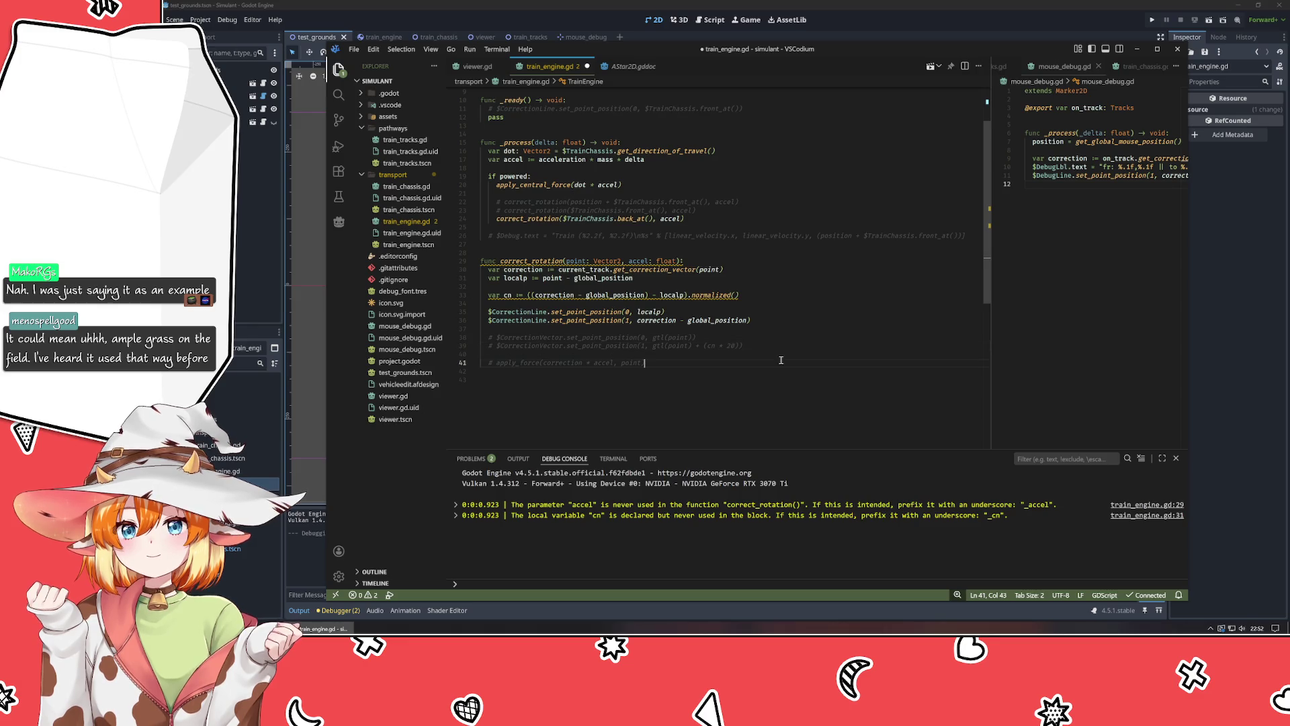
{"action": "left_click", "coordinate": [778, 354]}
{"action": "left_click", "coordinate": [774, 327]}
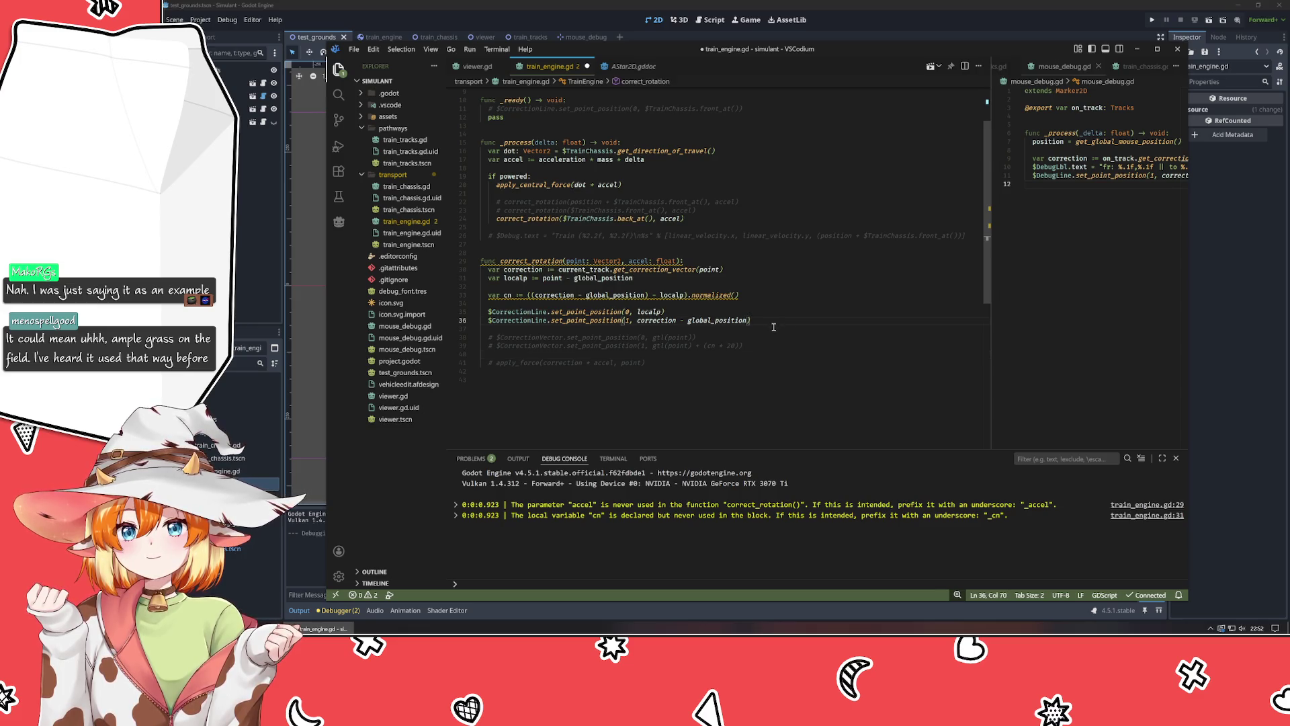
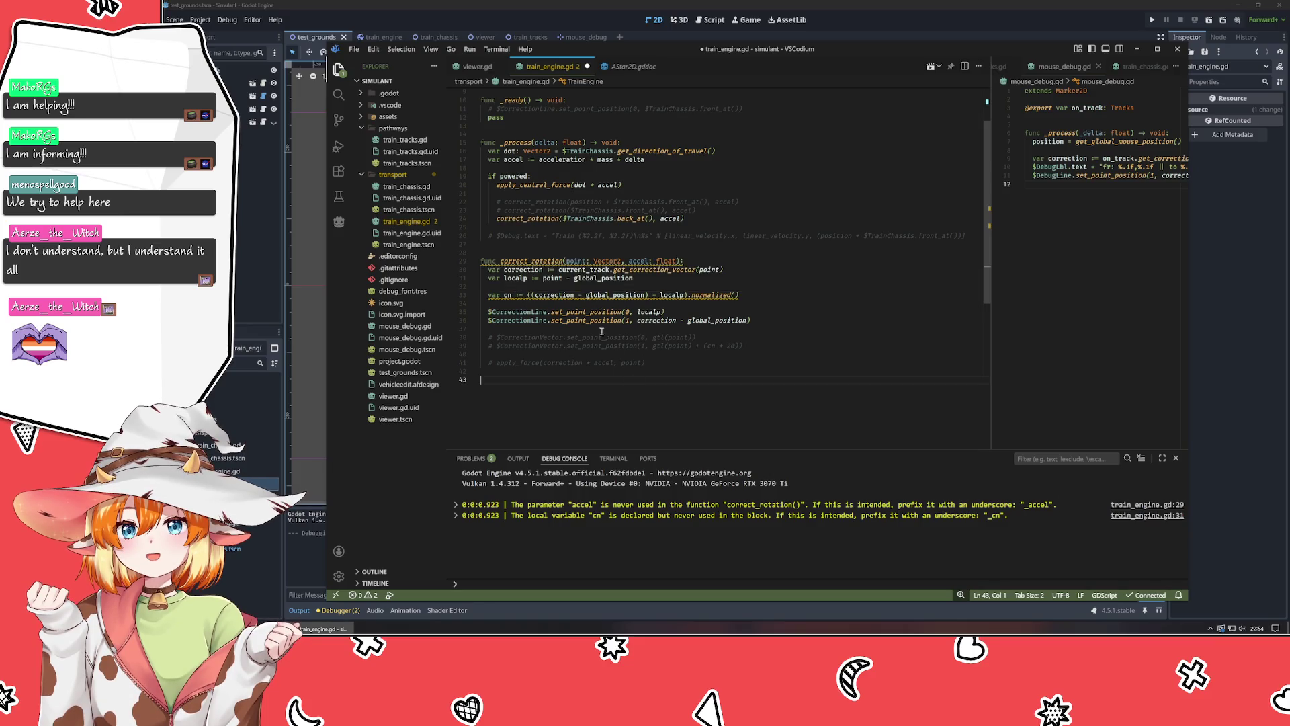
Uncomment both CorrectionVector lines and replace gtl(point) with localp in each call.
{"action": "left_click", "coordinate": [602, 337]}
{"action": "key", "text": "ctrl+slash"}
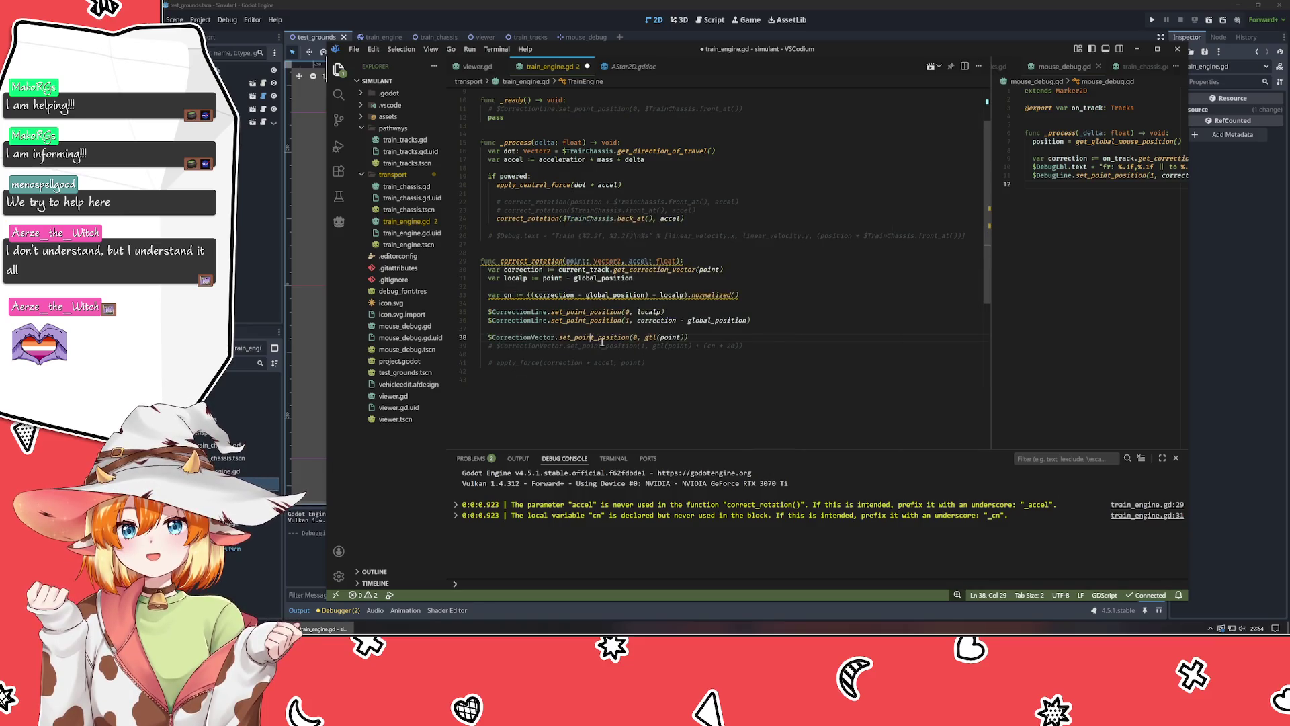
{"action": "left_click", "coordinate": [603, 343]}
{"action": "key", "text": "ctrl+slash"}
{"action": "left_click_drag", "start_coordinate": [644, 337], "coordinate": [687, 337]}
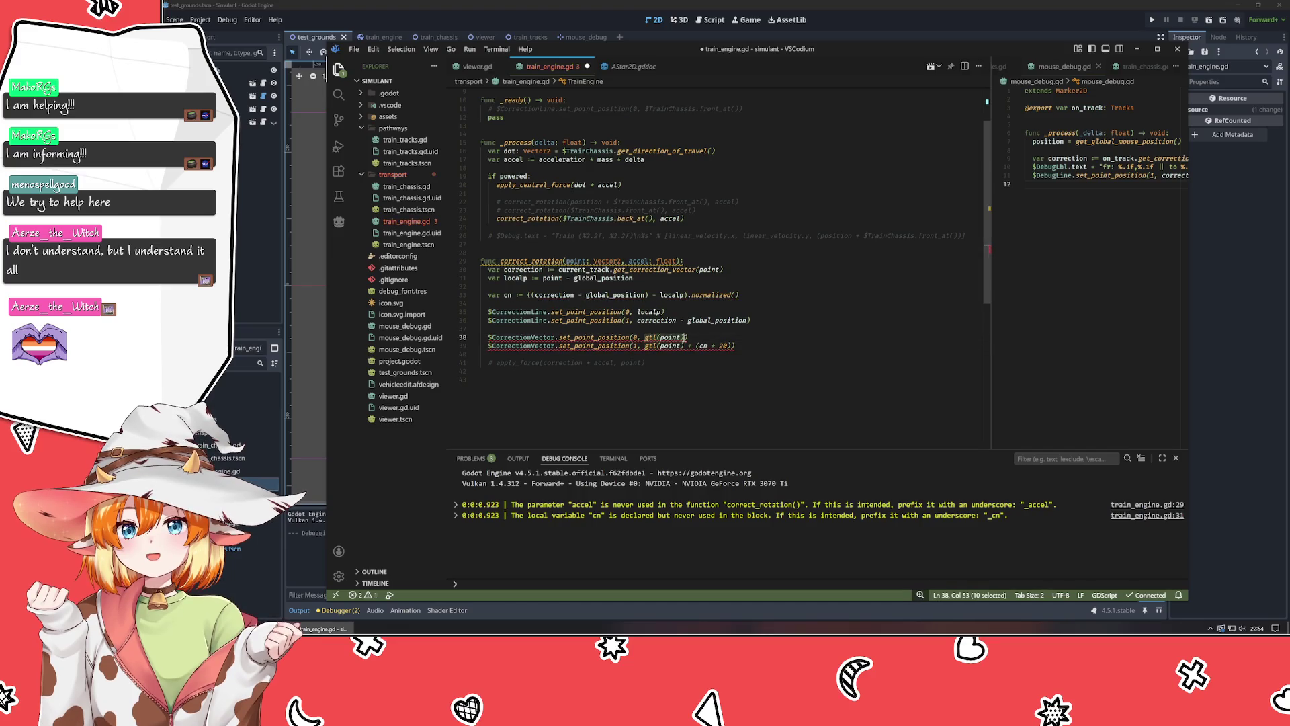
{"action": "type", "text": "localp"}
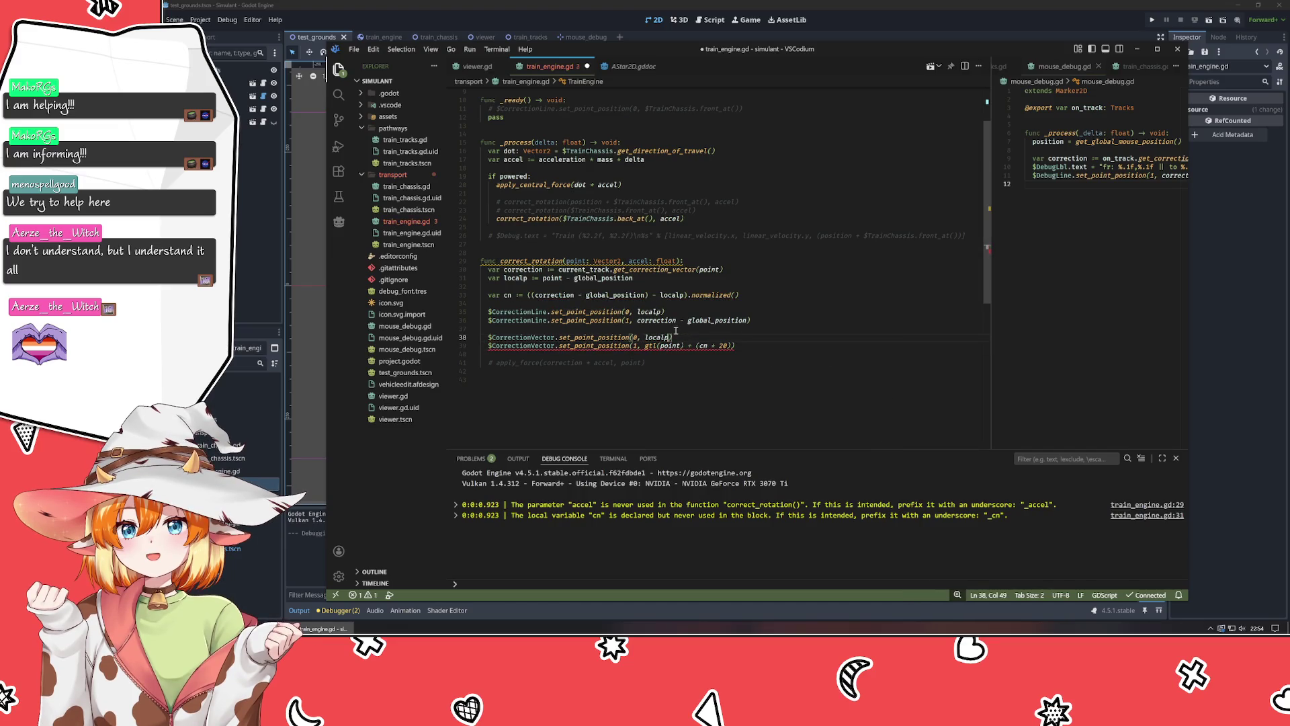
{"action": "key", "text": "Down"}
{"action": "key", "text": "BackSpace"}
{"action": "key", "text": "BackSpace"}
{"action": "key", "text": "BackSpace"}
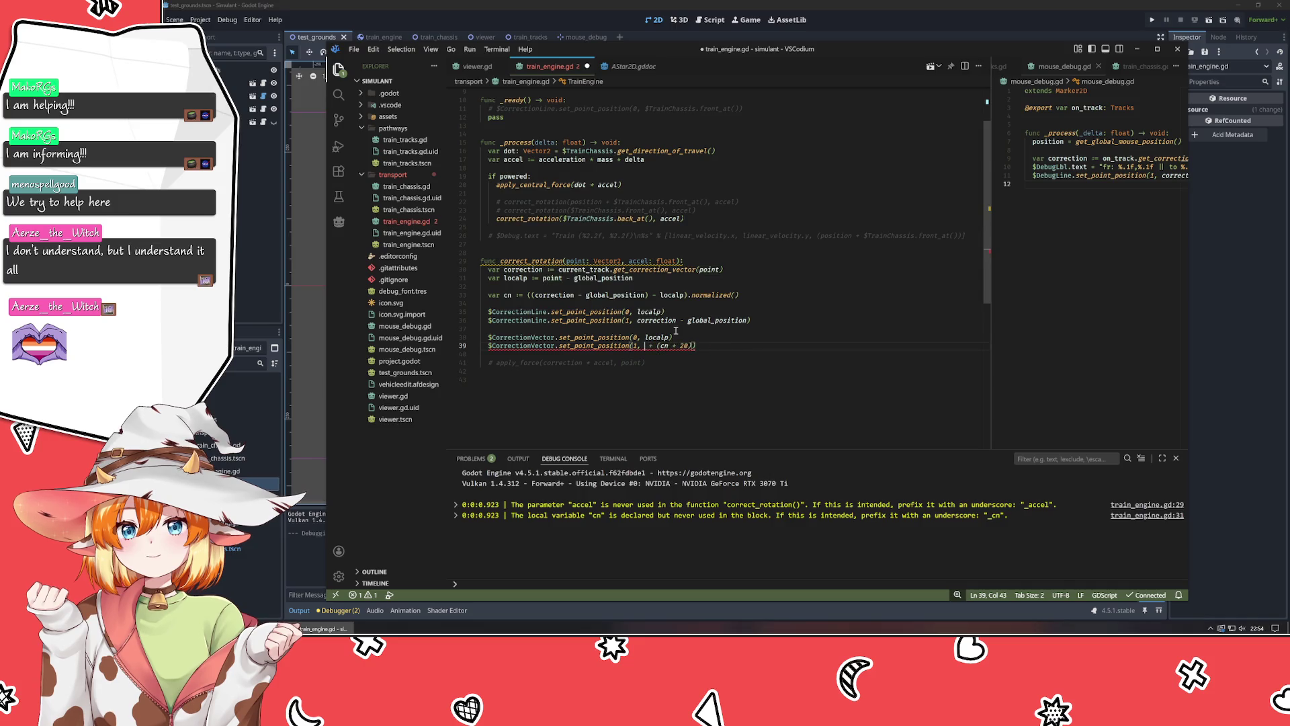
{"action": "type", "text": "localp"}
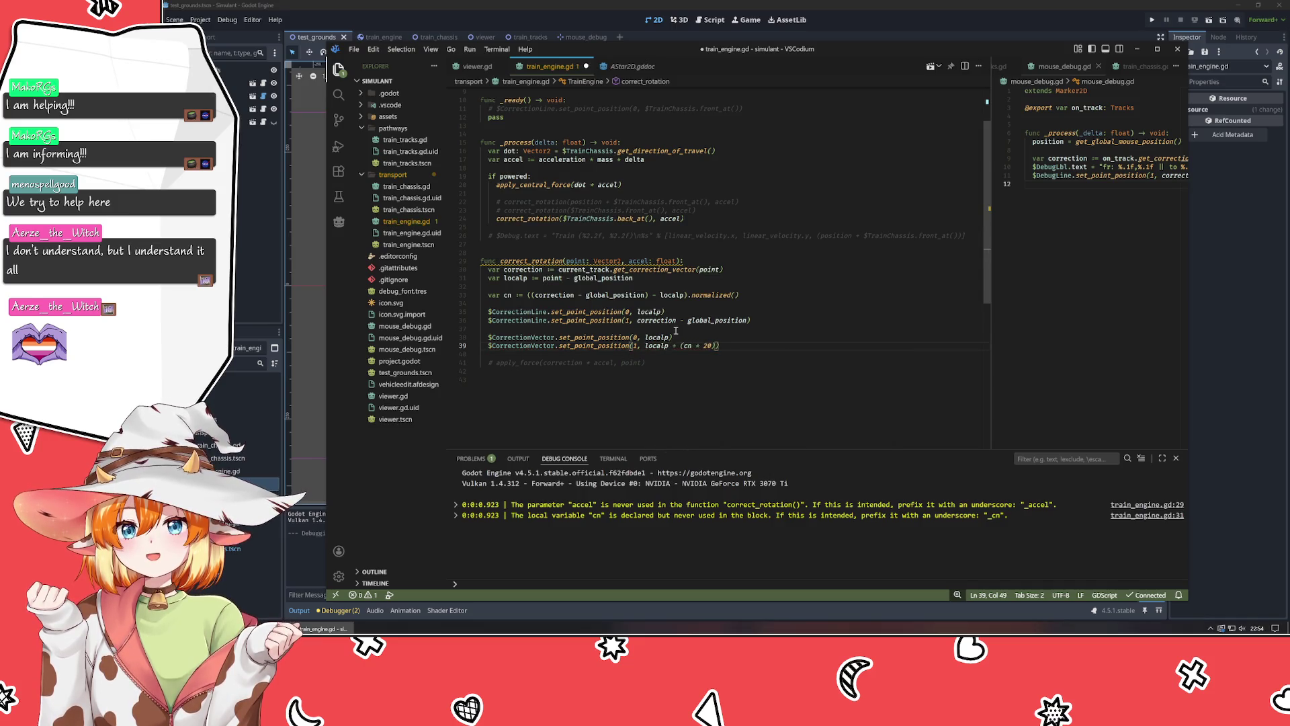
Save train_engine.gd and bring the Godot editor to the front.
{"action": "left_click", "coordinate": [685, 362]}
{"action": "key", "text": "ctrl+s"}
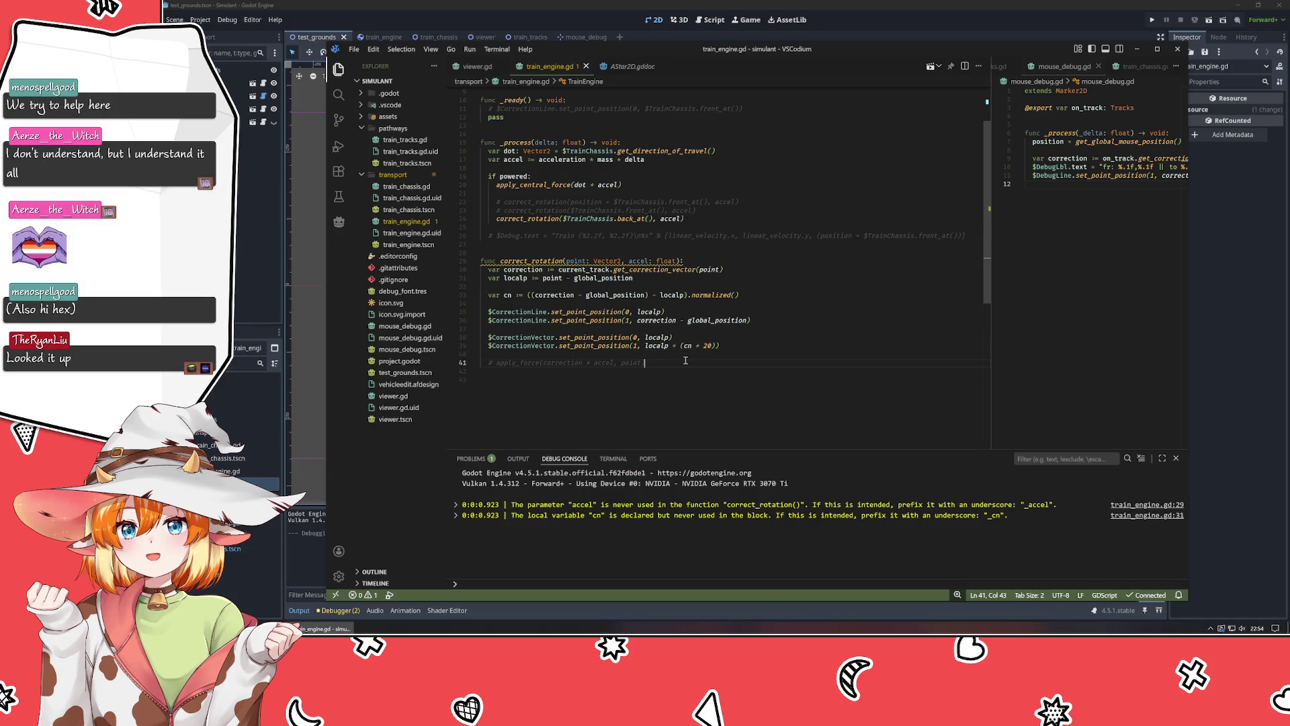
{"action": "left_click", "coordinate": [235, 256]}
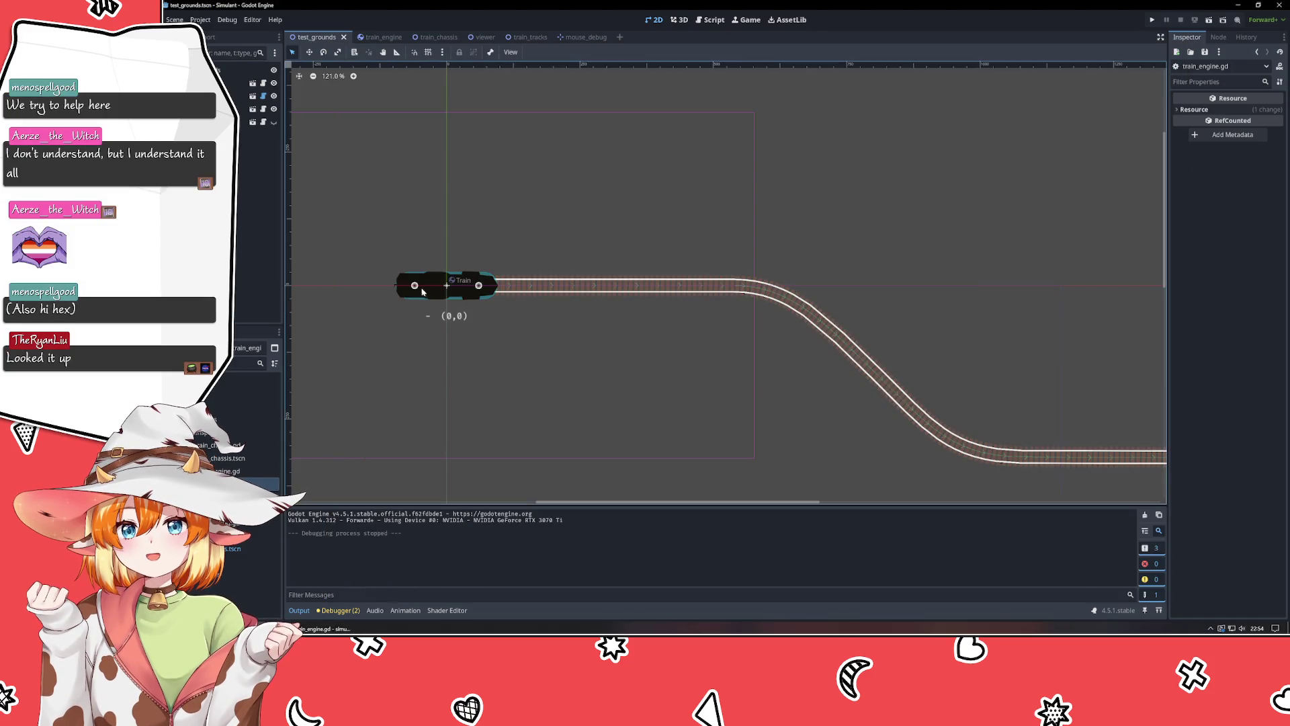
Test-run the project with F5, close the game window, and return to the script.
{"action": "key", "text": "F5"}
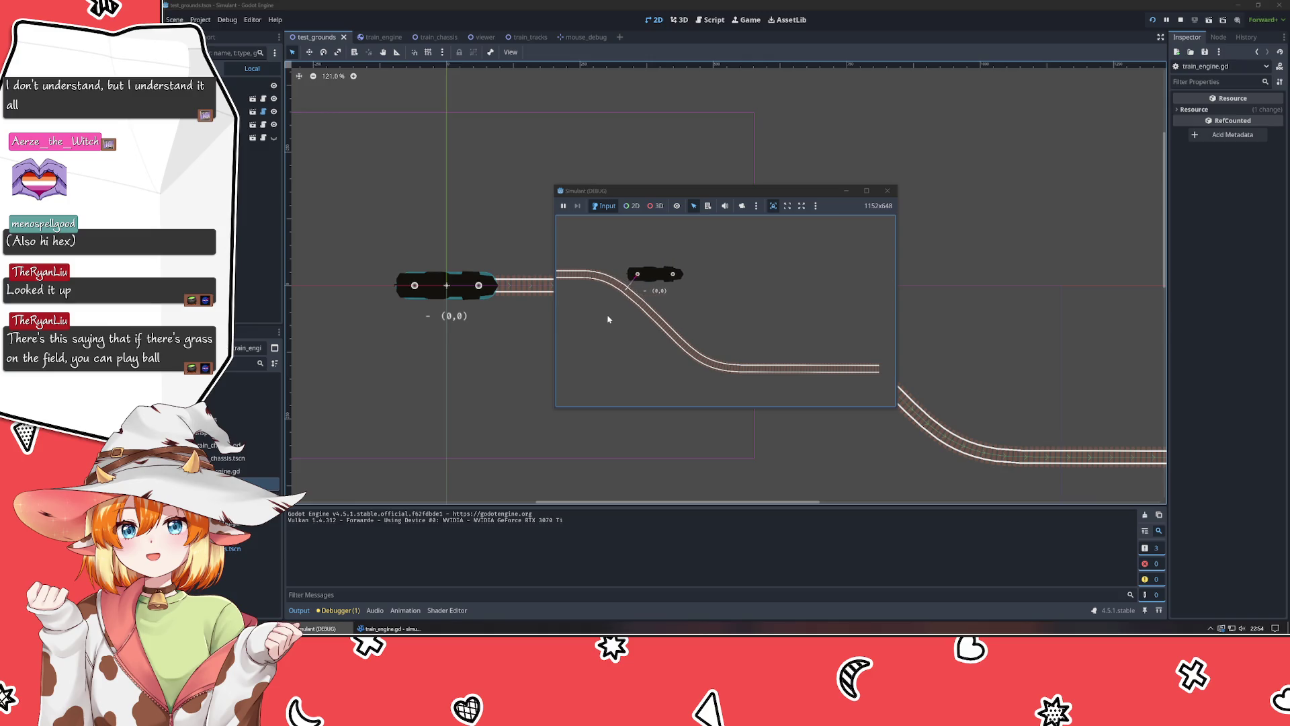
{"action": "left_click", "coordinate": [887, 191]}
{"action": "key", "text": "alt+Tab"}
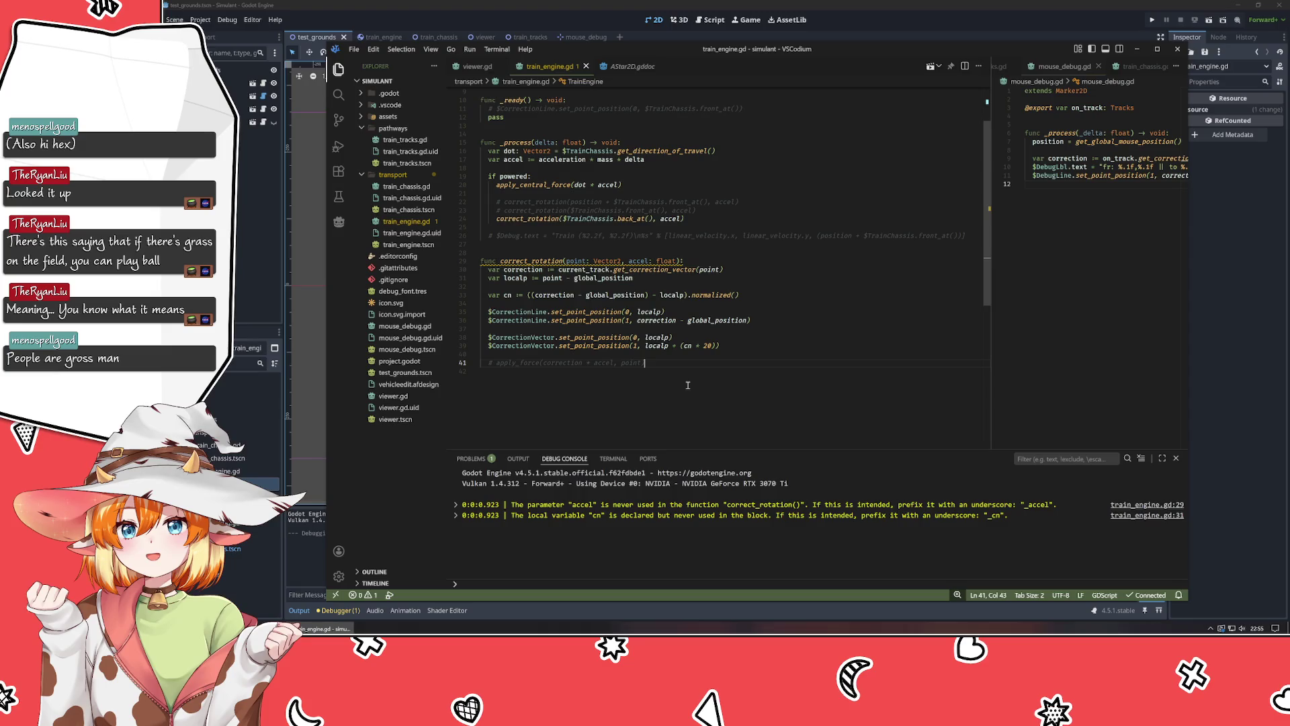
Uncomment the front_at correct_rotation call and comment out the back_at call.
{"action": "left_click", "coordinate": [596, 210]}
{"action": "key", "text": "ctrl+slash"}
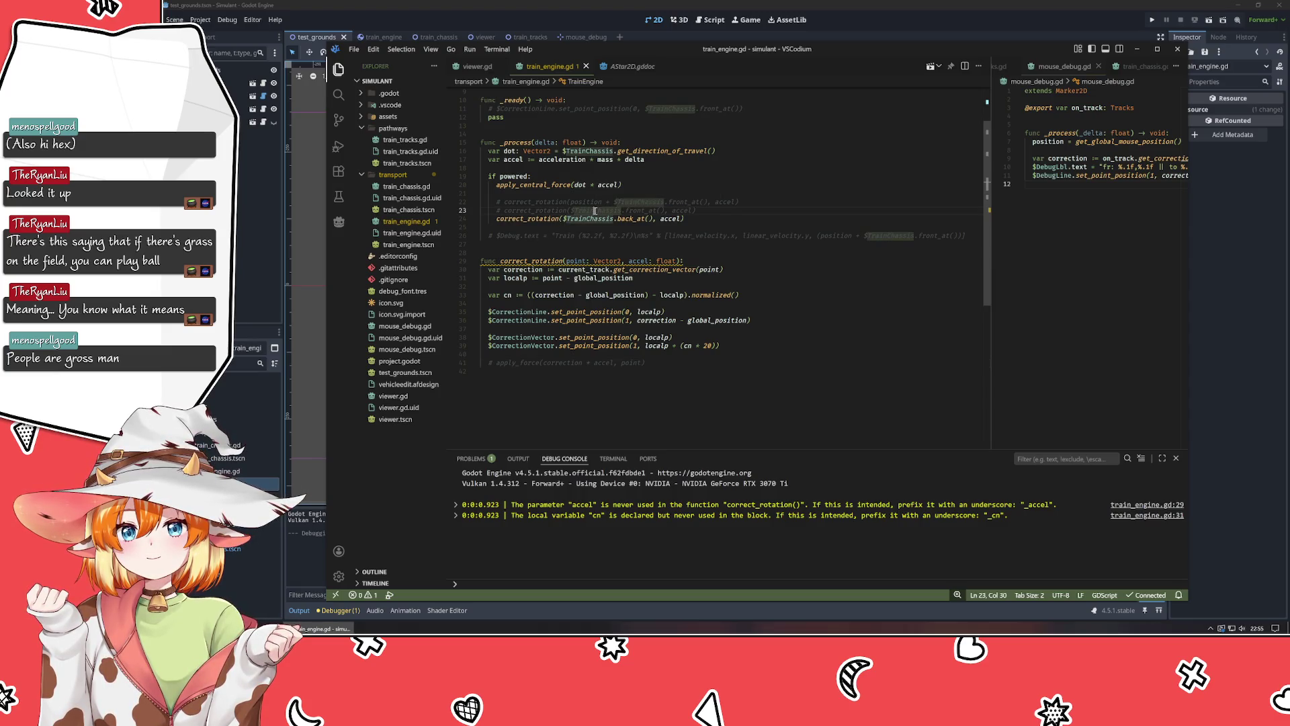
{"action": "left_click", "coordinate": [589, 218]}
{"action": "key", "text": "ctrl+slash"}
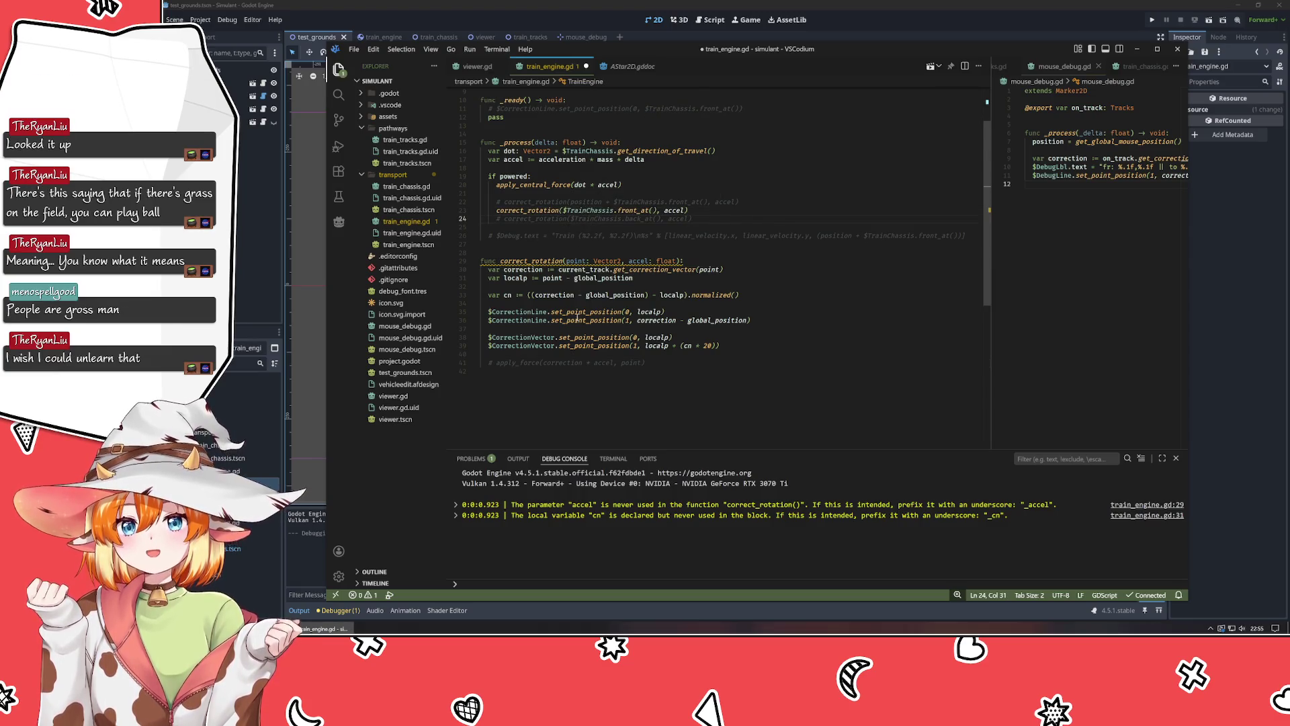
{"action": "left_click", "coordinate": [574, 370]}
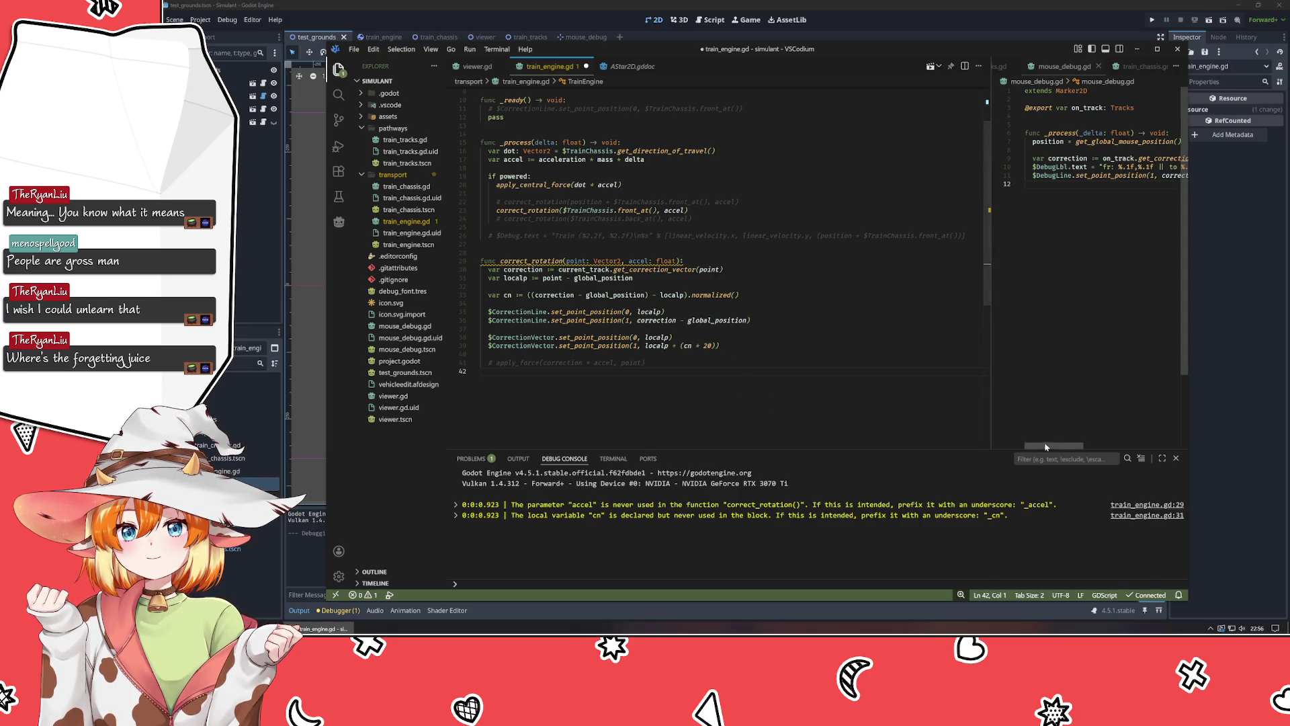
Close the Debug Console and select the difference expression in cn's definition.
{"action": "left_click", "coordinate": [1176, 458]}
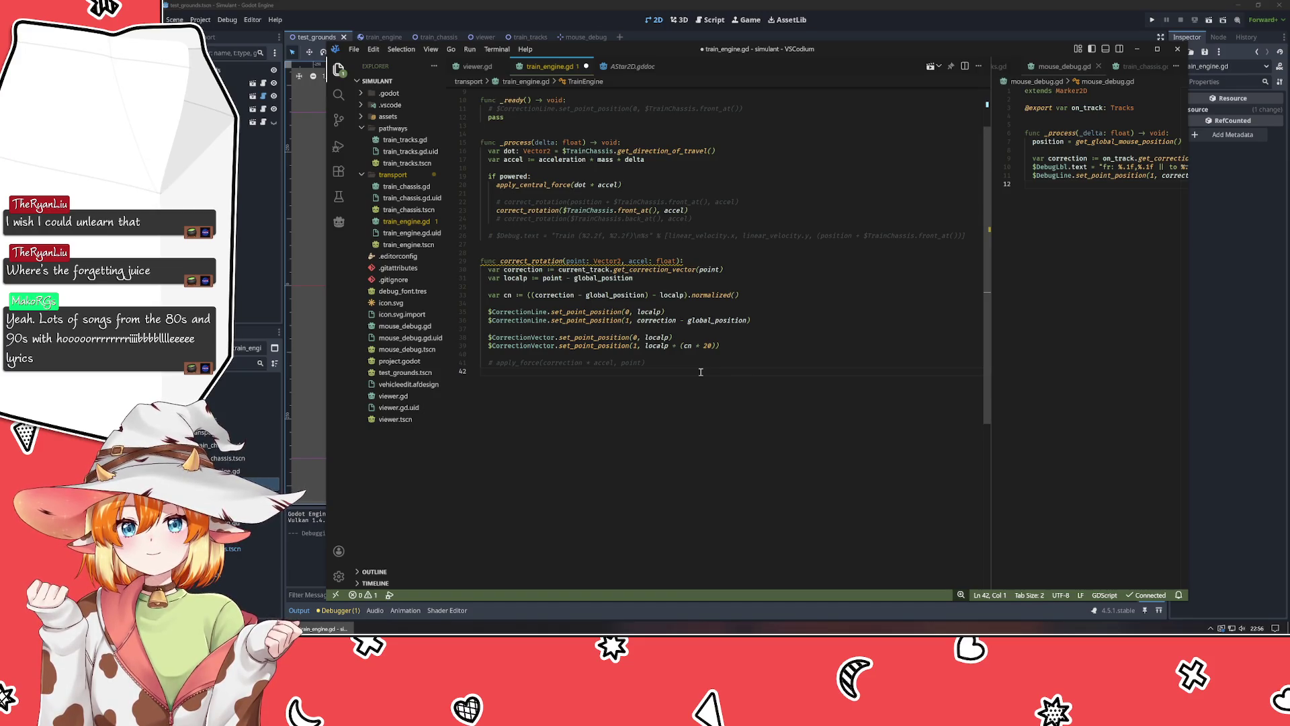
{"action": "left_click", "coordinate": [507, 295]}
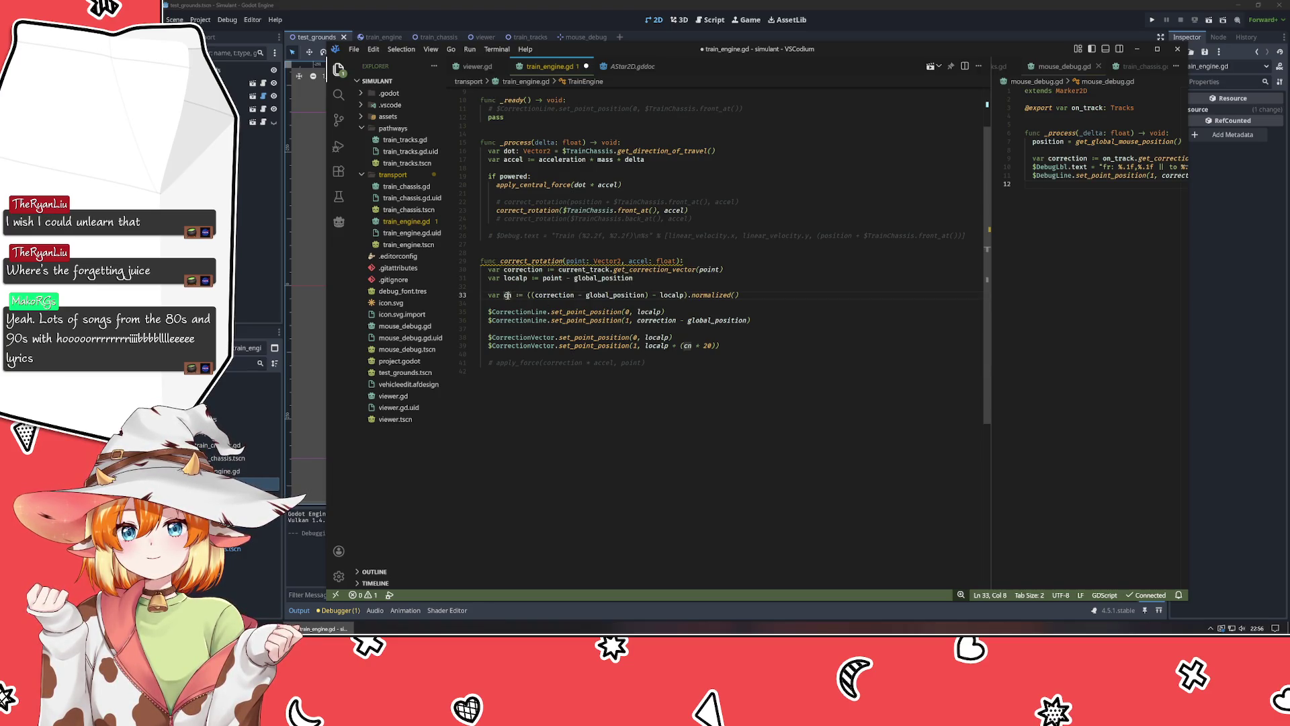
{"action": "left_click", "coordinate": [654, 421]}
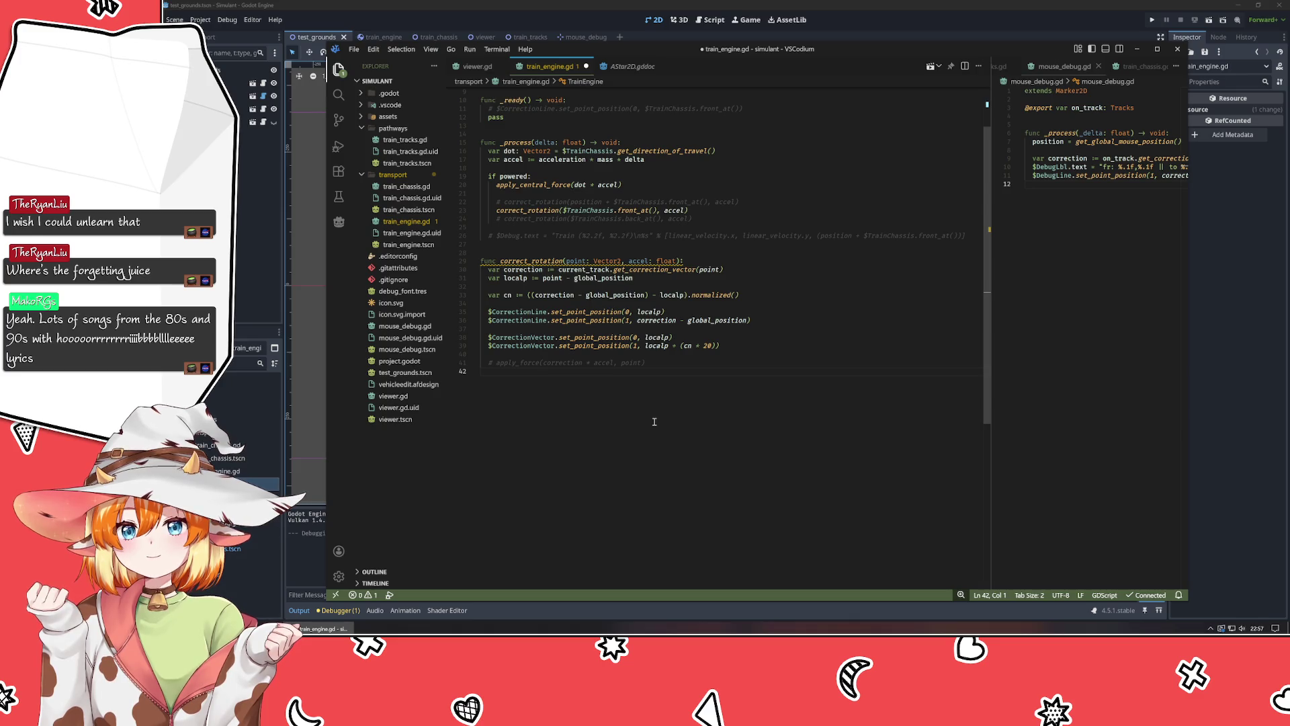
{"action": "left_click_drag", "start_coordinate": [532, 296], "coordinate": [687, 296]}
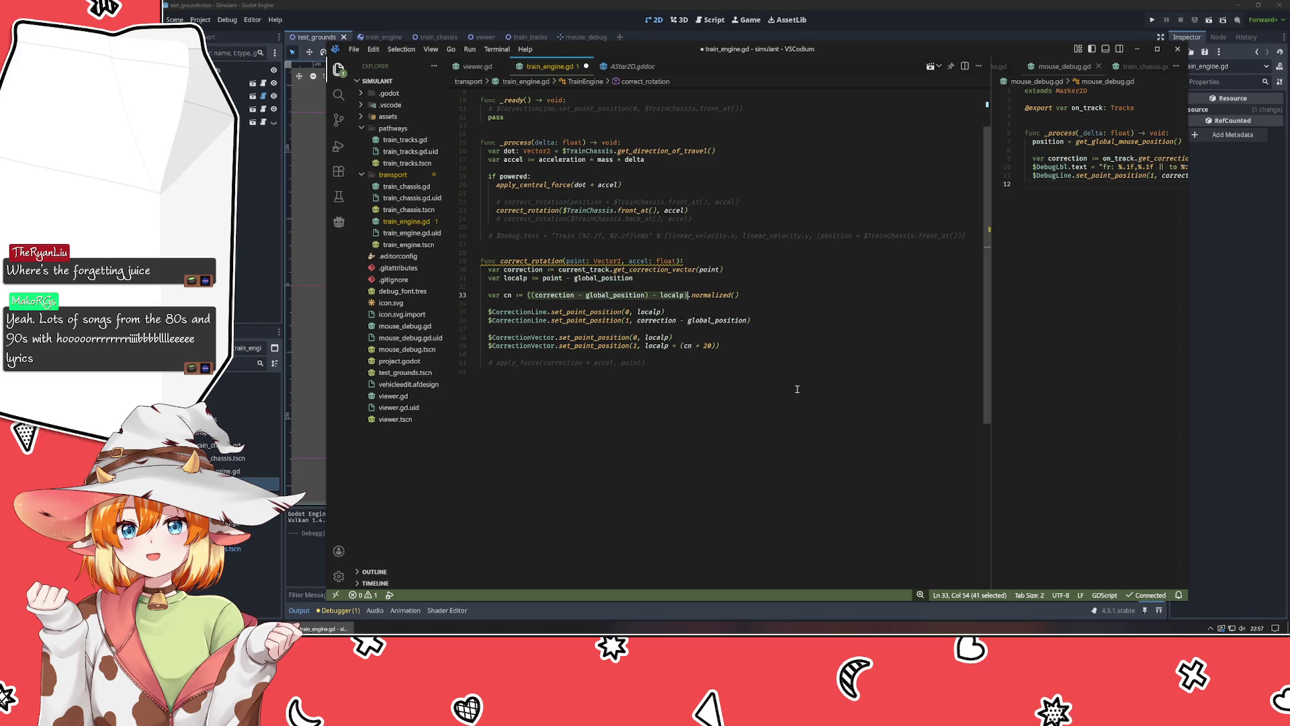
Move the expression into a new var tcv line so cn becomes tcv.normalized().
{"action": "key", "text": "BackSpace"}
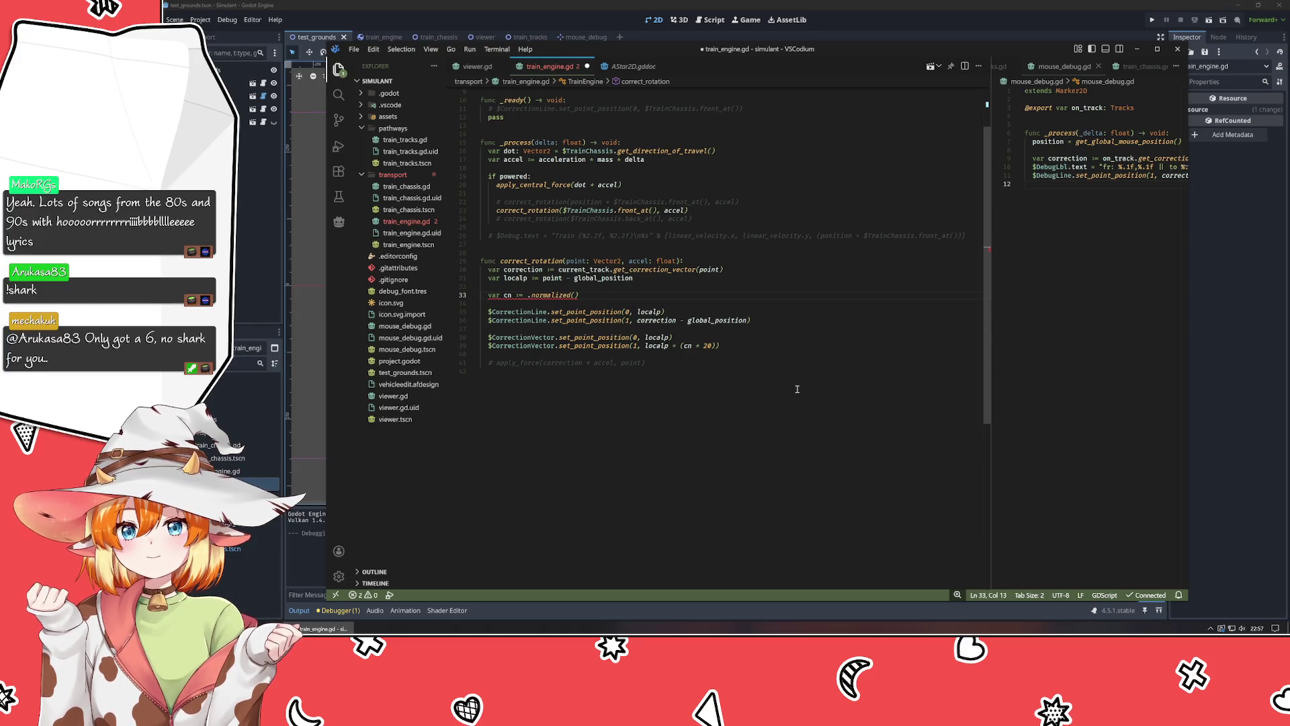
{"action": "type", "text": "t"}
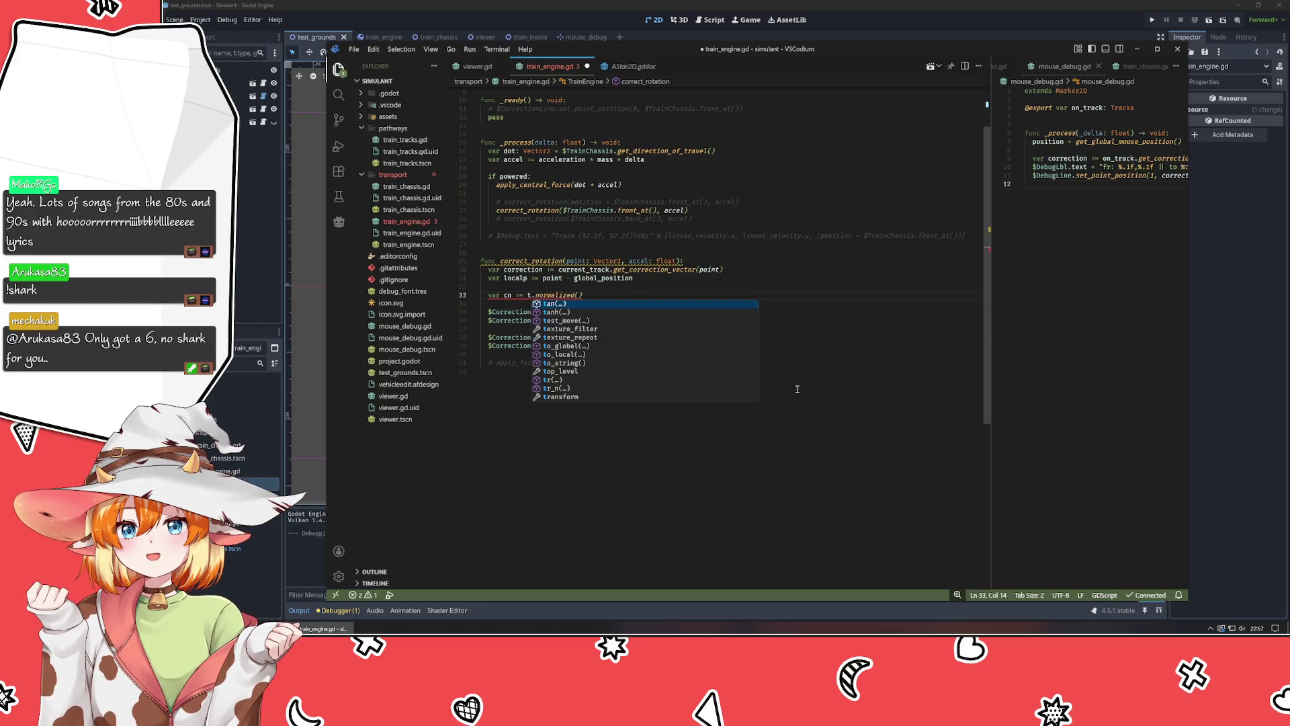
{"action": "type", "text": "cv"}
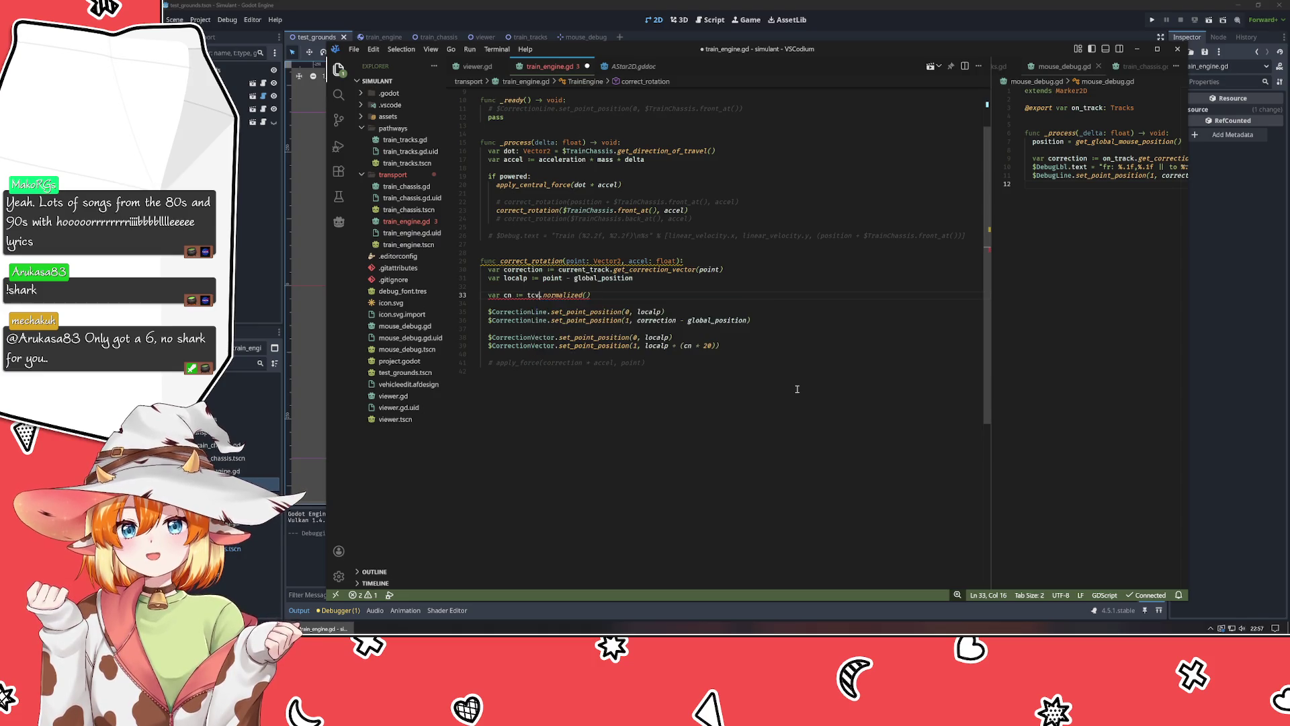
{"action": "key", "text": "Home"}
{"action": "key", "text": "Return"}
{"action": "key", "text": "Up"}
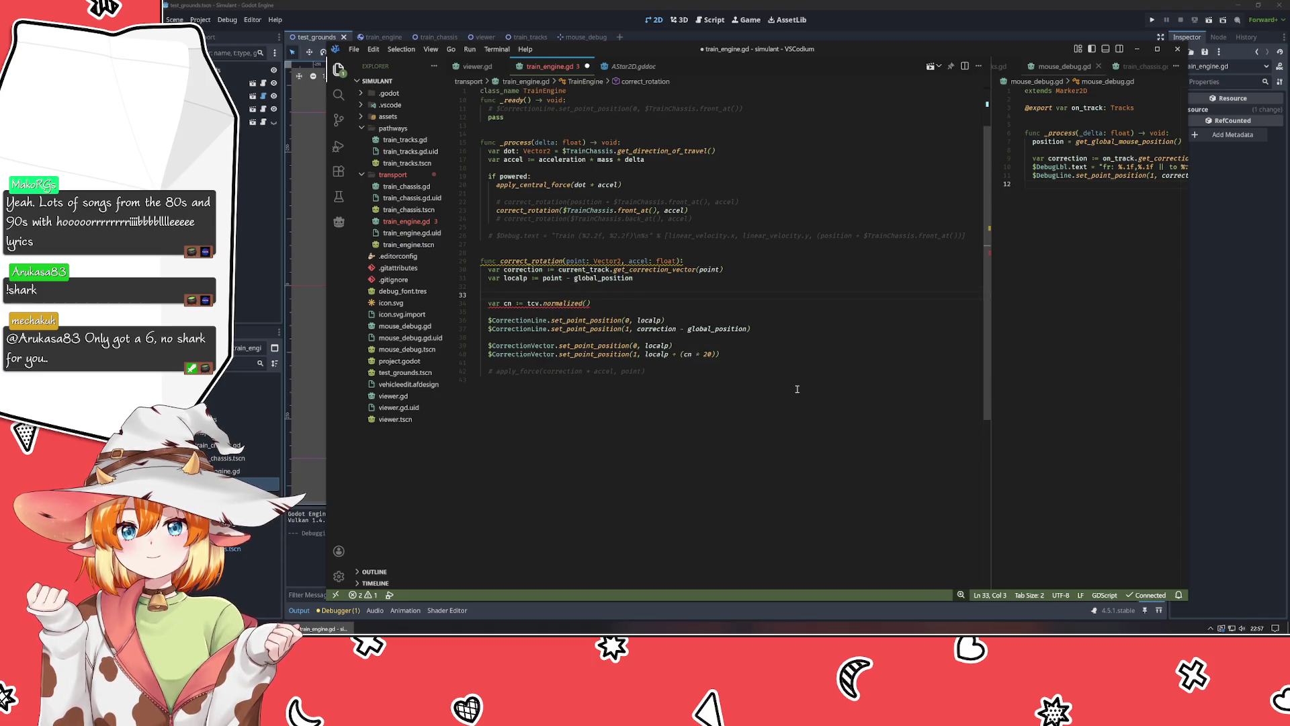
{"action": "type", "text": "var tcv"}
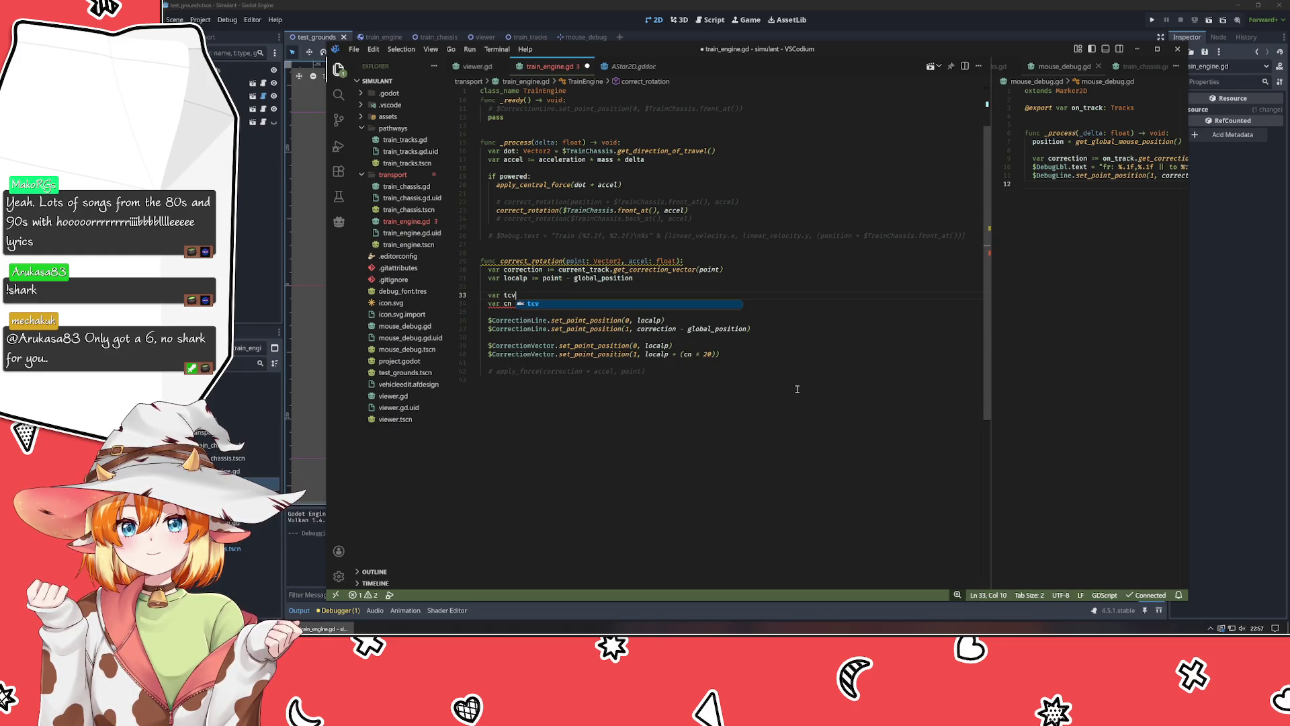
{"action": "key", "text": "ctrl+v"}
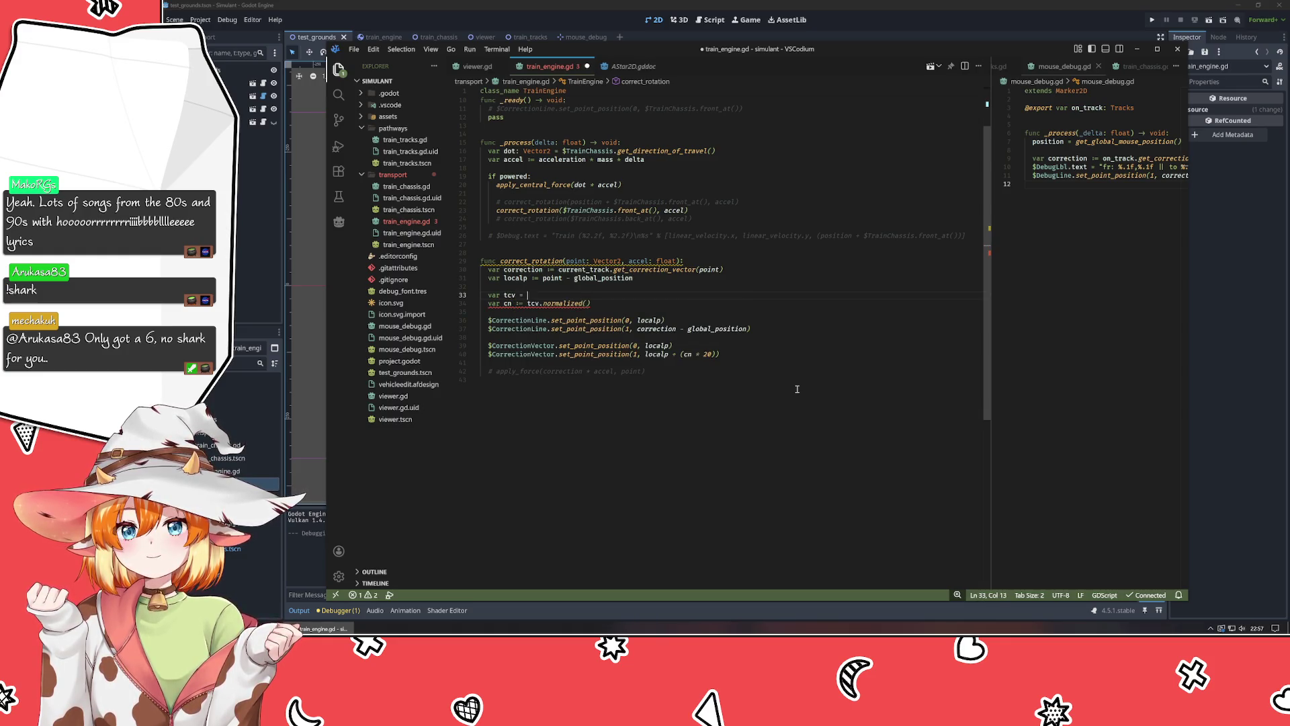
{"action": "key", "text": "BackSpace"}
{"action": "key", "text": "ctrl+Left"}
{"action": "key", "text": "ctrl+Left"}
{"action": "key", "text": "ctrl+Left"}
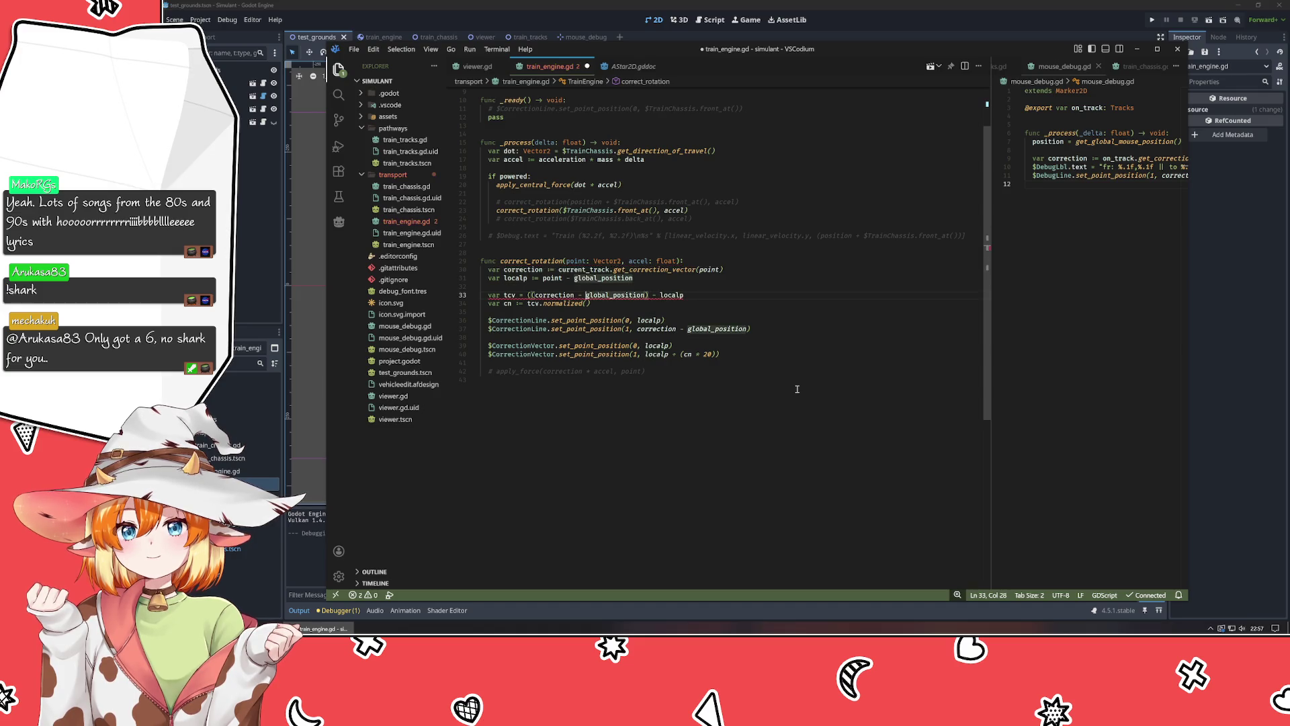
{"action": "key", "text": "Delete"}
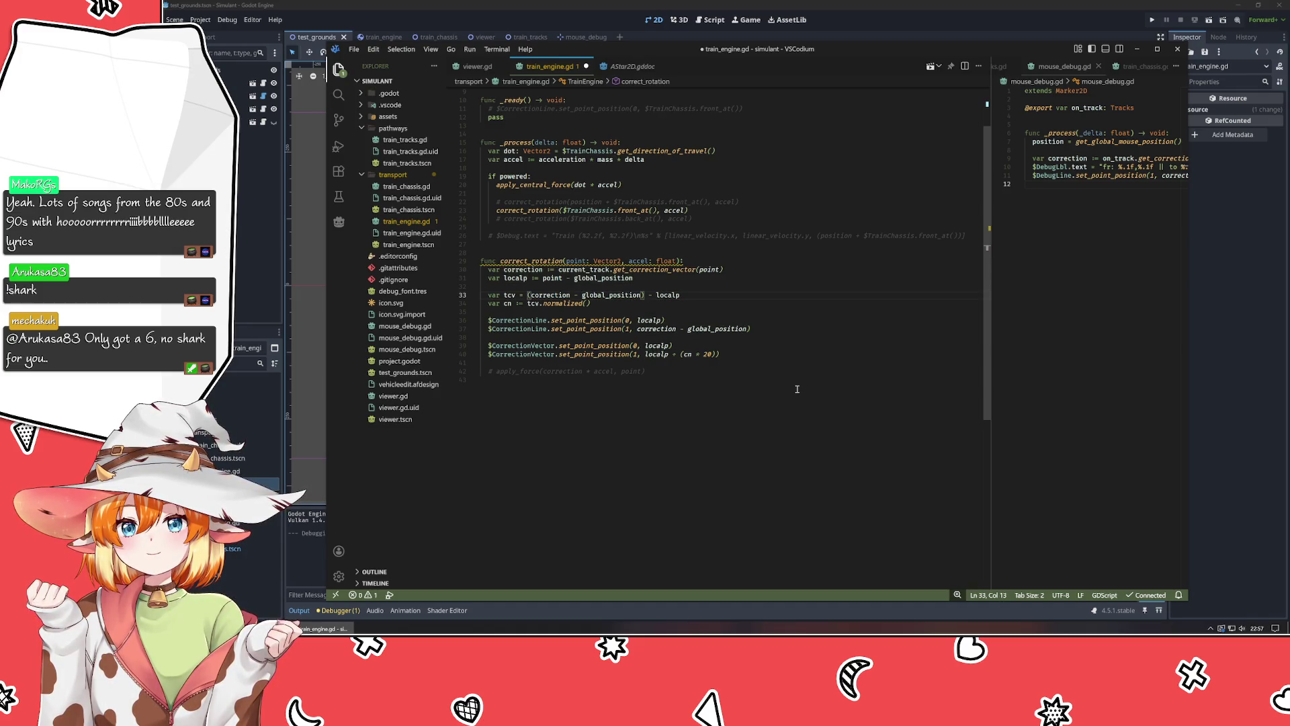
Insert blank lines above the cn line and begin an if statement on tcv.
{"action": "key", "text": "Down"}
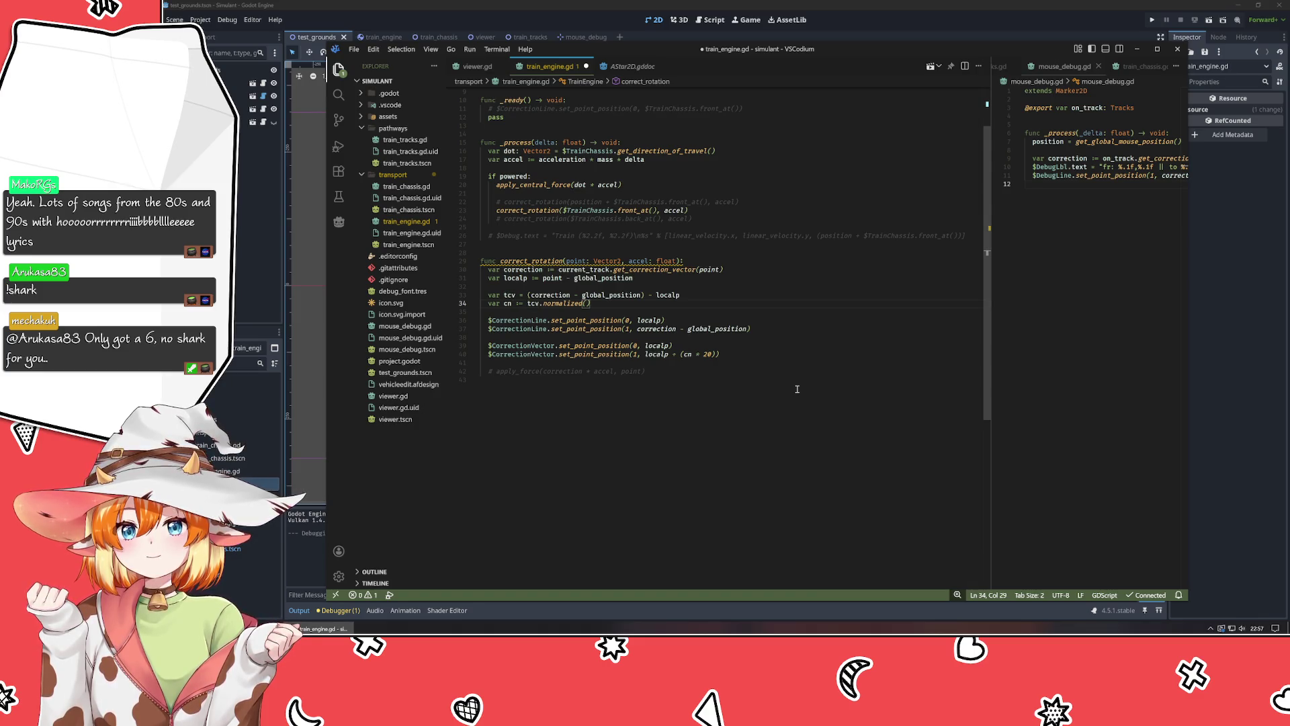
{"action": "key", "text": "Down"}
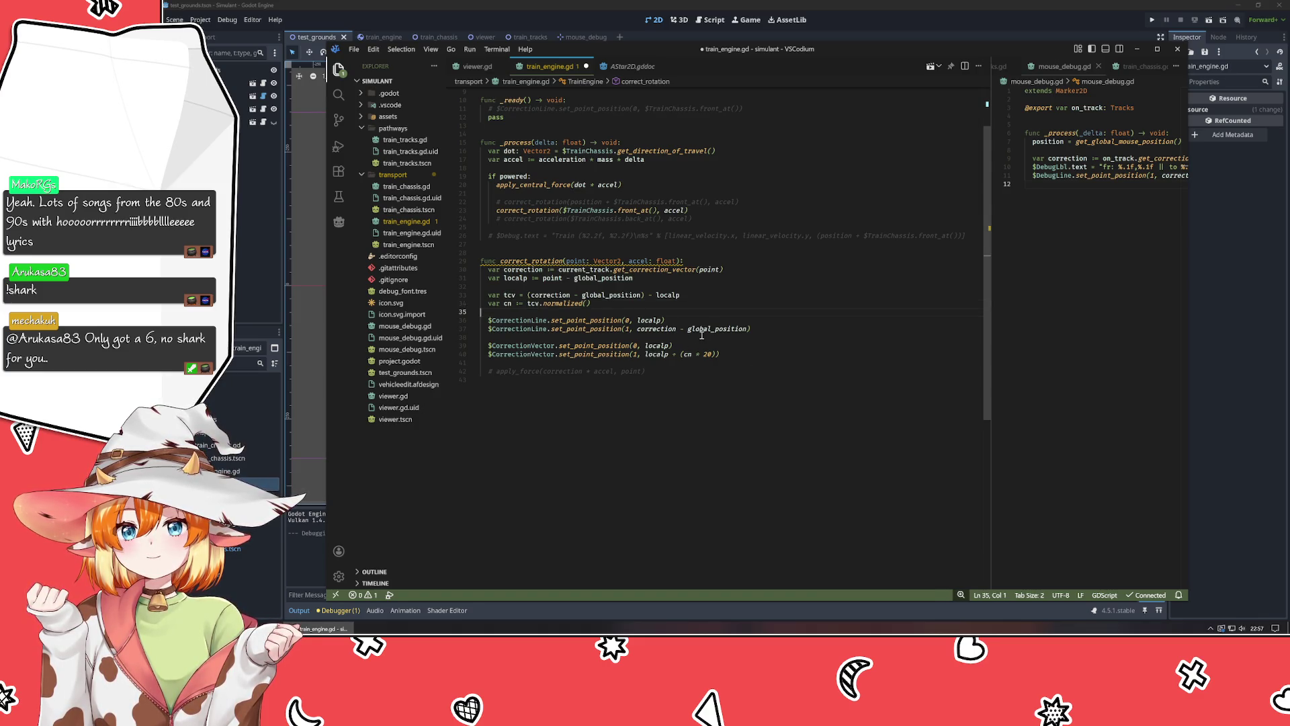
{"action": "key", "text": "Up"}
{"action": "key", "text": "Return"}
{"action": "key", "text": "Return"}
{"action": "key", "text": "Up"}
{"action": "key", "text": "Up"}
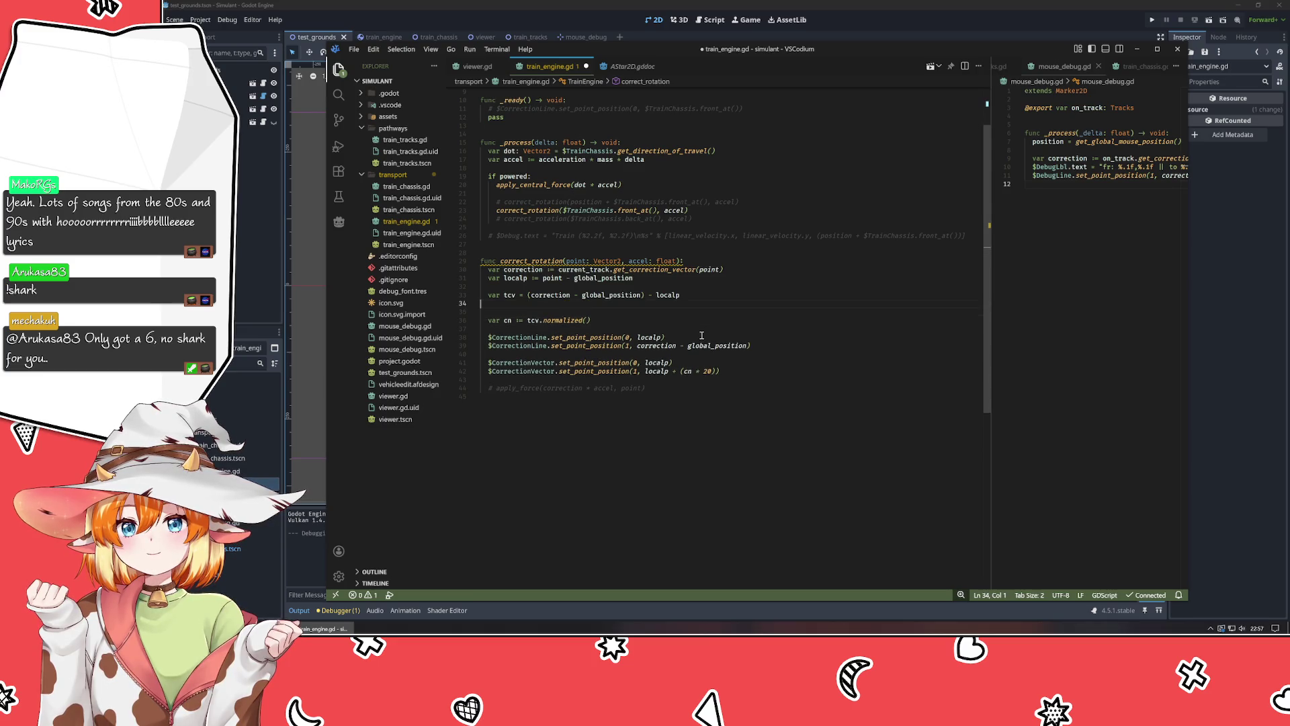
{"action": "key", "text": "Return"}
{"action": "type", "text": "if "}
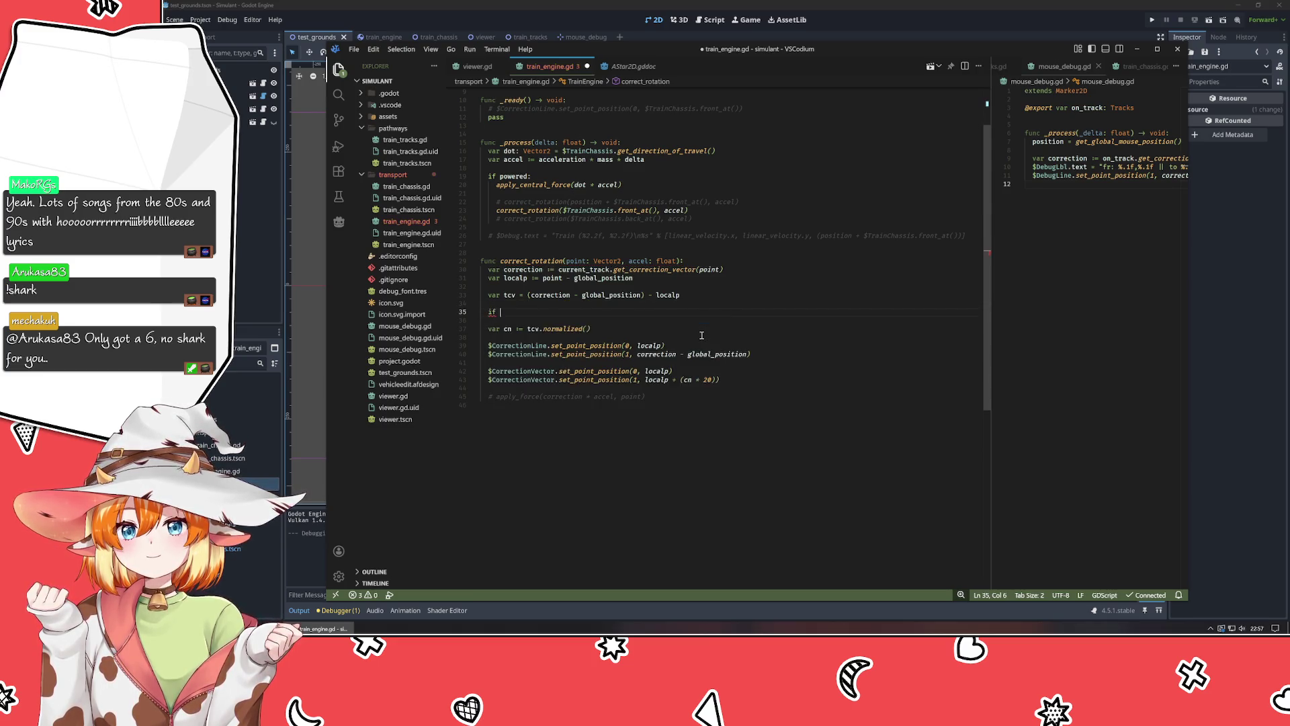
{"action": "type", "text": "ctv"}
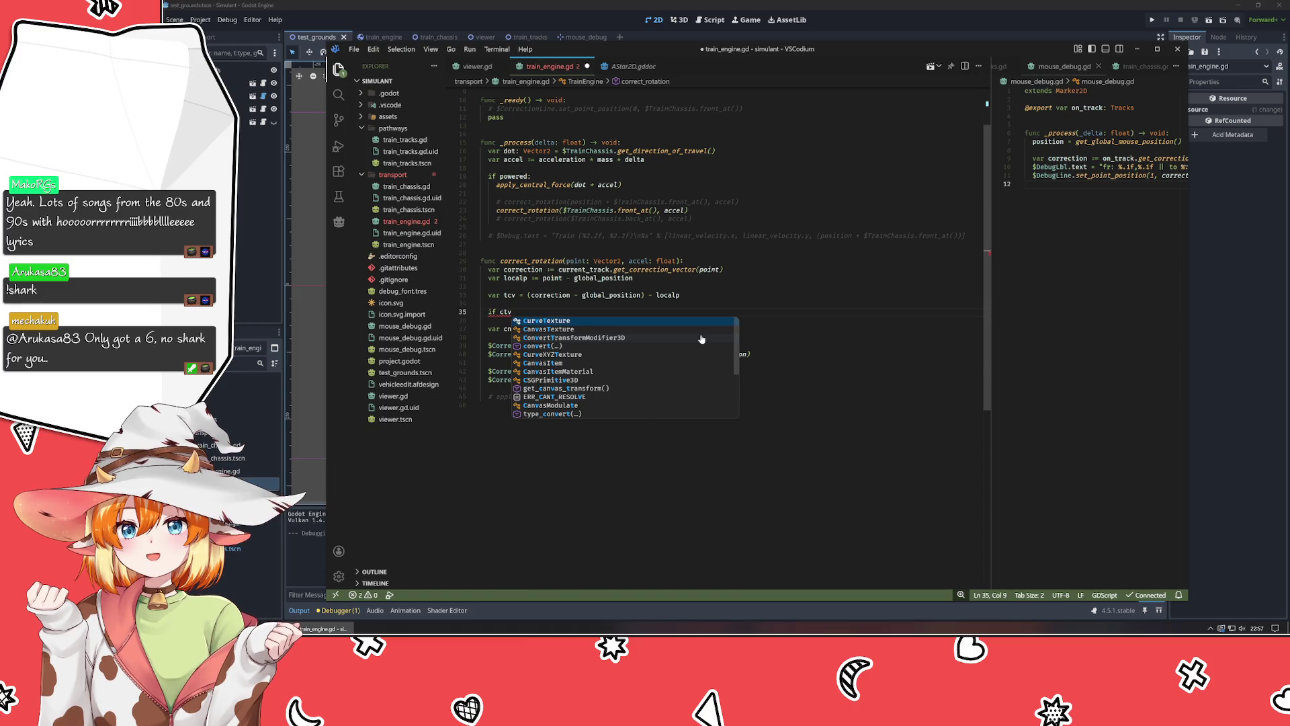
Write the condition if tcv.length() < 1: and start its block.
{"action": "key", "text": "BackSpace"}
{"action": "key", "text": "BackSpace"}
{"action": "key", "text": "BackSpace"}
{"action": "type", "text": "tcv"}
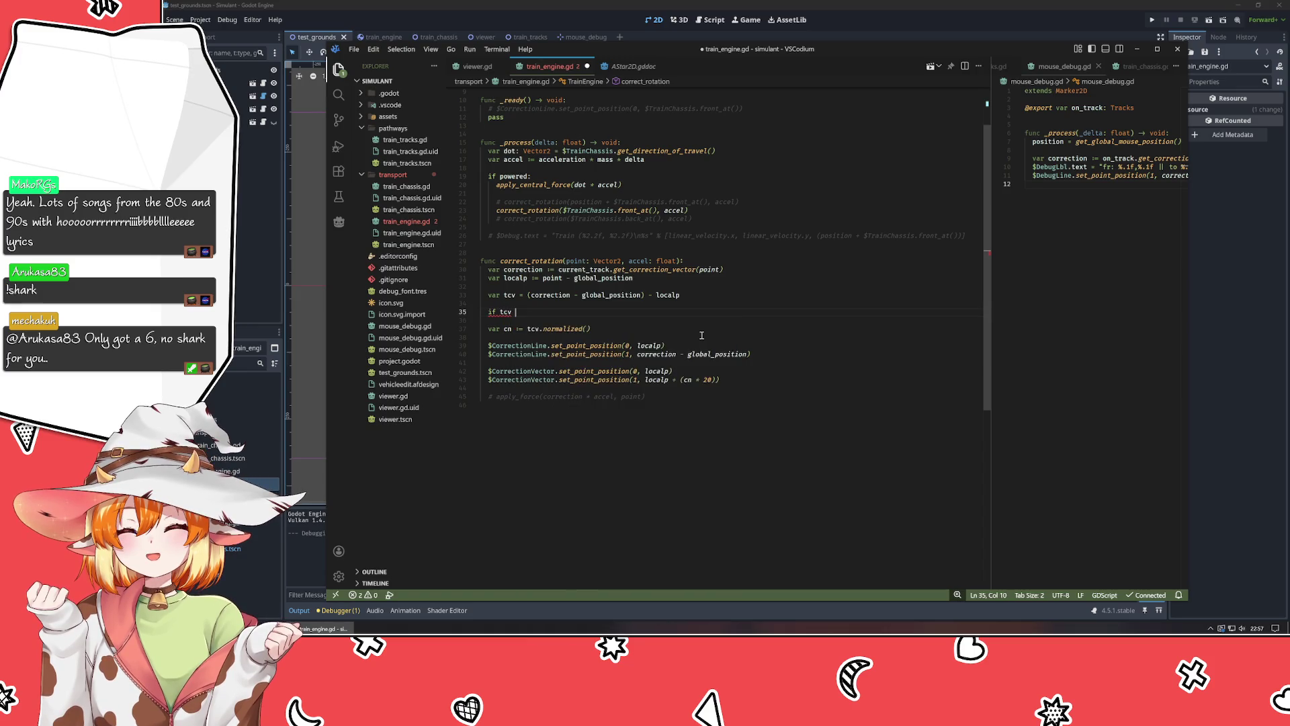
{"action": "key", "text": "BackSpace"}
{"action": "key", "text": "BackSpace"}
{"action": "key", "text": "BackSpace"}
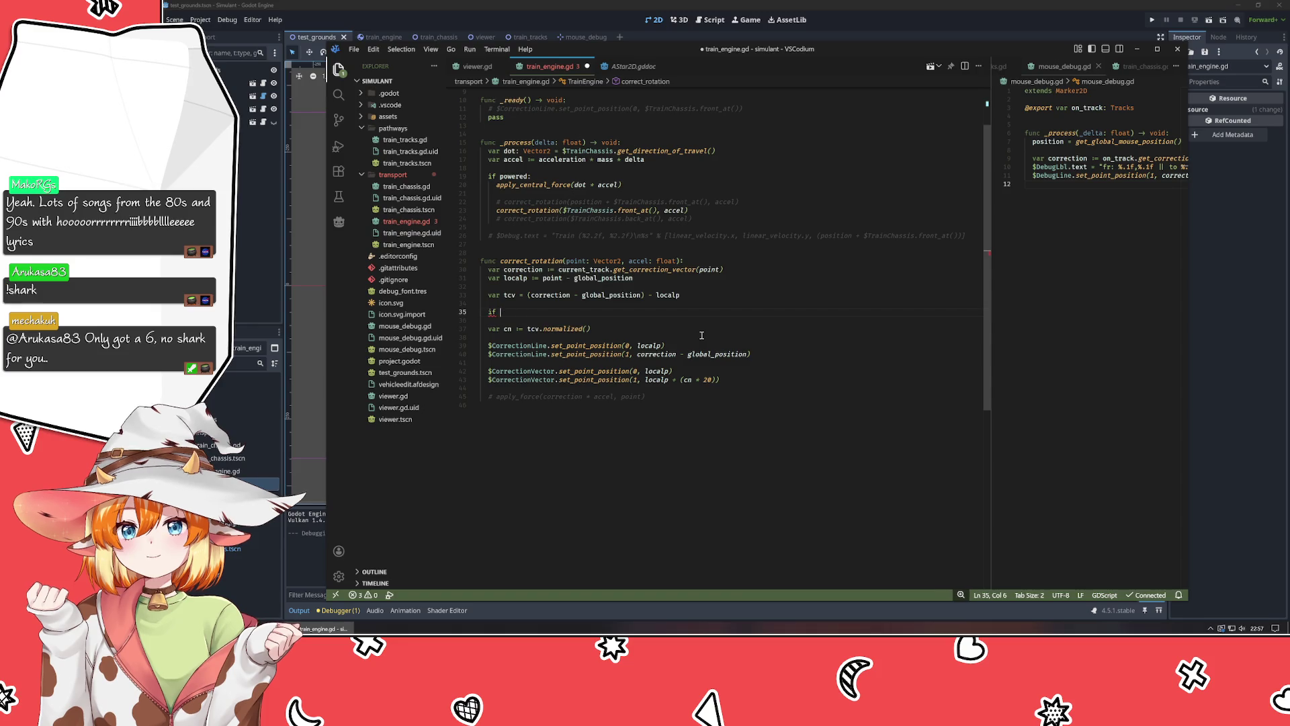
{"action": "type", "text": "tcv.length()"}
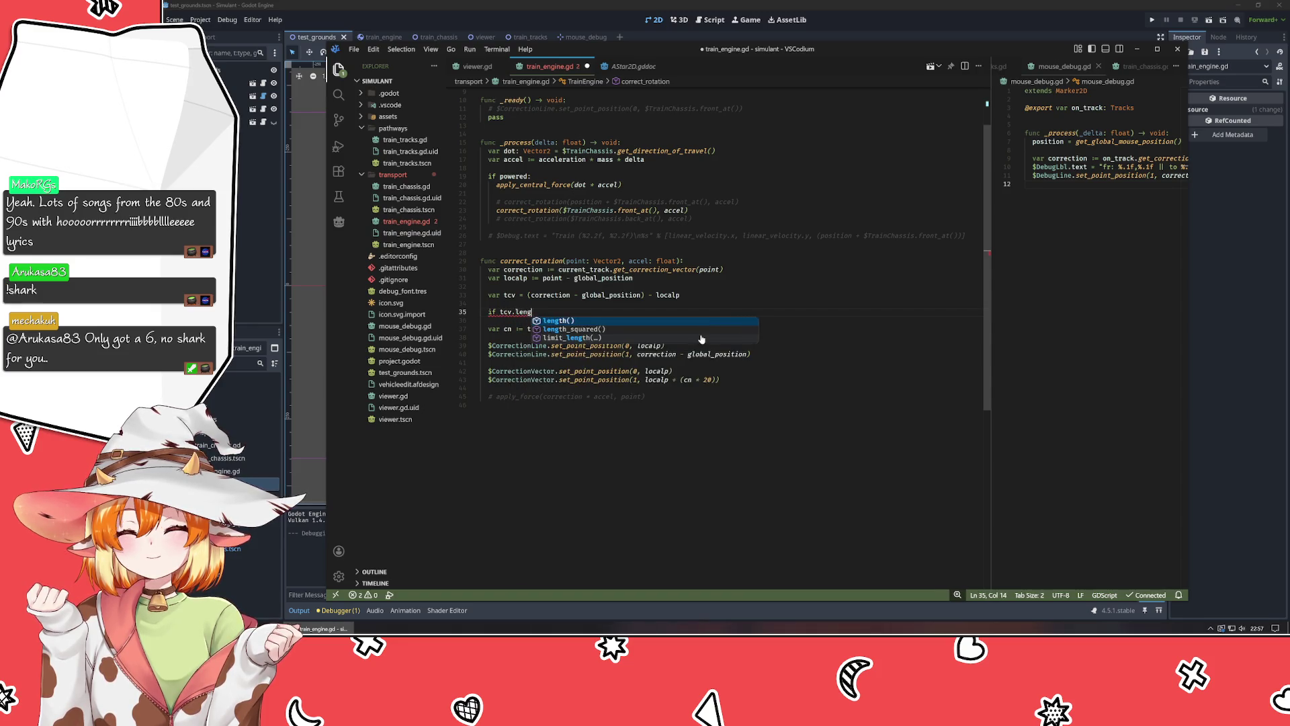
{"action": "type", "text": " >="}
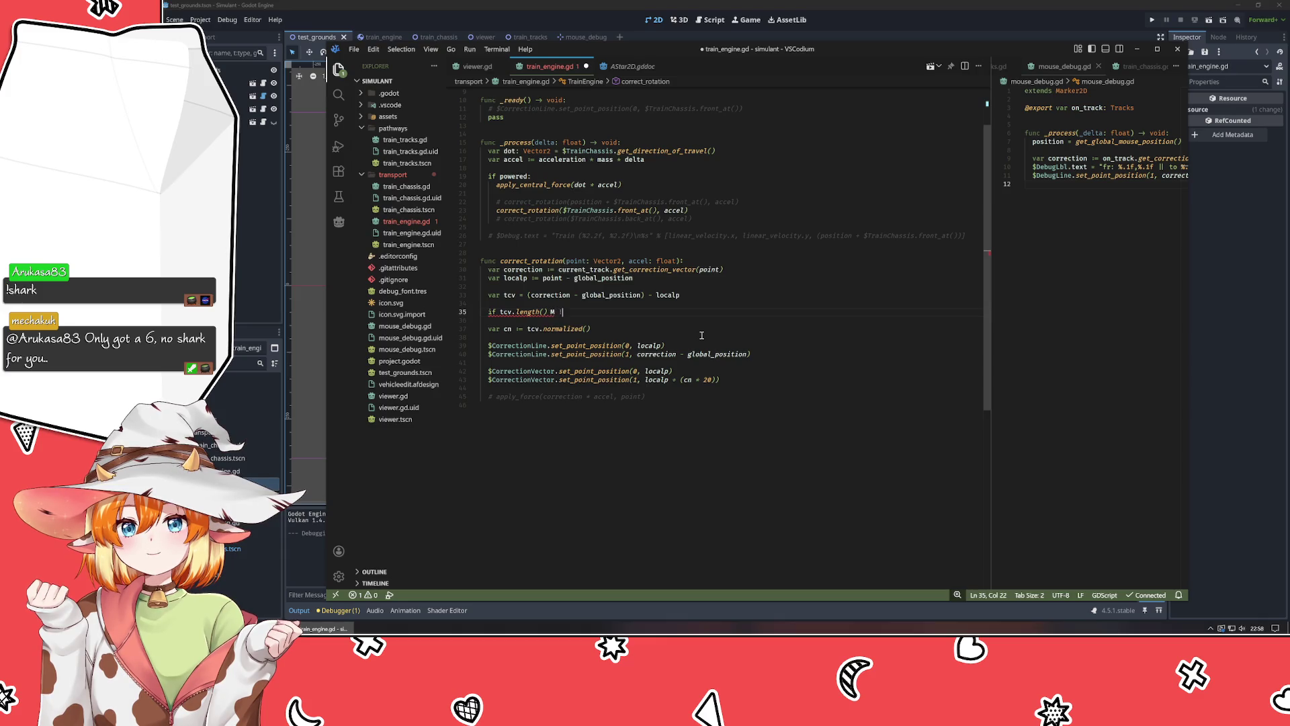
{"action": "key", "text": "BackSpace"}
{"action": "type", "text": "< 1:"}
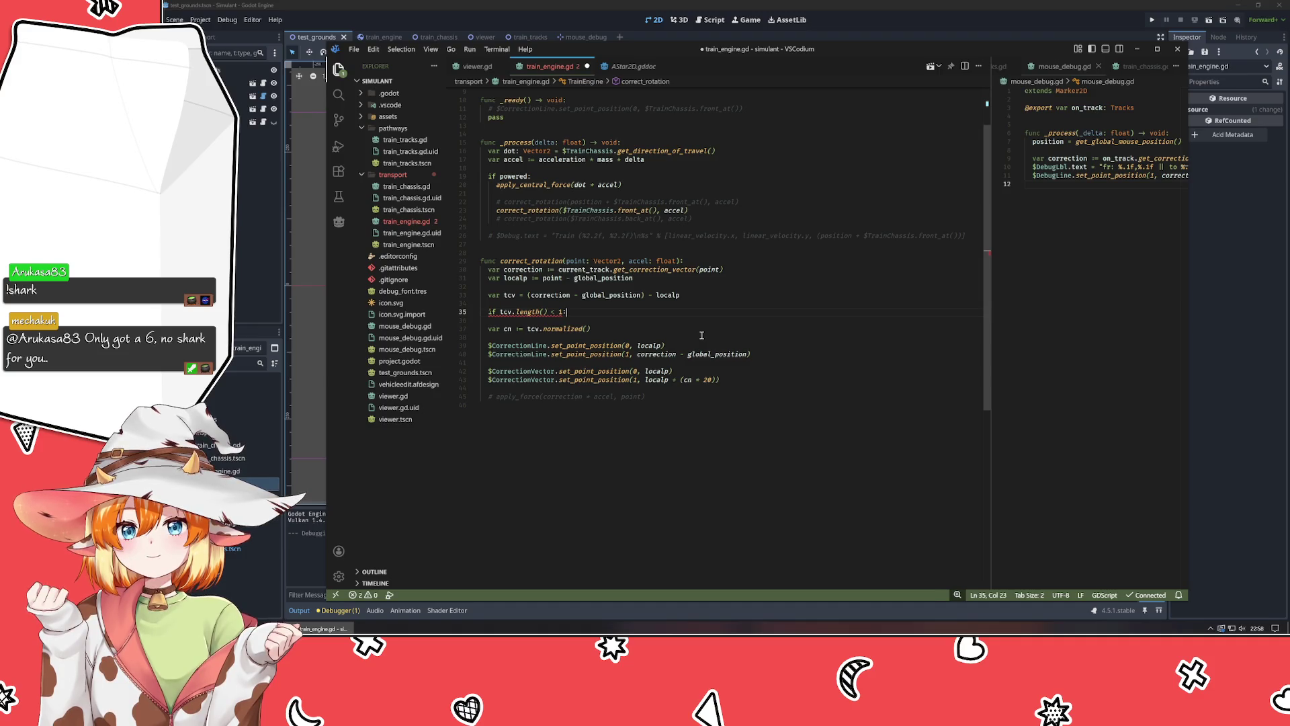
{"action": "key", "text": "Return"}
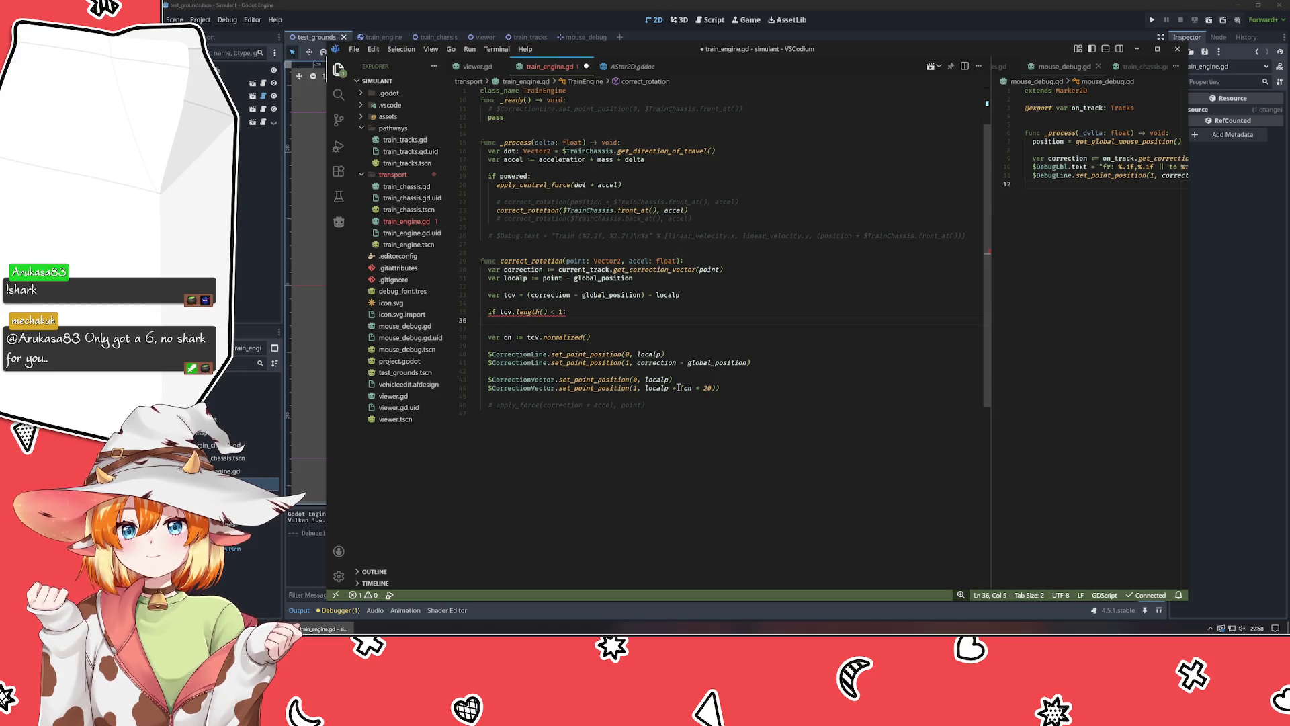
Move the two $CorrectionVector lines into the if block with correct indentation.
{"action": "left_click_drag", "start_coordinate": [728, 388], "coordinate": [479, 381]}
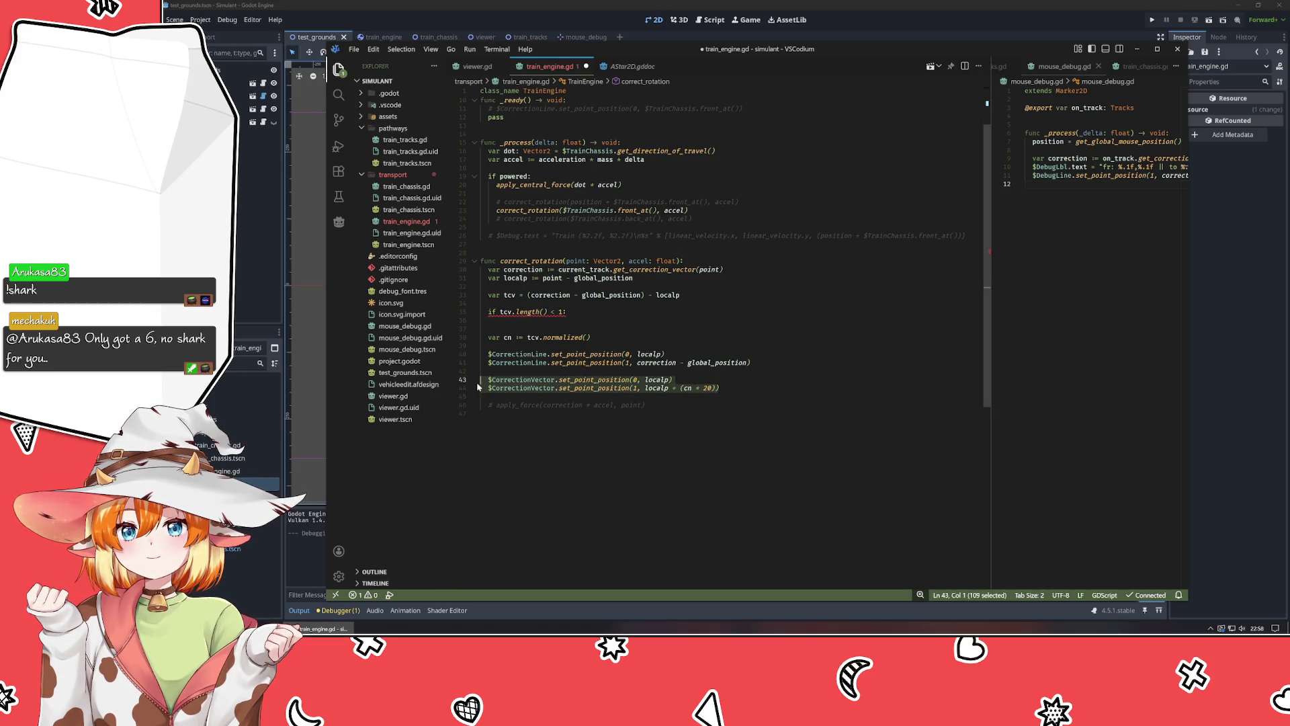
{"action": "key", "text": "ctrl+x"}
{"action": "left_click", "coordinate": [535, 320]}
{"action": "key", "text": "ctrl+v"}
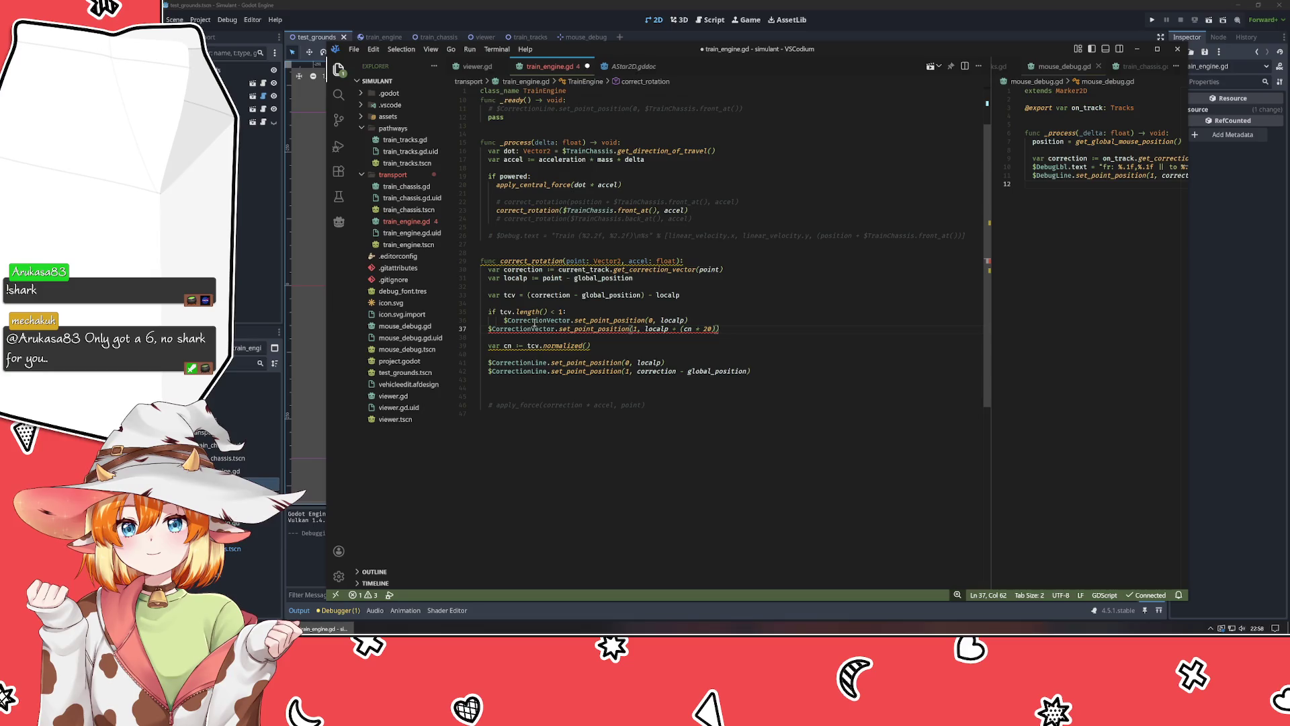
{"action": "key", "text": "Home"}
{"action": "key", "text": "Tab"}
{"action": "key", "text": "Up"}
{"action": "key", "text": "Home"}
{"action": "key", "text": "shift+Tab"}
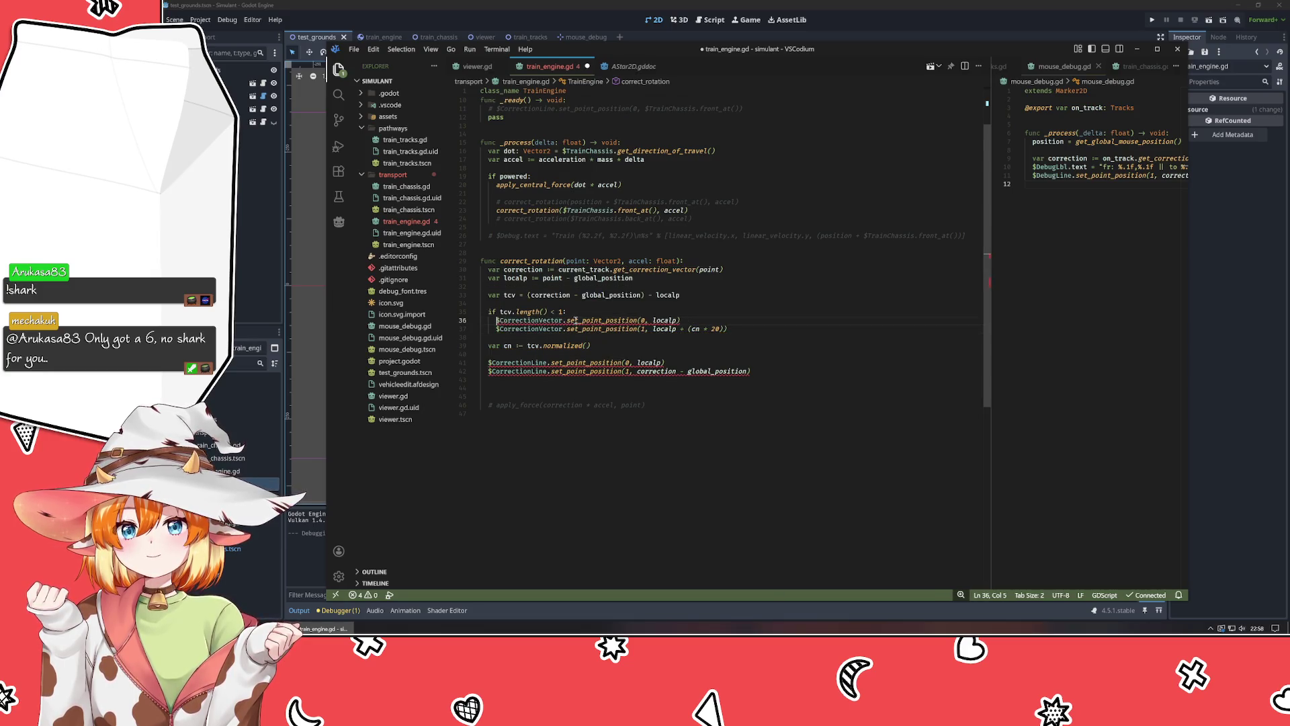
Remove the ' + (cn * 20)' offset so the end point is just localp.
{"action": "left_click", "coordinate": [653, 329]}
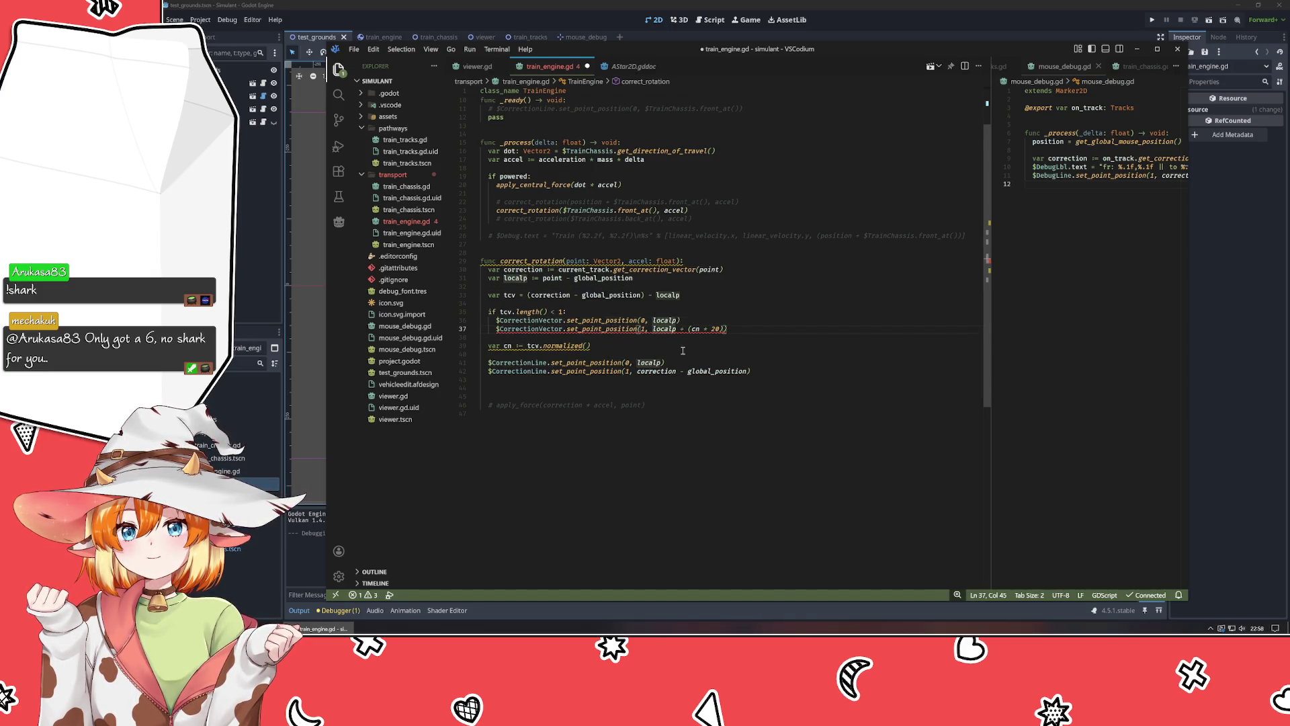
{"action": "key", "text": "ctrl+Right"}
{"action": "key", "text": "shift+End"}
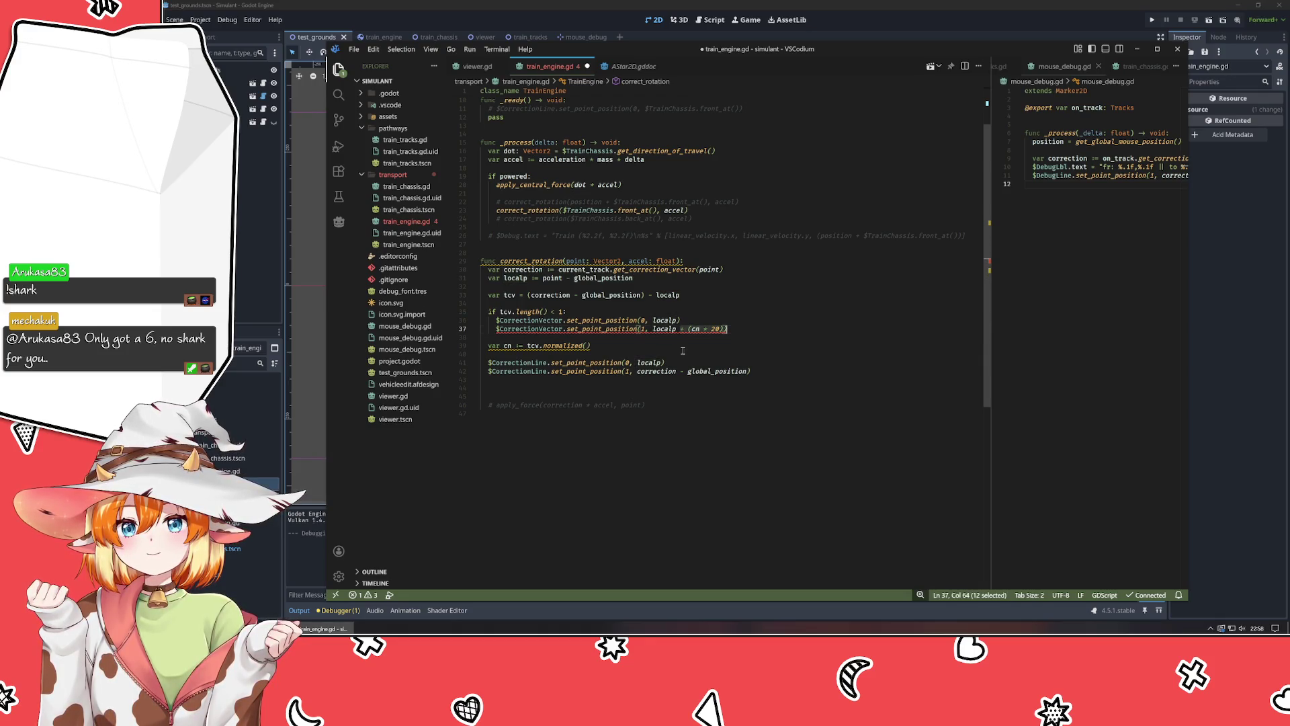
{"action": "key", "text": "shift+Left"}
{"action": "key", "text": "BackSpace"}
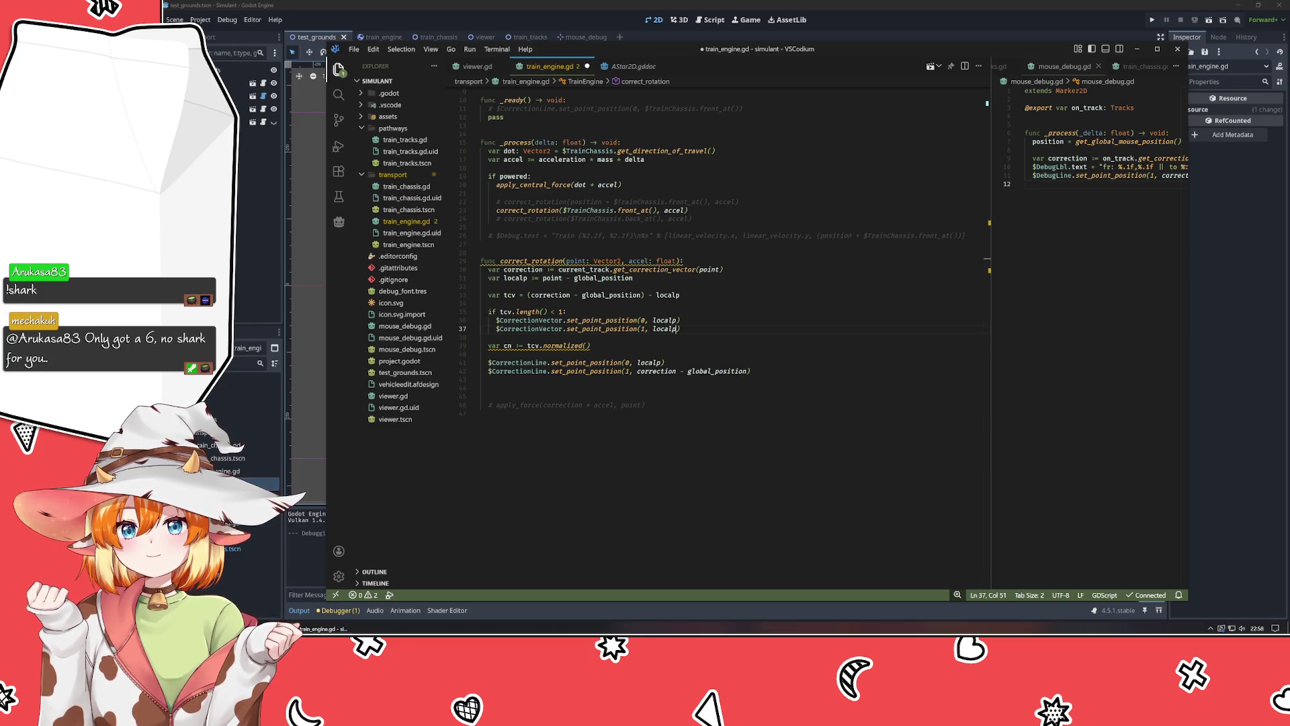
{"action": "left_click", "coordinate": [664, 445]}
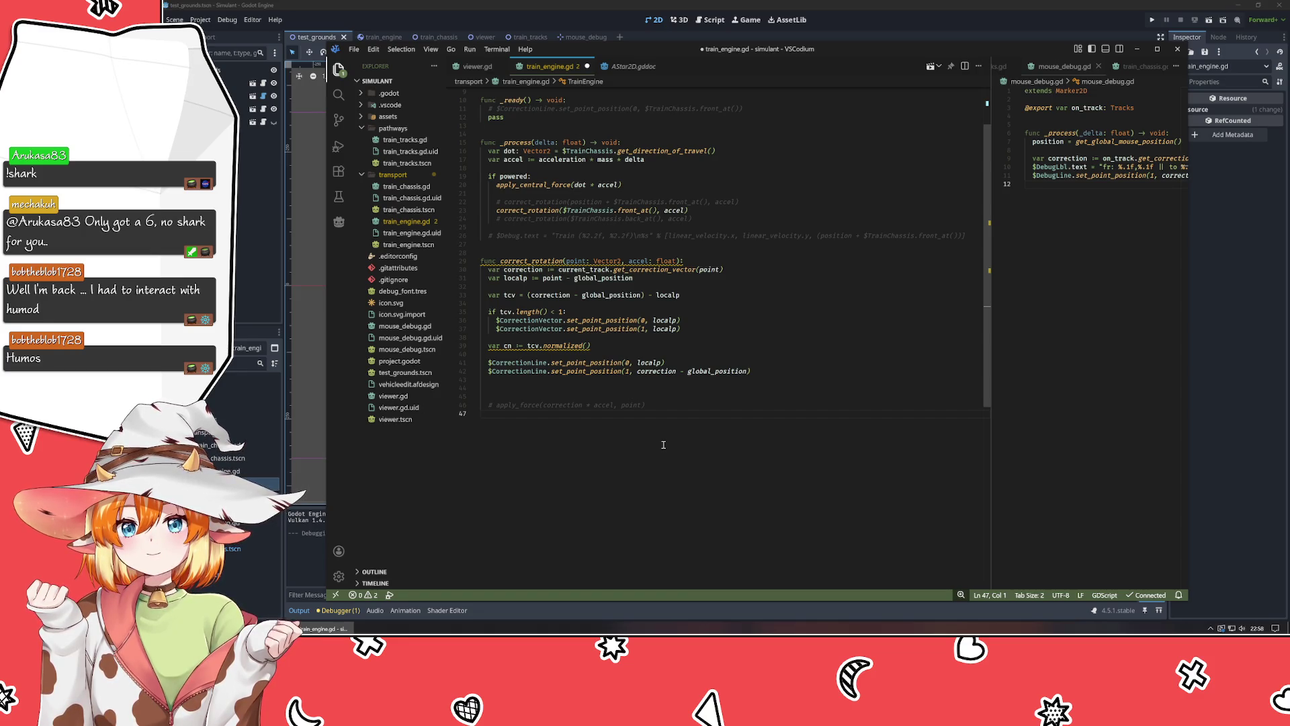
Start an else: branch and try copying the CorrectionVector lines under it, undoing the paste.
{"action": "left_click", "coordinate": [693, 317]}
{"action": "left_click", "coordinate": [692, 327]}
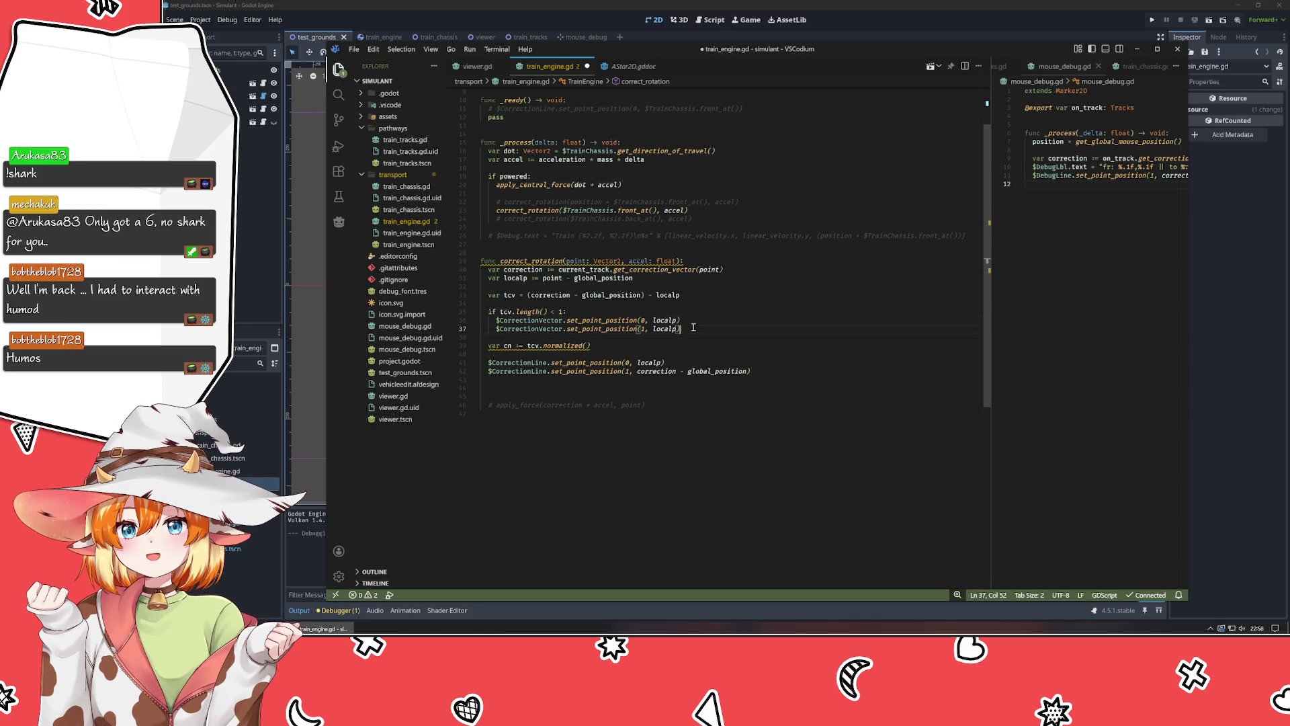
{"action": "key", "text": "Return"}
{"action": "type", "text": "else:"}
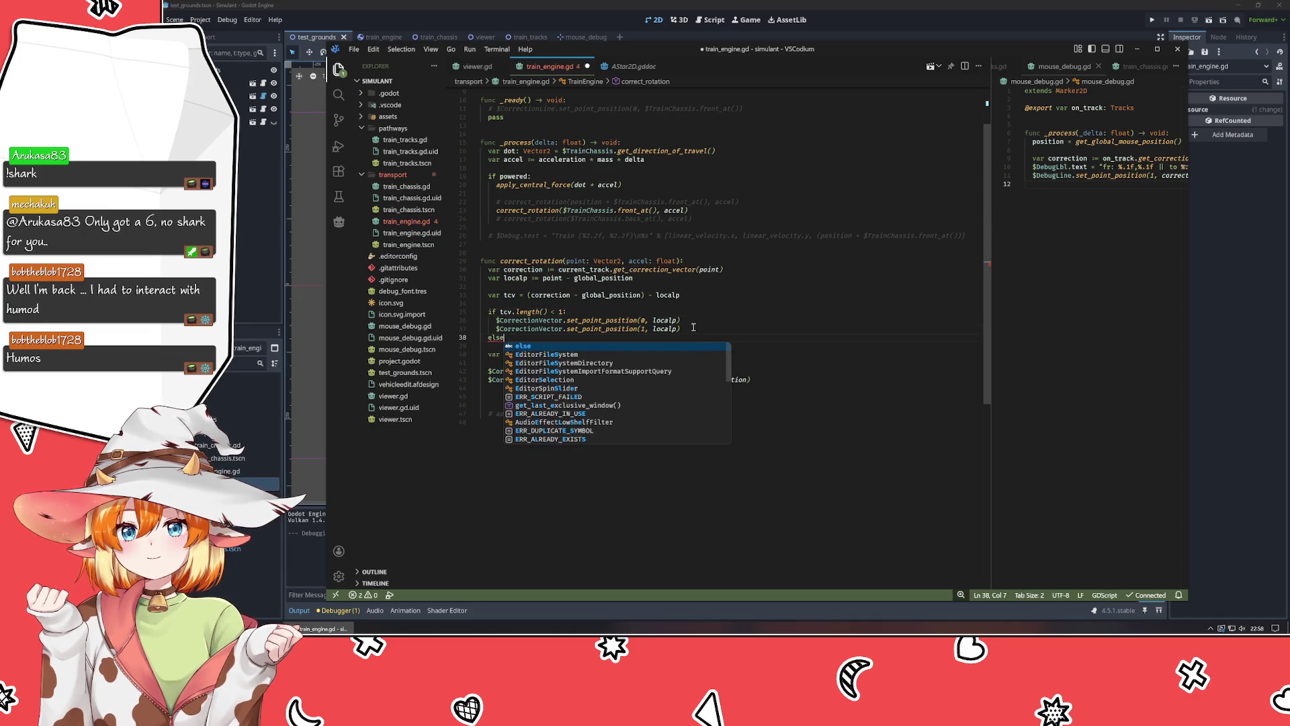
{"action": "key", "text": "Return"}
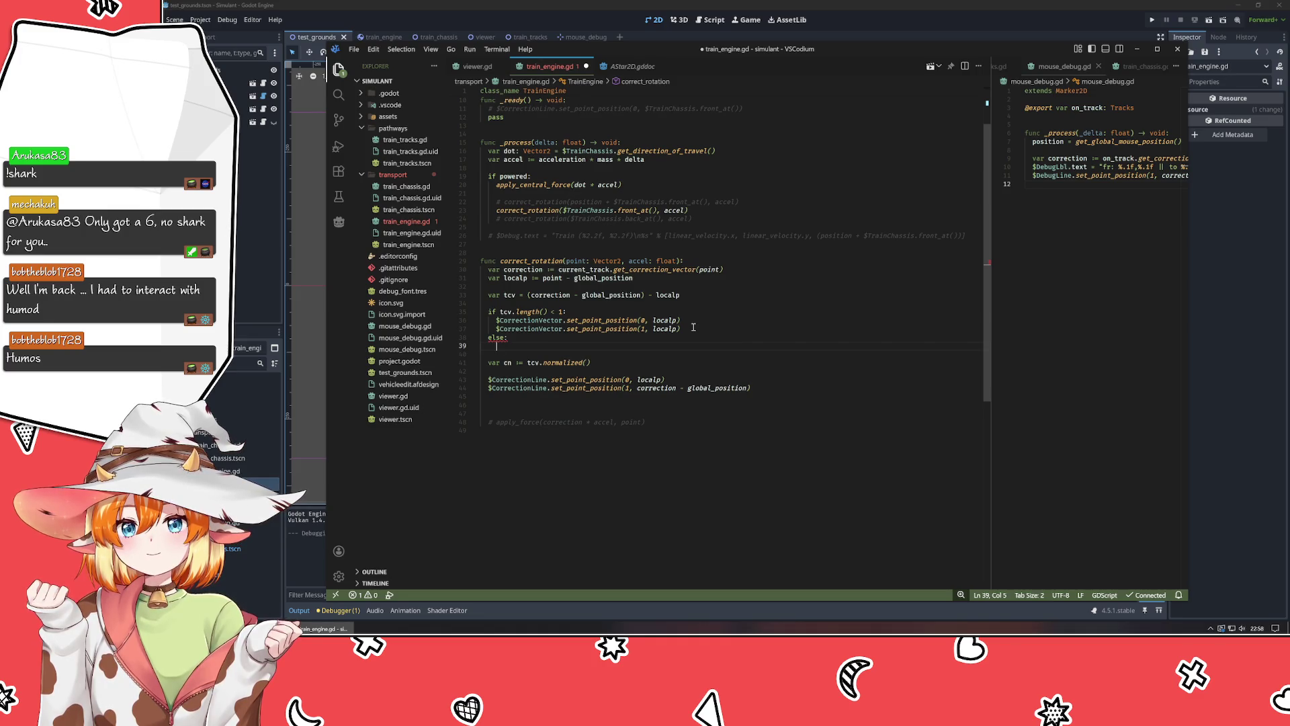
{"action": "left_click", "coordinate": [693, 327]}
{"action": "key", "text": "shift+Home"}
{"action": "key", "text": "shift+Up"}
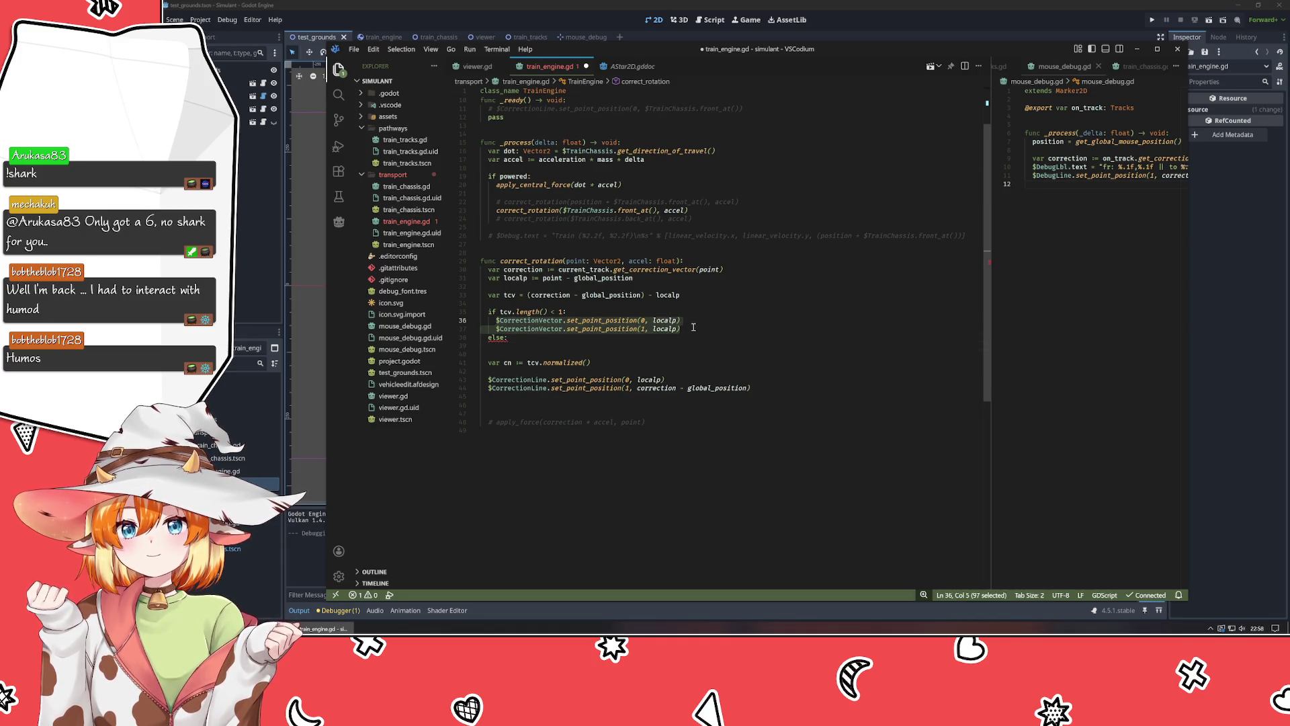
{"action": "key", "text": "ctrl+c"}
{"action": "key", "text": "Down"}
{"action": "key", "text": "Down"}
{"action": "key", "text": "Down"}
{"action": "key", "text": "ctrl+v"}
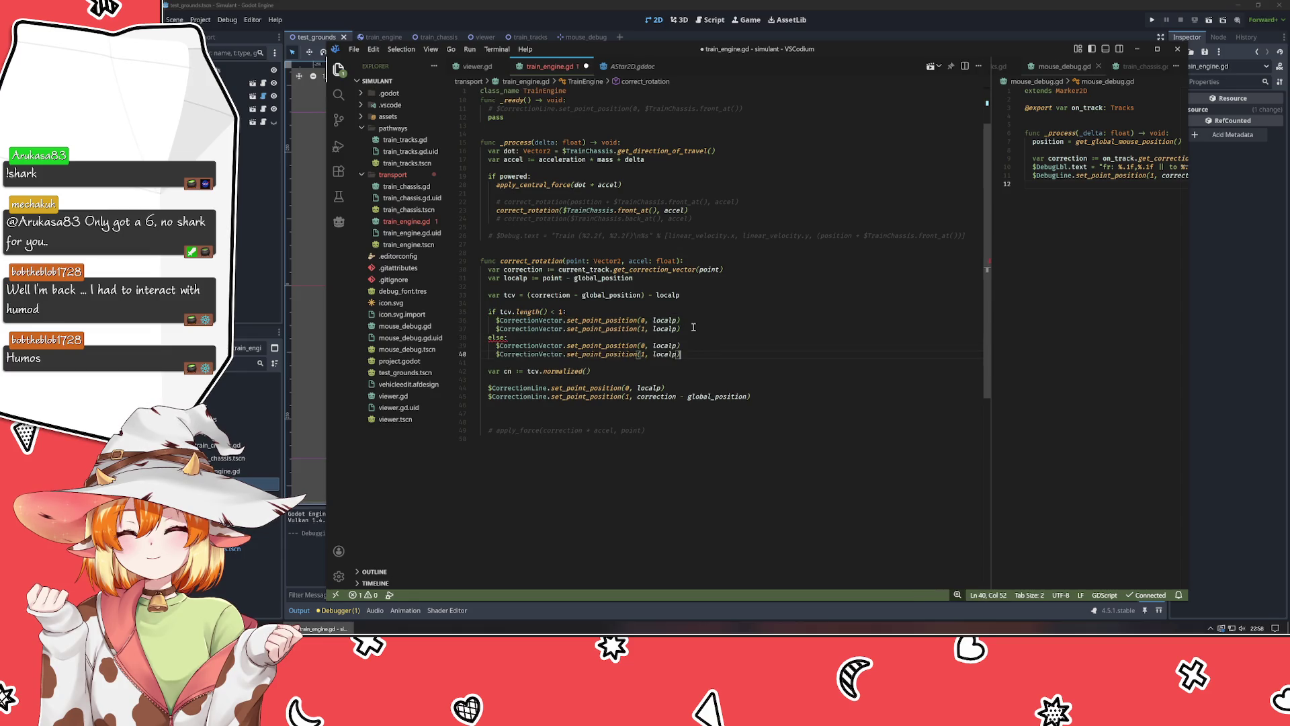
{"action": "key", "text": "Left"}
{"action": "key", "text": "ctrl+z"}
{"action": "key", "text": "ctrl+z"}
{"action": "key", "text": "ctrl+z"}
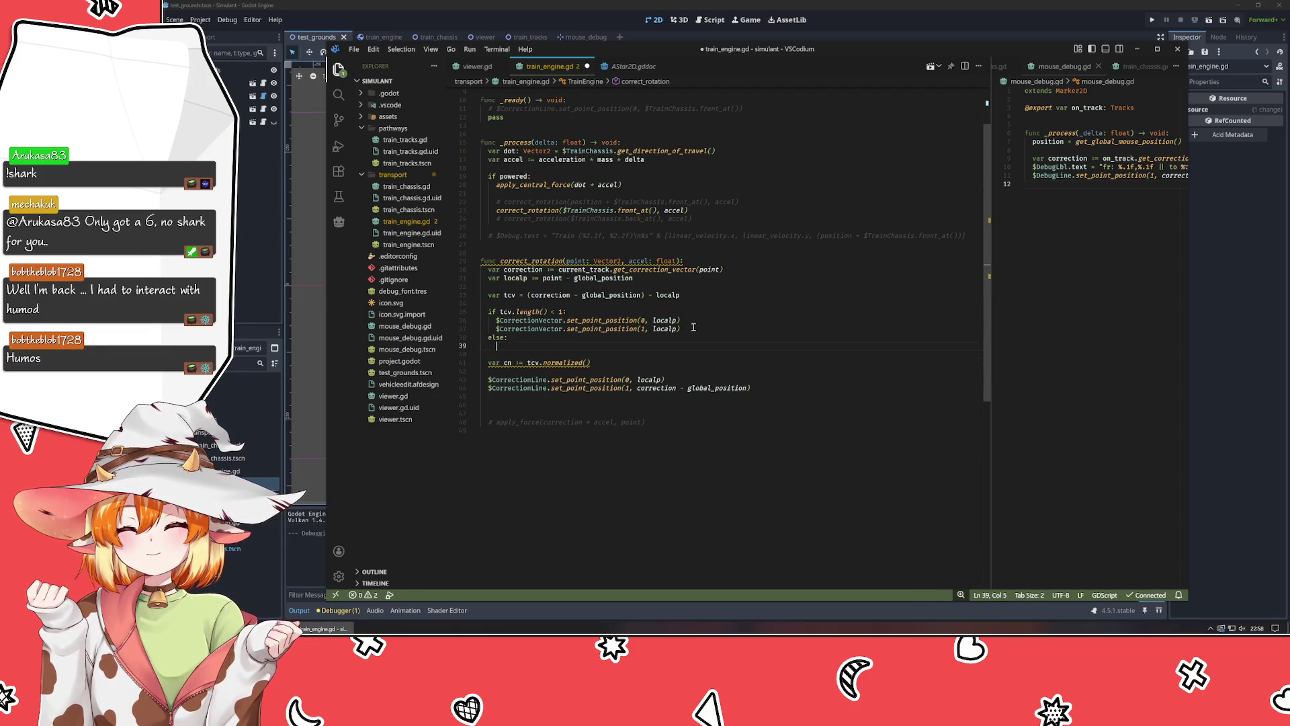
{"action": "key", "text": "Left"}
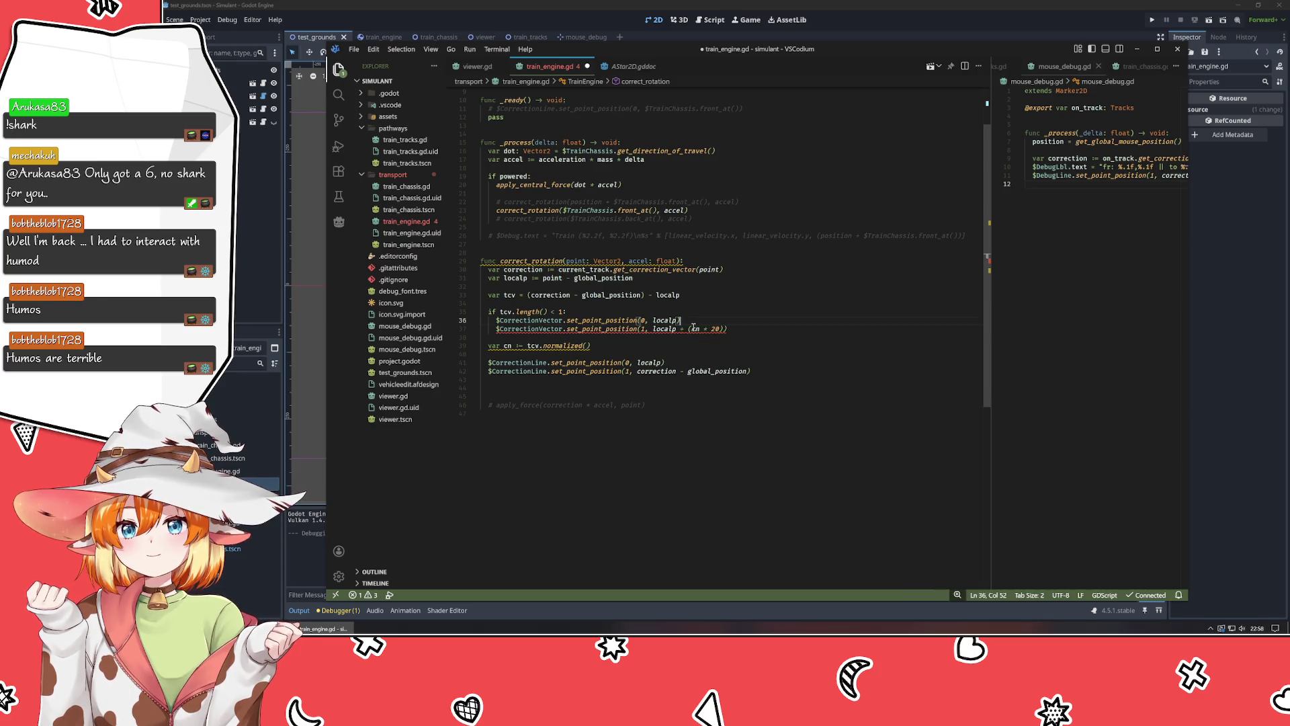
Build the else branch with CorrectionVector lines ending at localp + (cn * 20).
{"action": "key", "text": "shift+alt+Up"}
{"action": "key", "text": "shift+End"}
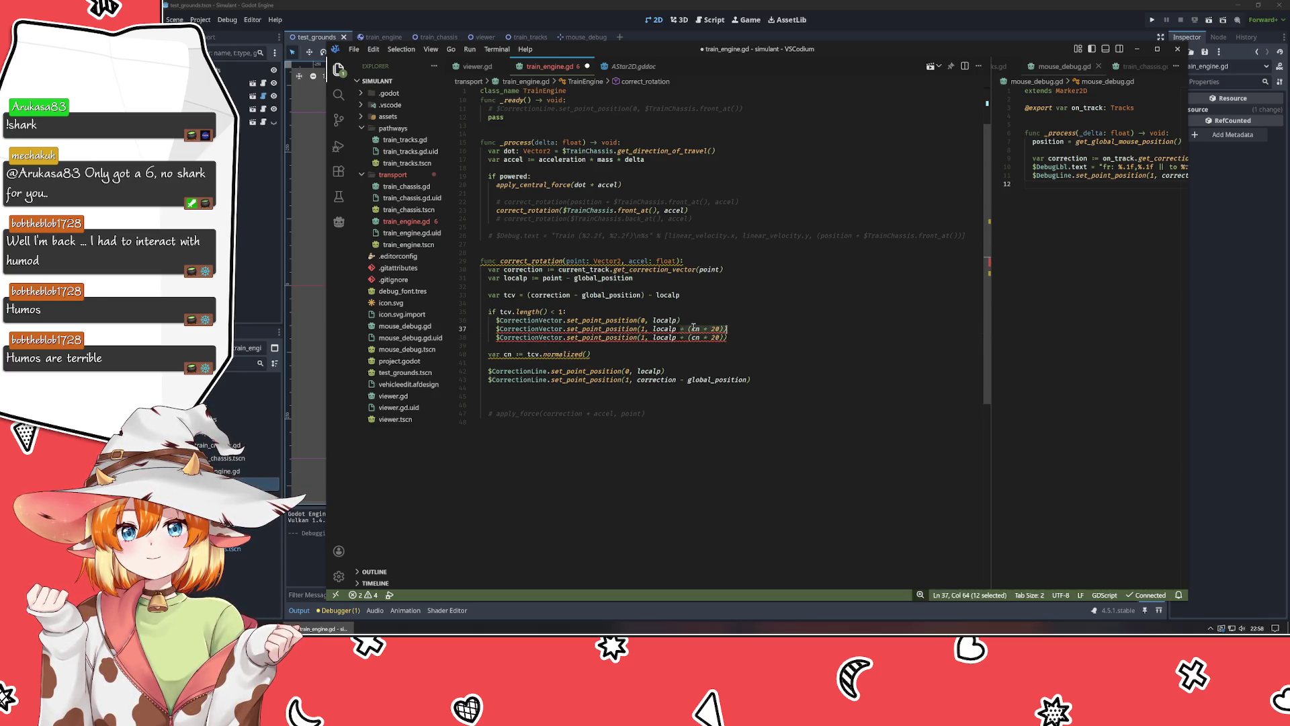
{"action": "key", "text": "shift+Left"}
{"action": "key", "text": "BackSpace"}
{"action": "key", "text": "BackSpace"}
{"action": "key", "text": "ctrl+Return"}
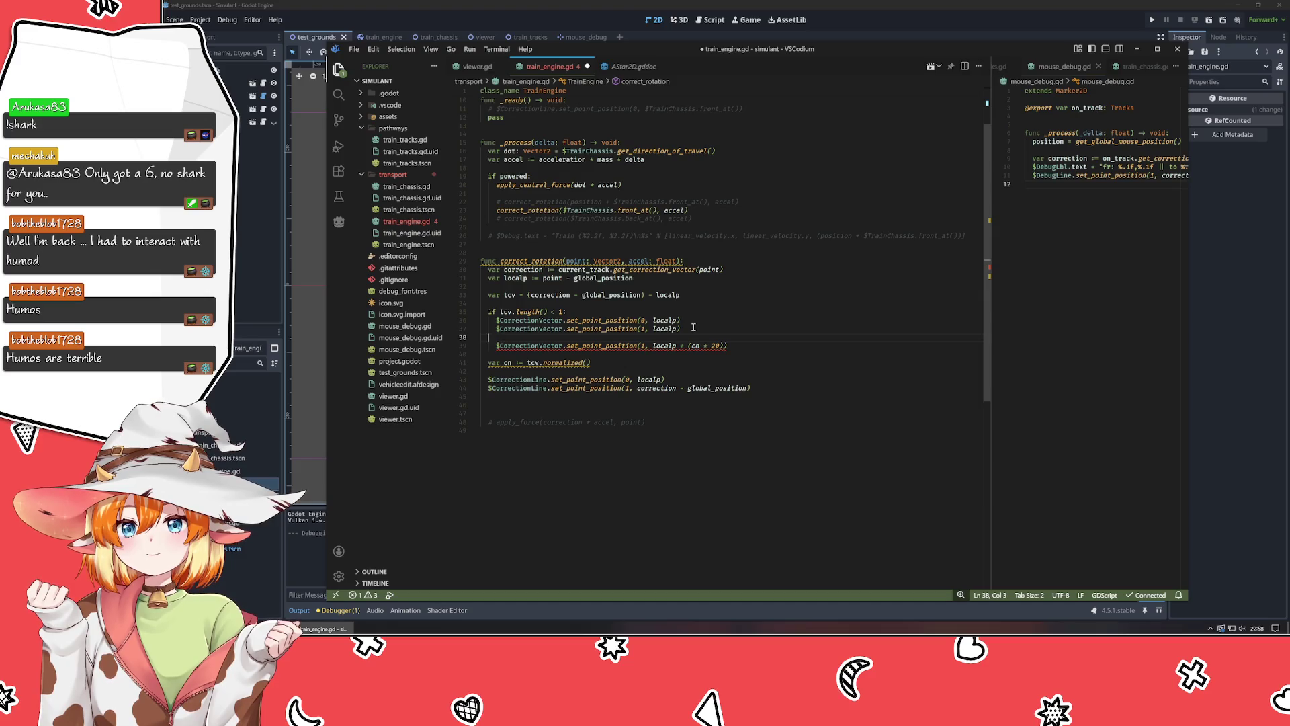
{"action": "type", "text": "else:"}
{"action": "key", "text": "Up"}
{"action": "key", "text": "Up"}
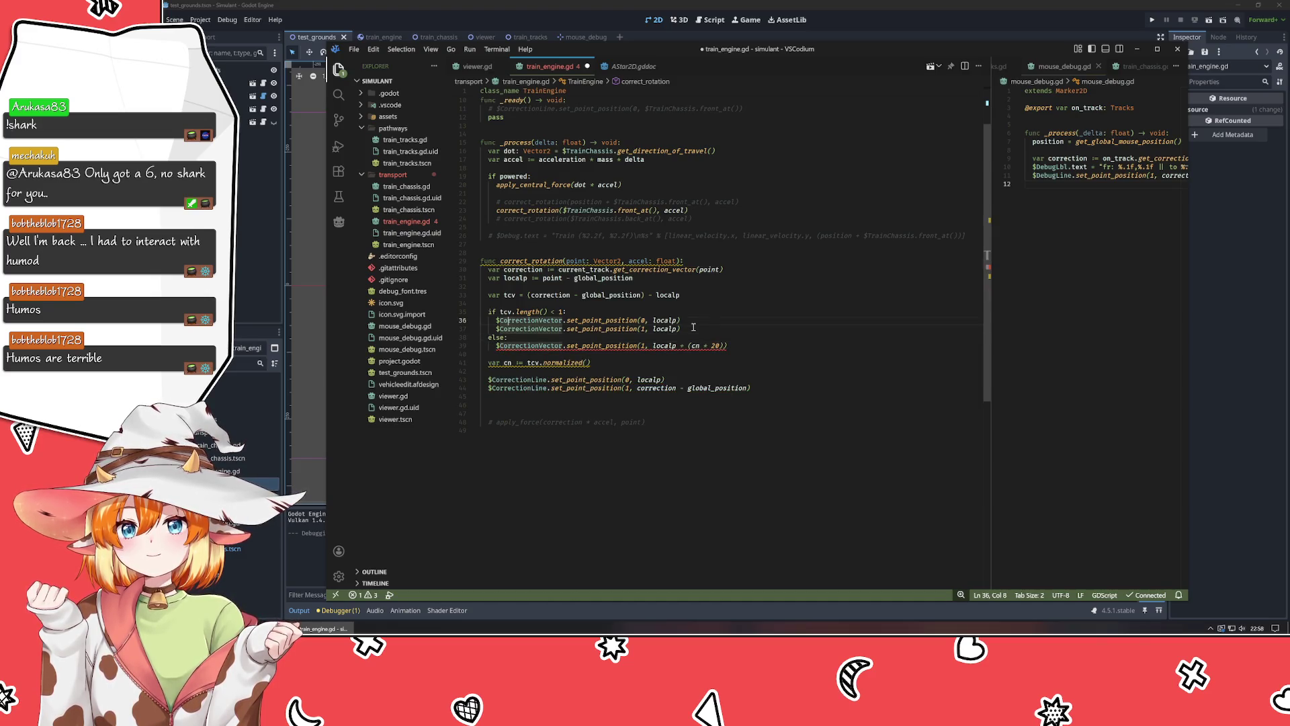
{"action": "key", "text": "shift+alt+Down"}
{"action": "key", "text": "alt+Down"}
{"action": "key", "text": "alt+Down"}
{"action": "key", "text": "Down"}
{"action": "key", "text": "Down"}
{"action": "key", "text": "Down"}
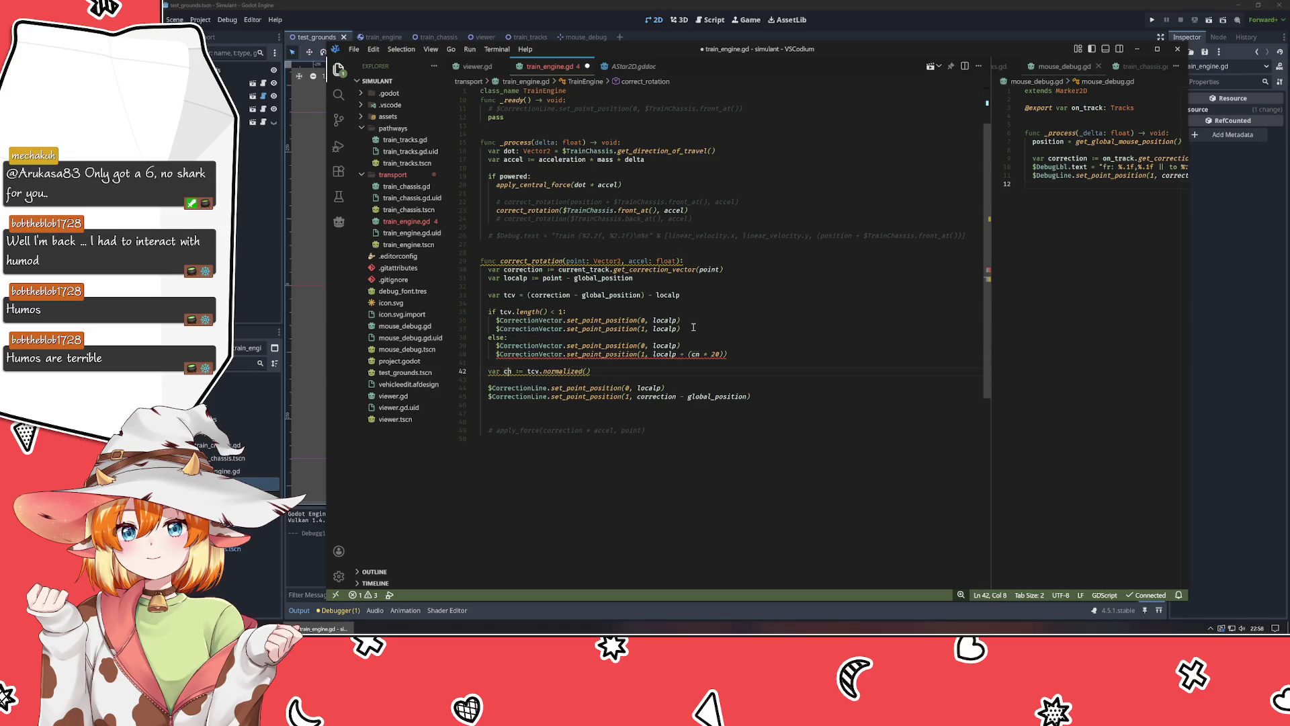
Move var cn above the if, remove the leftover blank line, save, and run the game.
{"action": "key", "text": "alt+Up"}
{"action": "key", "text": "alt+Up"}
{"action": "key", "text": "alt+Up"}
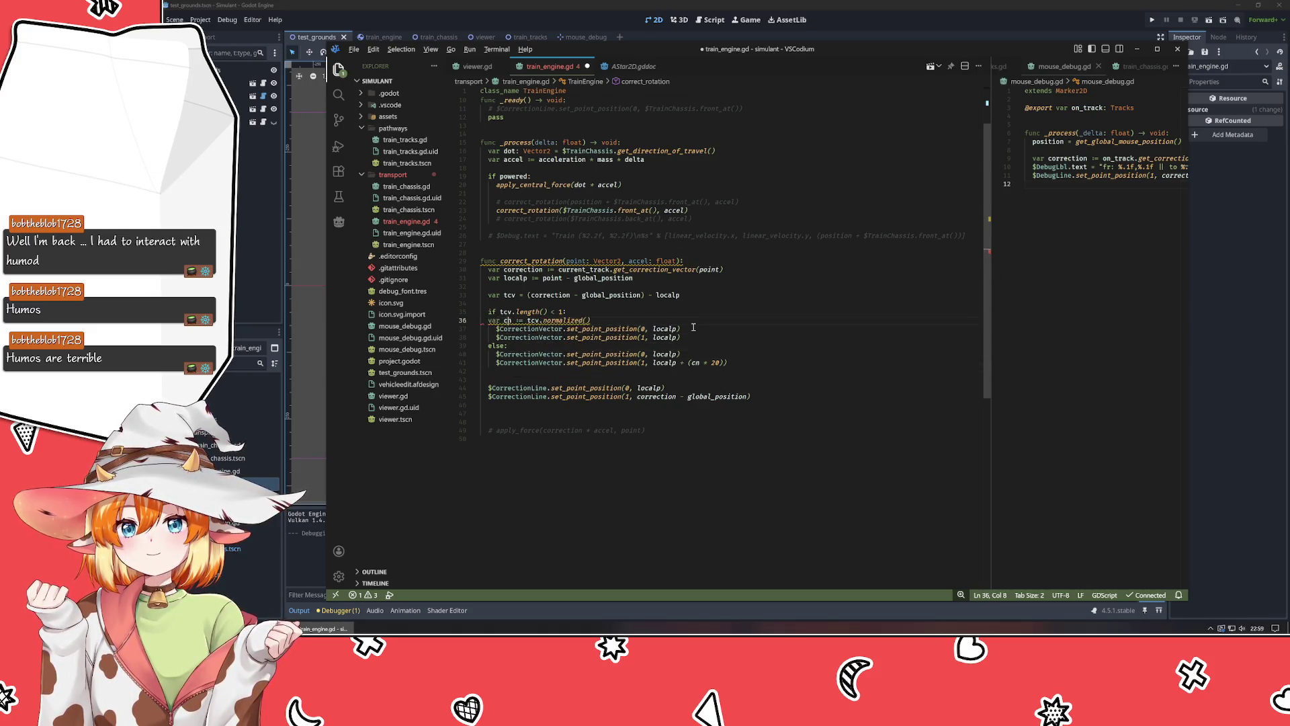
{"action": "key", "text": "Down"}
{"action": "key", "text": "Down"}
{"action": "key", "text": "Down"}
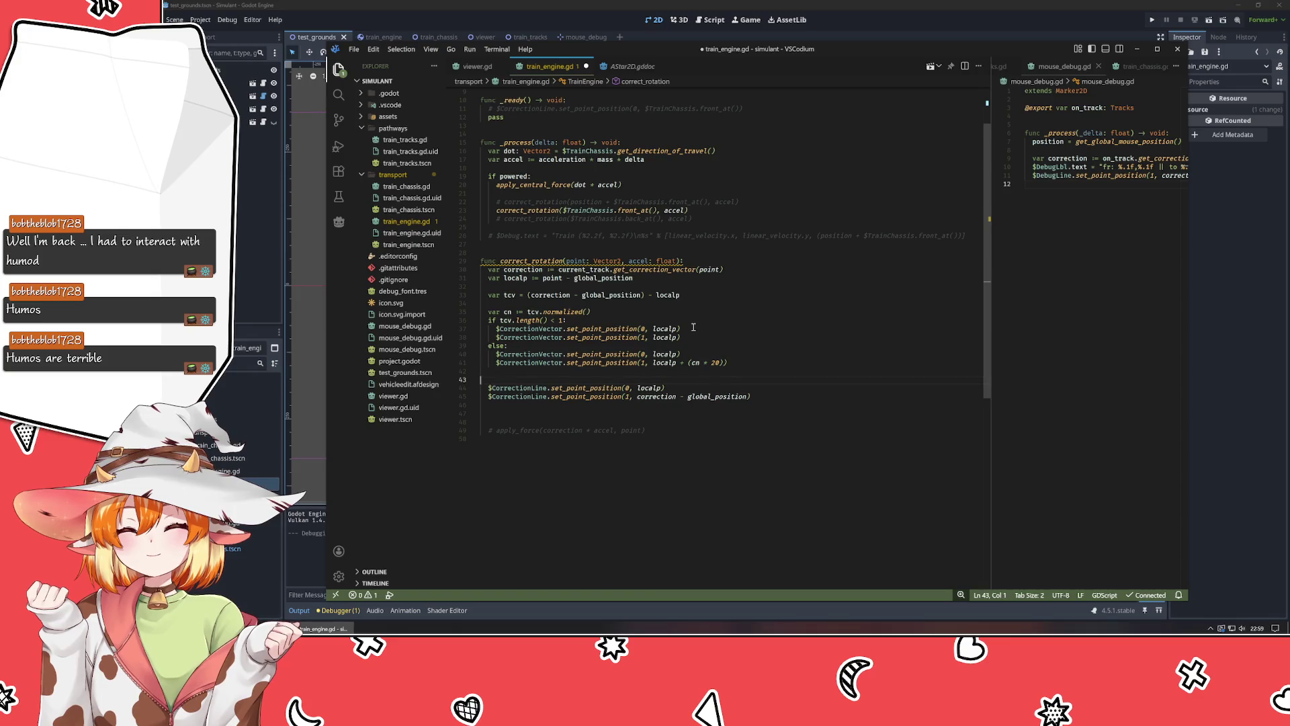
{"action": "key", "text": "Delete"}
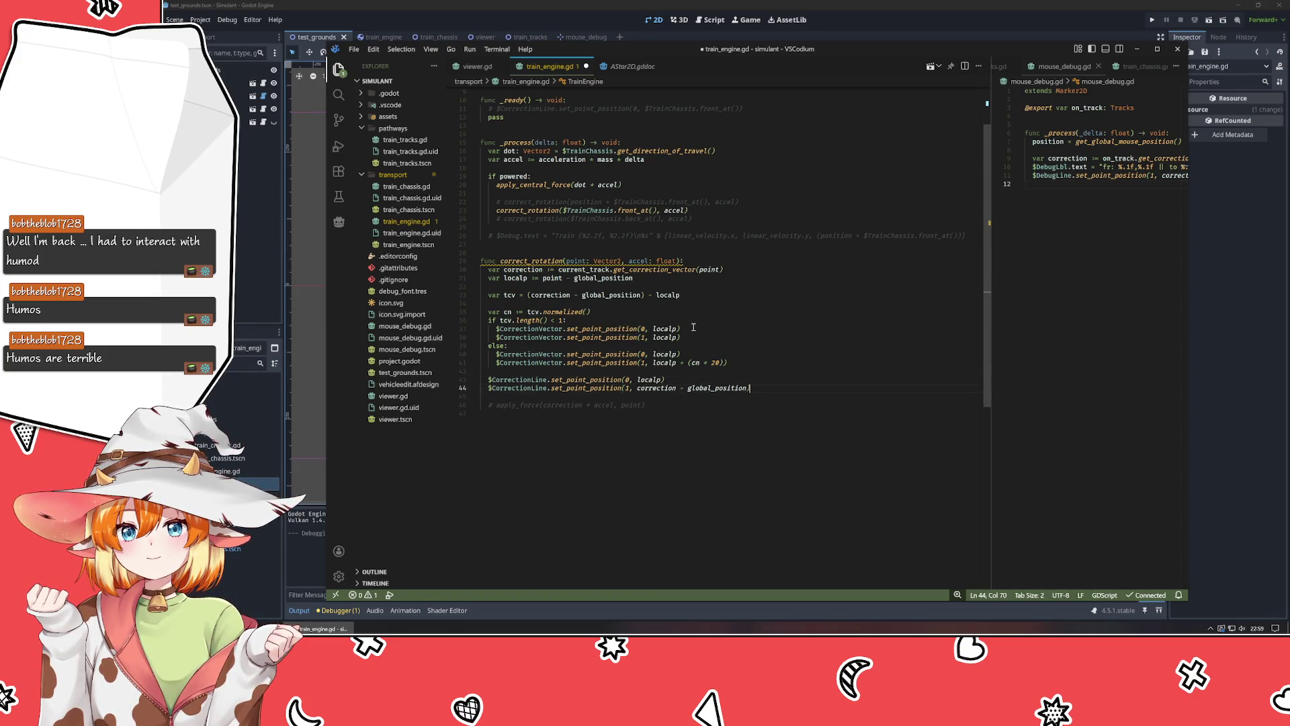
{"action": "key", "text": "ctrl+s"}
{"action": "key", "text": "F5"}
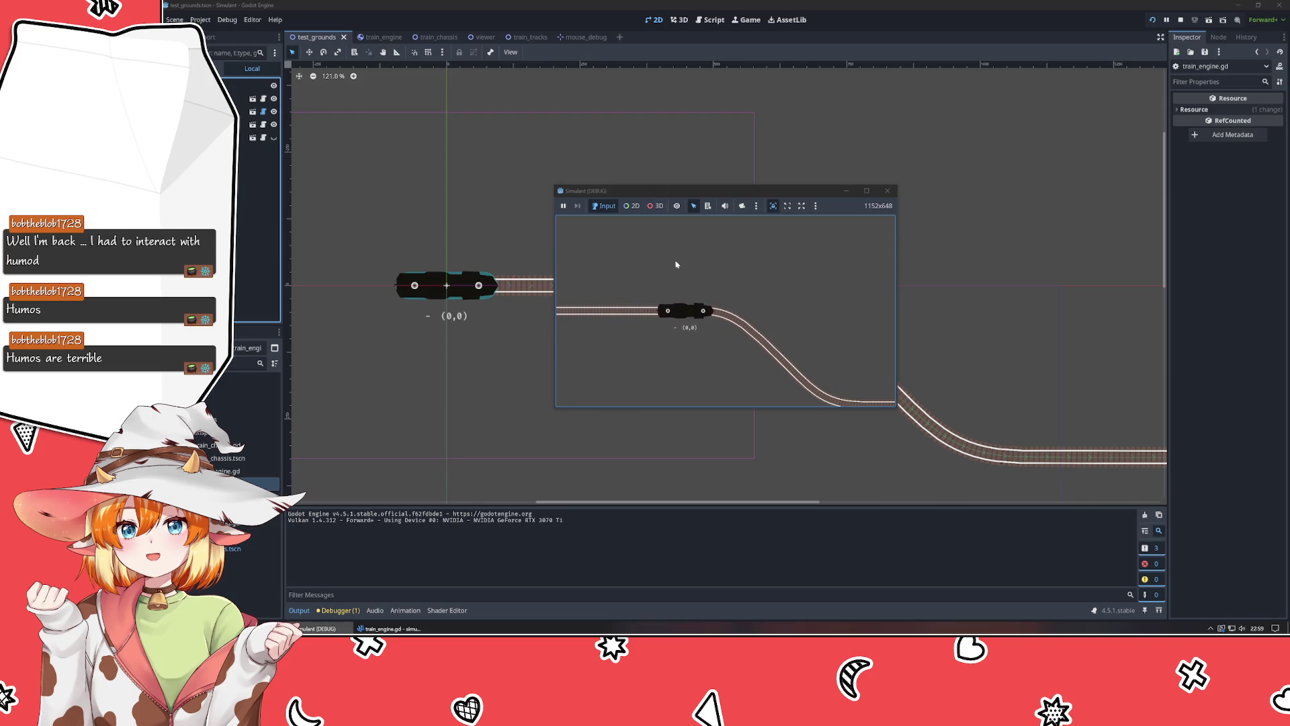
Stop the test run by closing the game window with Alt+F4.
{"action": "key", "text": "alt+F4"}
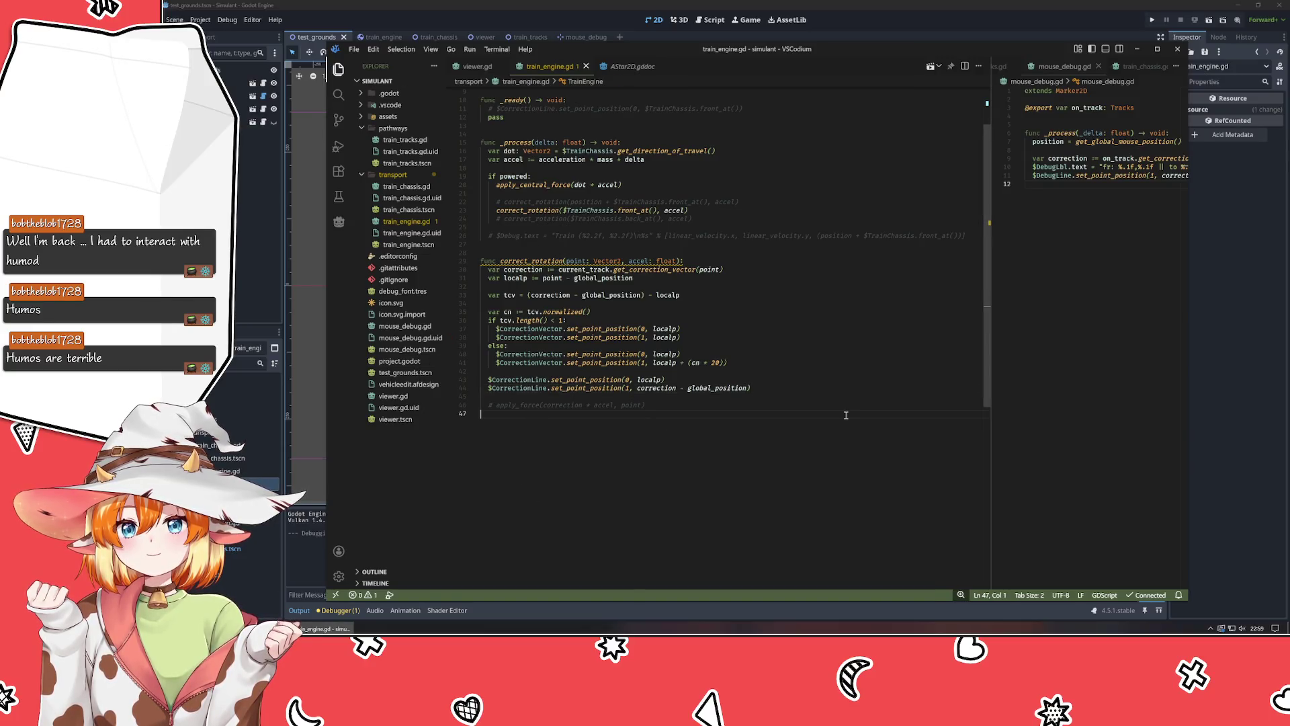
Change the length condition from '< 1' to '> 1'.
{"action": "left_click", "coordinate": [791, 388]}
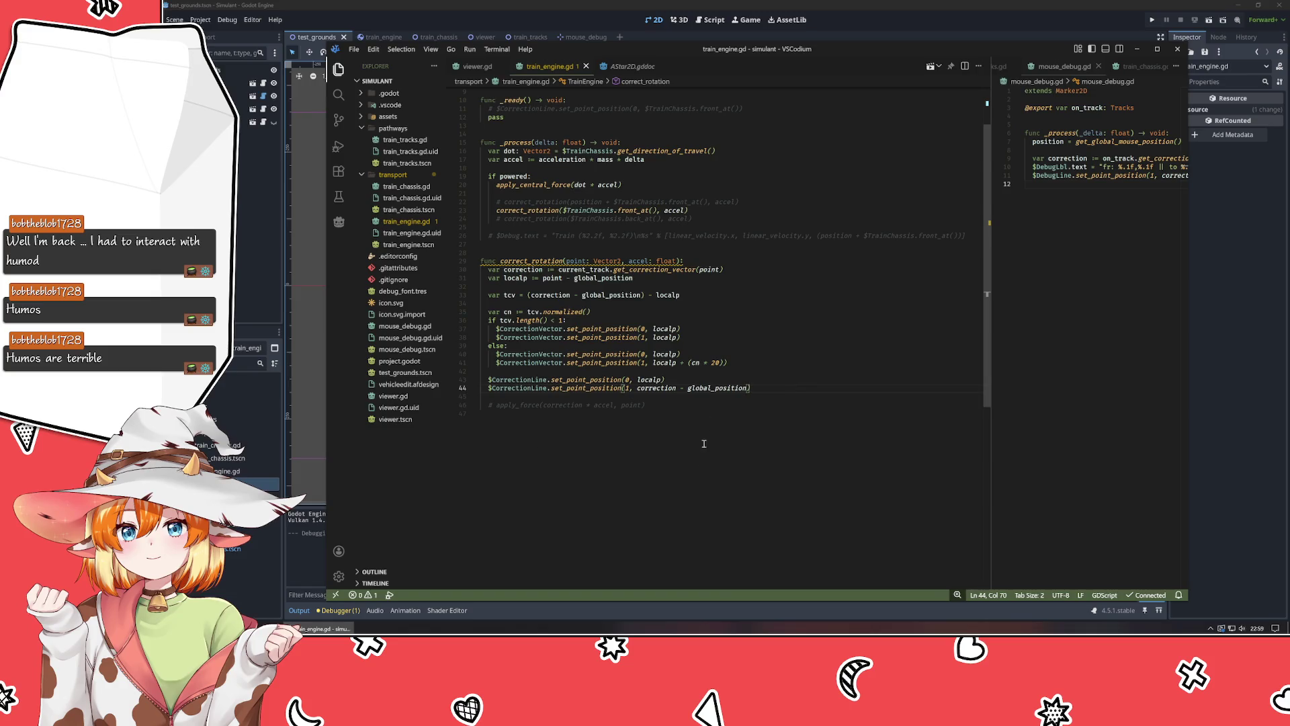
{"action": "left_click", "coordinate": [704, 337]}
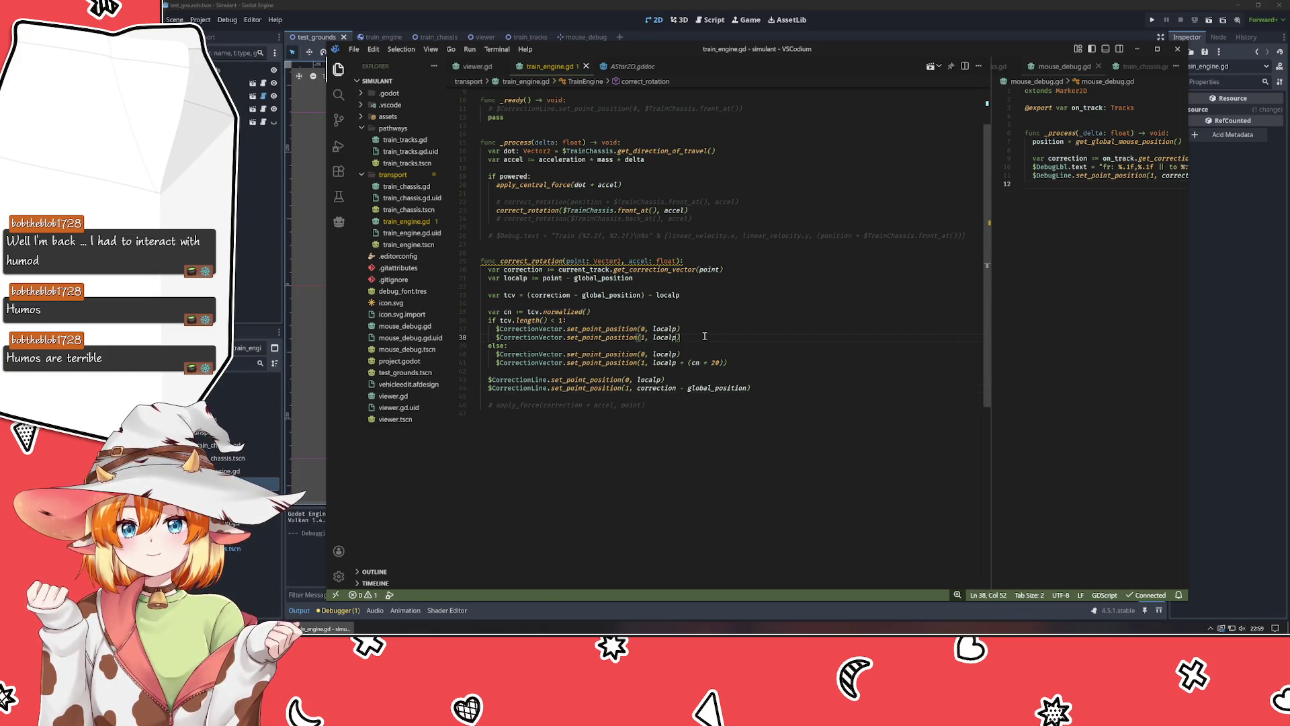
{"action": "key", "text": "Up"}
{"action": "key", "text": "Up"}
{"action": "key", "text": "Left"}
{"action": "key", "text": "Left"}
{"action": "key", "text": "Left"}
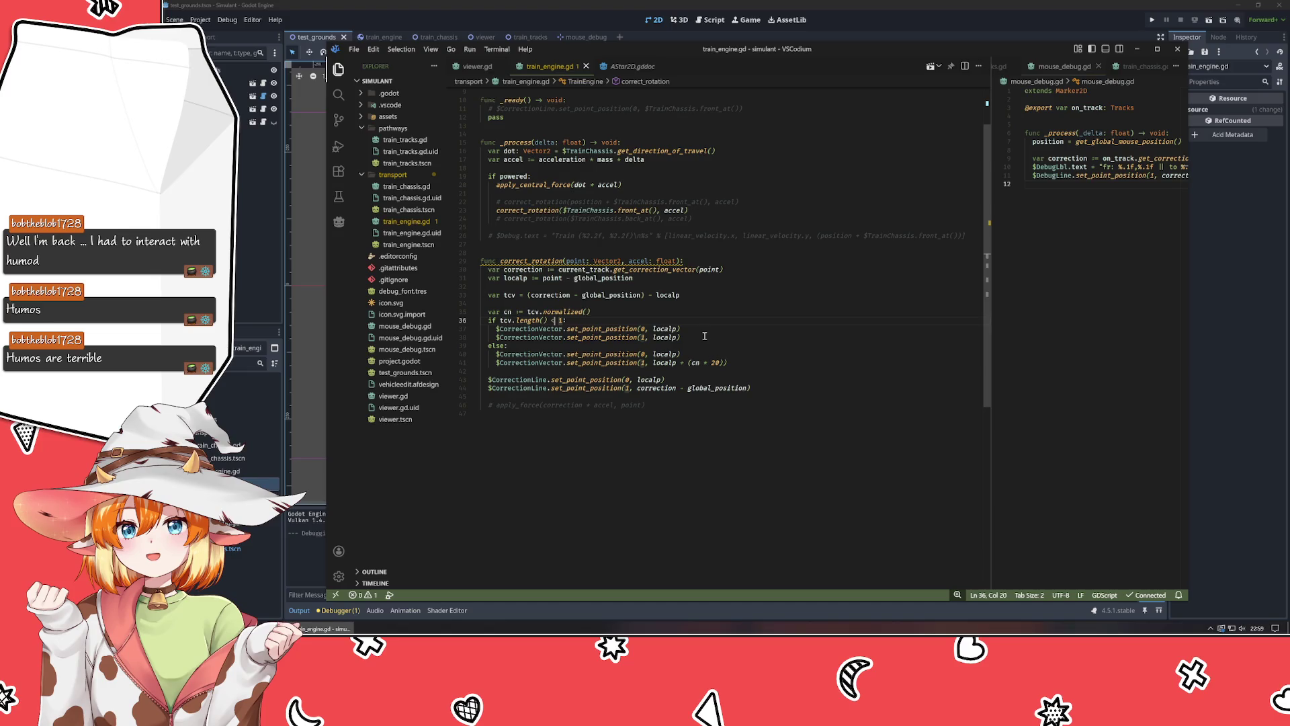
{"action": "key", "text": "BackSpace"}
{"action": "type", "text": ">="}
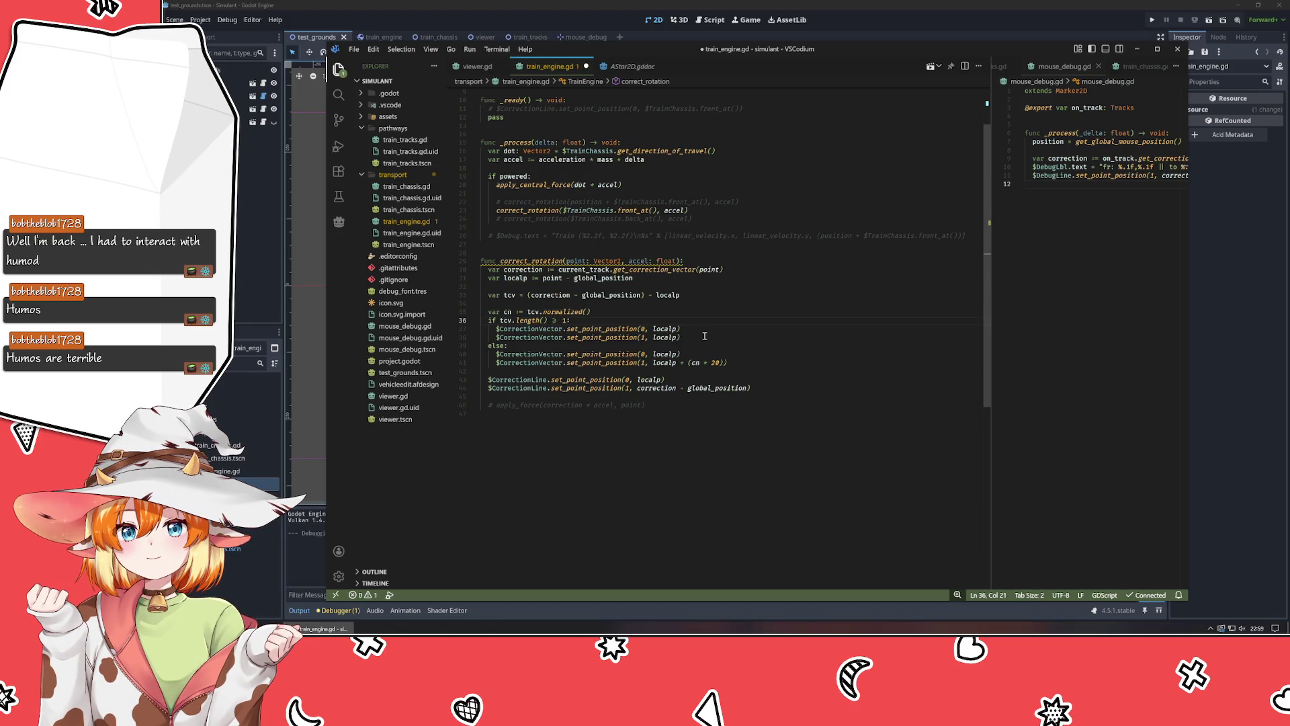
{"action": "key", "text": "BackSpace"}
Move the two CorrectionVector lines back under else, save, and run the project from Godot.
{"action": "key", "text": "Down"}
{"action": "key", "text": "Down"}
{"action": "key", "text": "Down"}
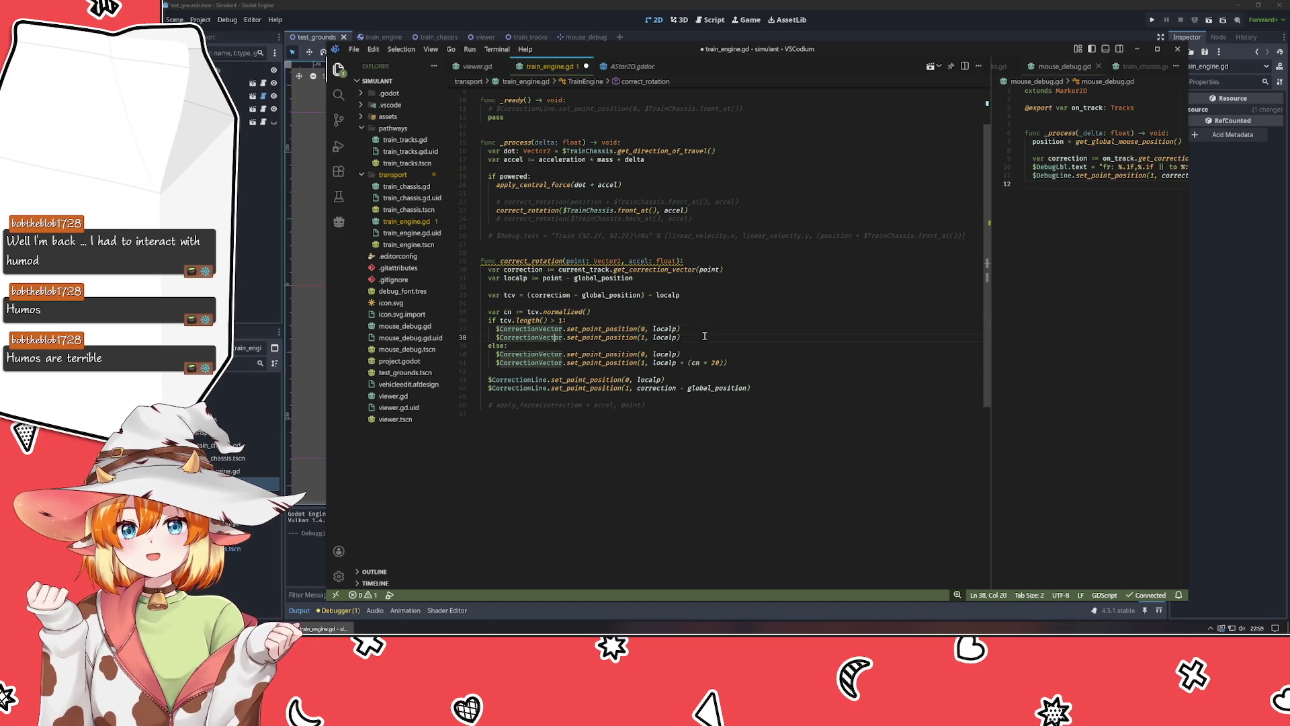
{"action": "key", "text": "alt+Down"}
{"action": "key", "text": "alt+Down"}
{"action": "key", "text": "alt+Up"}
{"action": "key", "text": "alt+Up"}
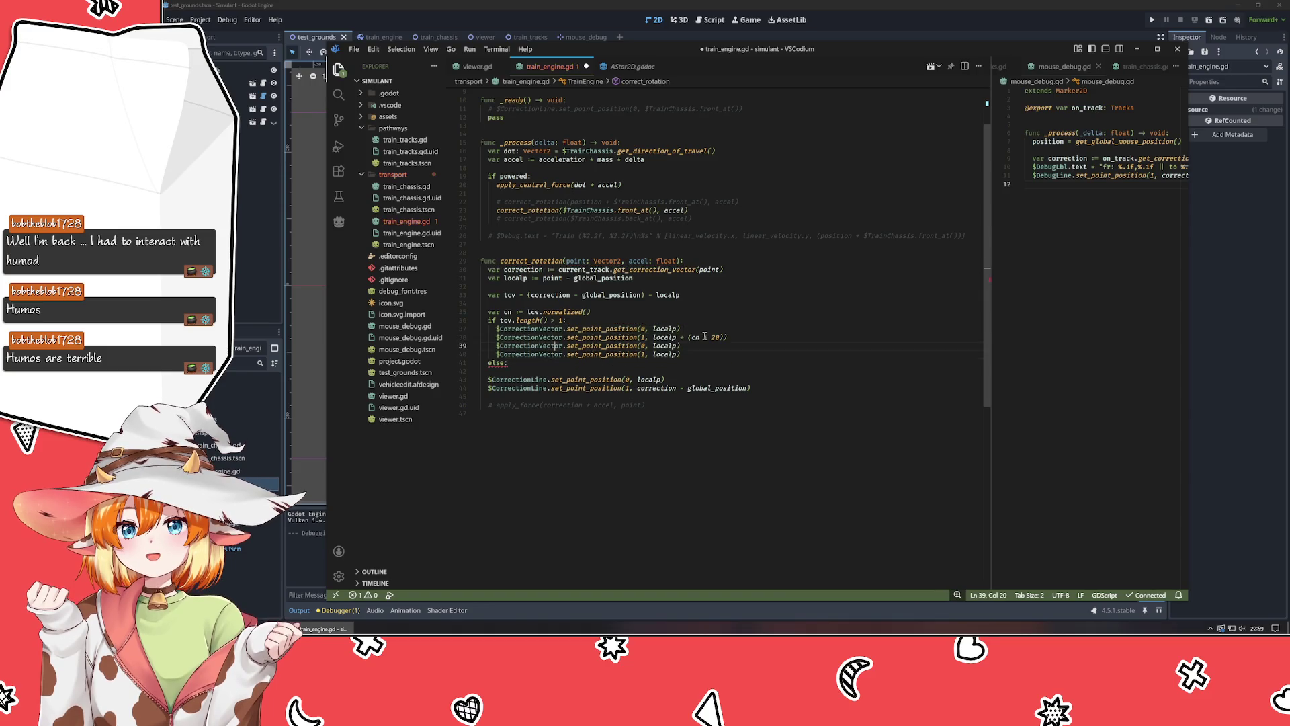
{"action": "key", "text": "alt+Down"}
{"action": "key", "text": "ctrl+s"}
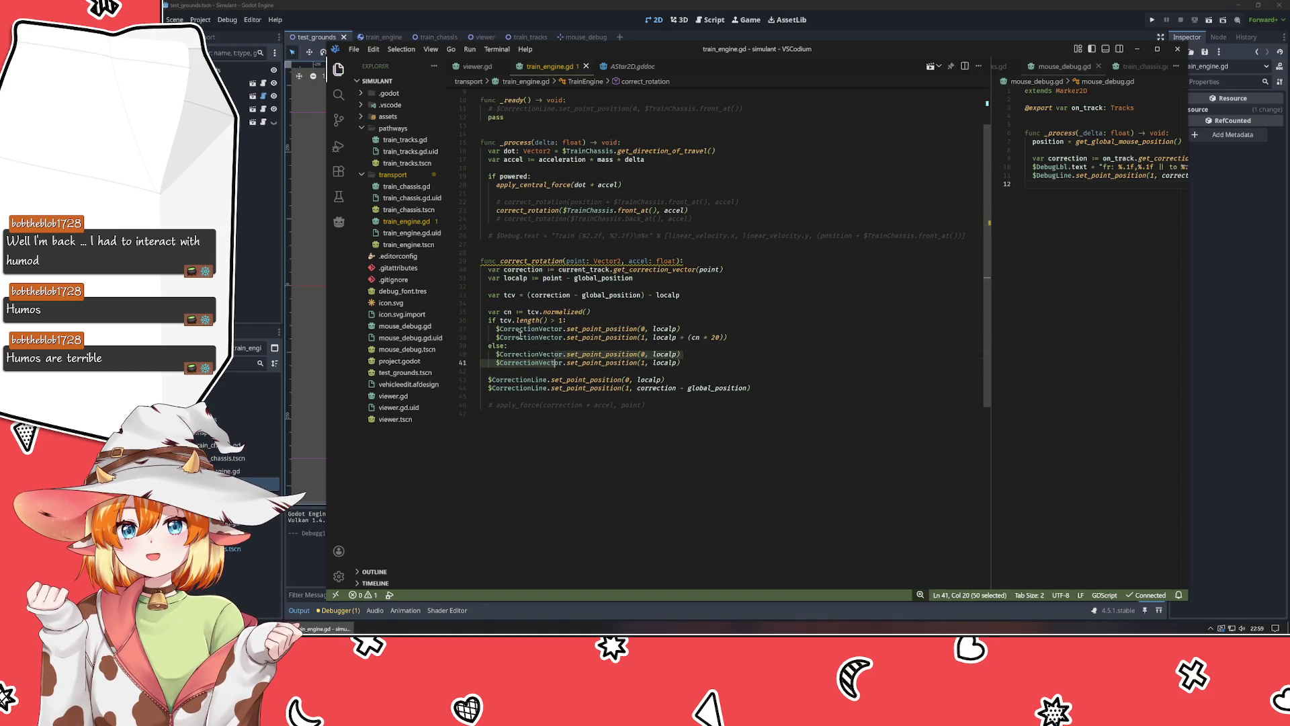
{"action": "key", "text": "alt+Tab"}
{"action": "key", "text": "F5"}
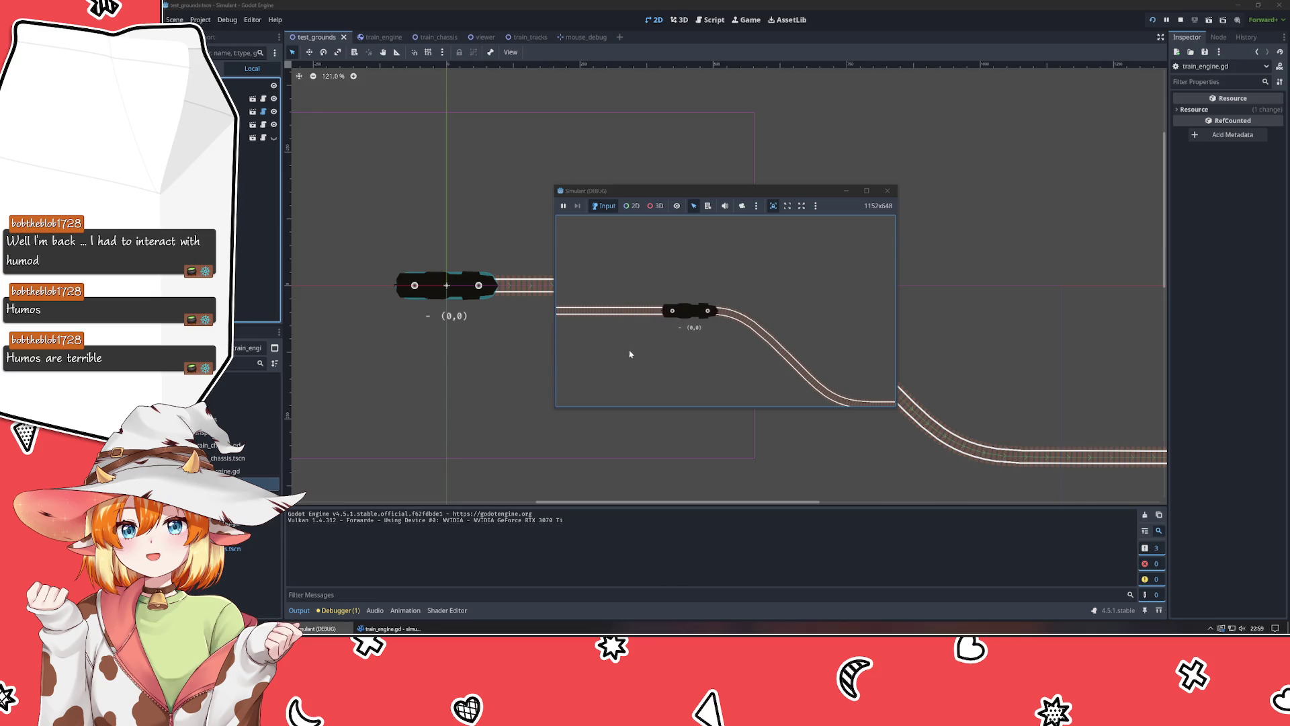
Close the Simulant debug game window to end the test run.
{"action": "left_click", "coordinate": [887, 190]}
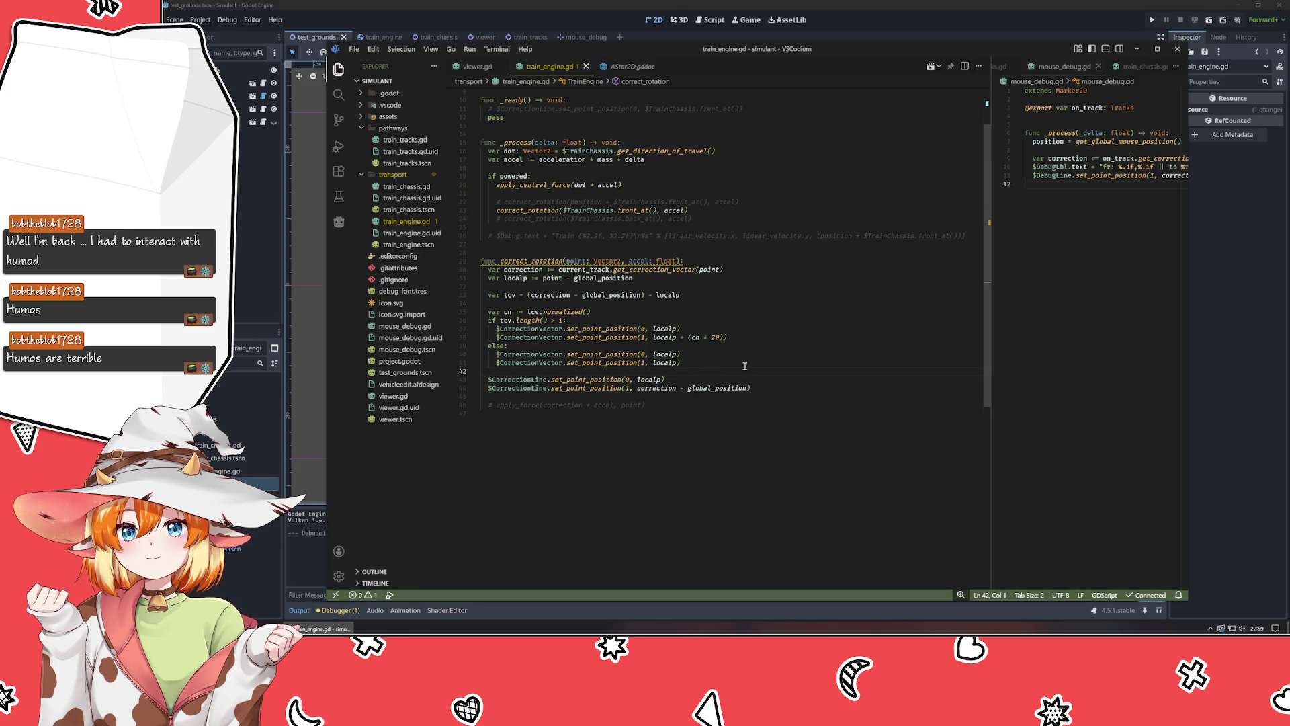
Move the commented apply_force line up into the if branch, uncommented and indented.
{"action": "left_click", "coordinate": [746, 365]}
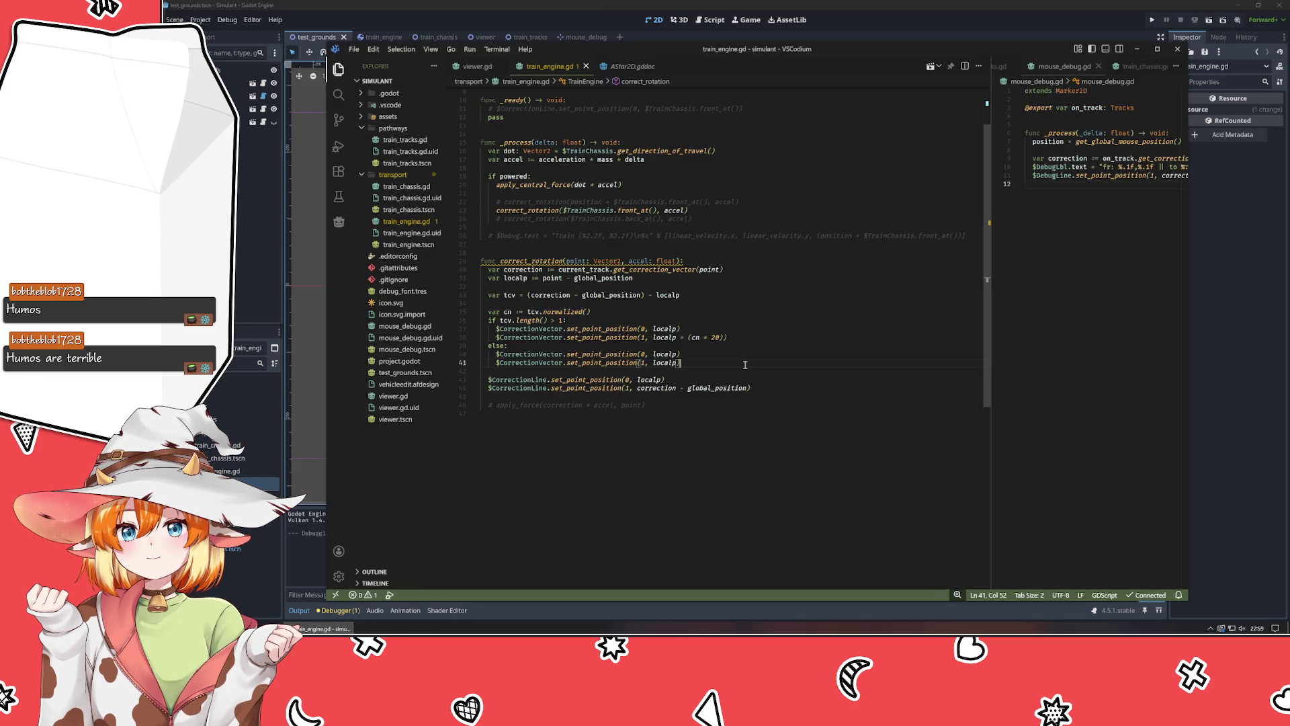
{"action": "left_click", "coordinate": [594, 405]}
{"action": "key", "text": "Home"}
{"action": "key", "text": "alt+Up"}
{"action": "key", "text": "alt+Up"}
{"action": "key", "text": "alt+Up"}
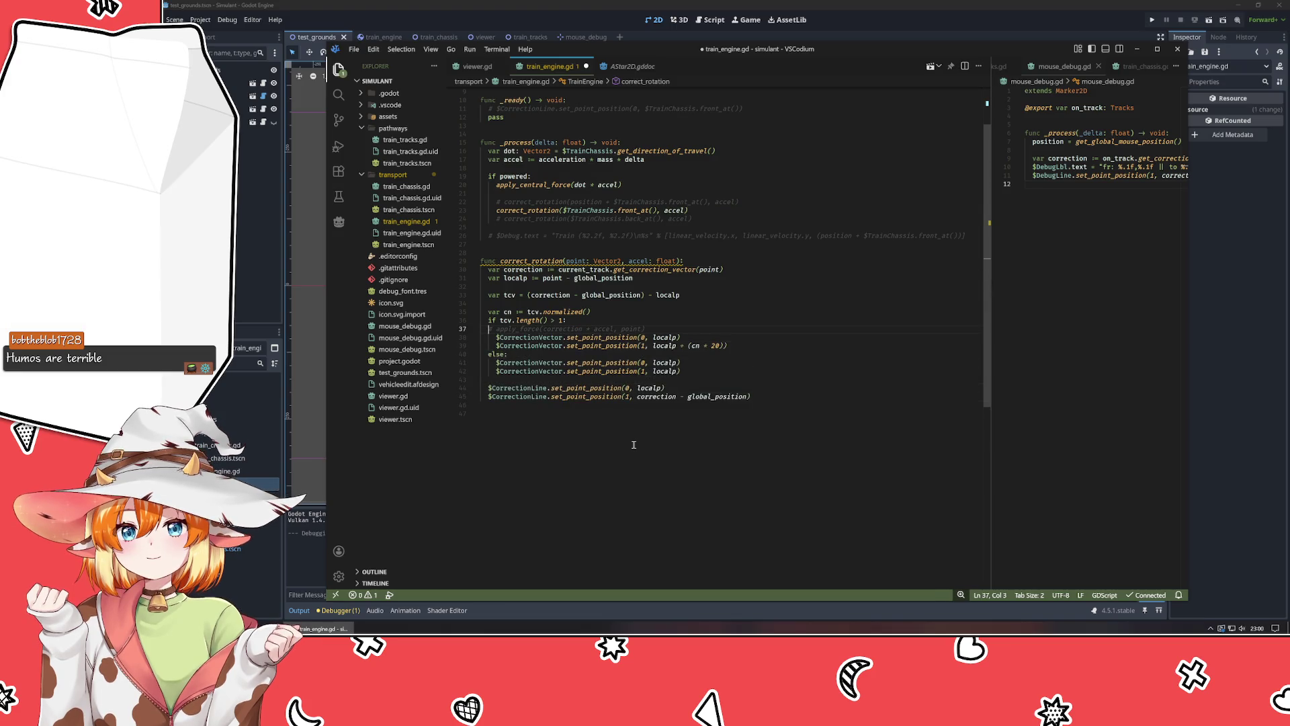
{"action": "key", "text": "ctrl+slash"}
{"action": "key", "text": "Tab"}
Replace the correction argument in apply_force with cn.
{"action": "key", "text": "End"}
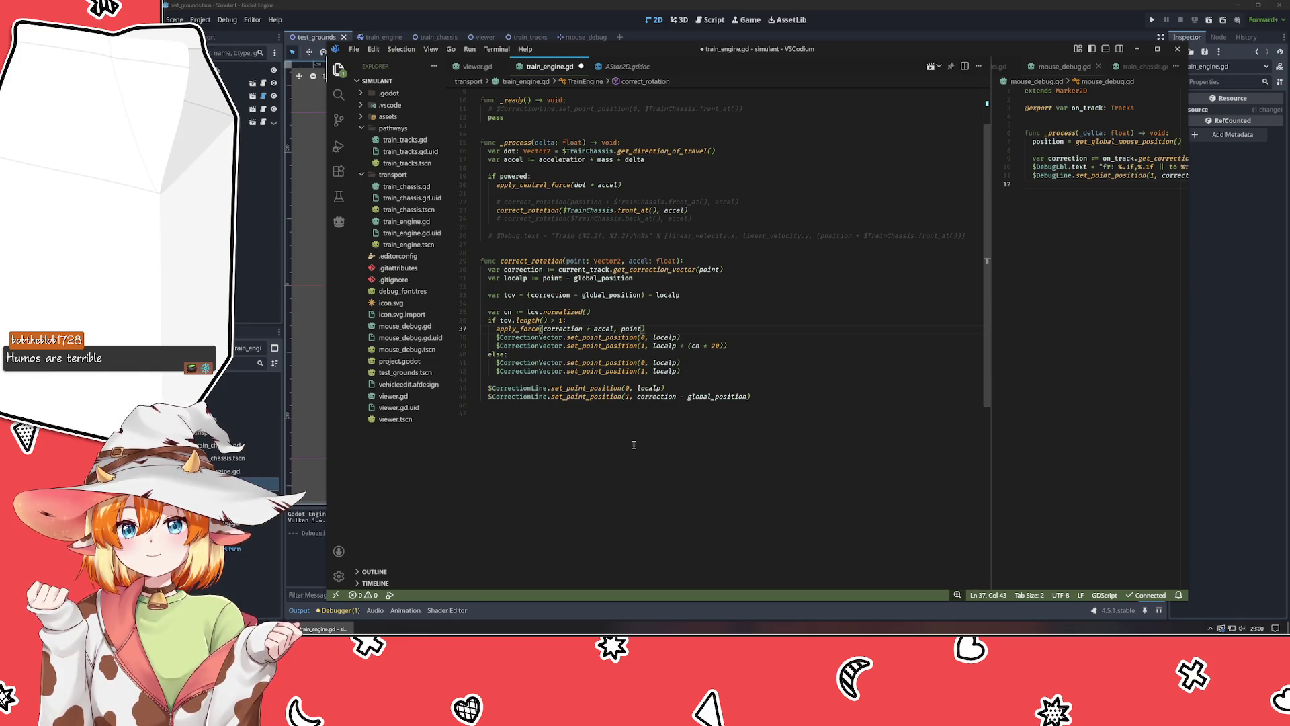
{"action": "key", "text": "ctrl+Left"}
{"action": "key", "text": "ctrl+Left"}
{"action": "key", "text": "ctrl+Left"}
{"action": "key", "text": "ctrl+shift+Right"}
{"action": "type", "text": "cn"}
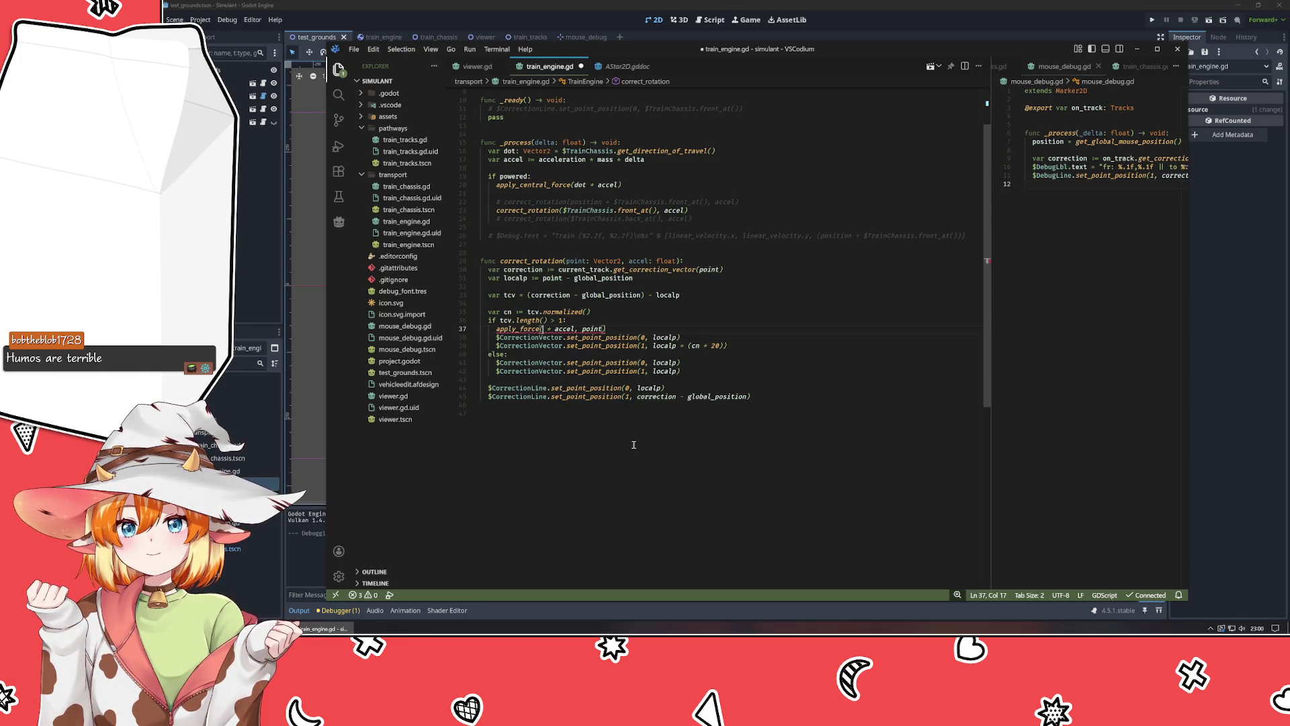
{"action": "key", "text": "Escape"}
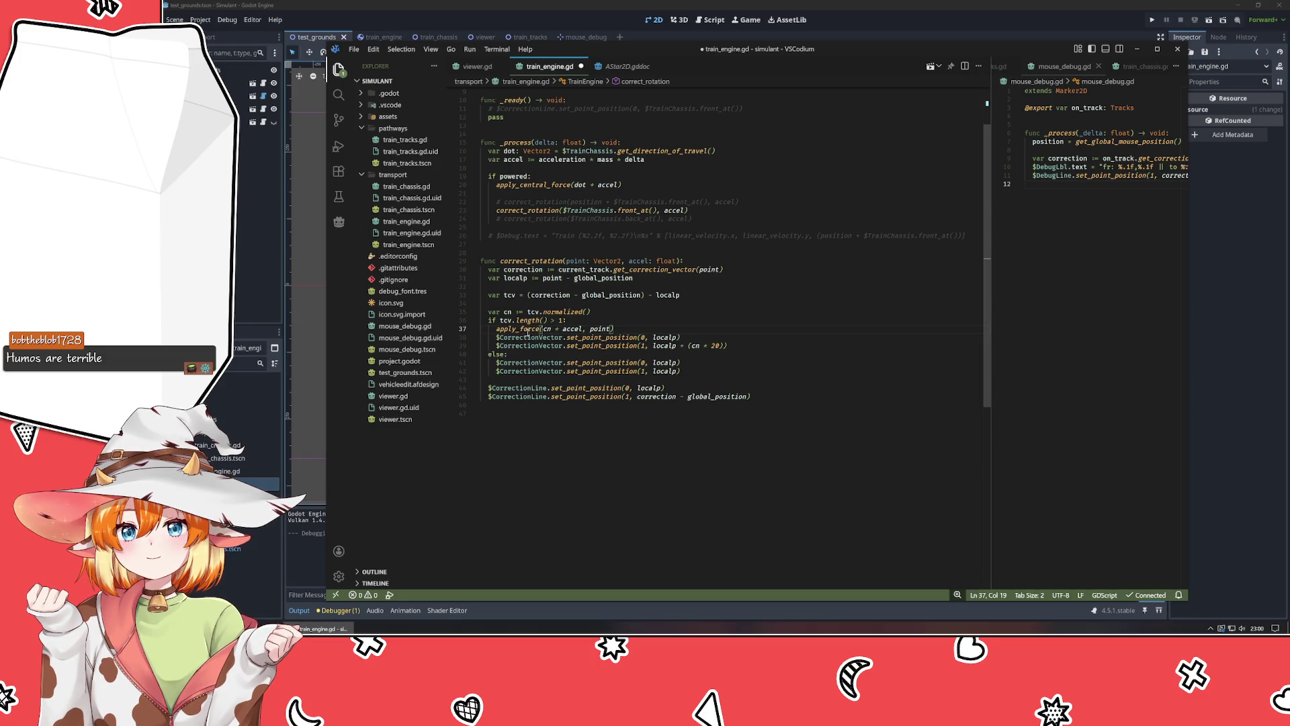
Replace the point argument with localp and save the script.
{"action": "mouse_move", "coordinate": [523, 326]}
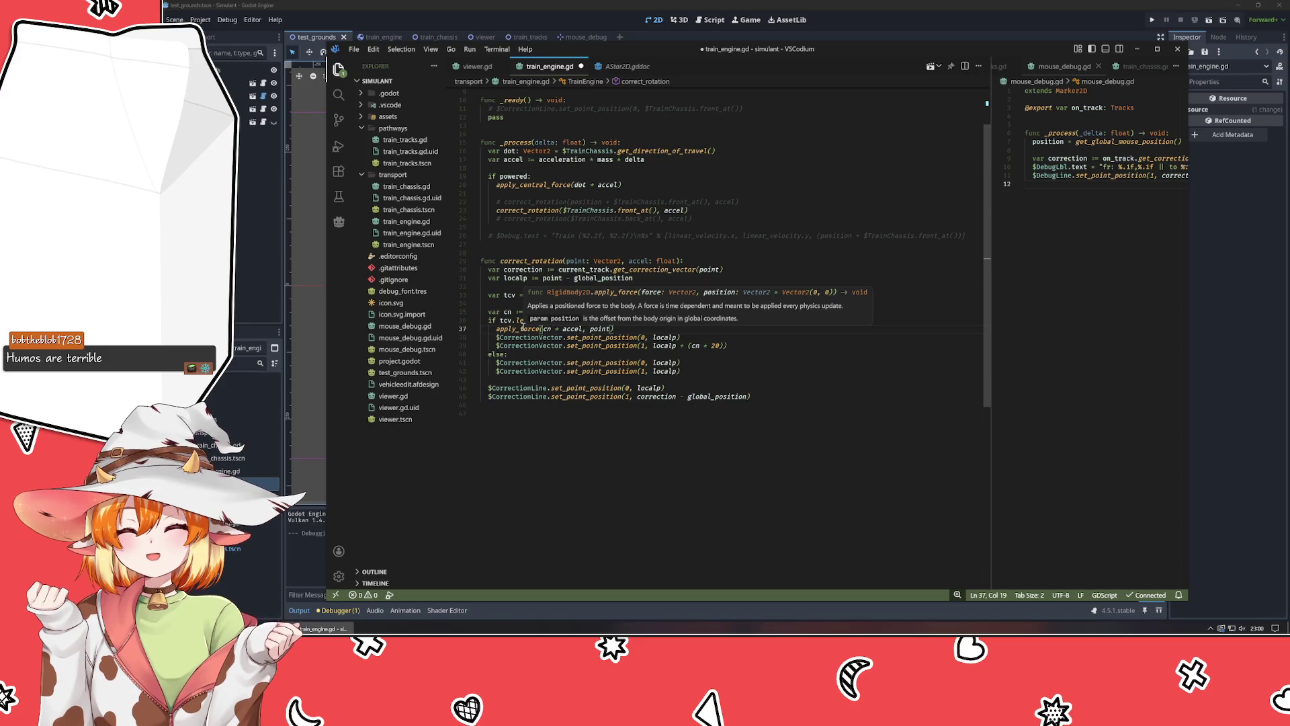
{"action": "left_click", "coordinate": [600, 330]}
{"action": "double_click", "coordinate": [600, 330]}
{"action": "type", "text": "localp"}
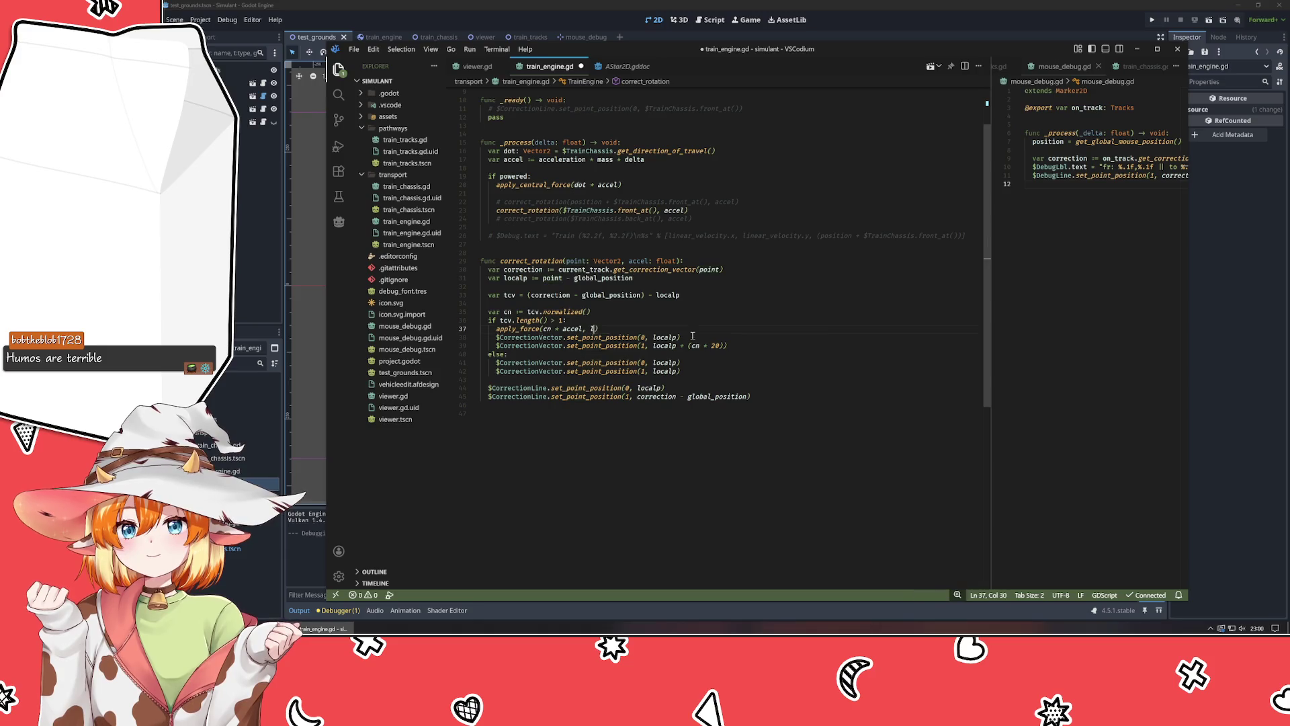
{"action": "key", "text": "Escape"}
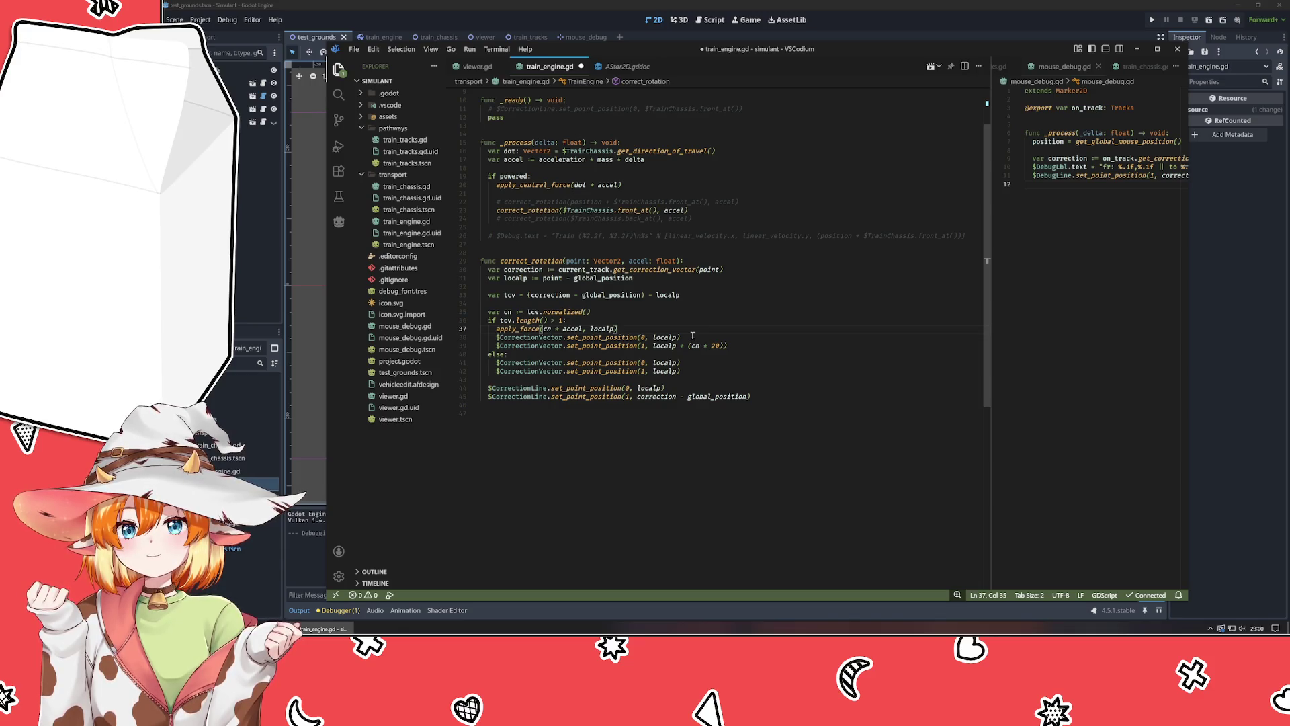
{"action": "left_click", "coordinate": [586, 339]}
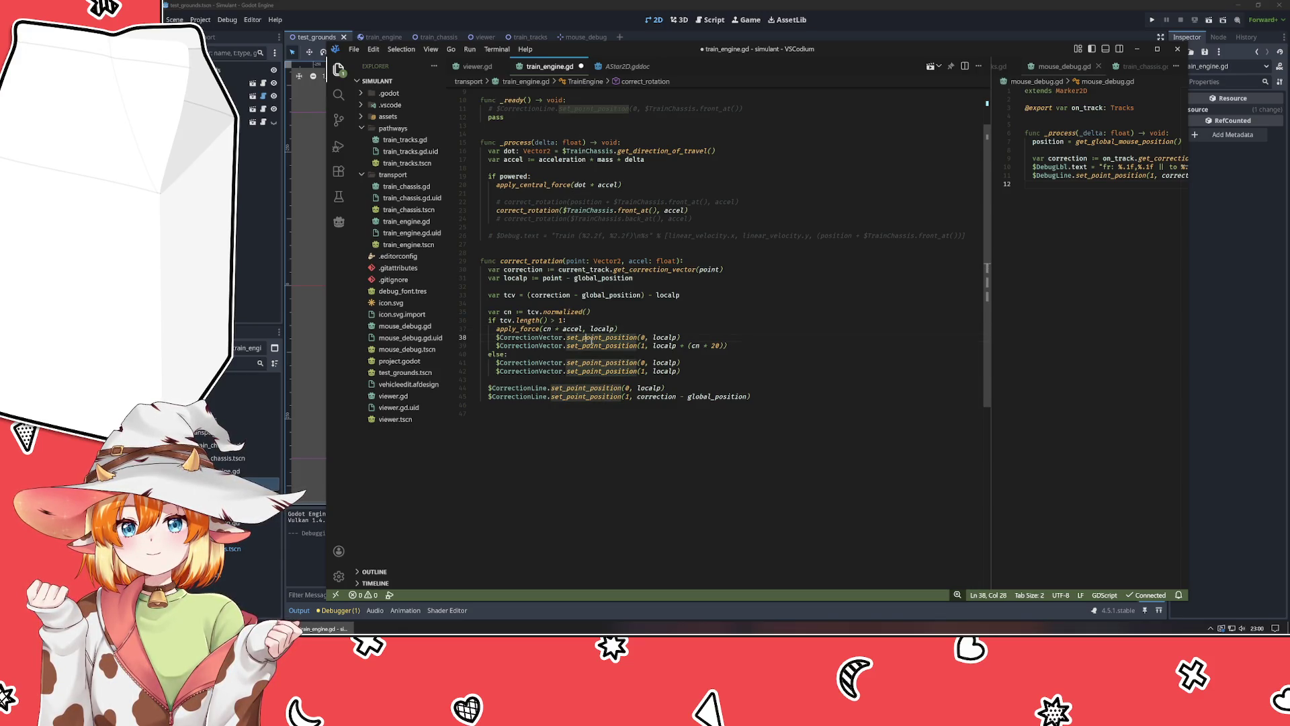
{"action": "mouse_move", "coordinate": [579, 368]}
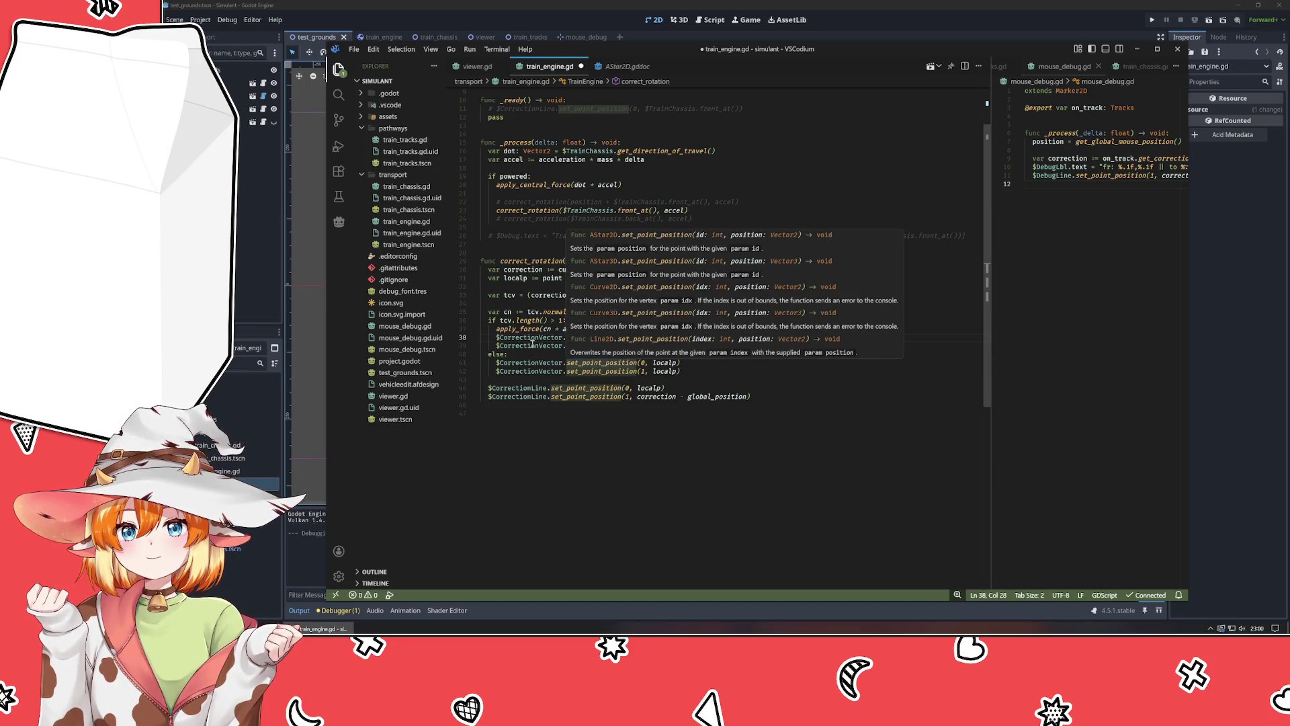
{"action": "left_click", "coordinate": [540, 426]}
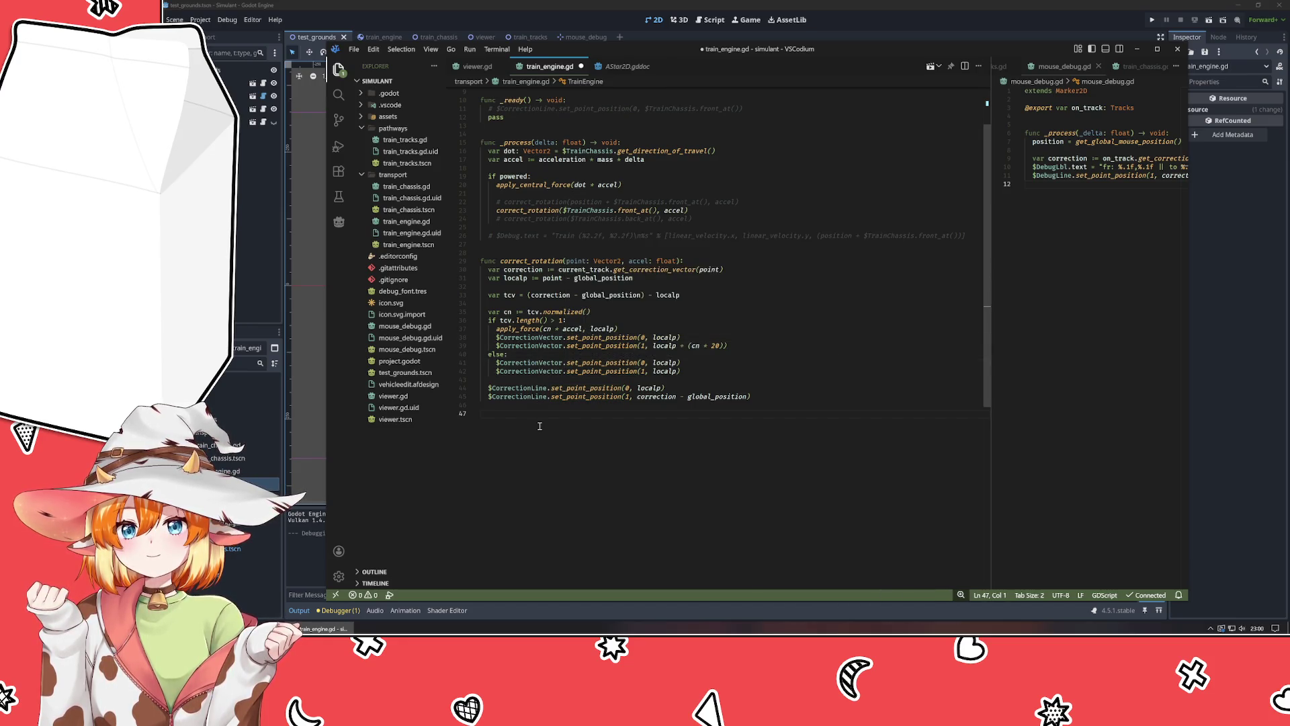
{"action": "key", "text": "ctrl+s"}
Test-run the project, pausing and resuming to watch the train slide off the curve, then close it.
{"action": "key", "text": "alt+Tab"}
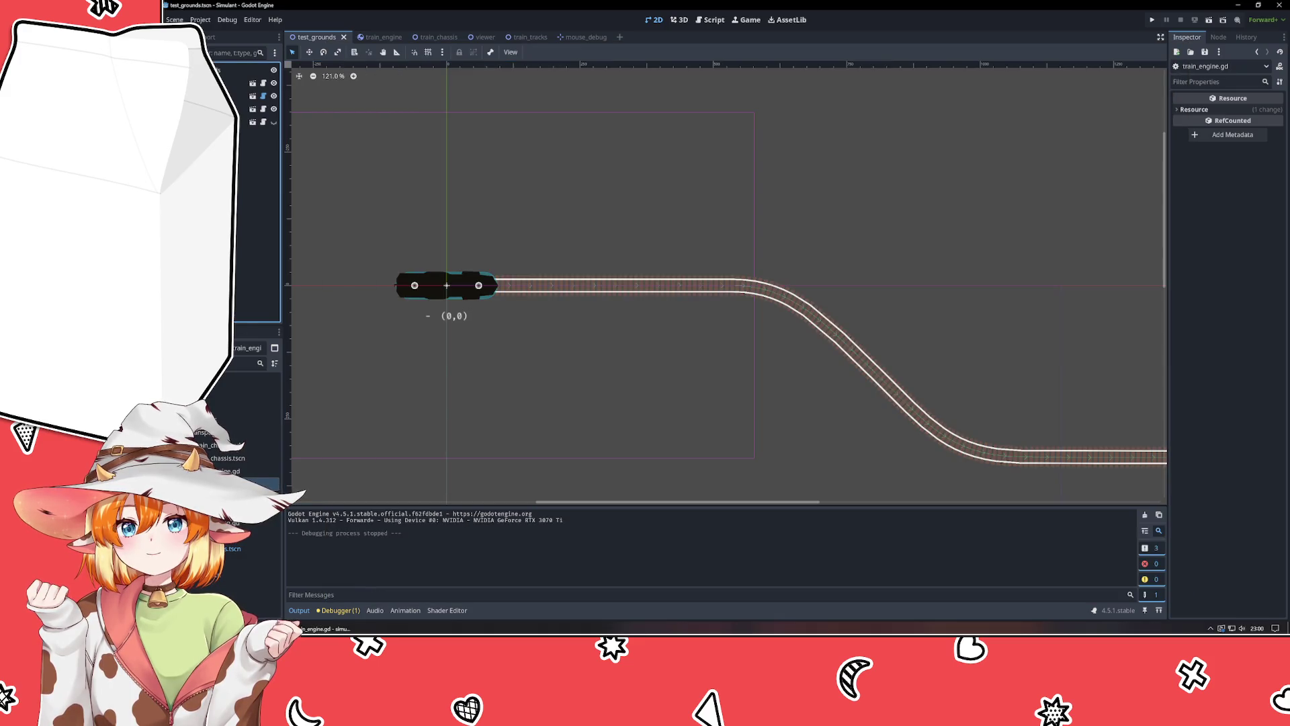
{"action": "key", "text": "F5"}
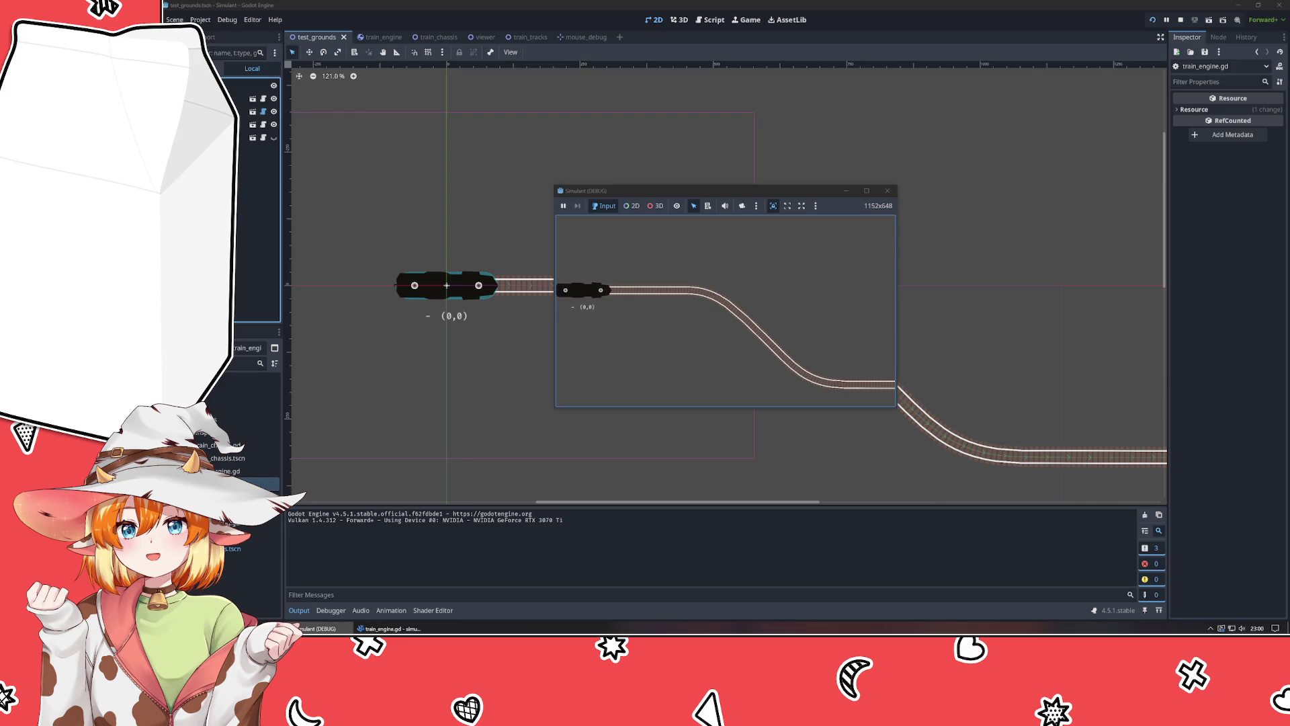
{"action": "left_click", "coordinate": [569, 207]}
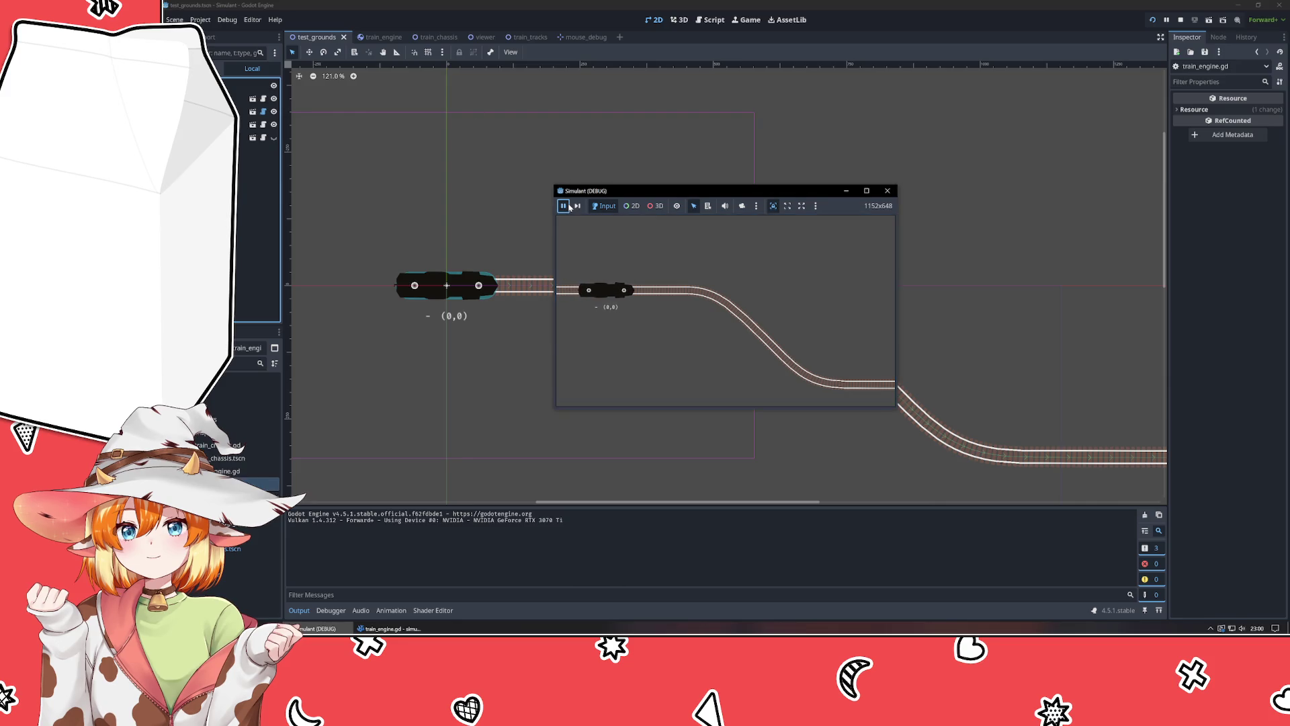
{"action": "left_click", "coordinate": [624, 293]}
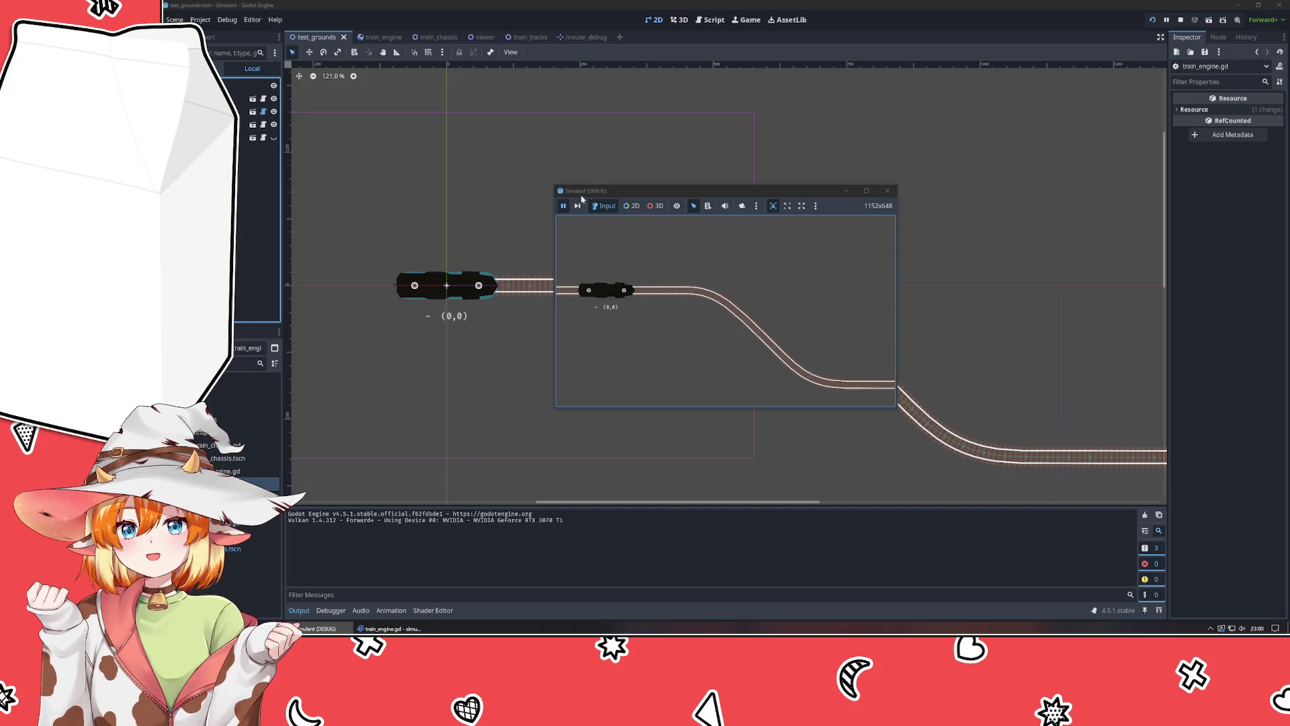
{"action": "left_click", "coordinate": [563, 207]}
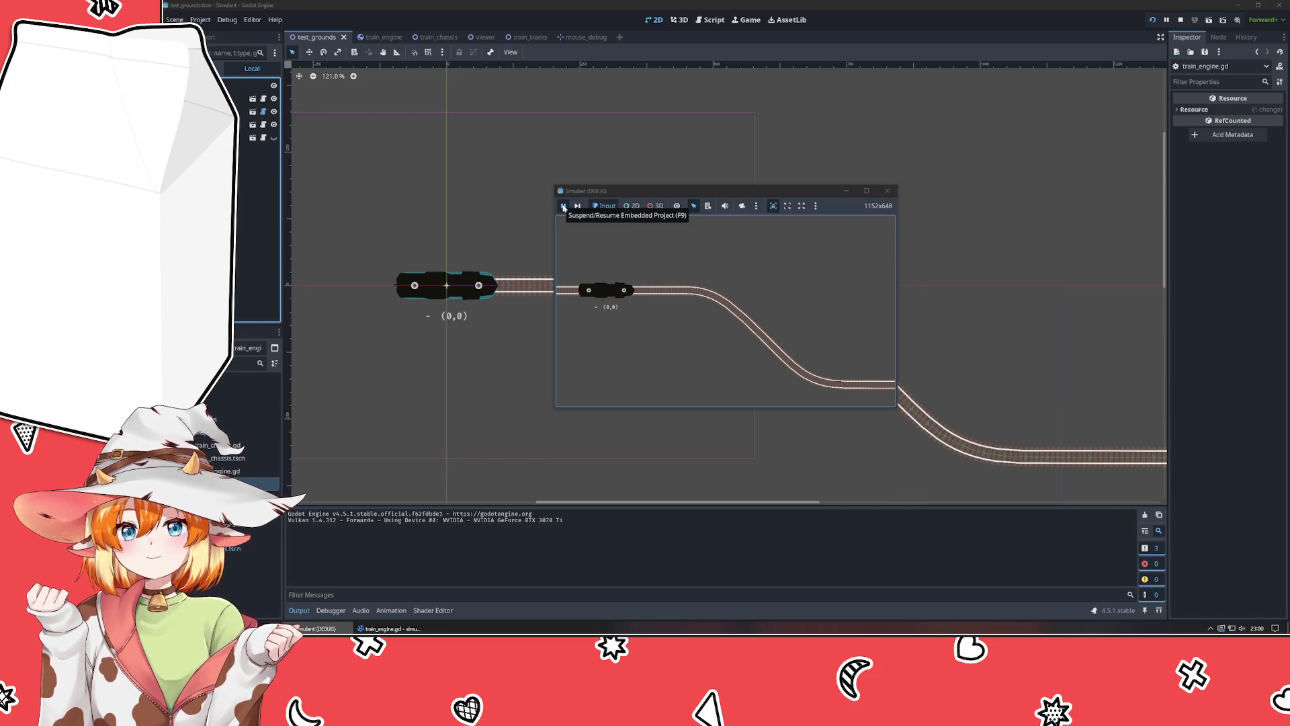
{"action": "left_click", "coordinate": [564, 207]}
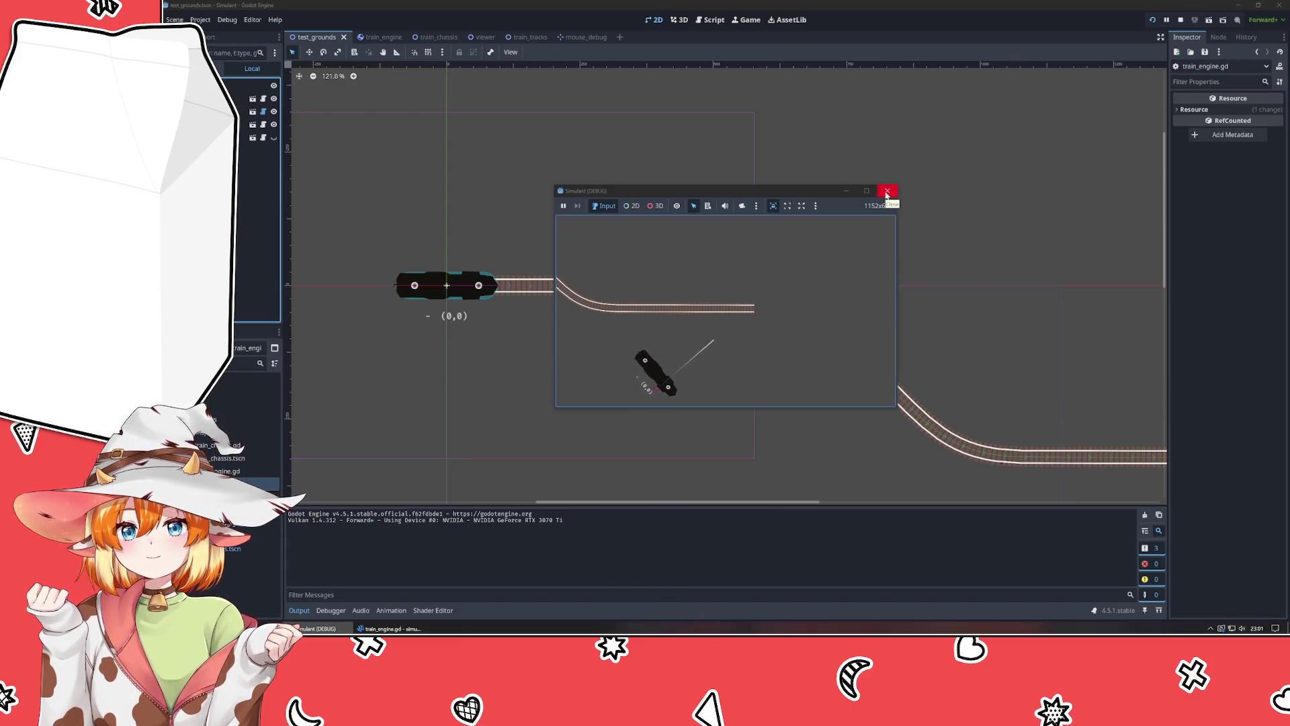
{"action": "left_click", "coordinate": [887, 192]}
Double the force to apply_force(cn * accel * 2, localp), save, and retest the train.
{"action": "key", "text": "alt+Tab"}
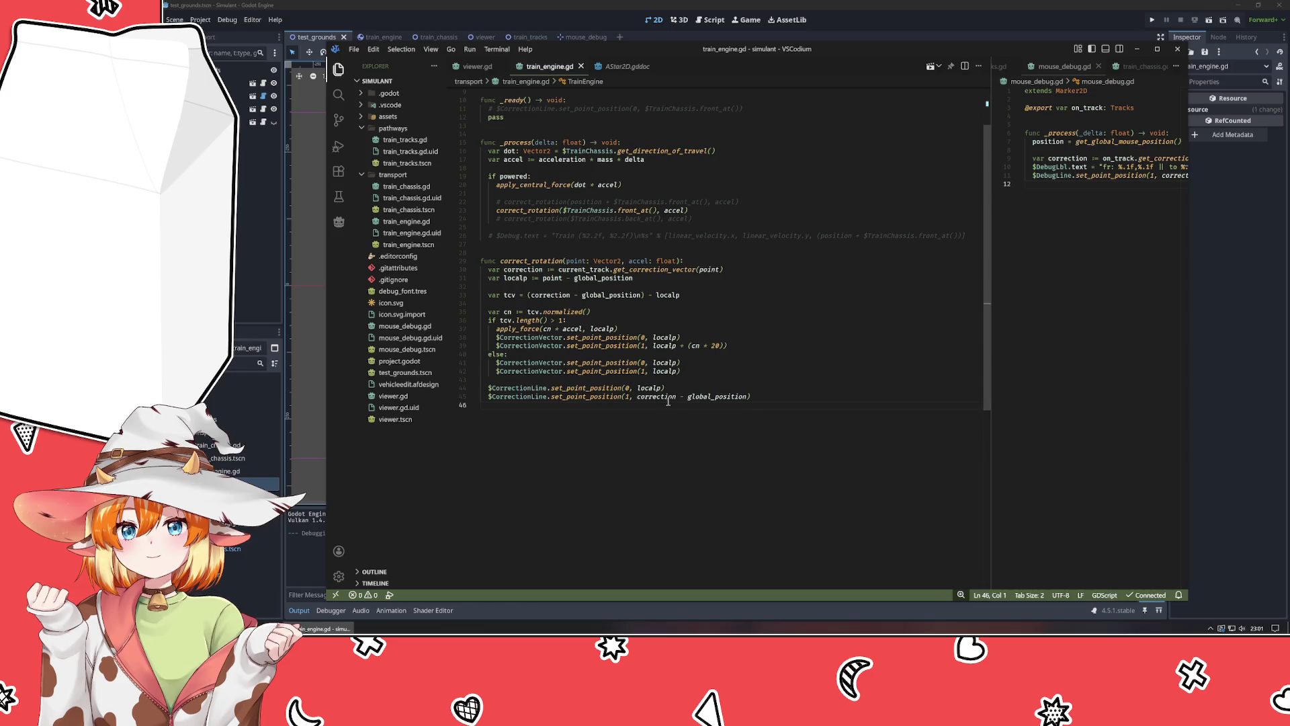
{"action": "left_click", "coordinate": [582, 329]}
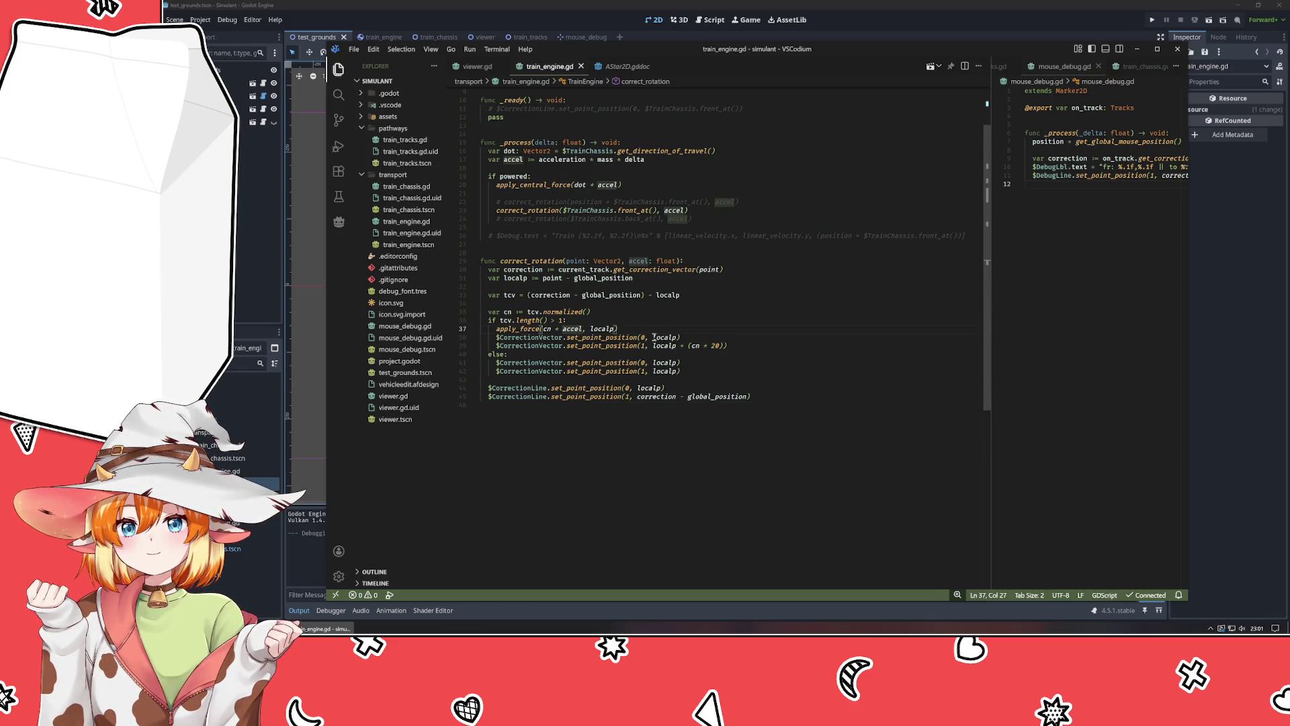
{"action": "type", "text": "*"}
{"action": "key", "text": "ctrl+s"}
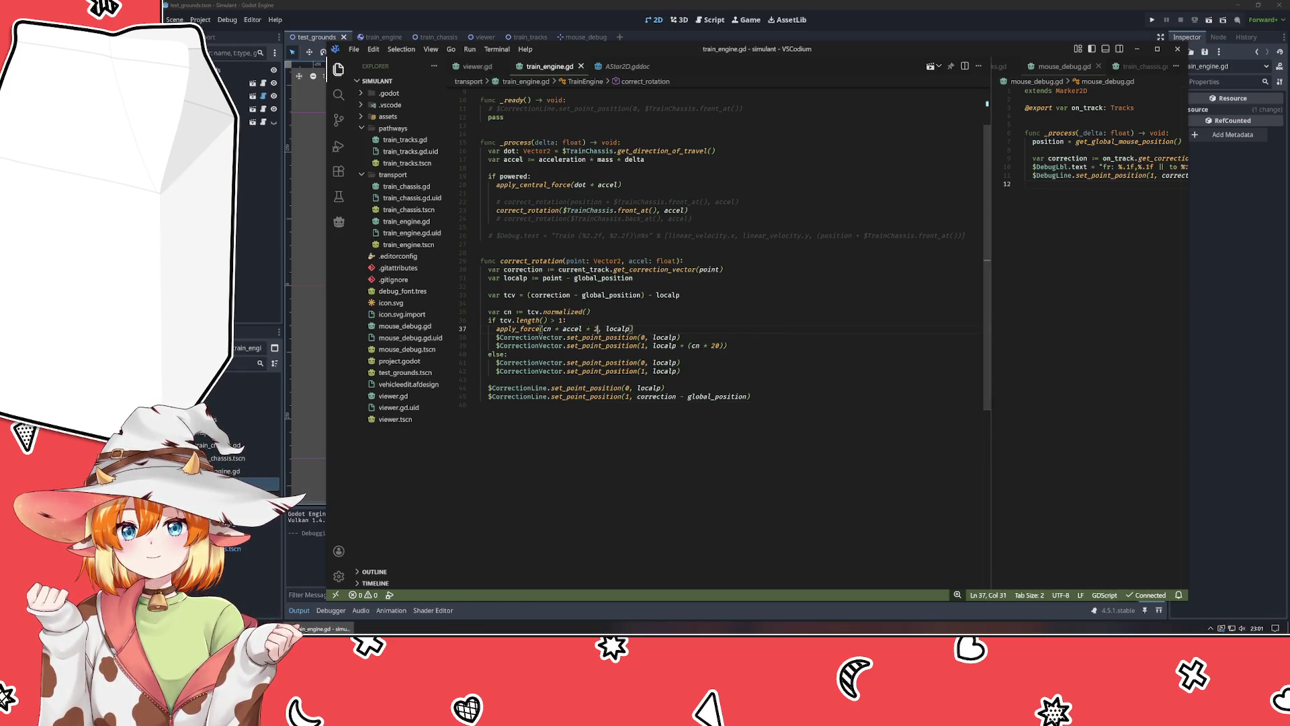
{"action": "key", "text": "alt+Tab"}
{"action": "key", "text": "F5"}
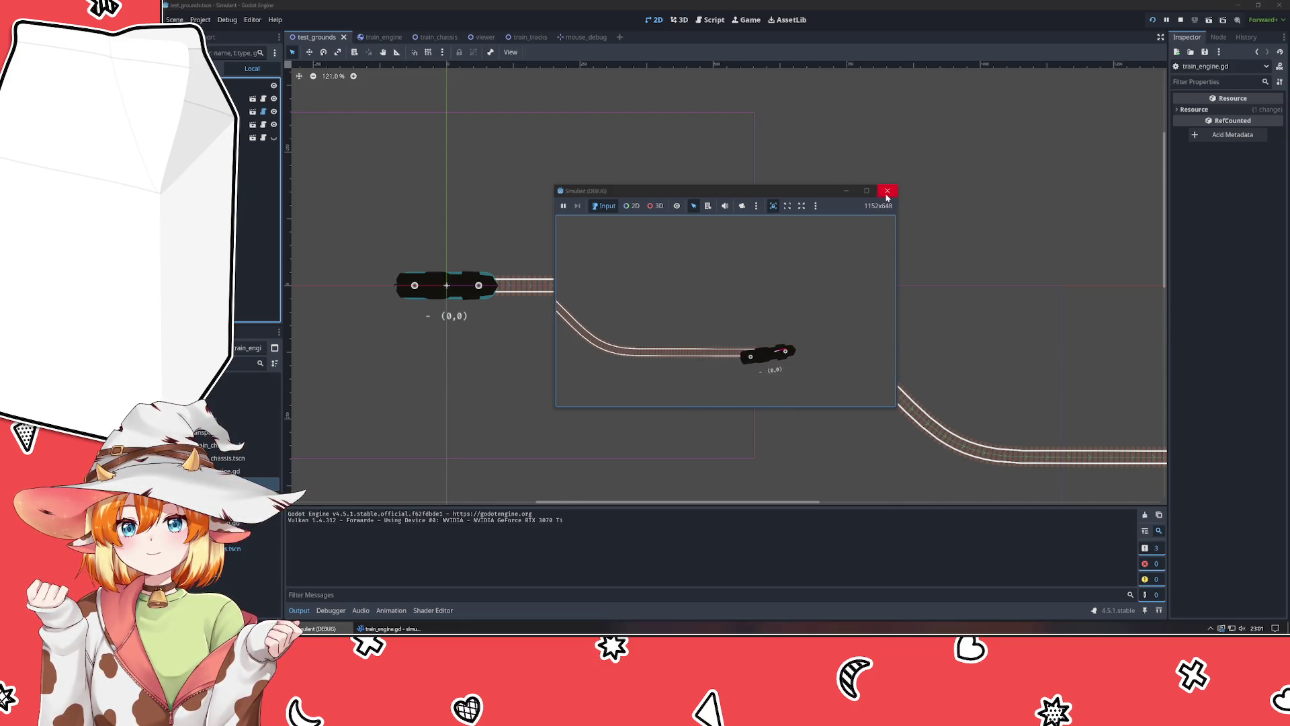
{"action": "left_click", "coordinate": [887, 191]}
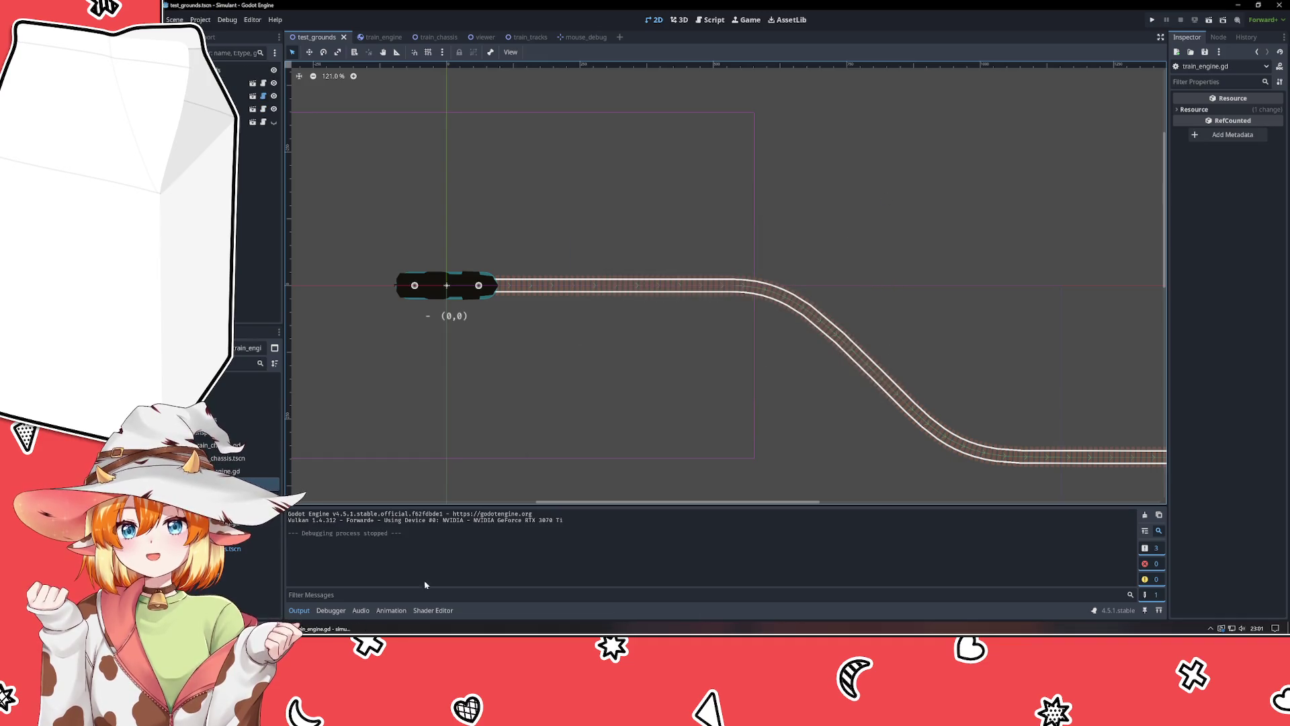
Uncomment the back_at correct_rotation call and delete the CorrectionVector and else lines.
{"action": "key", "text": "alt+Tab"}
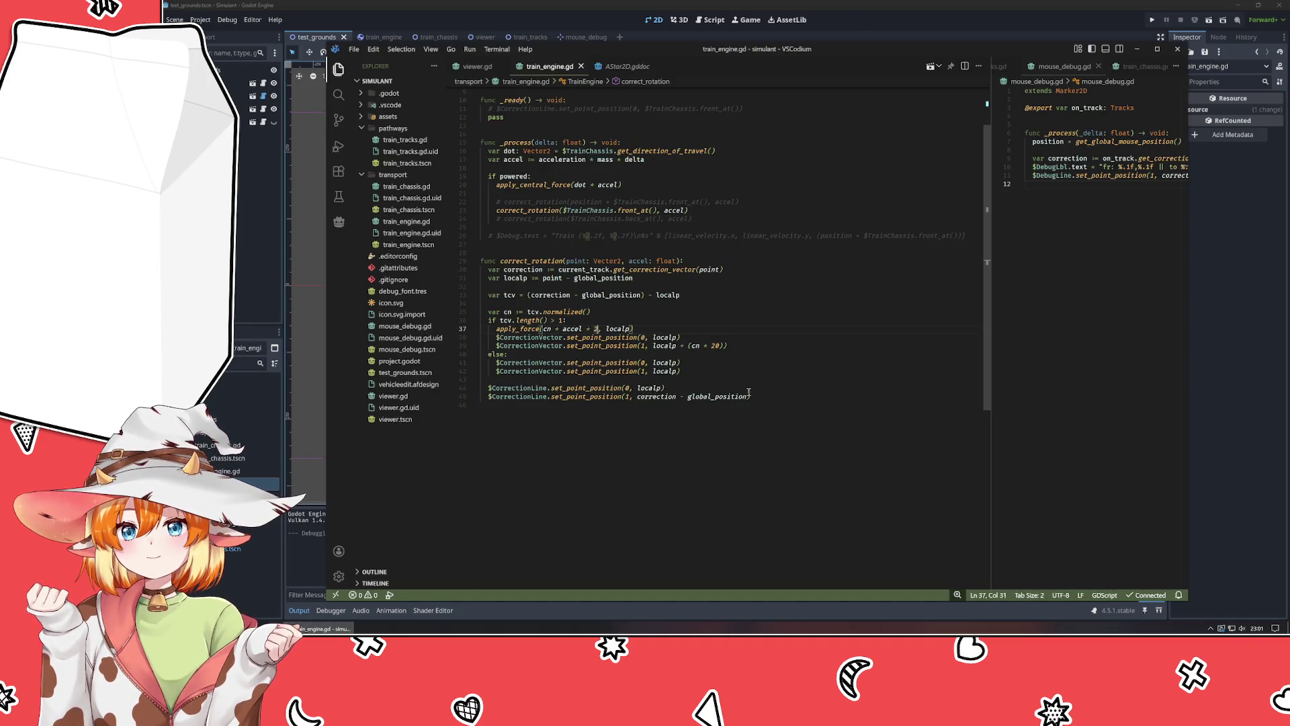
{"action": "left_click", "coordinate": [612, 219]}
{"action": "key", "text": "ctrl+slash"}
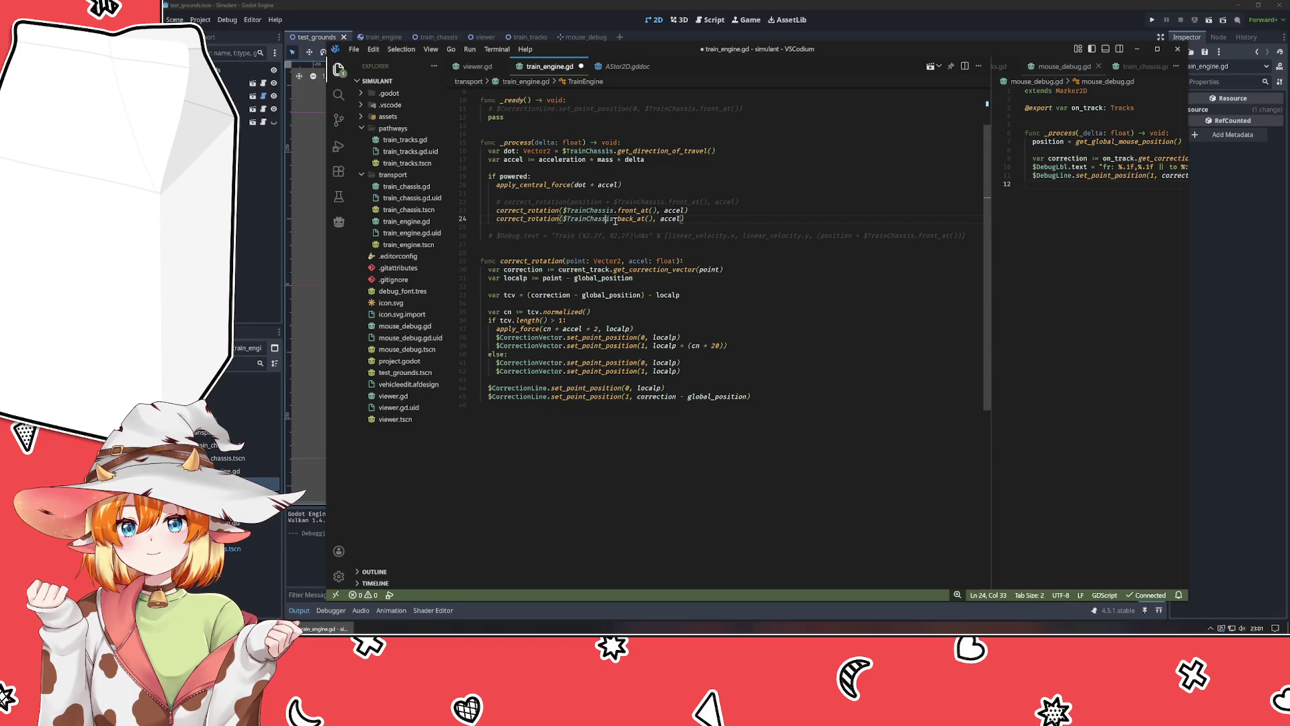
{"action": "mouse_move", "coordinate": [736, 348]}
{"action": "left_mouse_down"}
{"action": "mouse_move", "coordinate": [481, 337]}
{"action": "mouse_move", "coordinate": [692, 371]}
{"action": "left_mouse_up"}
{"action": "key", "text": "Delete"}
{"action": "key", "text": "BackSpace"}
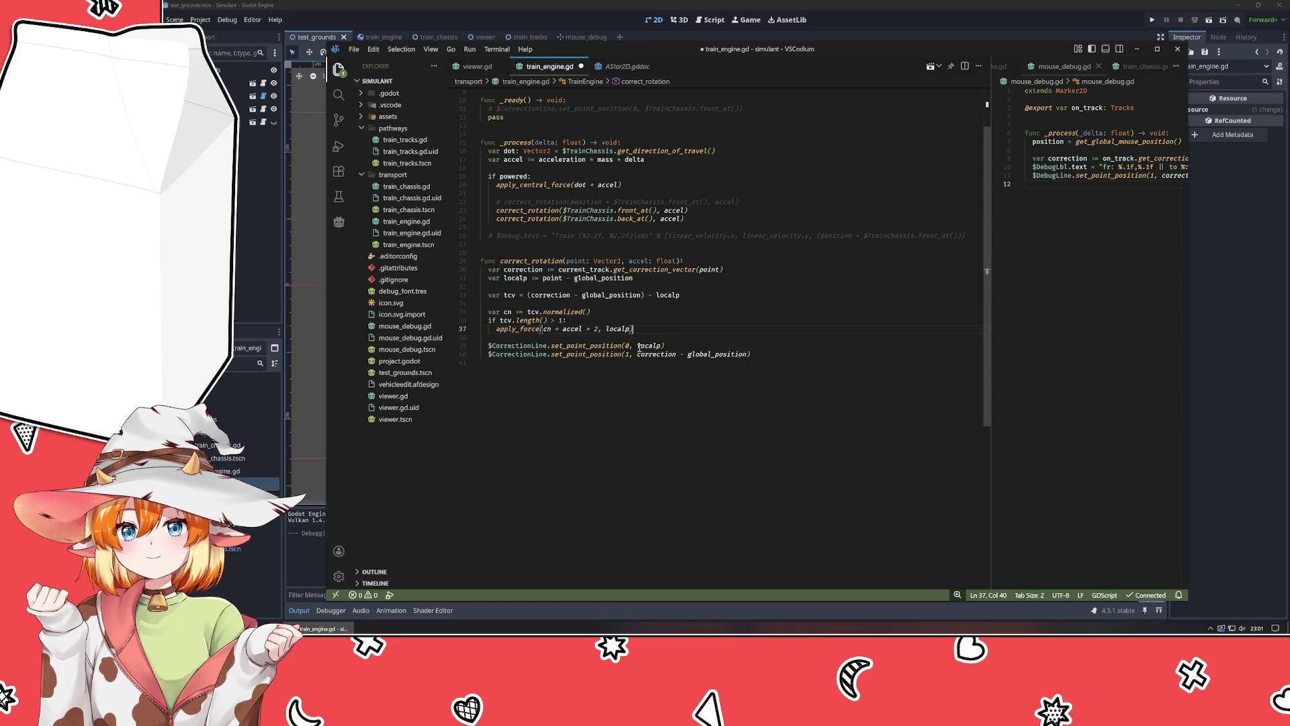
Comment out both $CorrectionLine calls and save the script.
{"action": "key", "text": "ctrl+slash"}
{"action": "key", "text": "Down"}
{"action": "key", "text": "ctrl+slash"}
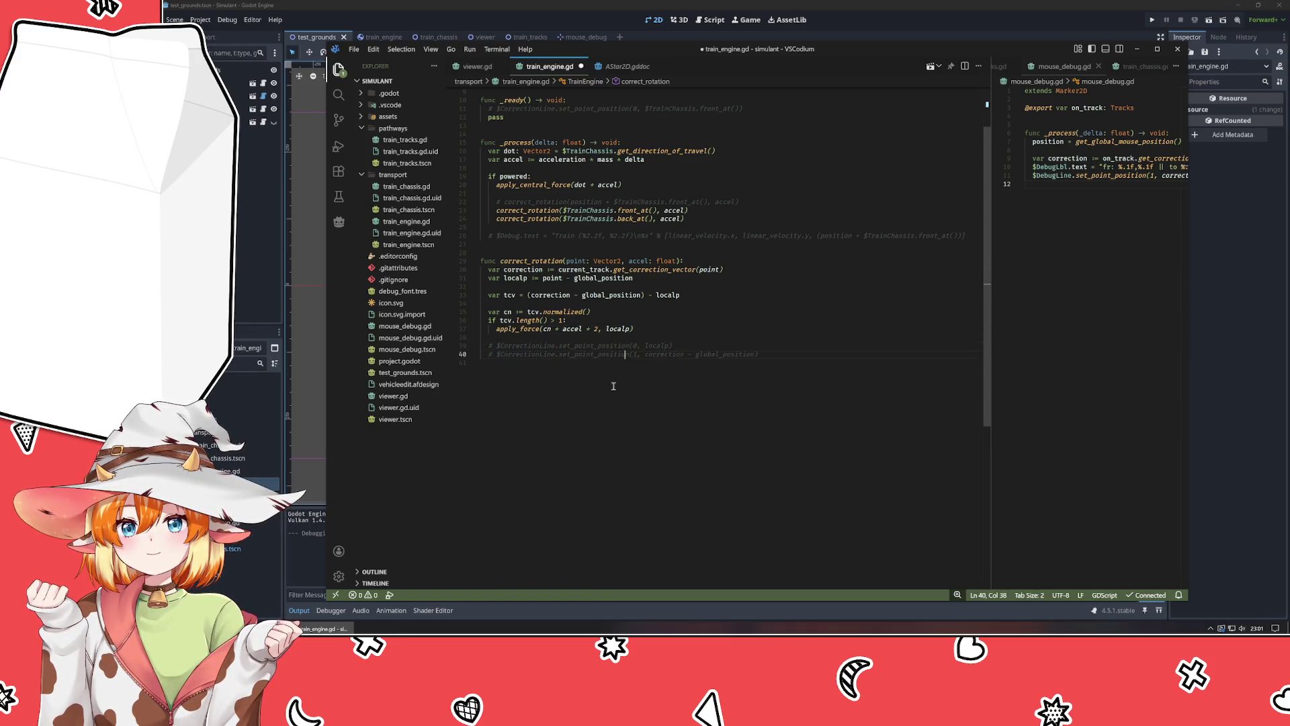
{"action": "left_click", "coordinate": [580, 406]}
{"action": "key", "text": "ctrl+s"}
{"action": "key", "text": "alt+Tab"}
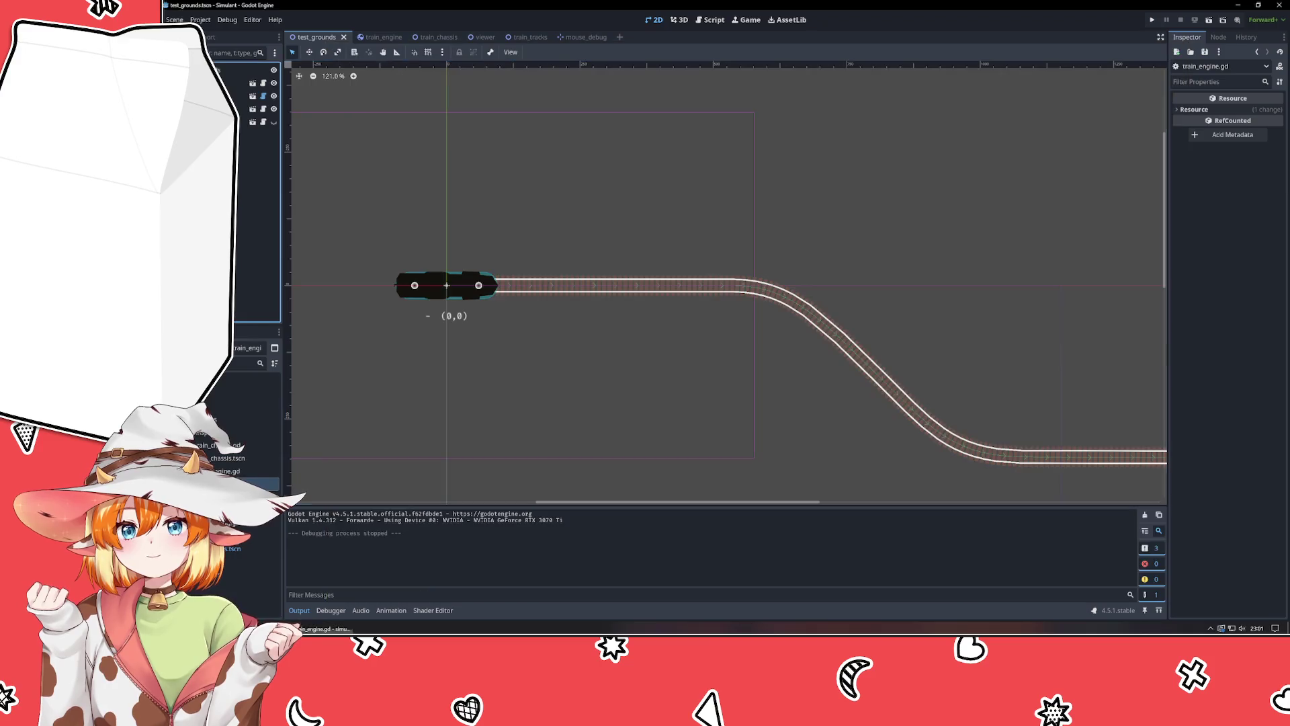
Test-run with both chassis ends corrected, confirming the train stays on the curved track.
{"action": "key", "text": "F5"}
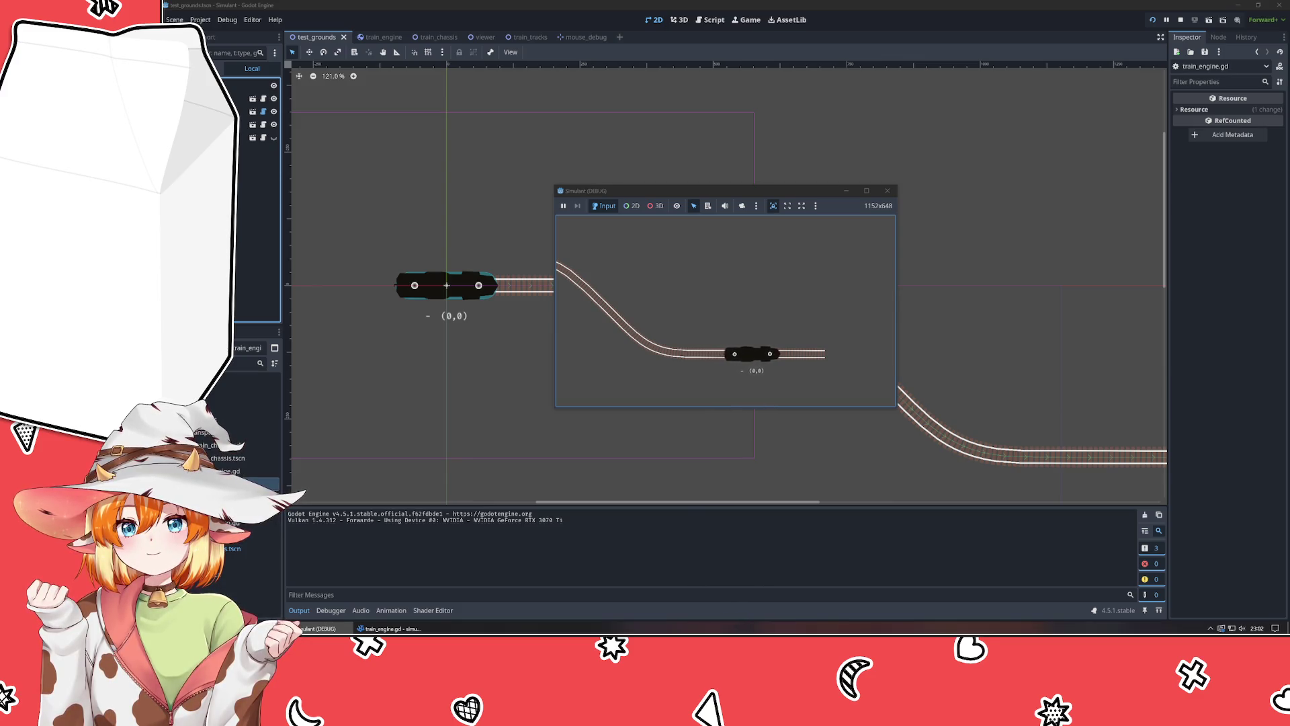
{"action": "left_click", "coordinate": [887, 190]}
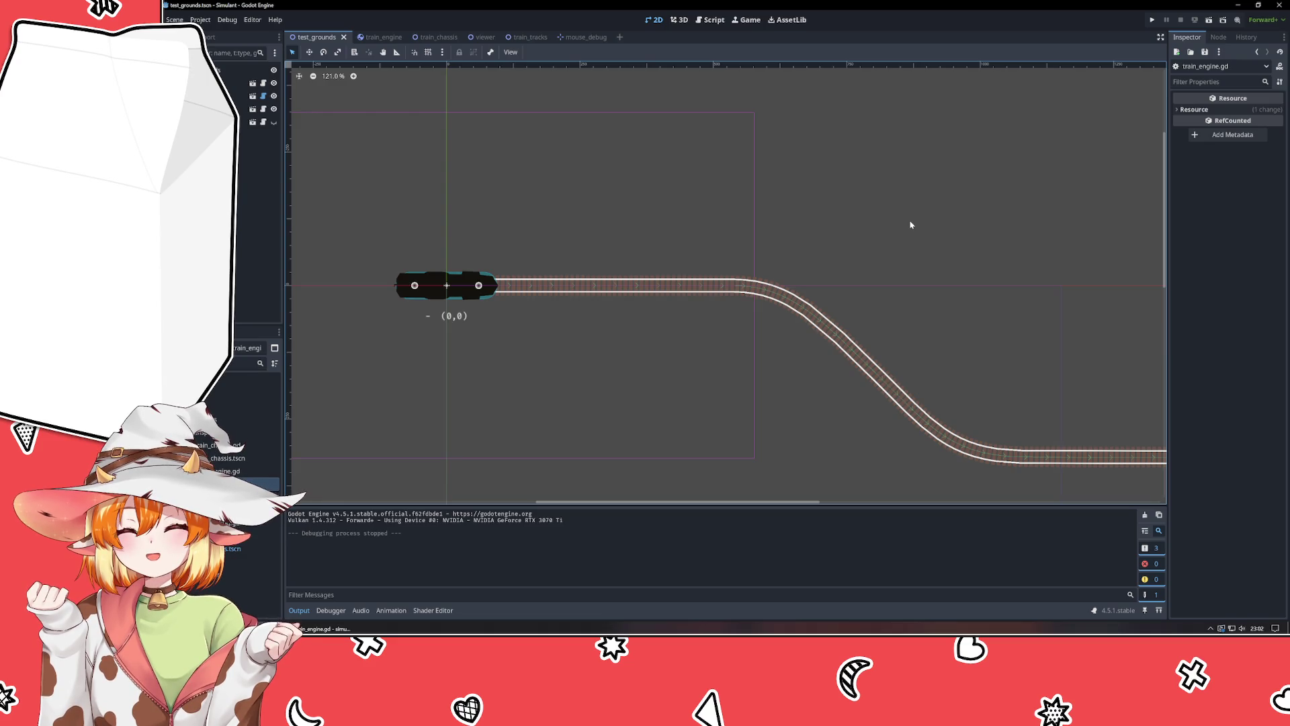
{"action": "scroll", "coordinate": [911, 226], "scroll_direction": "down", "scroll_amount": 3}
{"action": "scroll", "coordinate": [715, 193], "scroll_direction": "right", "scroll_amount": 5}
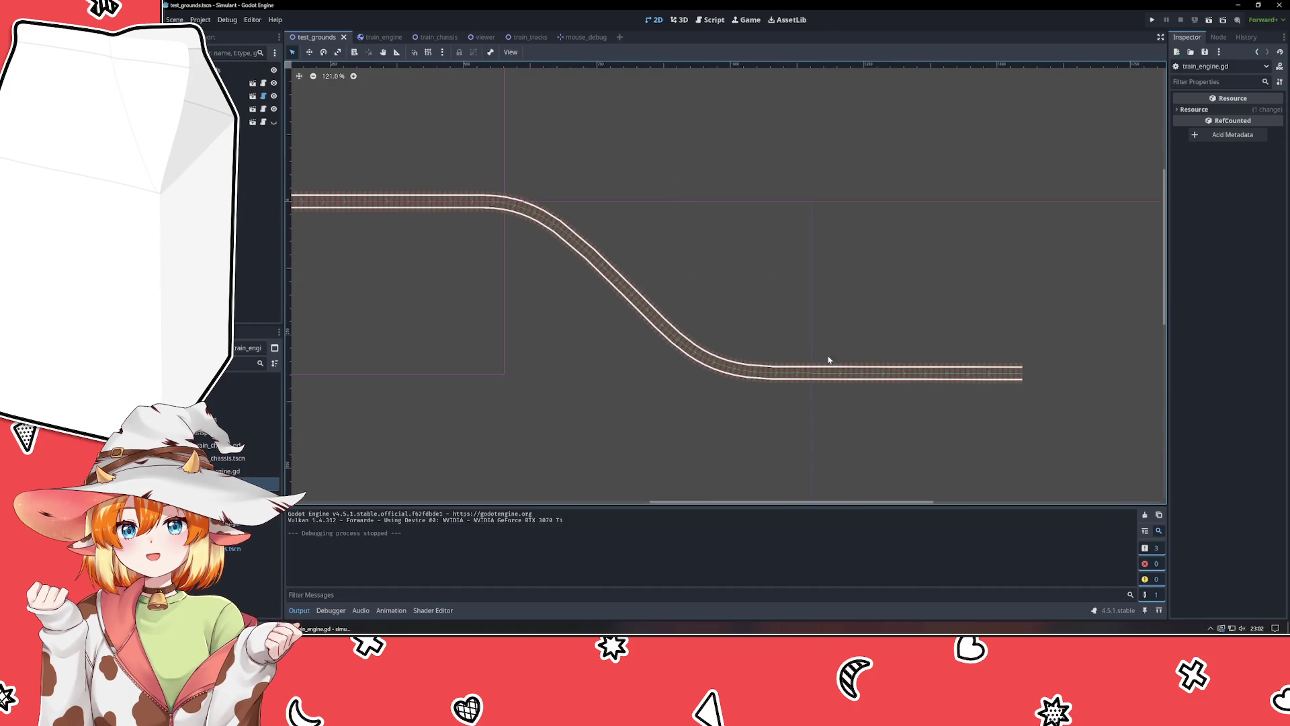
{"action": "key", "text": "alt+Tab"}
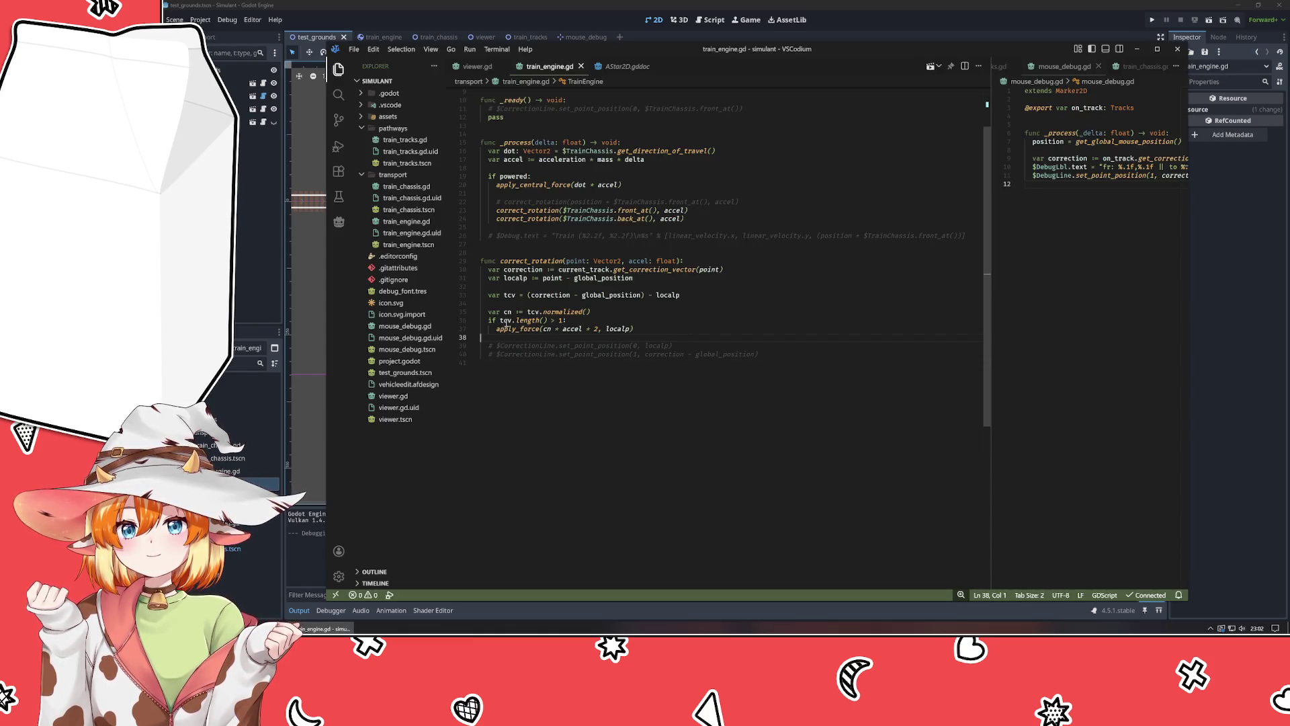
Use tcv.normalized() in apply_force instead of cn and delete the unused cn line.
{"action": "left_click", "coordinate": [546, 328]}
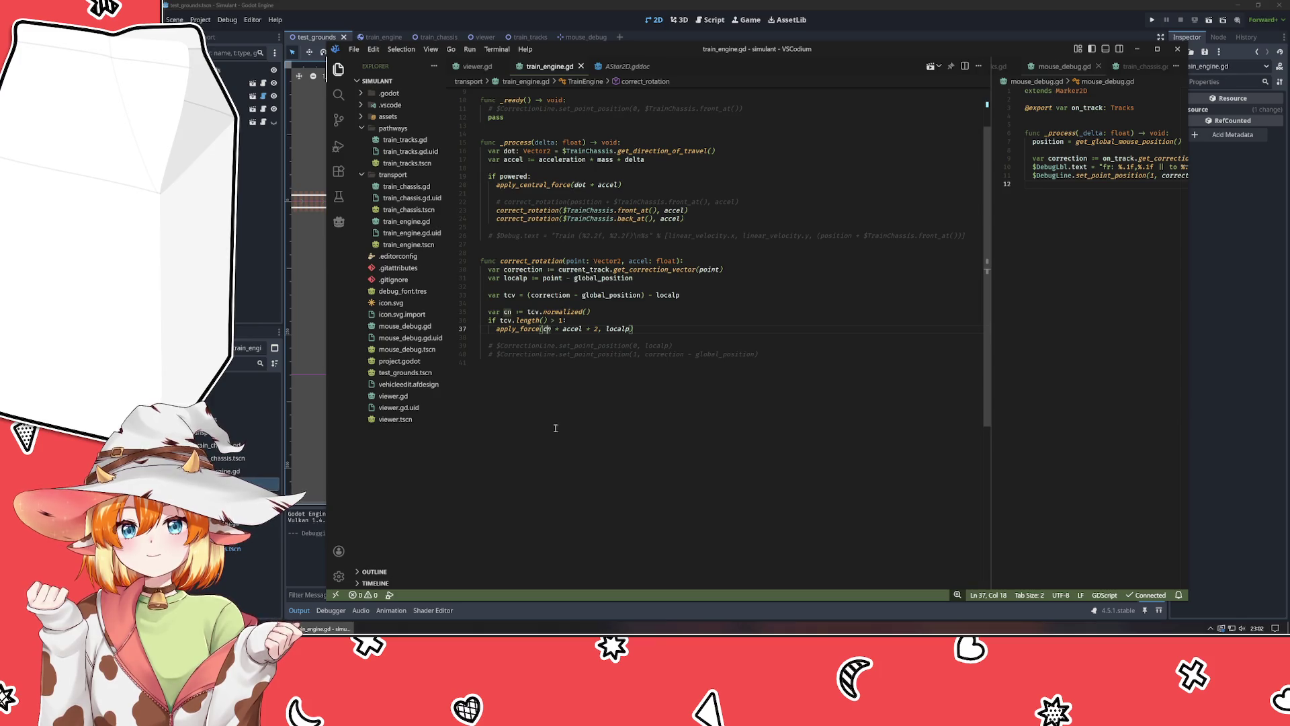
{"action": "key", "text": "BackSpace"}
{"action": "key", "text": "BackSpace"}
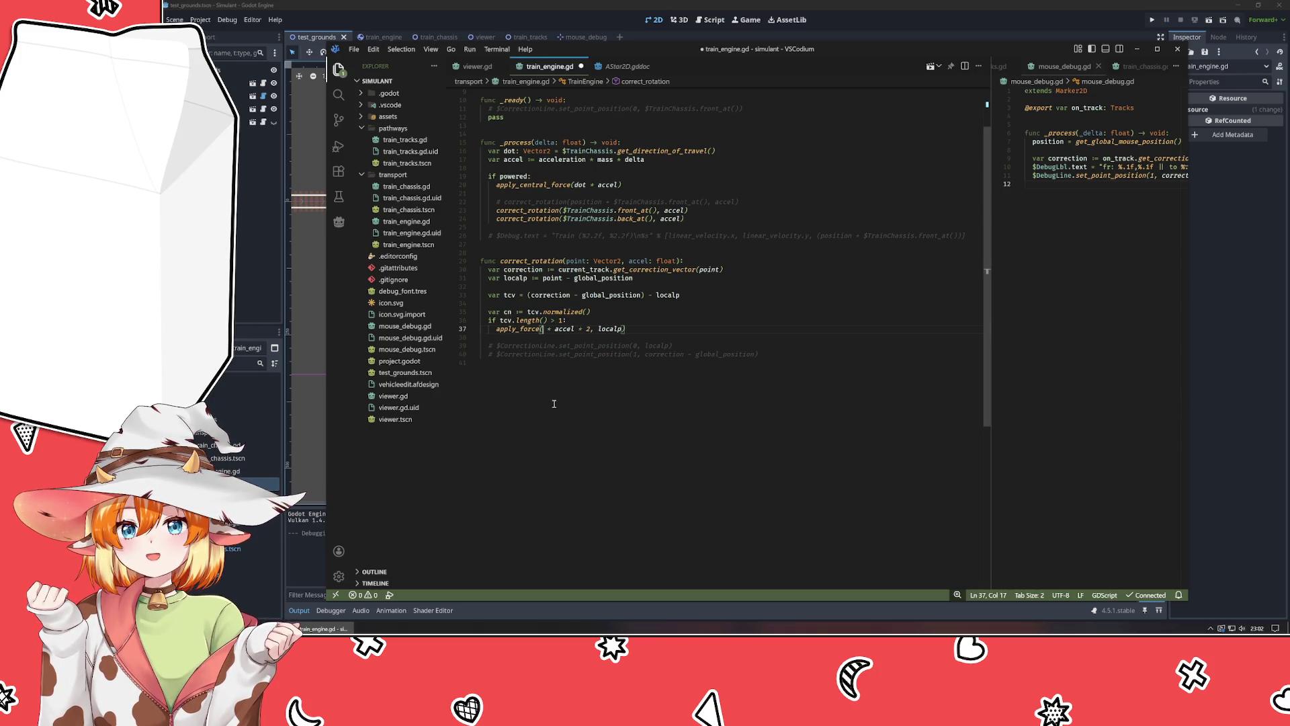
{"action": "type", "text": "tcv.norma"}
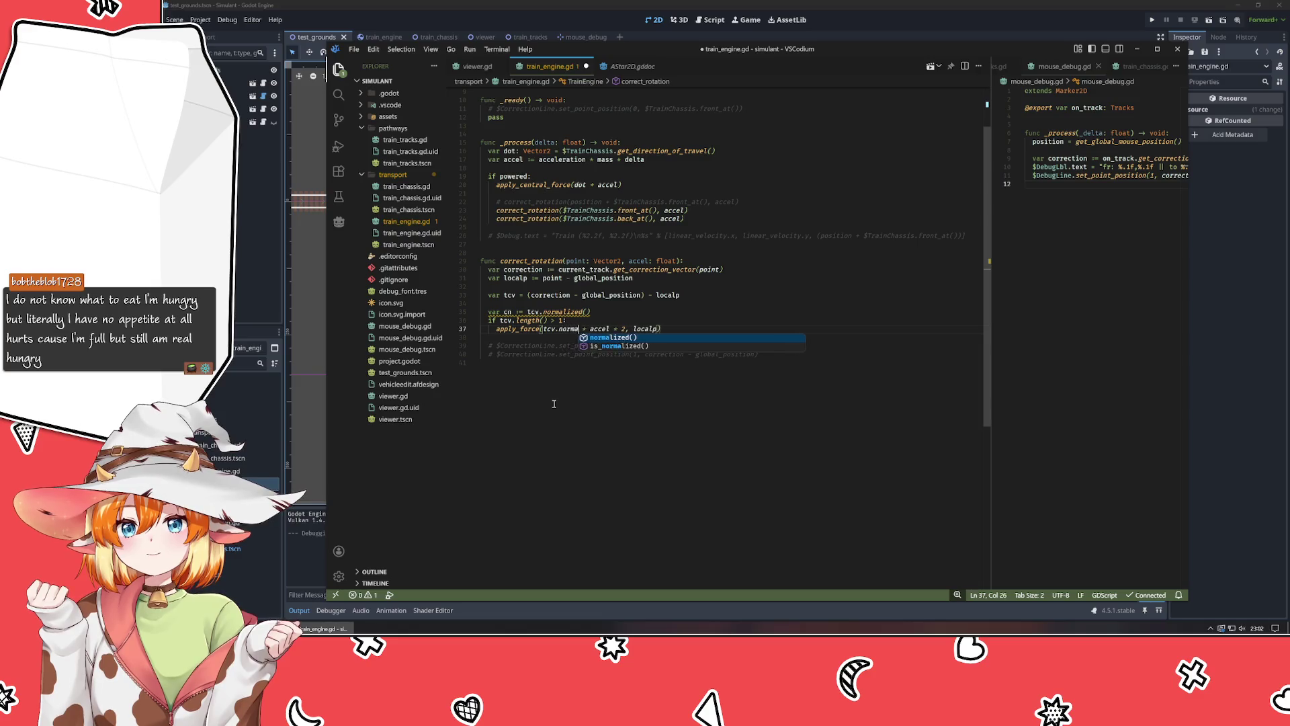
{"action": "key", "text": "Return"}
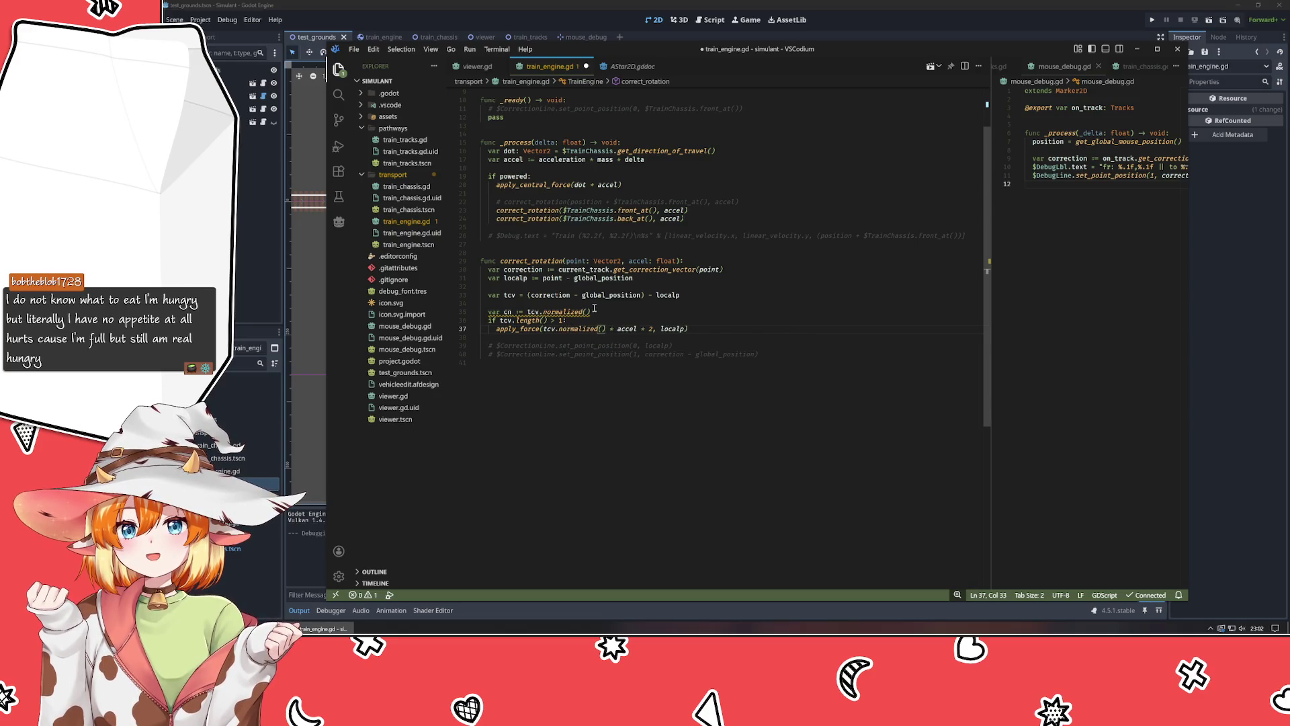
{"action": "left_click", "coordinate": [594, 311]}
{"action": "key", "text": "shift+Up"}
{"action": "key", "text": "BackSpace"}
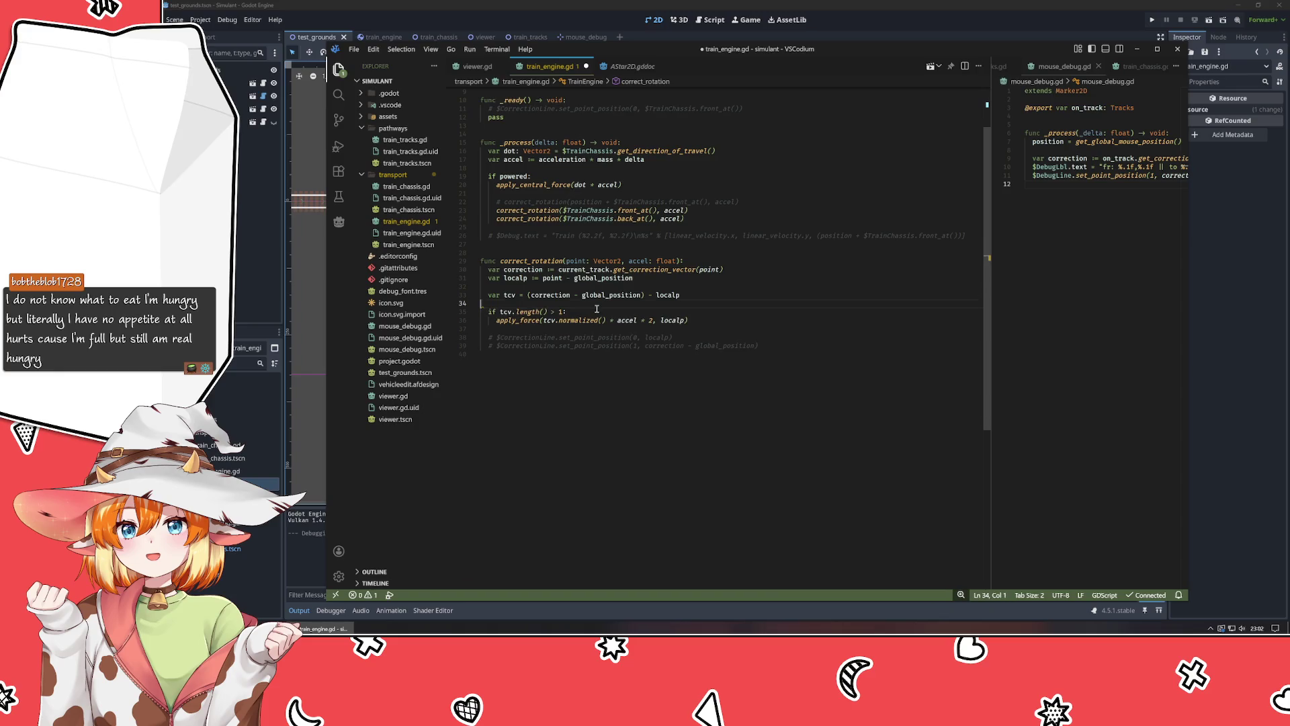
Comment out the back_at correct_rotation call.
{"action": "left_click", "coordinate": [577, 374]}
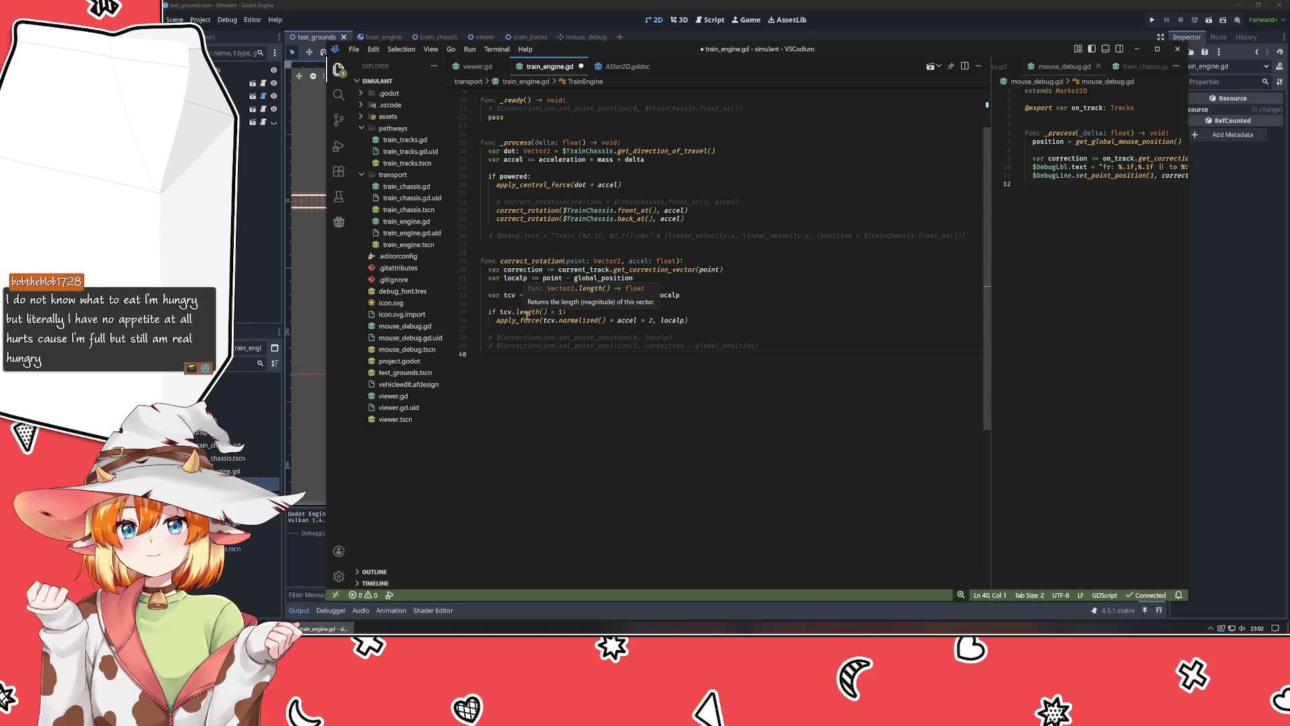
{"action": "left_click", "coordinate": [559, 312]}
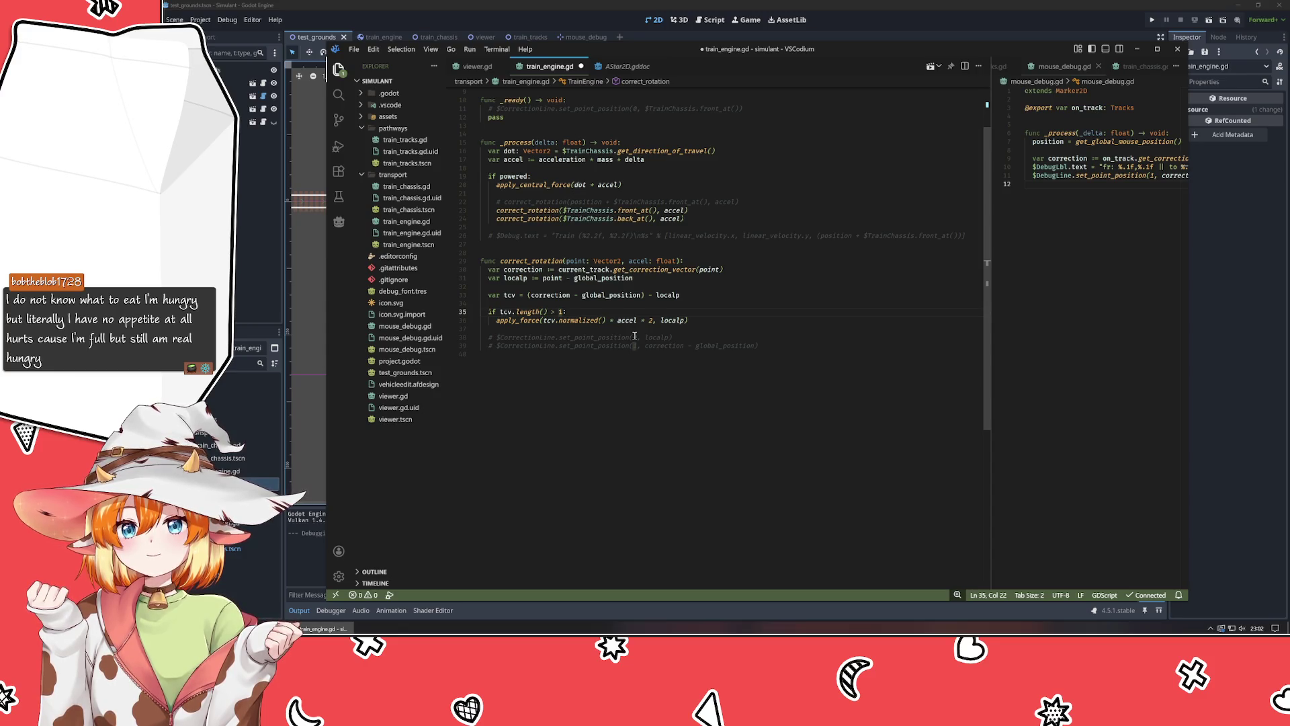
{"action": "left_click", "coordinate": [769, 346]}
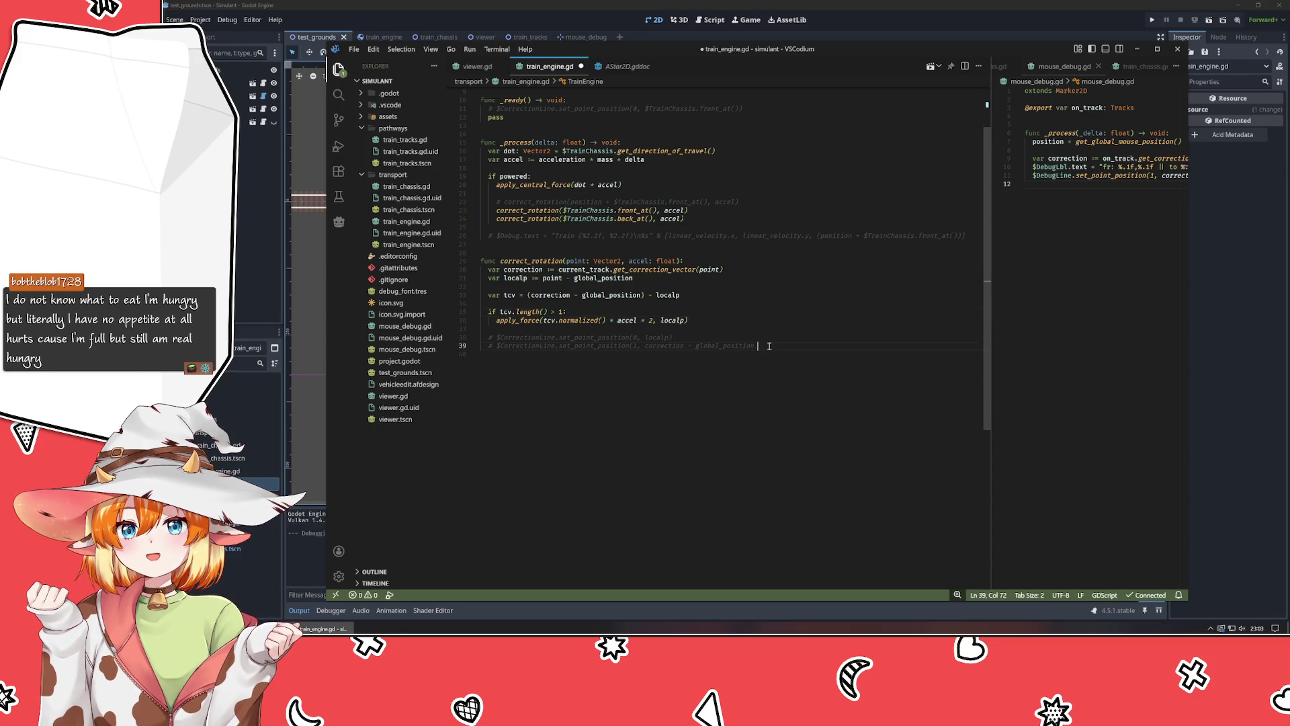
{"action": "left_click", "coordinate": [628, 219]}
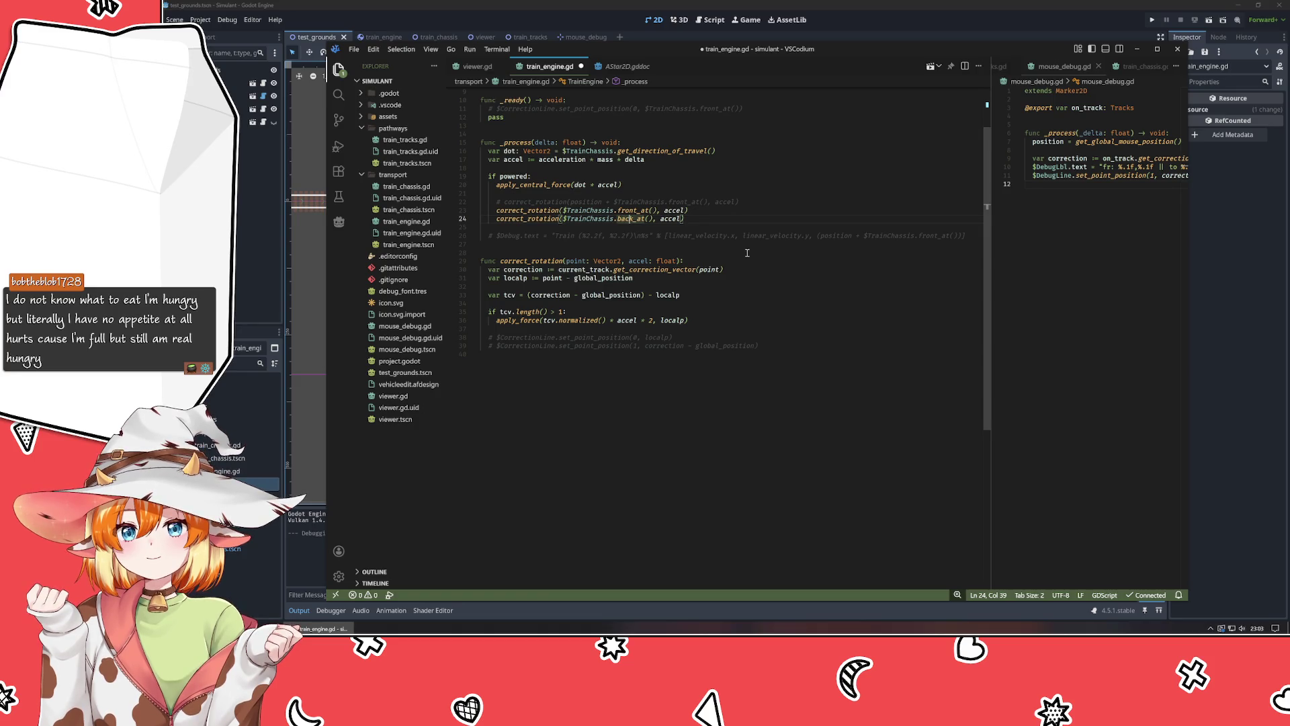
{"action": "key", "text": "ctrl+slash"}
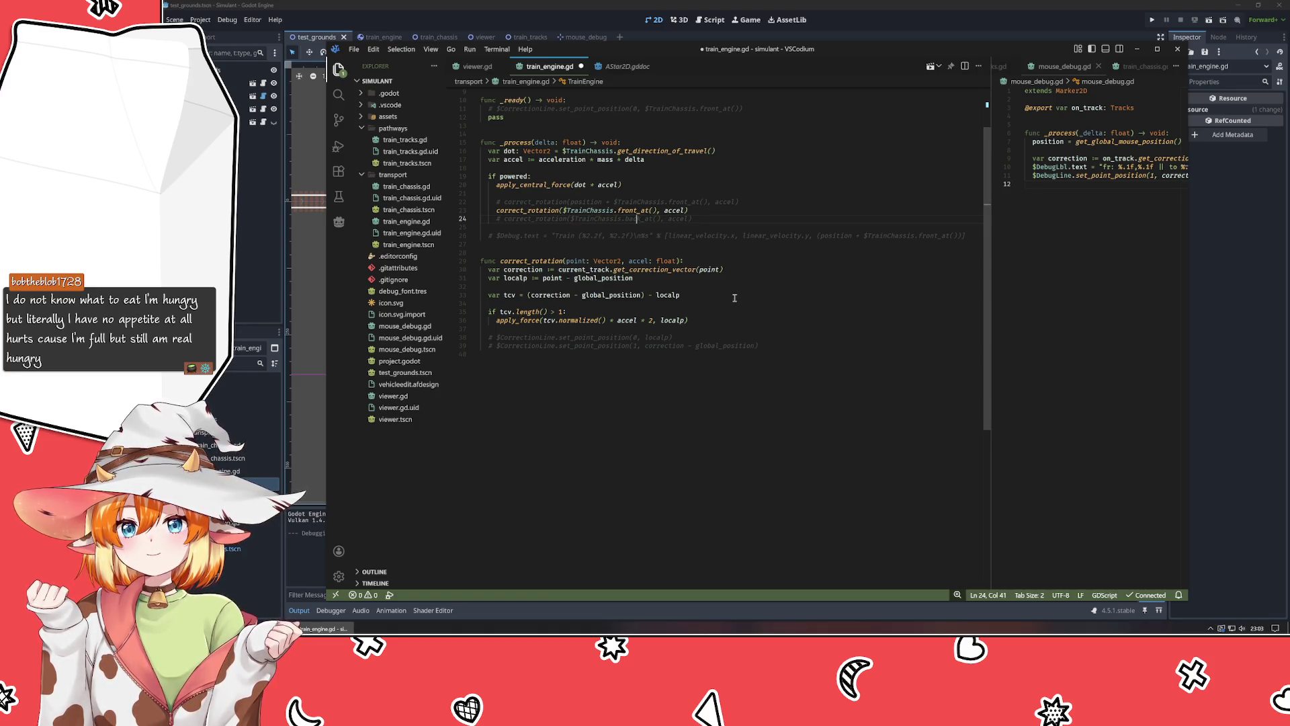
Add a $Debug.text = tcv.length() line, save, and run the project.
{"action": "left_click", "coordinate": [723, 328]}
{"action": "key", "text": "Return"}
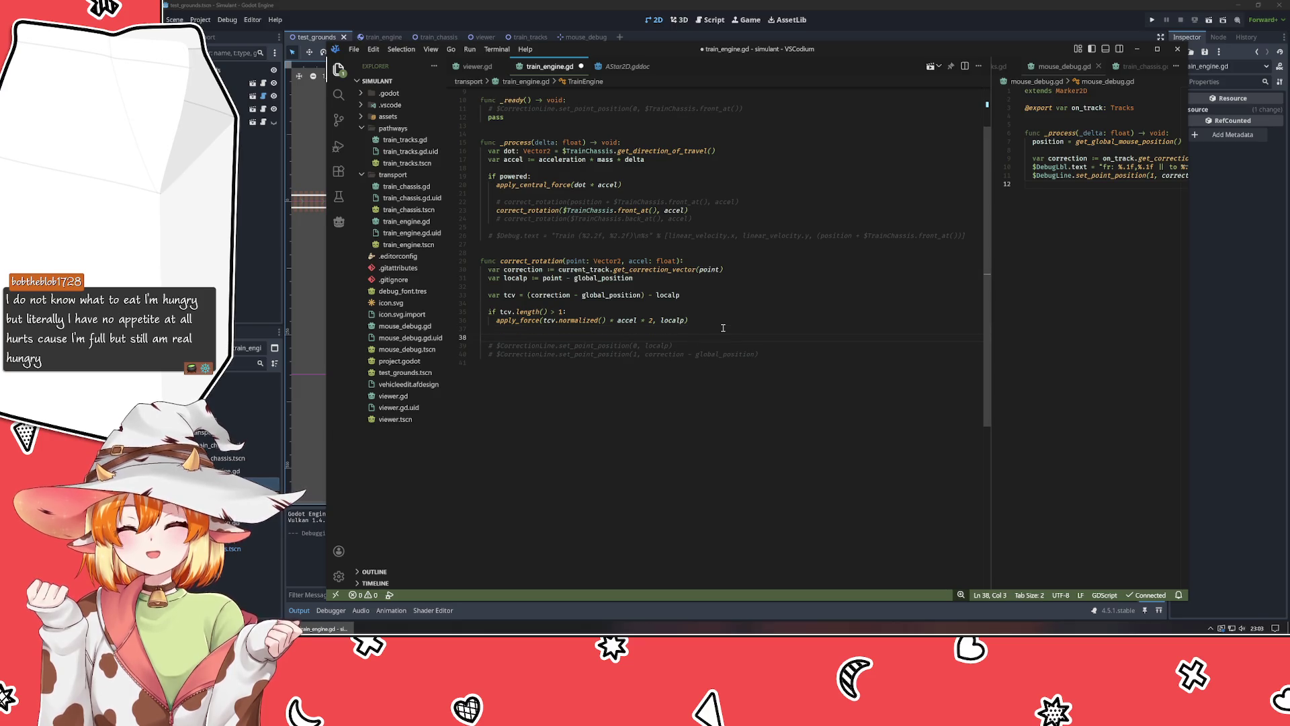
{"action": "type", "text": "$Debu"}
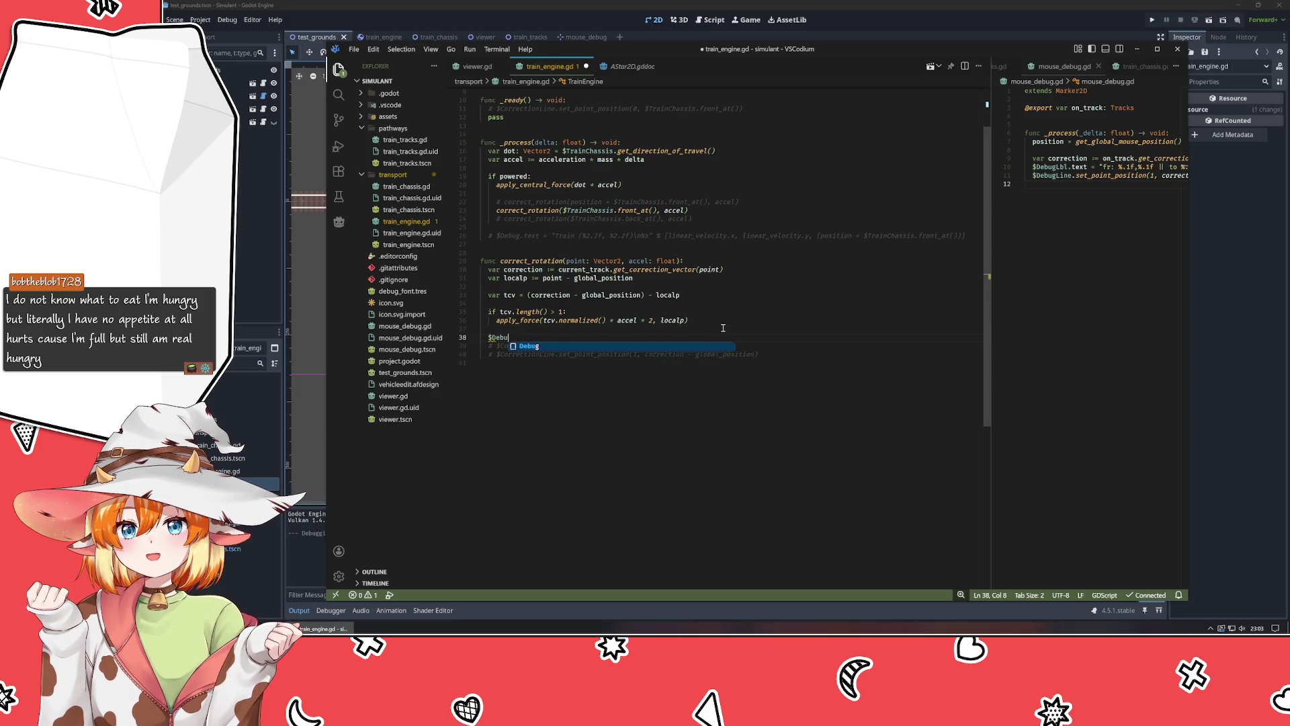
{"action": "type", "text": "g.text = "}
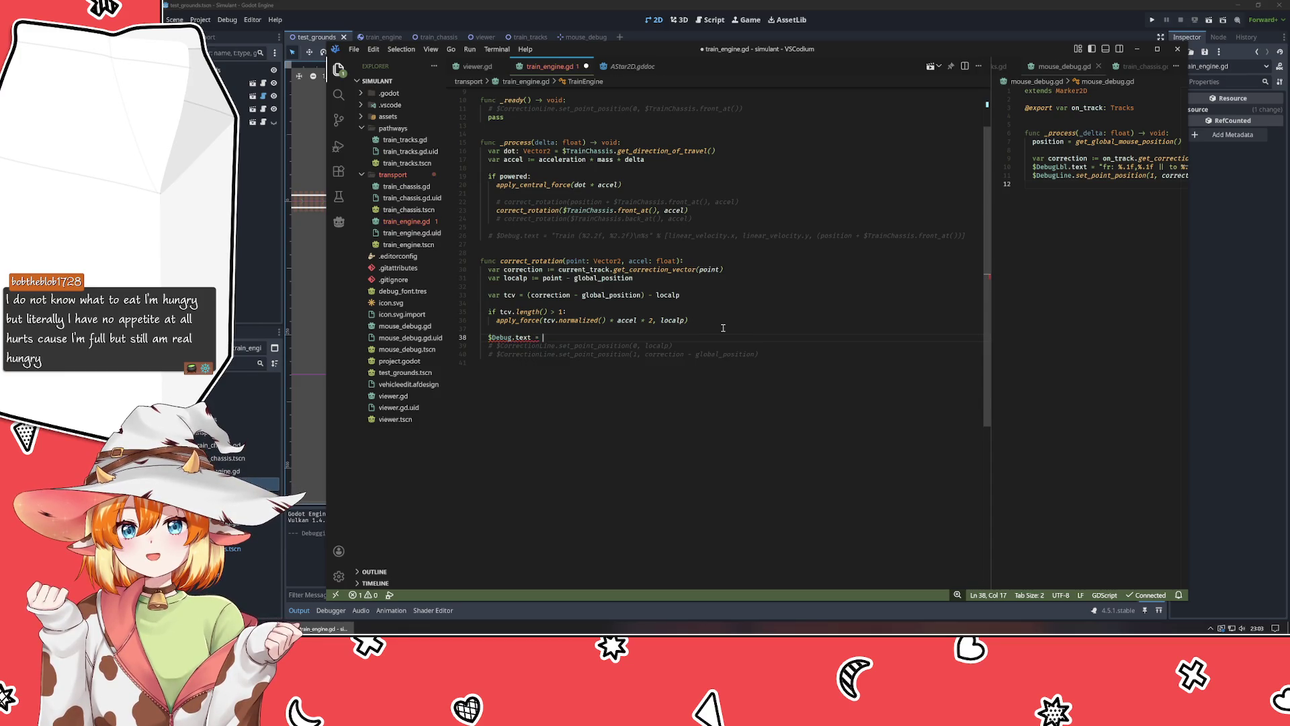
{"action": "type", "text": "tcv.lren"}
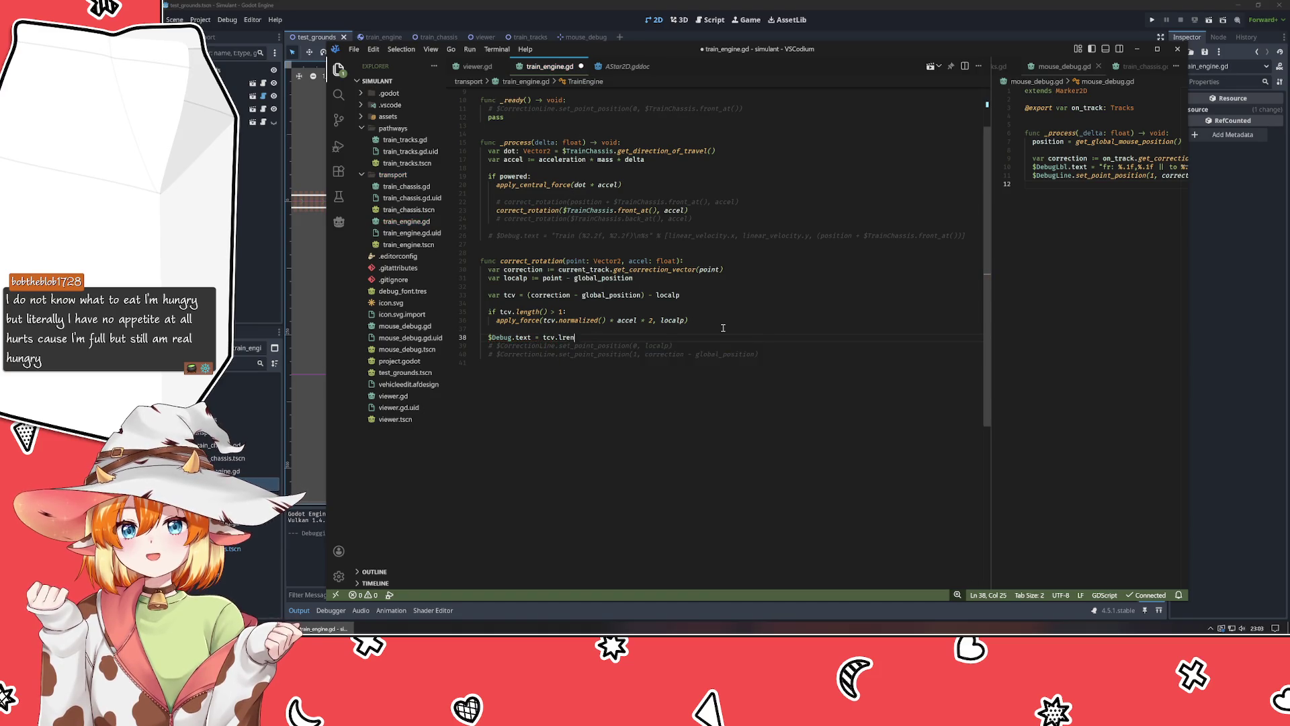
{"action": "key", "text": "BackSpace"}
{"action": "key", "text": "BackSpace"}
{"action": "key", "text": "BackSpace"}
{"action": "type", "text": "ength()"}
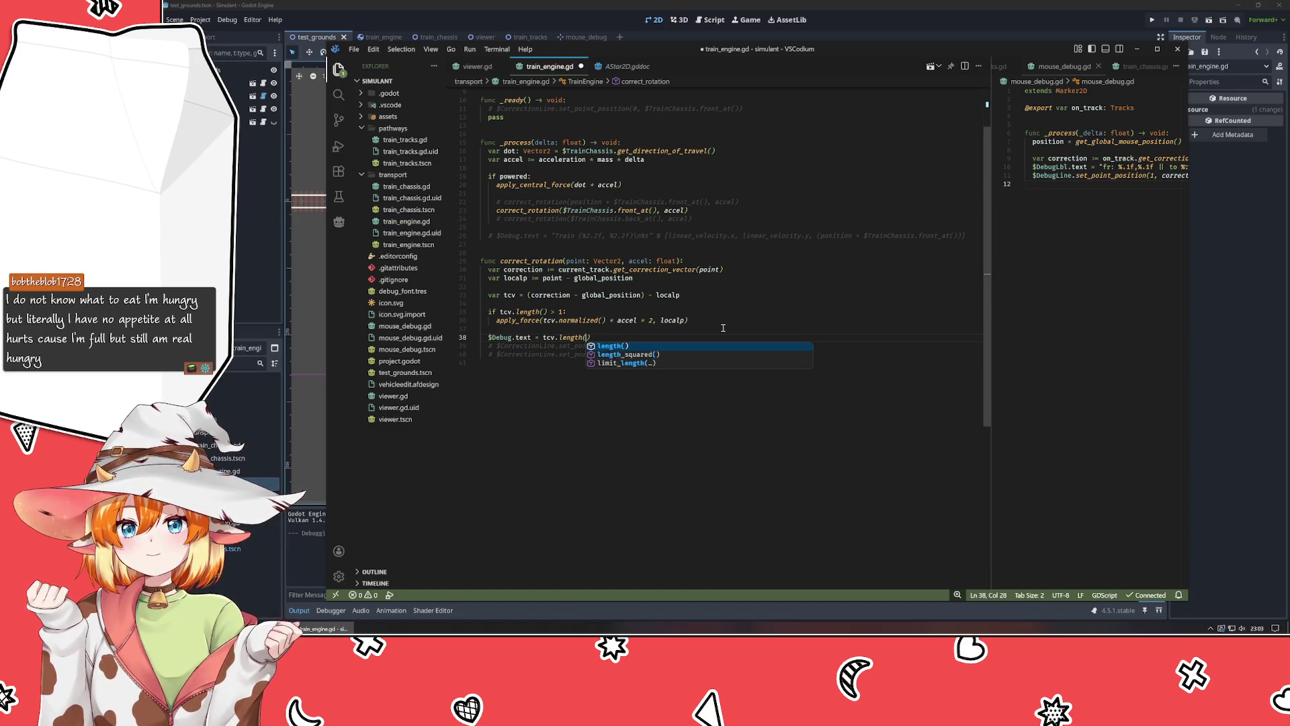
{"action": "key", "text": "ctrl+s"}
{"action": "key", "text": "Escape"}
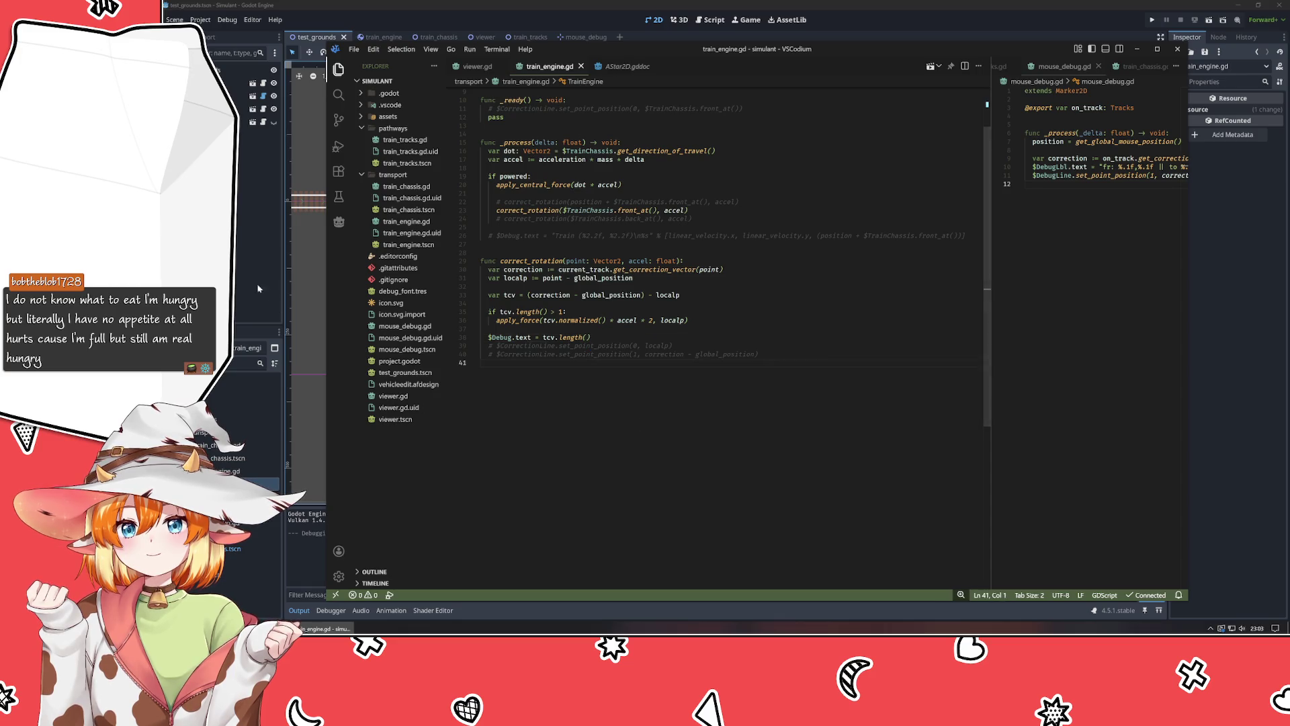
{"action": "left_click", "coordinate": [247, 286]}
{"action": "key", "text": "F5"}
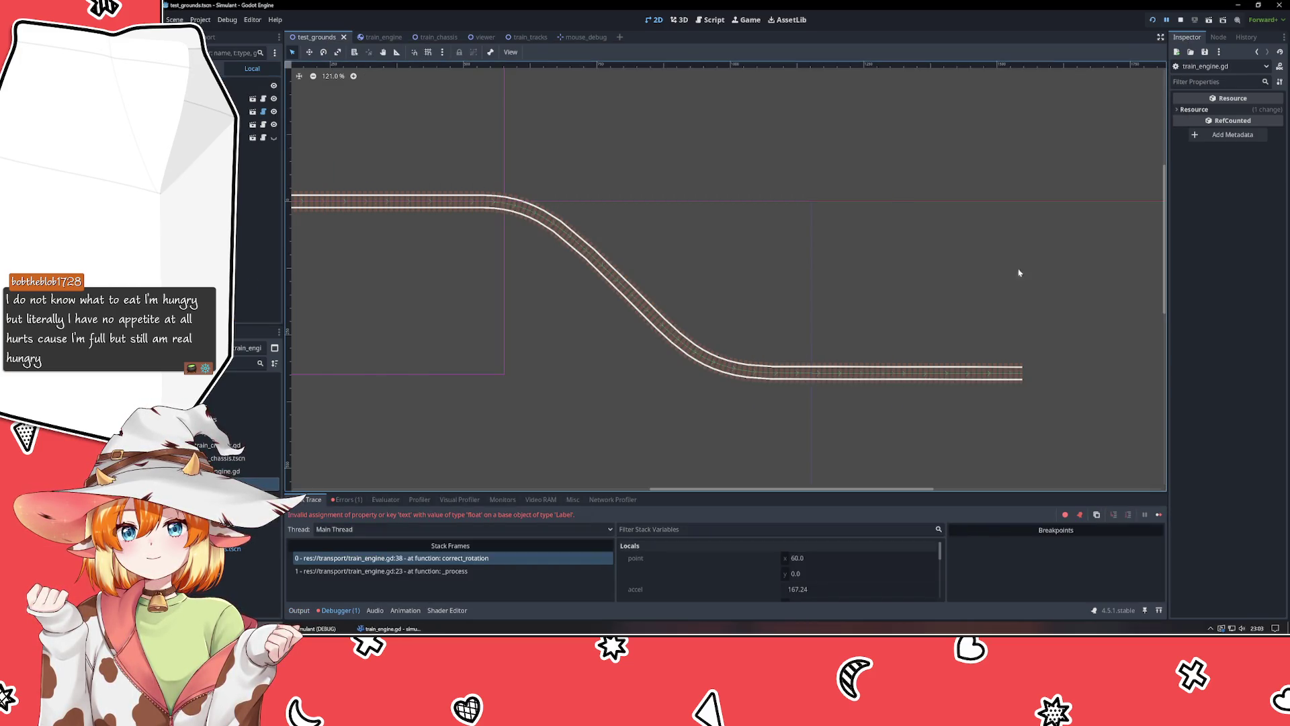
Stop the errored run and format the debug text as "%.2f" % tcv.length(), then save.
{"action": "left_click", "coordinate": [1181, 23]}
{"action": "key", "text": "alt+Tab"}
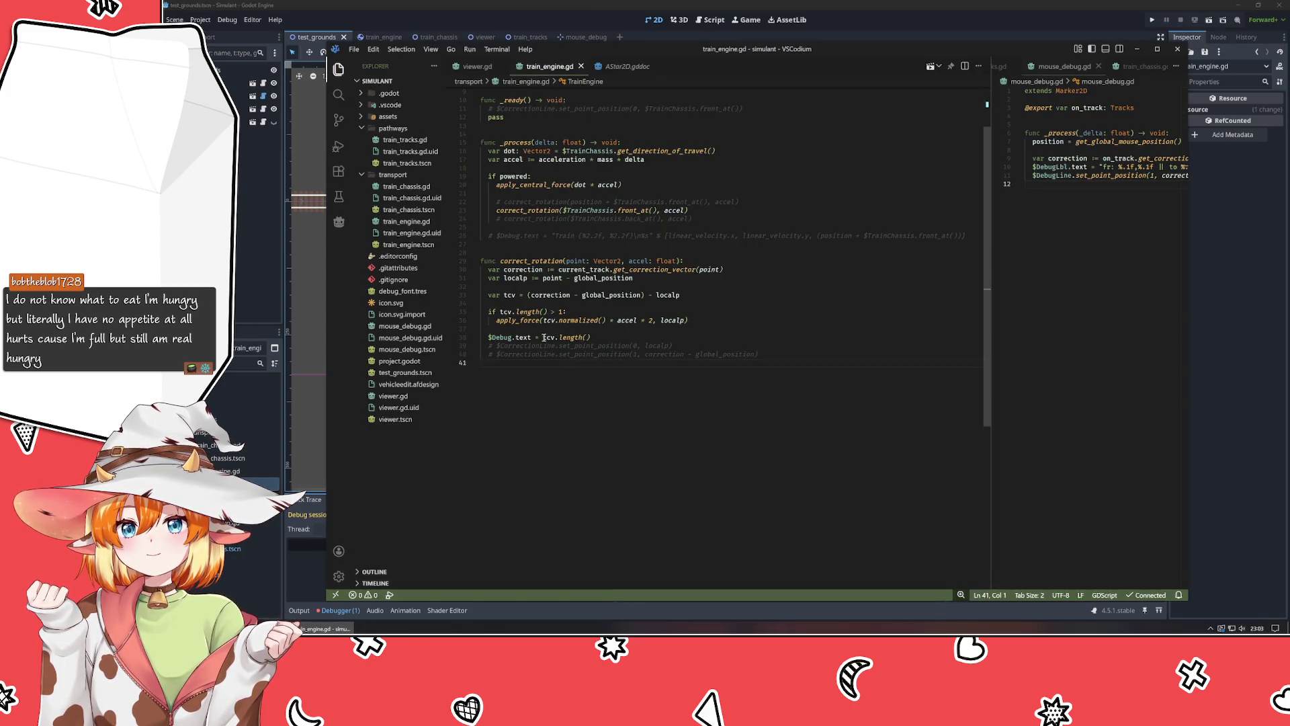
{"action": "left_click", "coordinate": [544, 337]}
{"action": "type", "text": "\"%"}
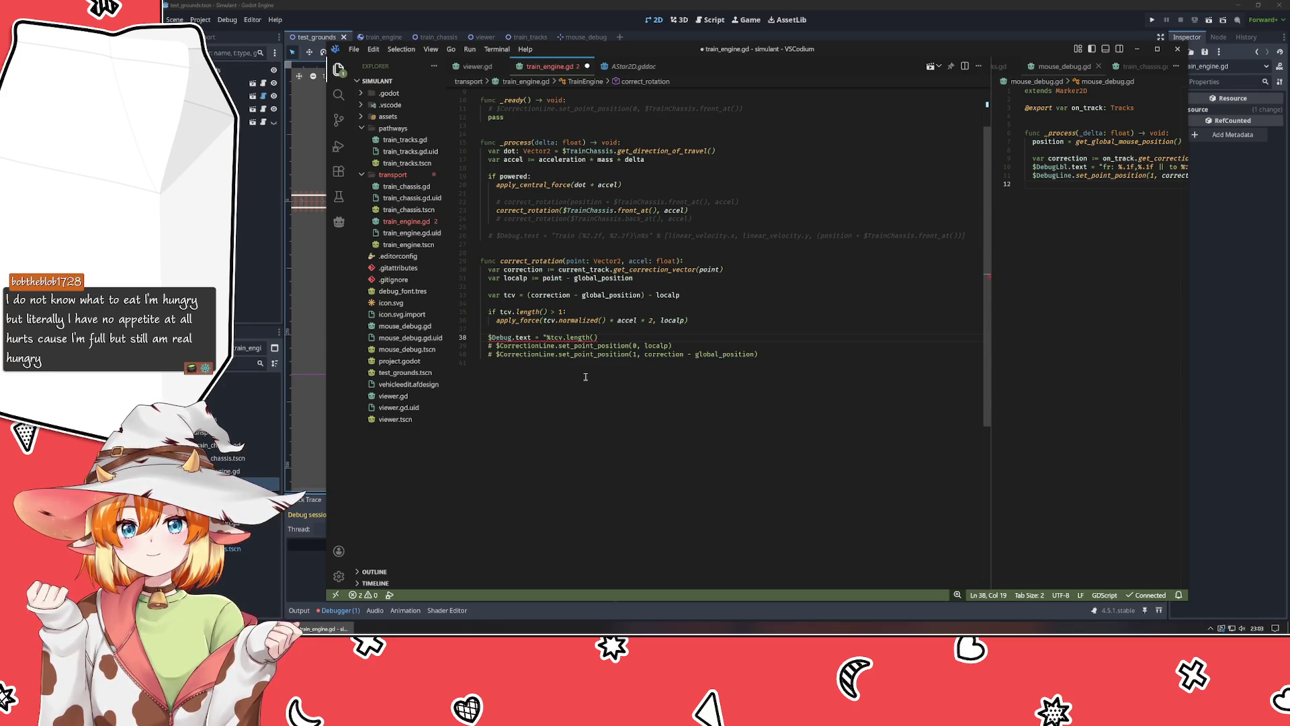
{"action": "type", "text": ".2f"}
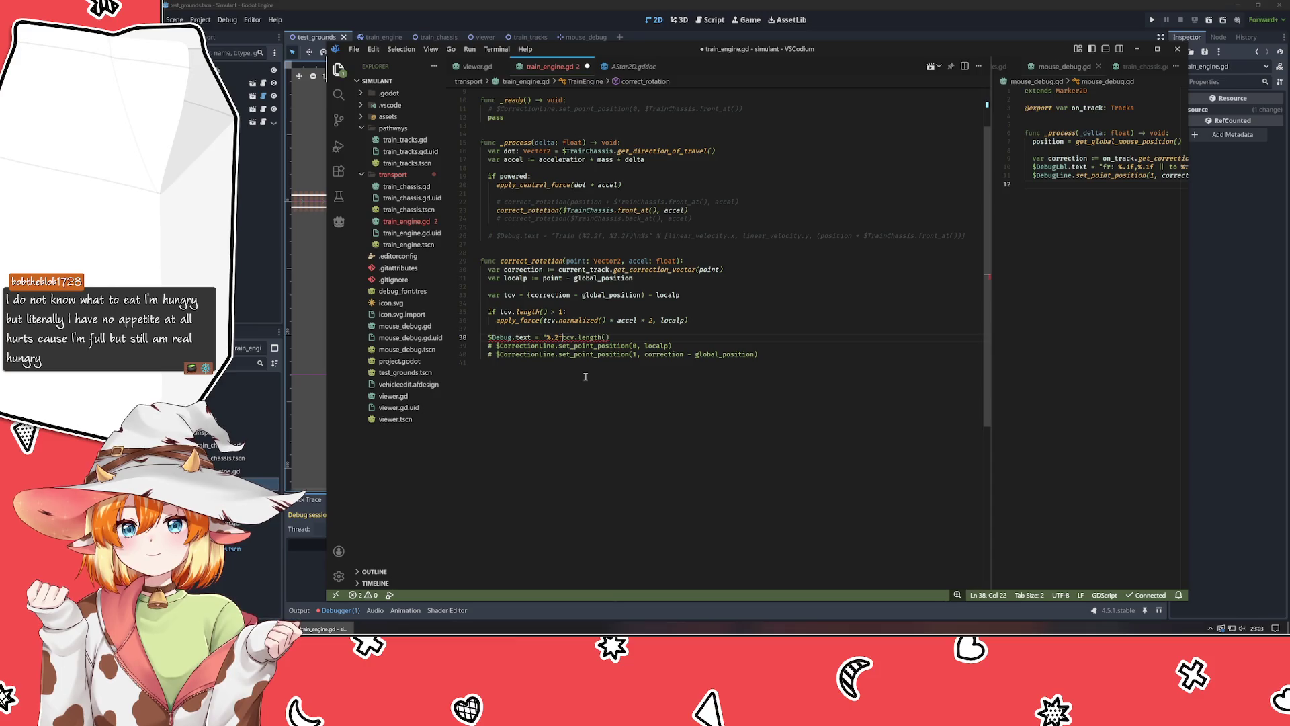
{"action": "type", "text": "\" %"}
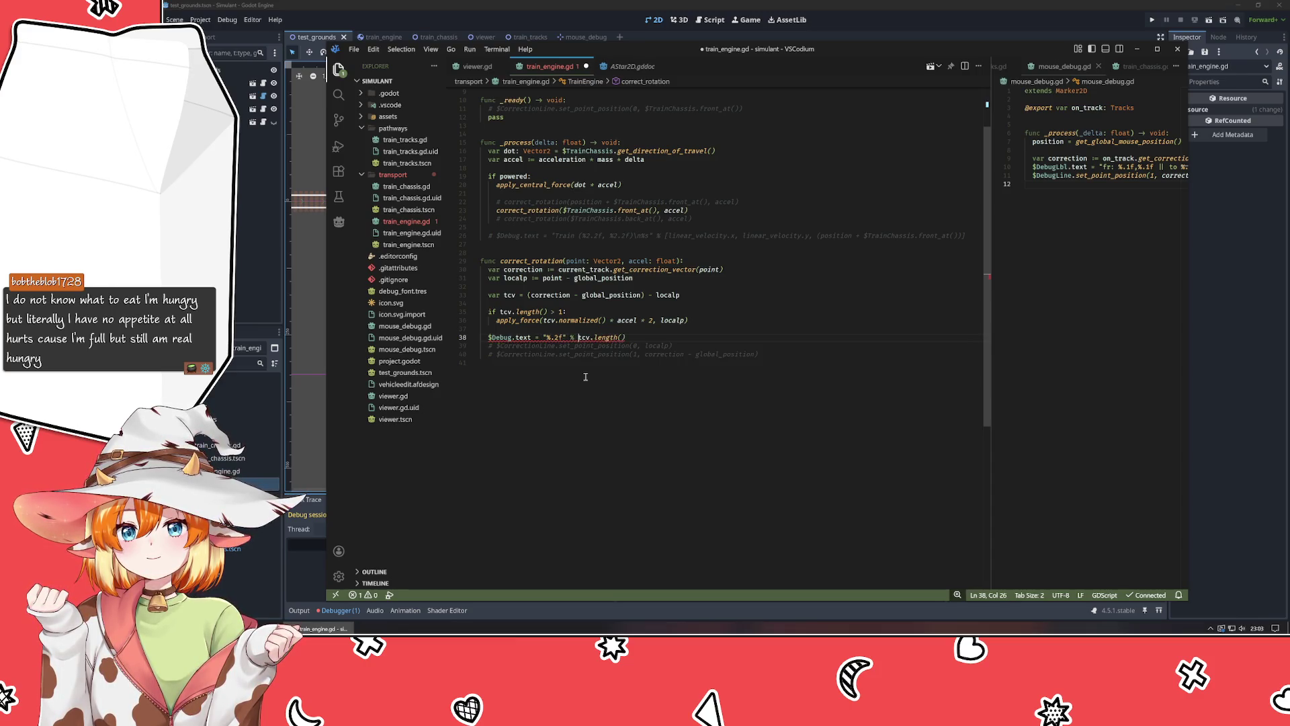
{"action": "key", "text": "ctrl+s"}
Rerun the game, pausing and resuming to read the two-decimal correction value, then close it.
{"action": "left_click", "coordinate": [301, 293]}
{"action": "key", "text": "F5"}
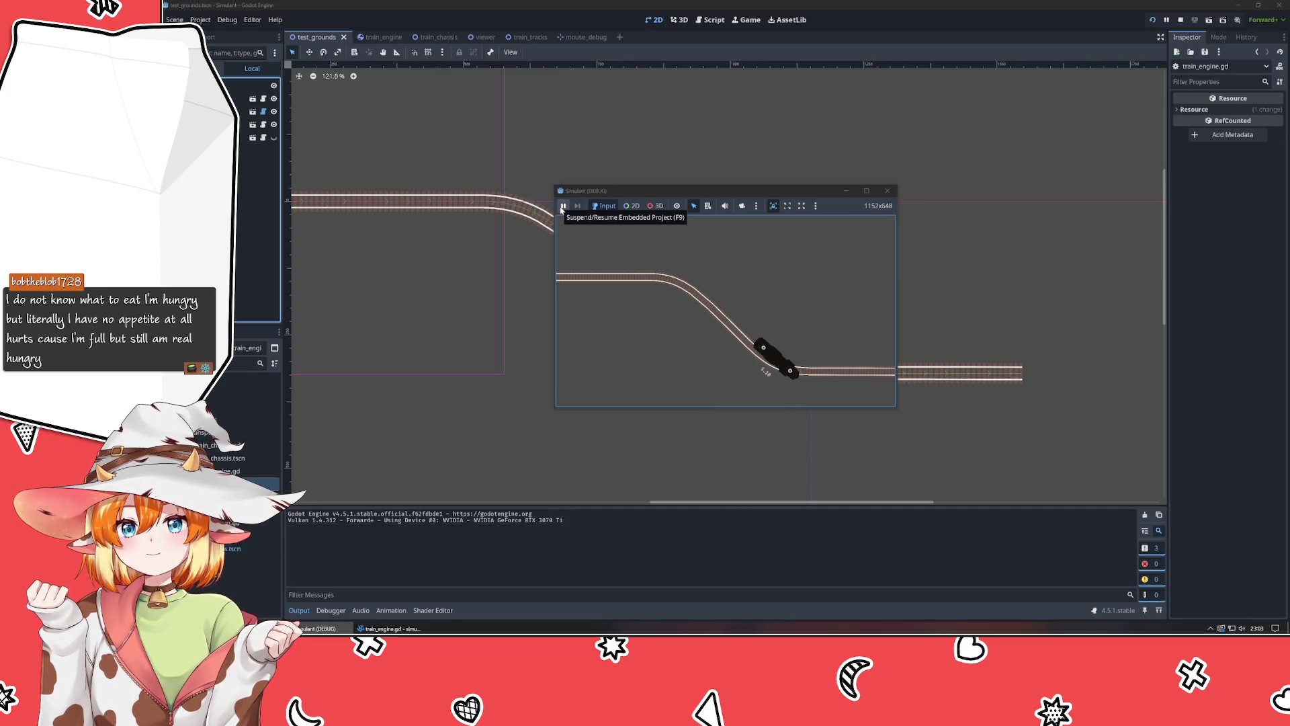
{"action": "left_click", "coordinate": [562, 208]}
{"action": "left_click", "coordinate": [655, 474]}
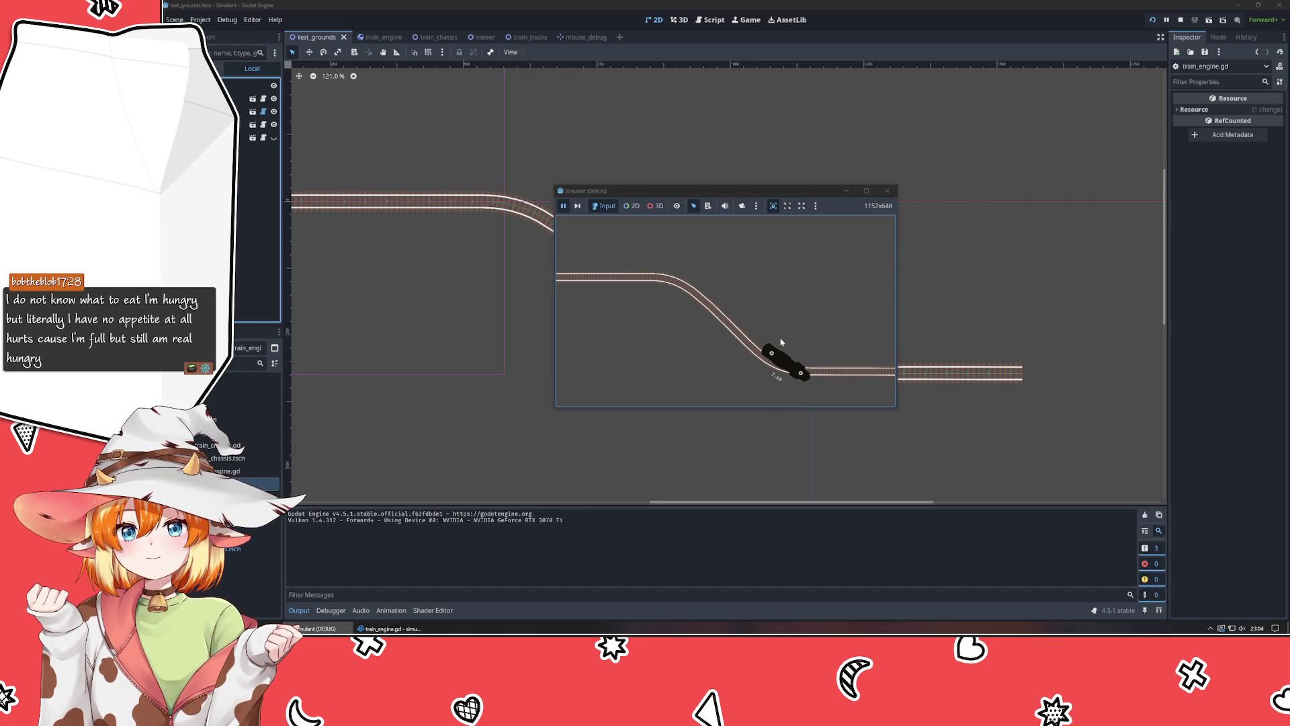
{"action": "left_click", "coordinate": [565, 207]}
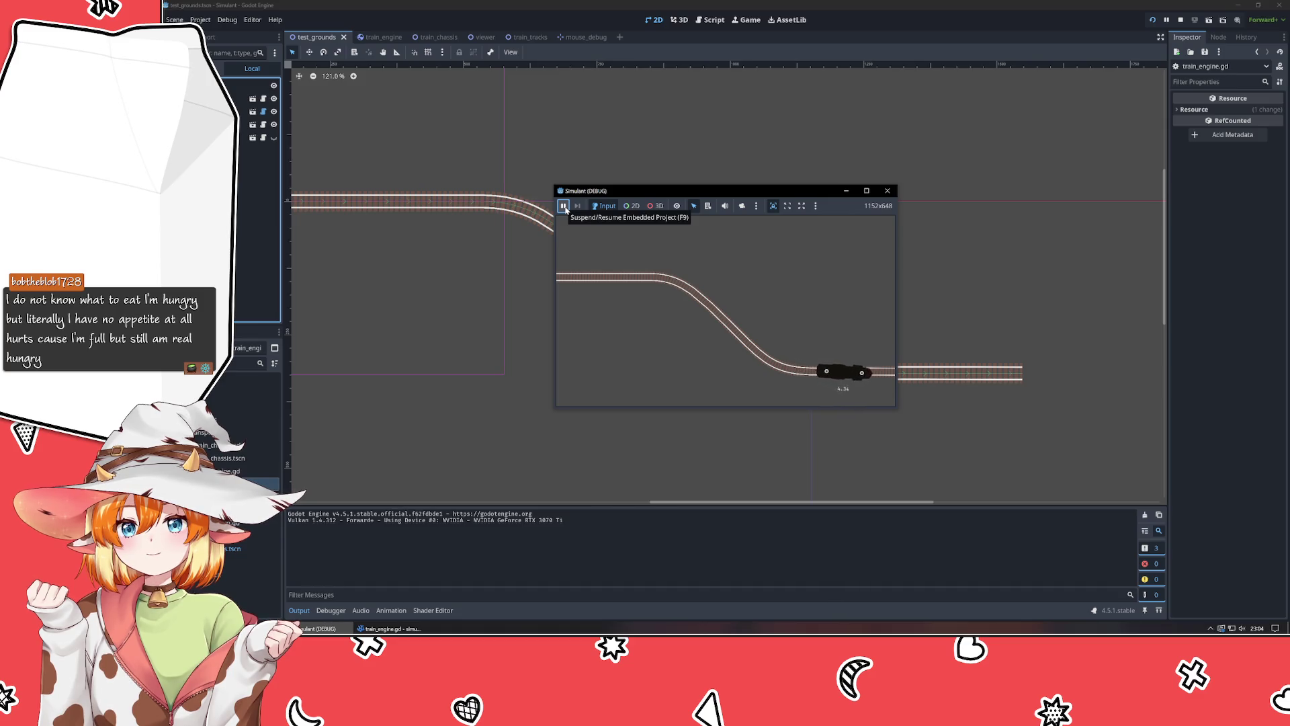
{"action": "left_click", "coordinate": [564, 207]}
{"action": "left_click", "coordinate": [887, 190]}
{"action": "key", "text": "alt+Tab"}
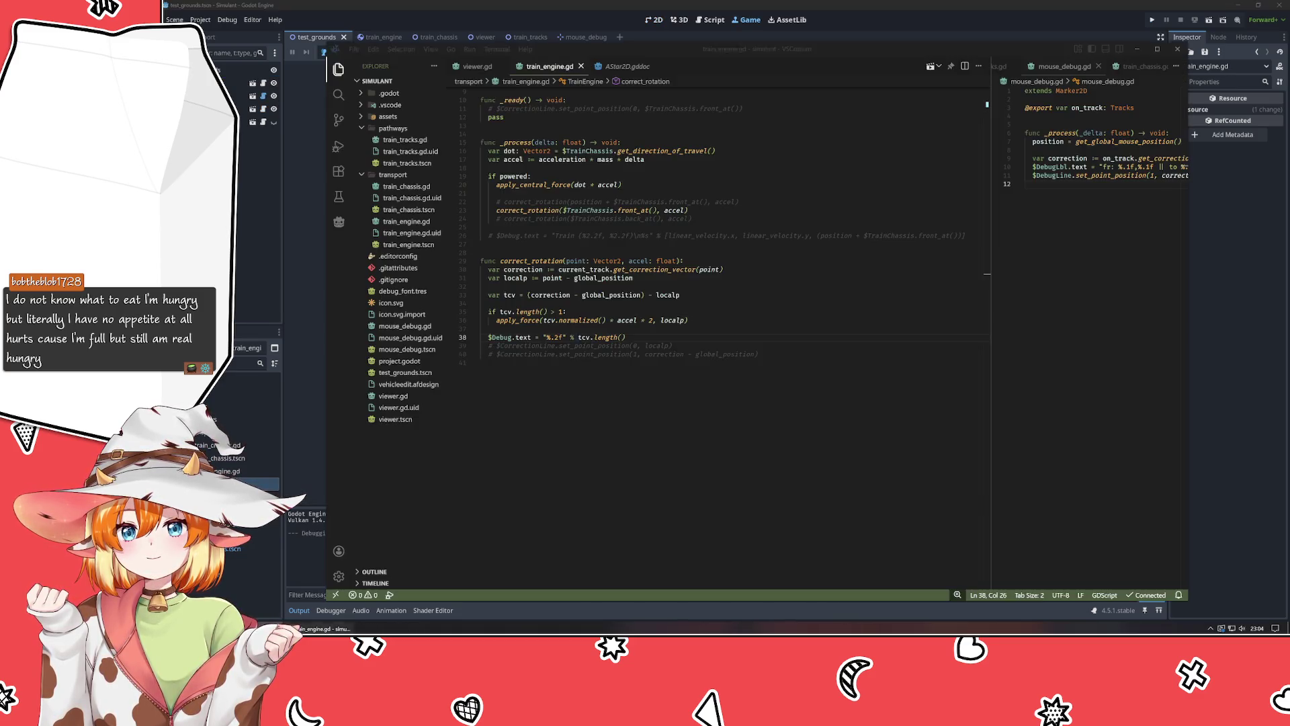
Replace the constant 2 in apply_force with tcv.length() and save.
{"action": "left_click", "coordinate": [661, 321]}
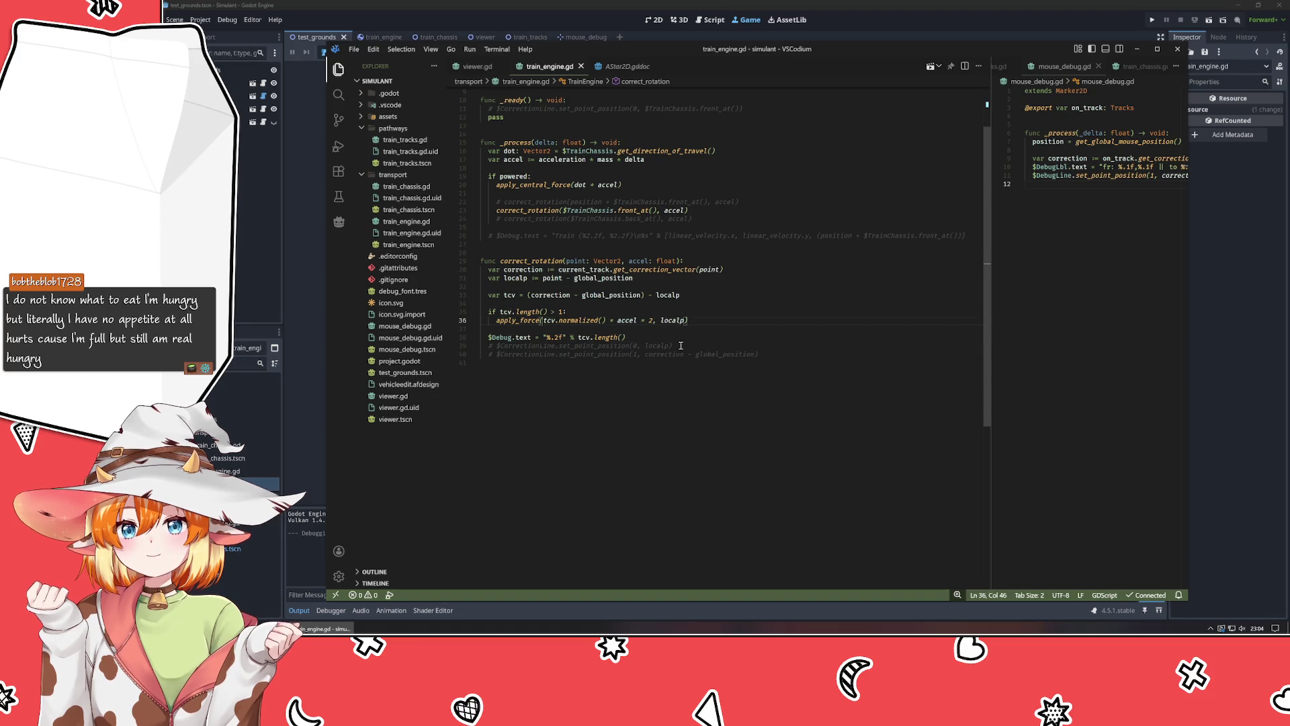
{"action": "key", "text": "BackSpace"}
{"action": "type", "text": "tcv.length("}
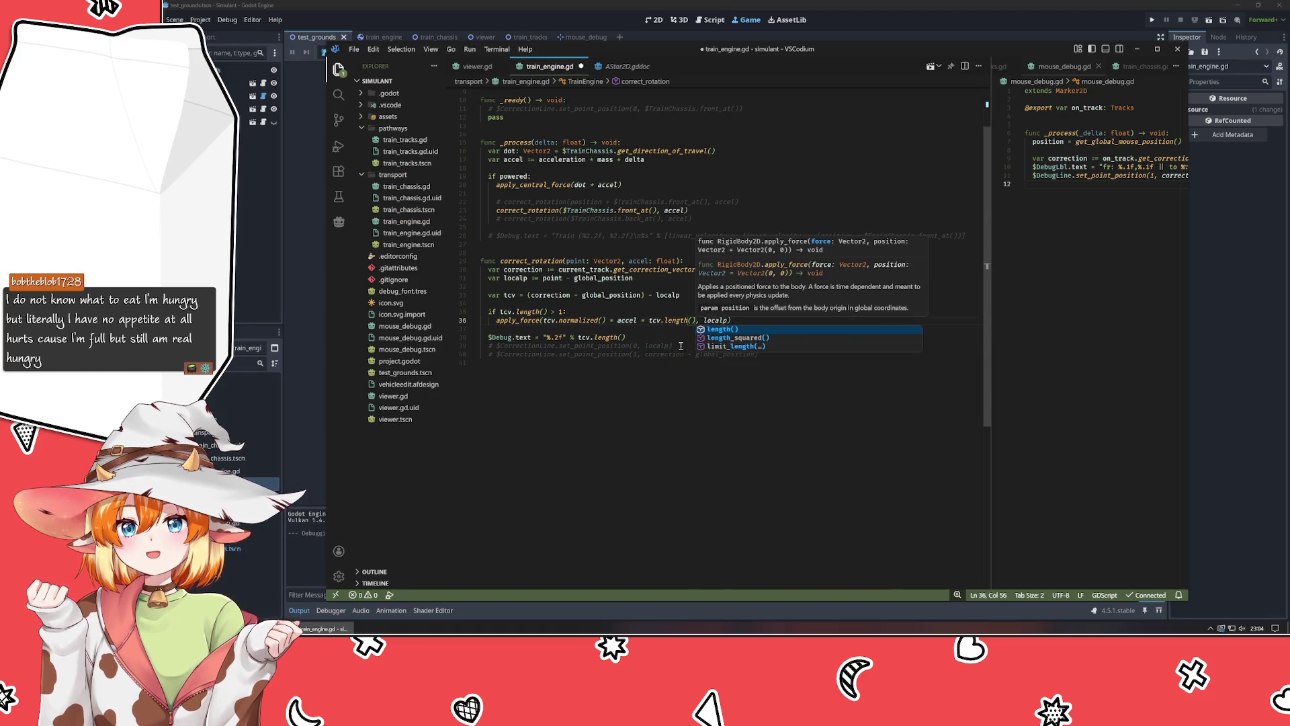
{"action": "key", "text": "Tab"}
{"action": "key", "text": "ctrl+s"}
Comment out the $Debug.text line, restore the back_at correction call, save, and run a test.
{"action": "key", "text": "ctrl+End"}
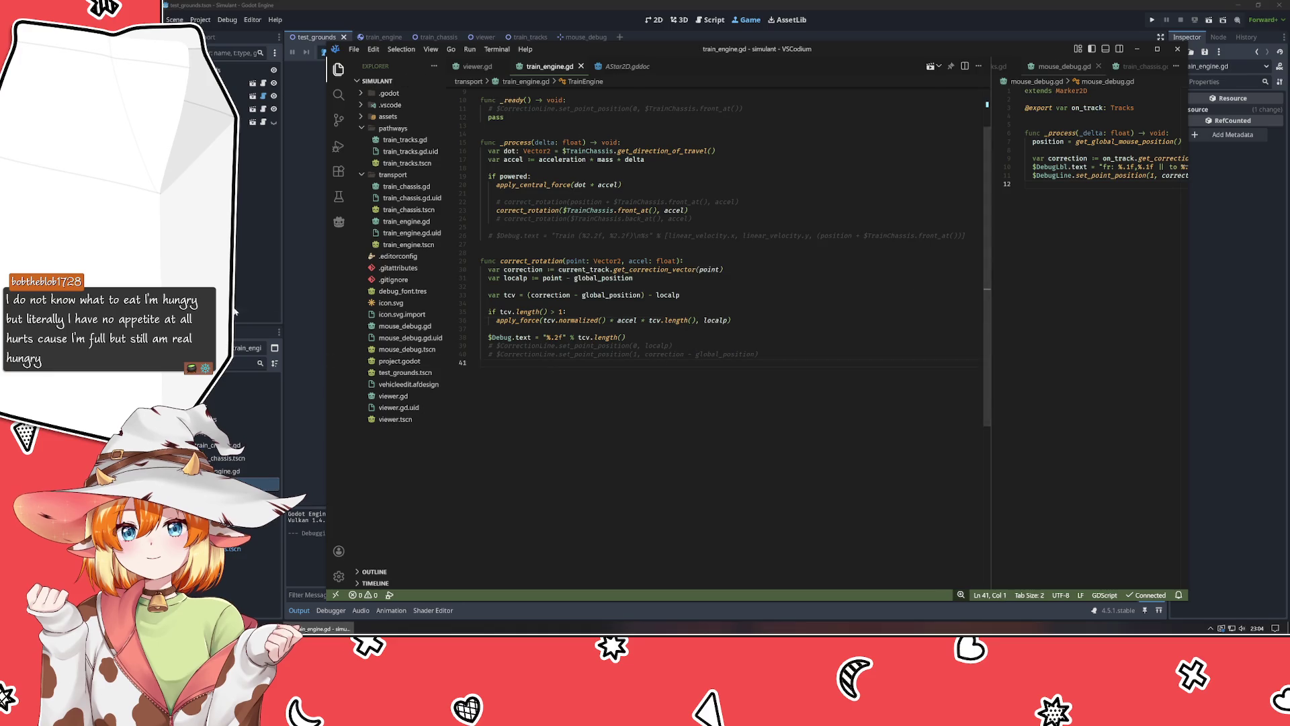
{"action": "left_click", "coordinate": [535, 339]}
{"action": "key", "text": "ctrl+slash"}
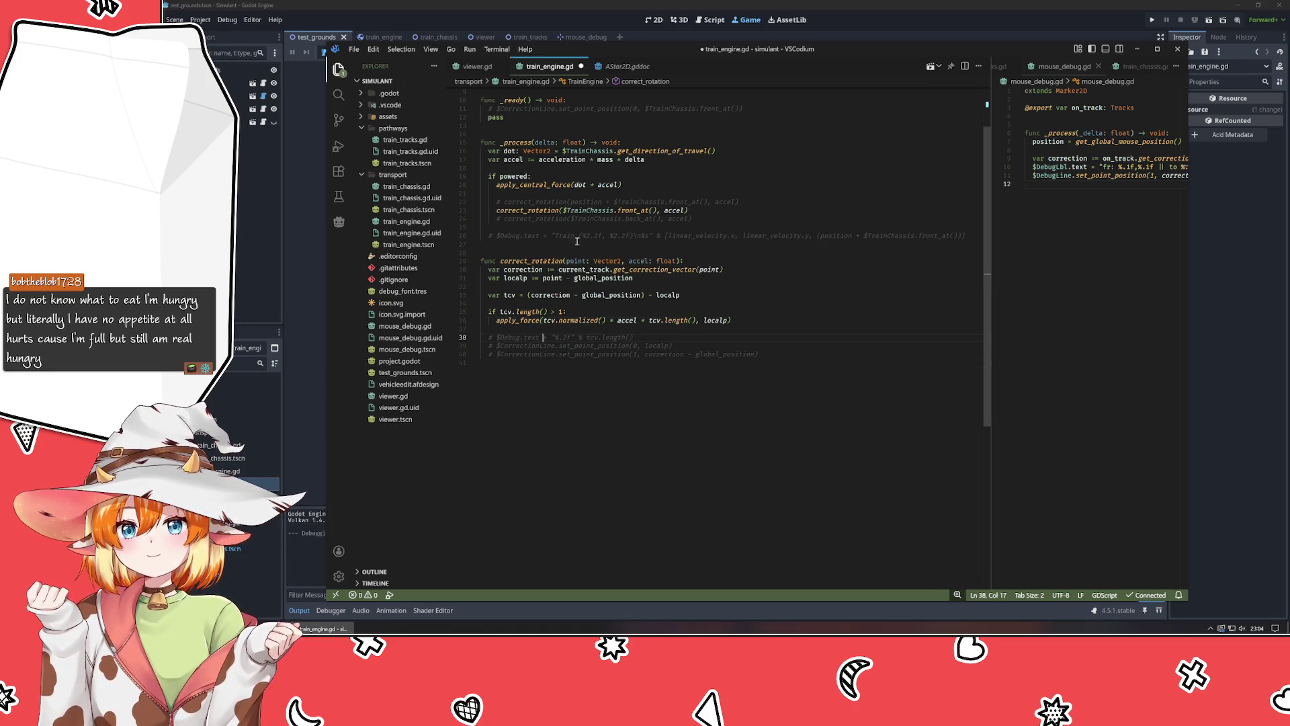
{"action": "left_click", "coordinate": [569, 211]}
{"action": "key", "text": "Down"}
{"action": "key", "text": "ctrl+slash"}
{"action": "key", "text": "ctrl+s"}
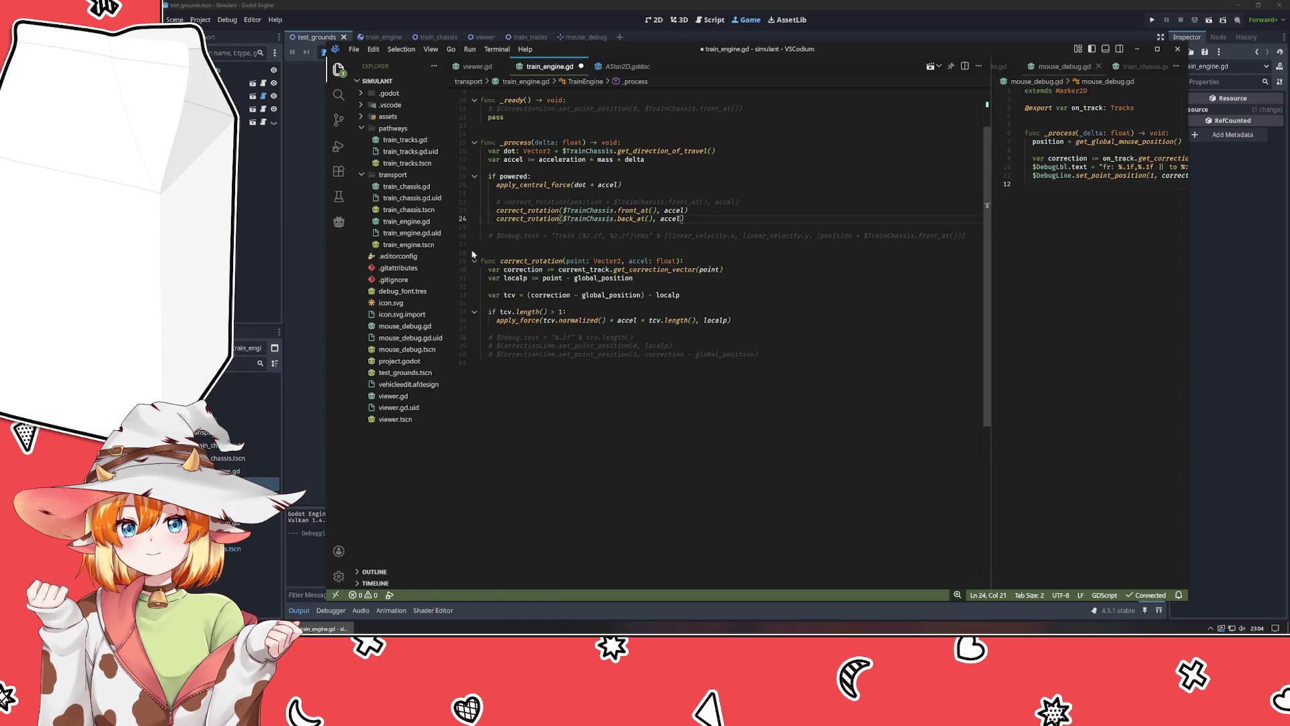
{"action": "left_click", "coordinate": [239, 279]}
{"action": "key", "text": "F5"}
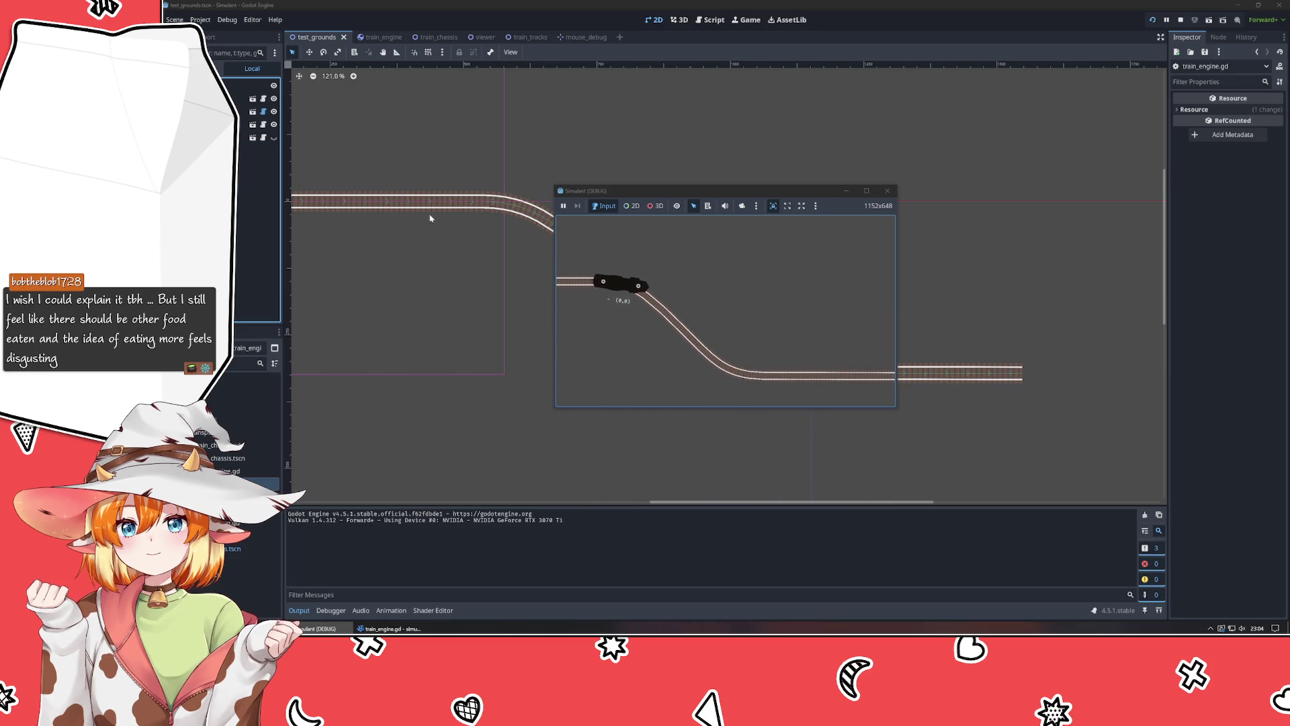
Comment out the apply_central_force(dot * accel) line and retest the train through the curve.
{"action": "left_click", "coordinate": [887, 190]}
{"action": "key", "text": "alt+Tab"}
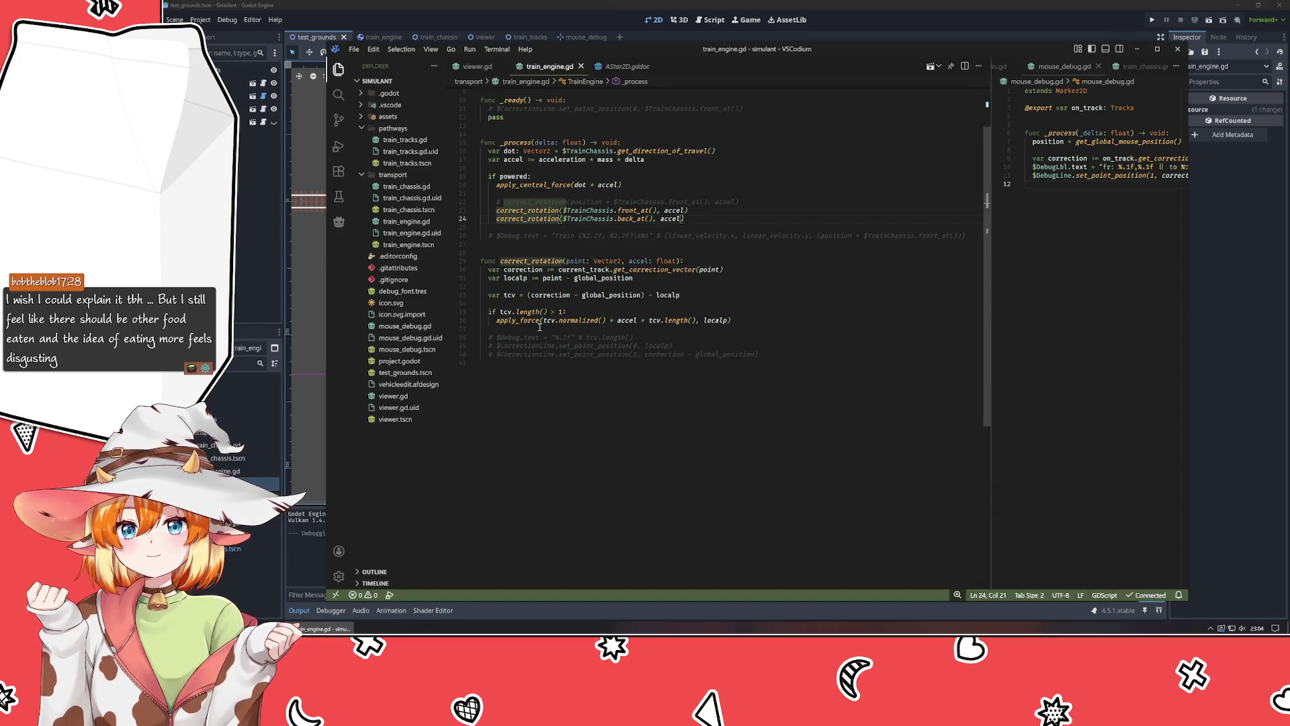
{"action": "key", "text": "Up"}
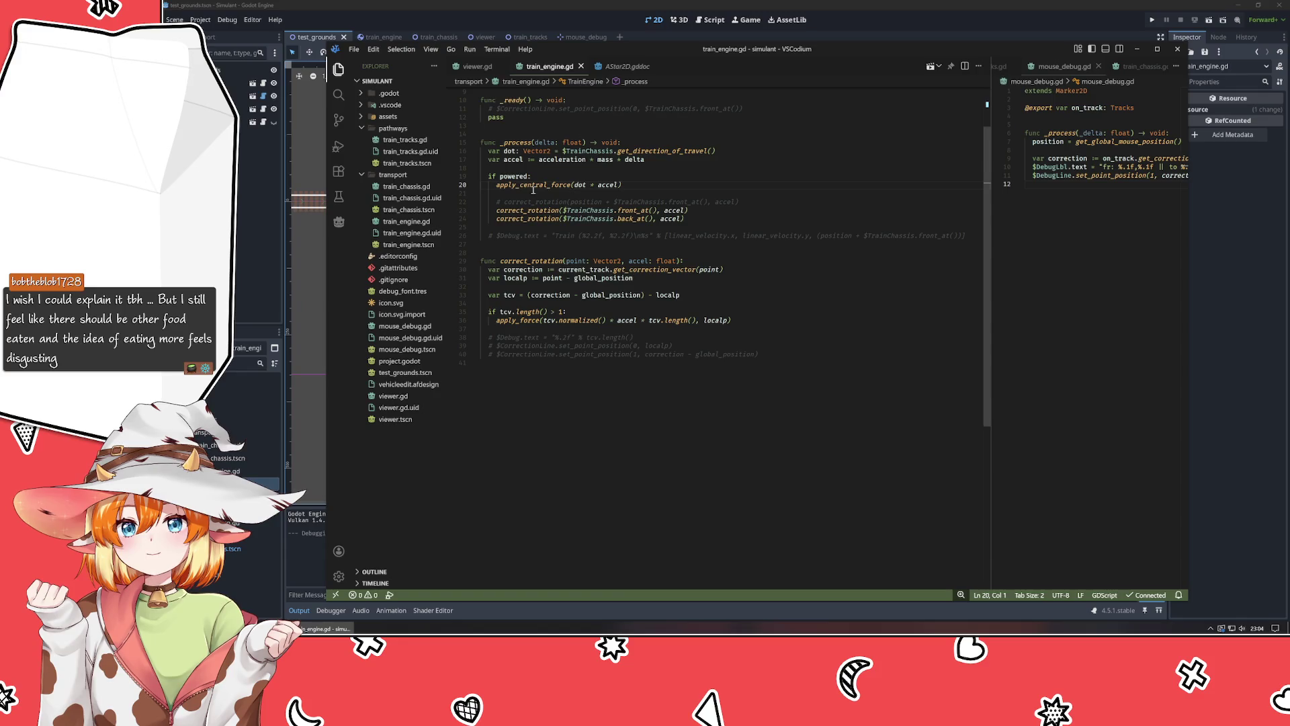
{"action": "key", "text": "ctrl+slash"}
{"action": "key", "text": "alt+Tab"}
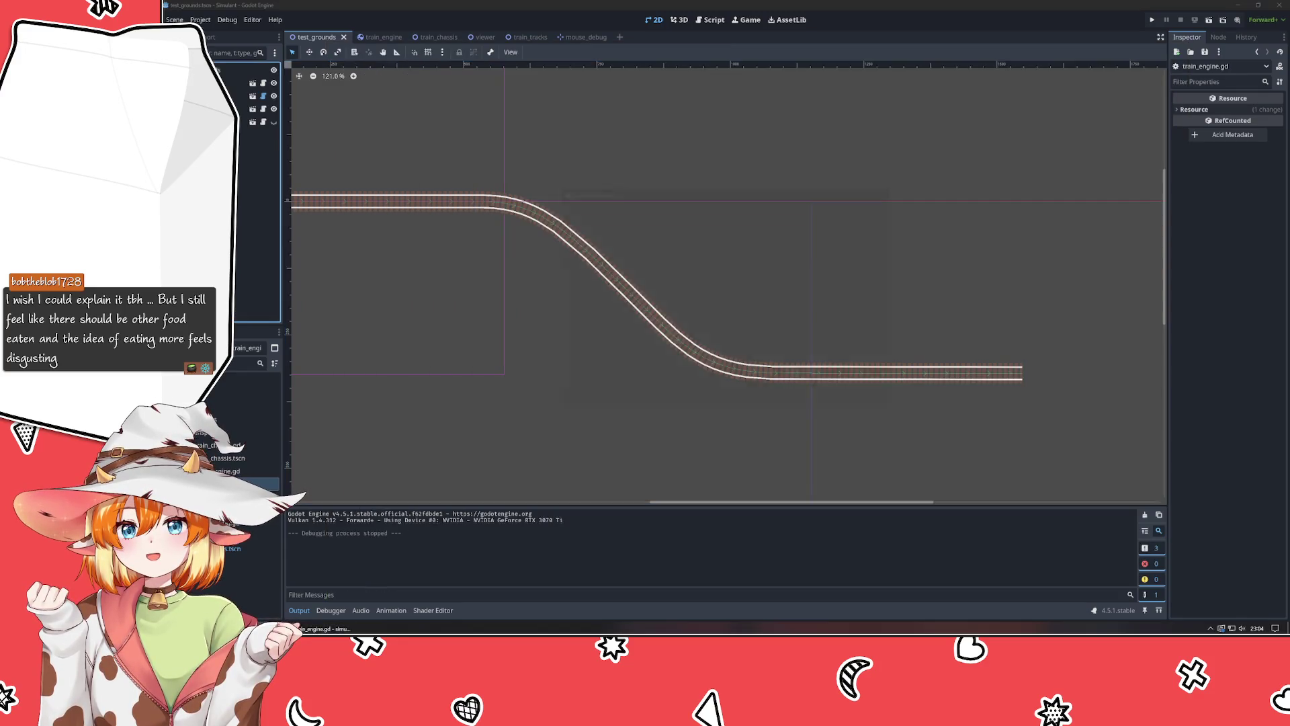
{"action": "key", "text": "F5"}
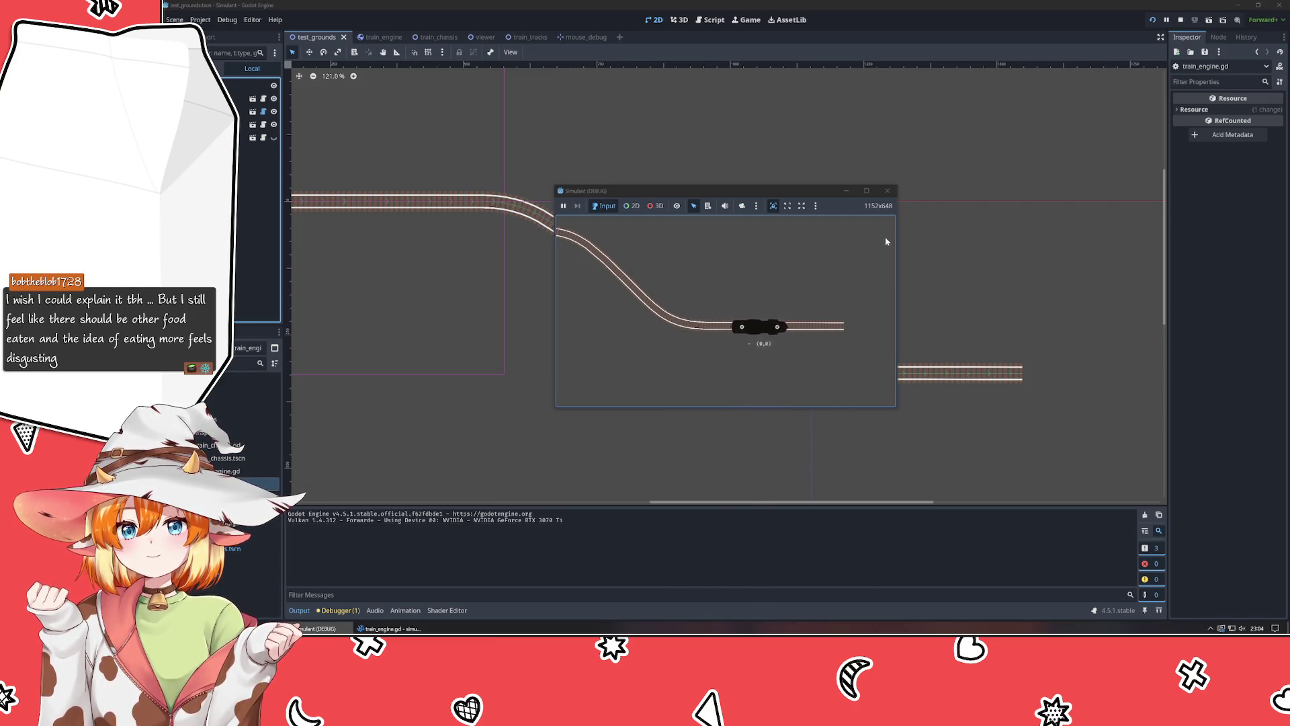
{"action": "left_click", "coordinate": [887, 191]}
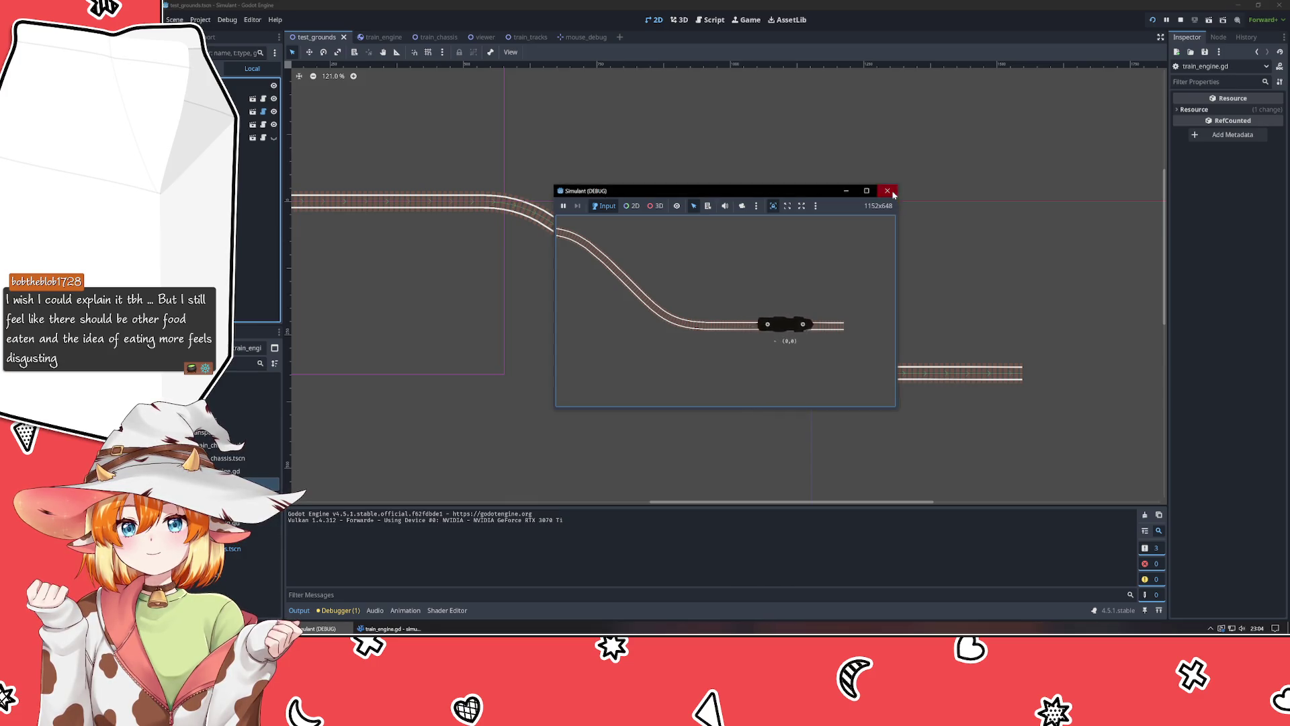
{"action": "key", "text": "ctrl+End"}
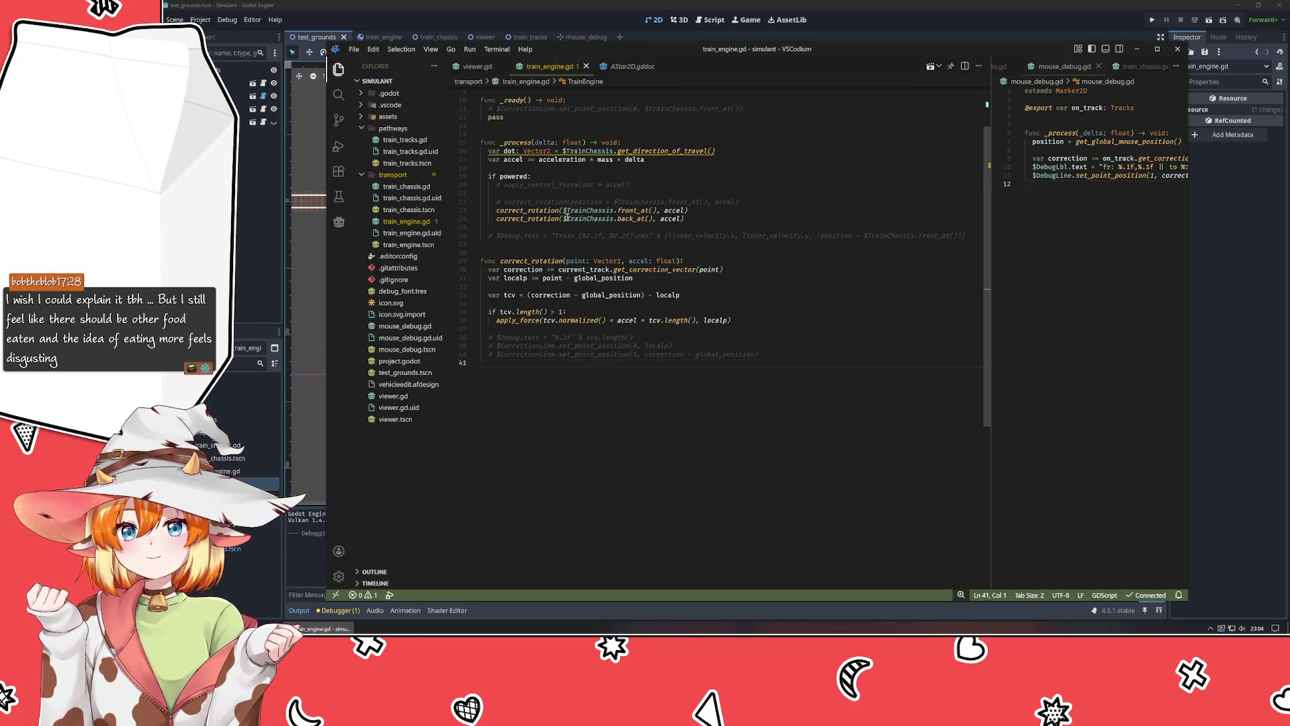
Re-enable the $Debug.text = "%.2f" % tcv.length() line on line 38 and save.
{"action": "left_click", "coordinate": [542, 307]}
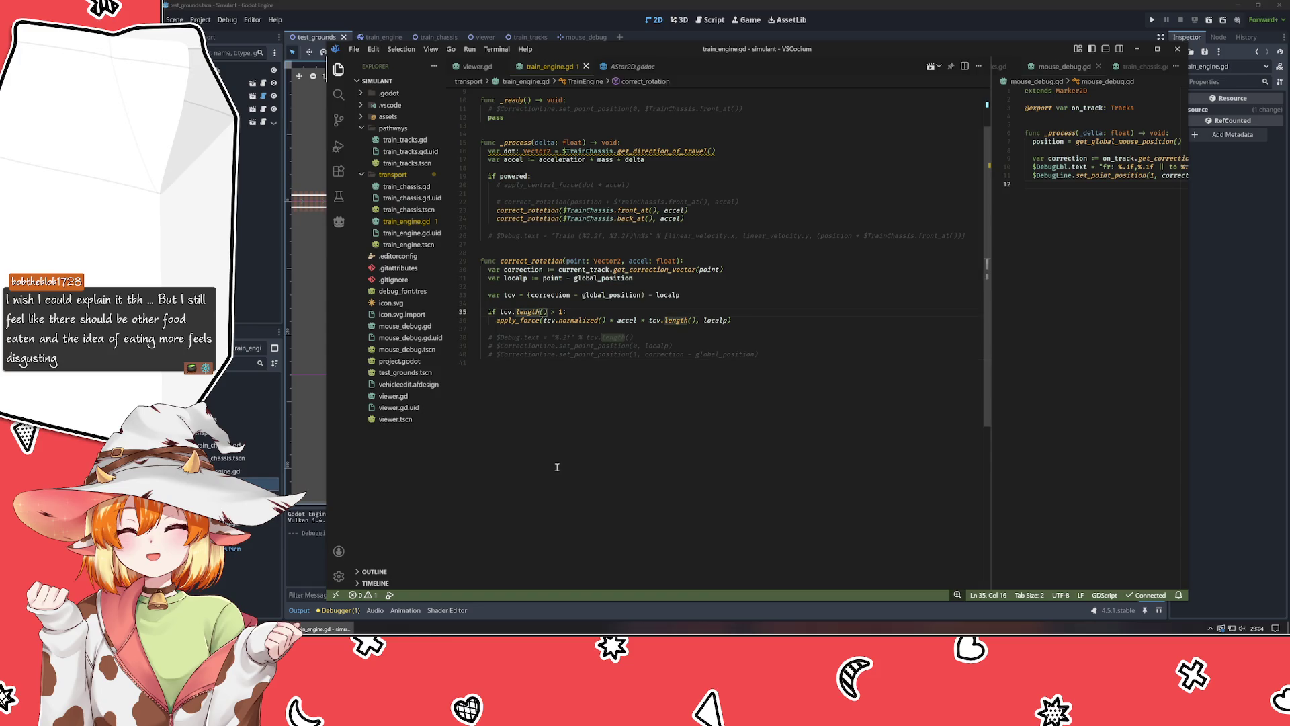
{"action": "left_click", "coordinate": [556, 337]}
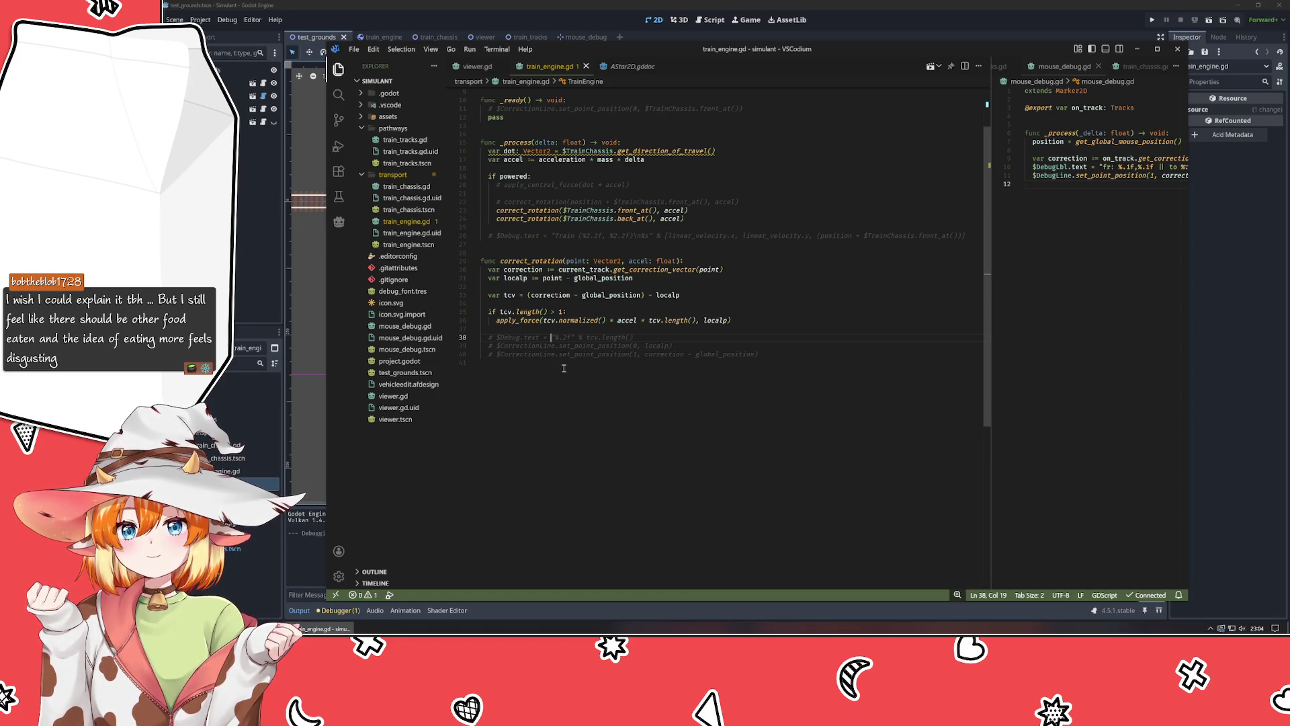
{"action": "key", "text": "ctrl+slash"}
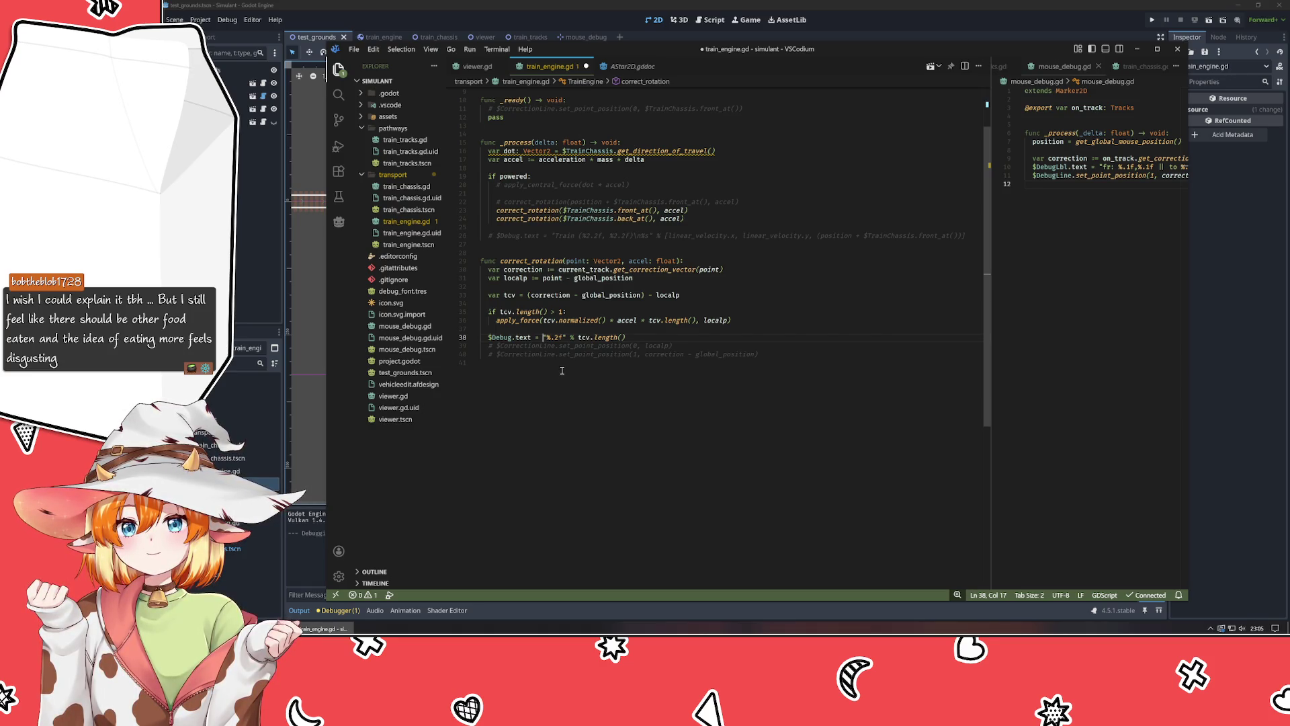
{"action": "key", "text": "ctrl+s"}
{"action": "key", "text": "alt+Tab"}
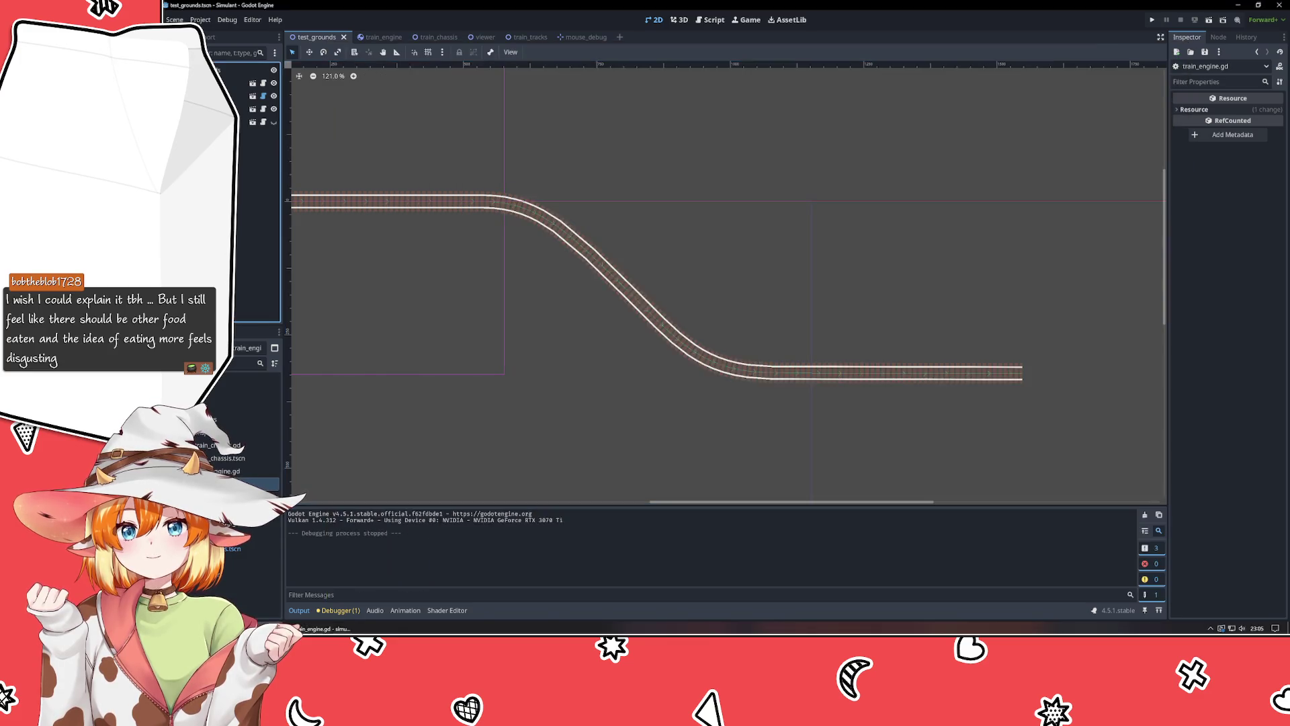
Run the game to watch the train's correction-length label, then close it and return to VSCodium.
{"action": "key", "text": "F5"}
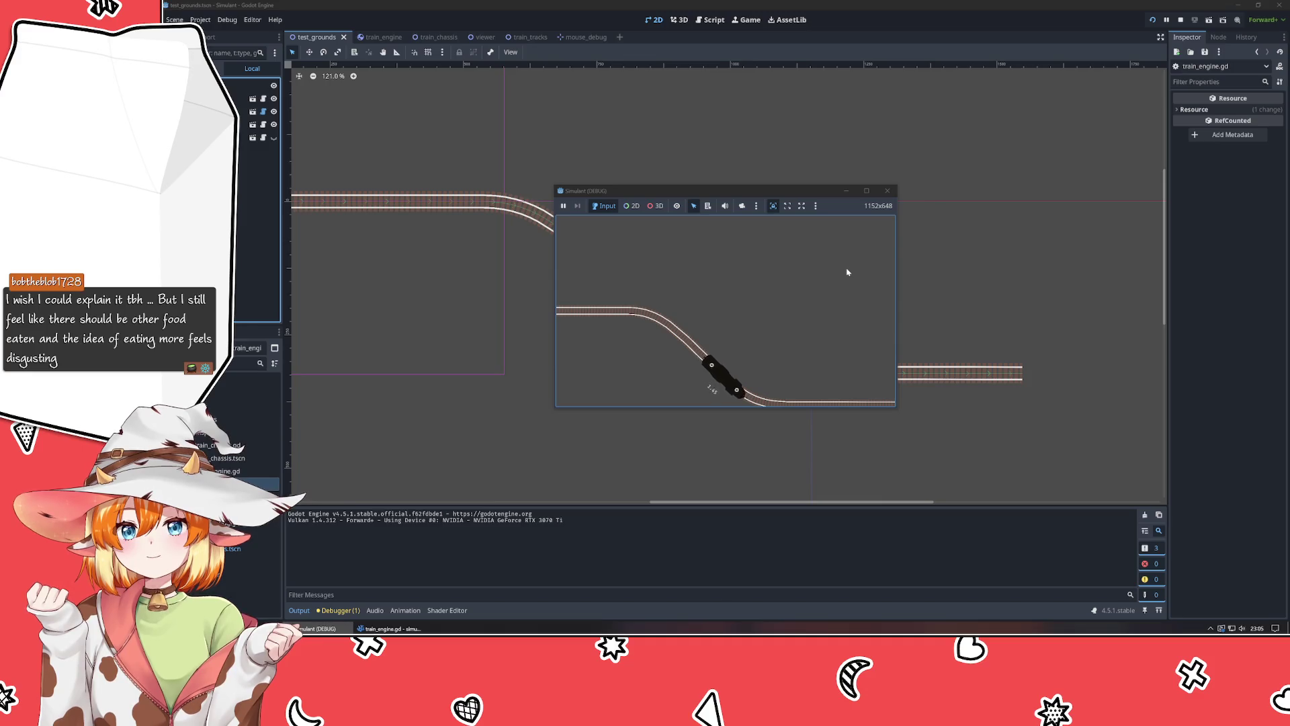
{"action": "left_click", "coordinate": [887, 191]}
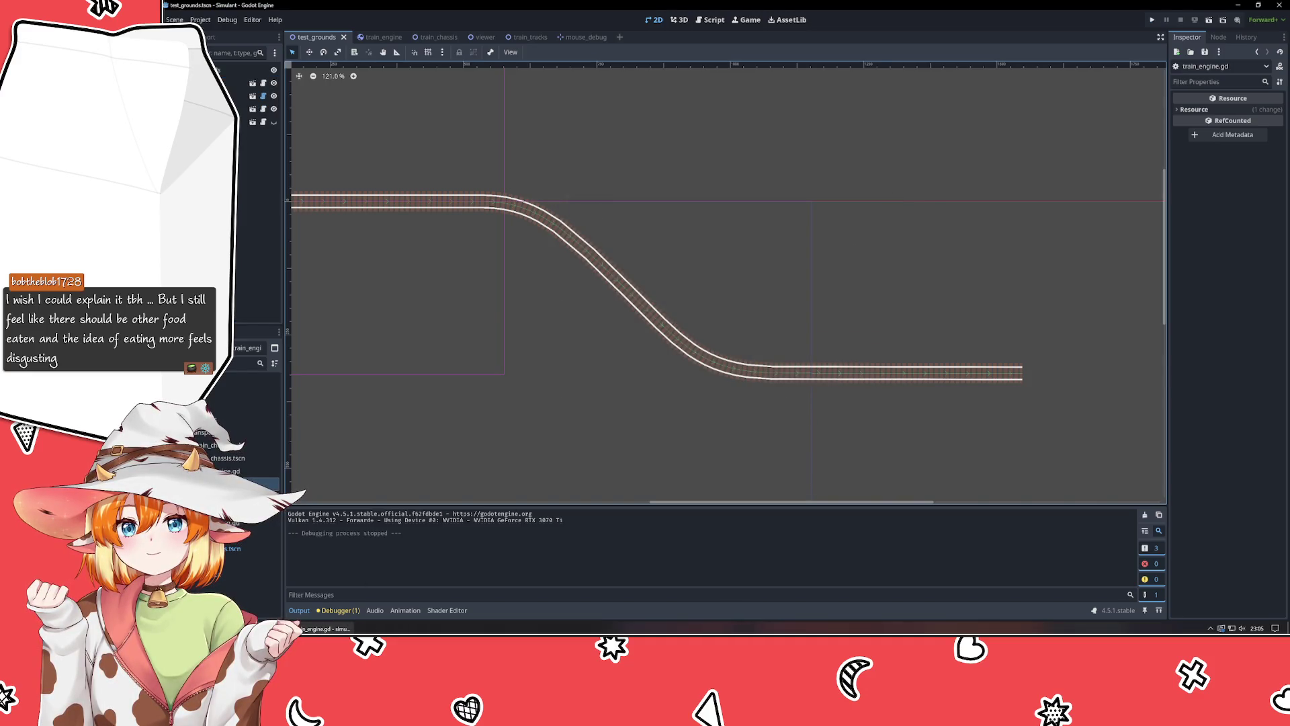
{"action": "key", "text": "alt+Tab"}
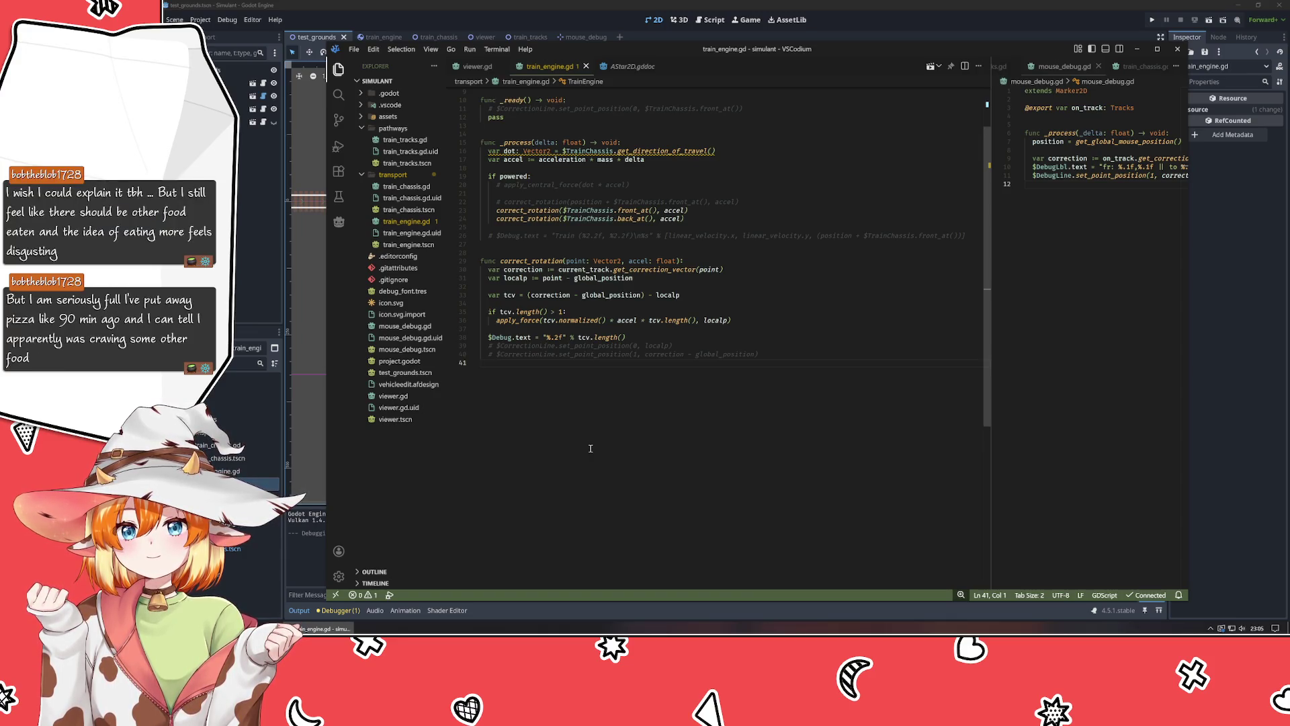
Replace tcv.length() with 1 in line 36's apply_force call, save the script, and run the game.
{"action": "scroll", "coordinate": [672, 269], "scroll_direction": "up", "scroll_amount": 2}
{"action": "left_click", "coordinate": [773, 173]}
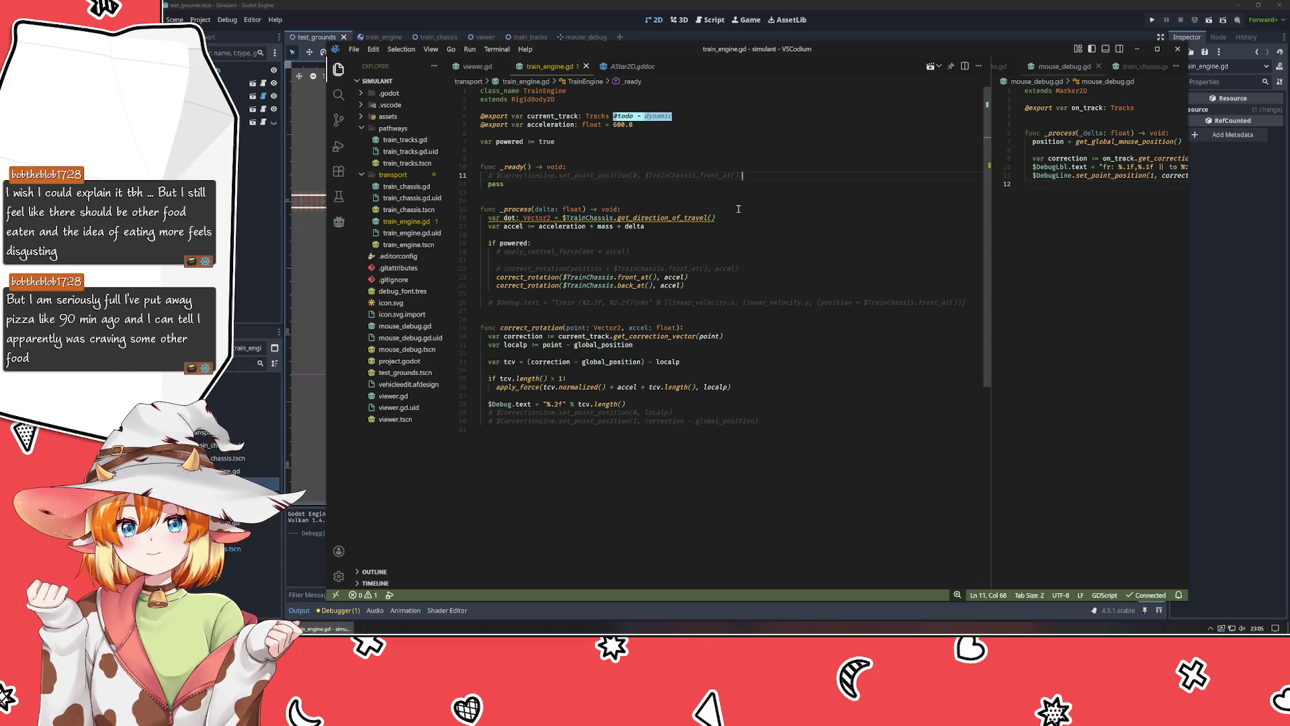
{"action": "left_click", "coordinate": [576, 463]}
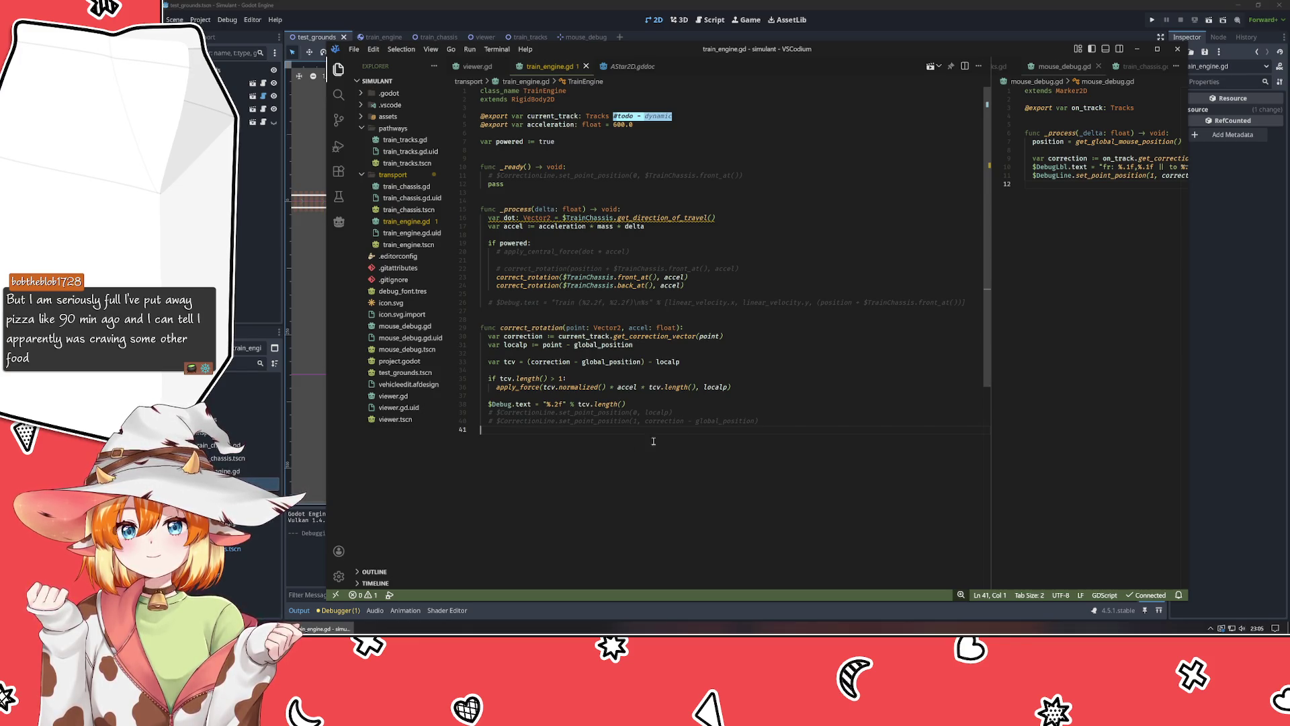
{"action": "mouse_move", "coordinate": [696, 387]}
{"action": "left_mouse_down"}
{"action": "mouse_move", "coordinate": [632, 388]}
{"action": "mouse_move", "coordinate": [649, 388]}
{"action": "left_mouse_up"}
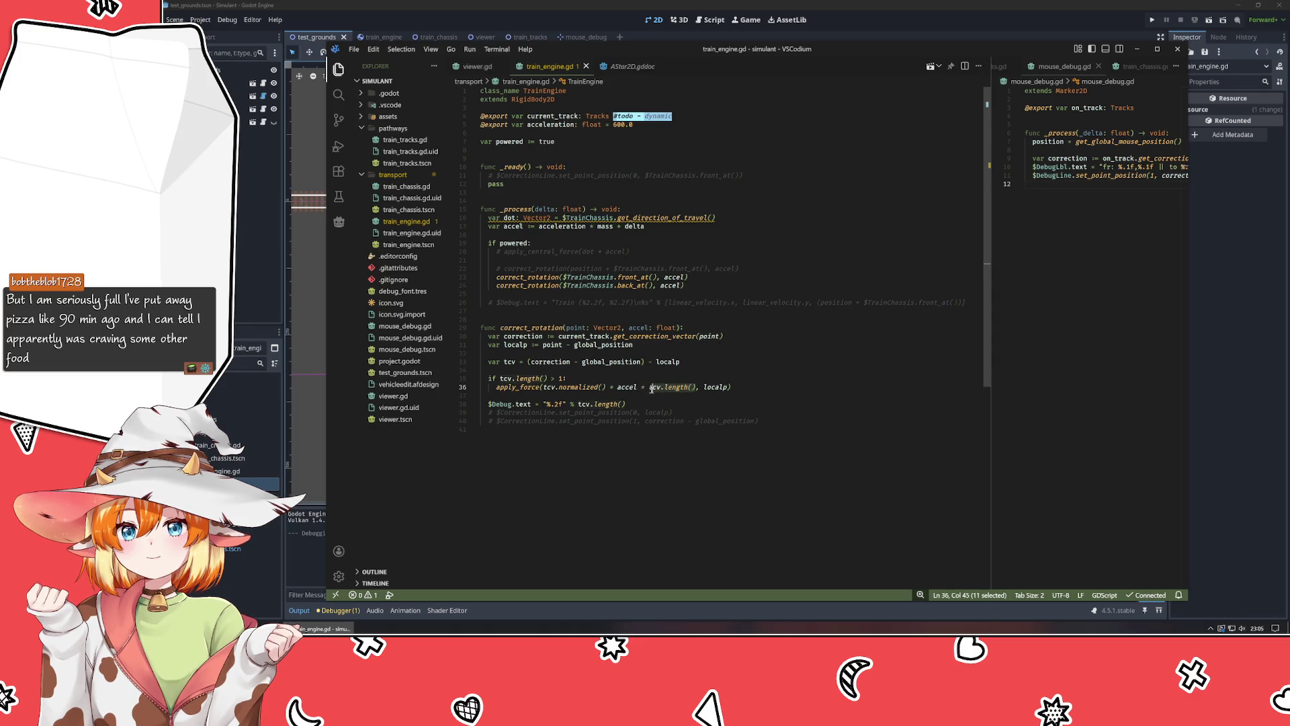
{"action": "type", "text": "1"}
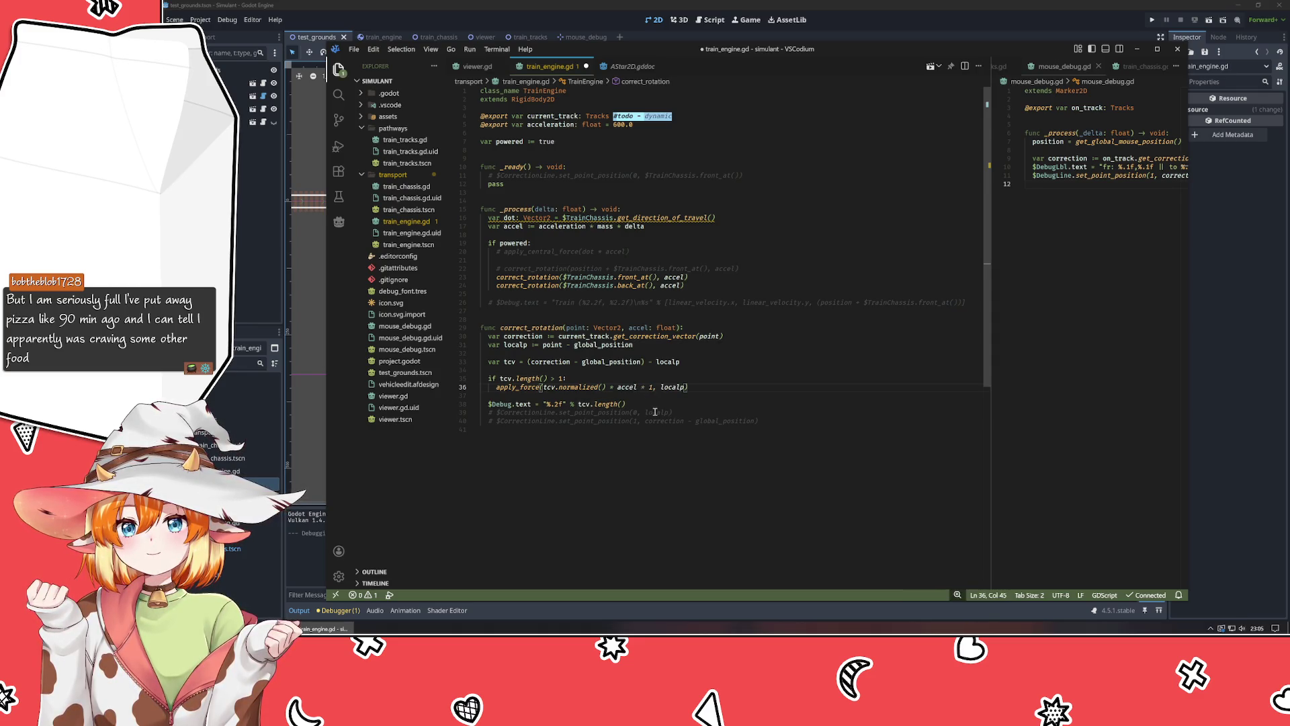
{"action": "key", "text": "ctrl+s"}
{"action": "key", "text": "F5"}
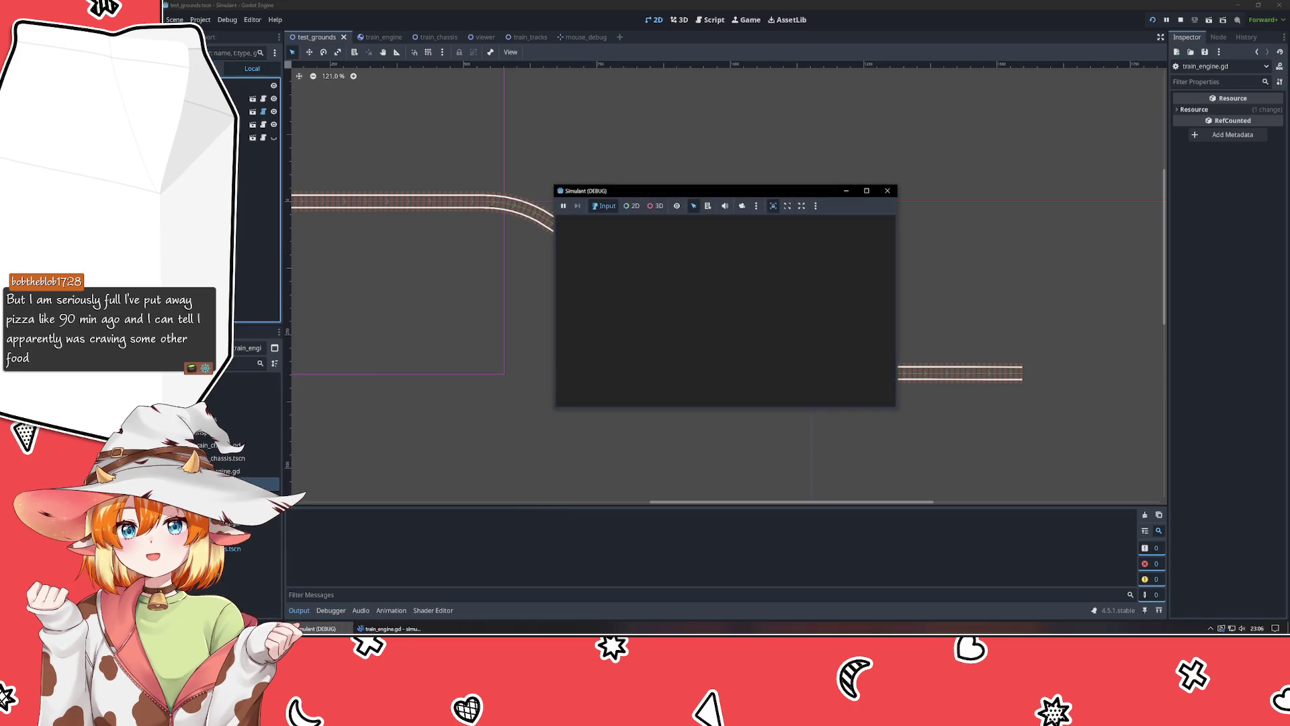
Save and rerun the game with the force factor of 1, then close it and return to VSCodium.
{"action": "left_click", "coordinate": [388, 628]}
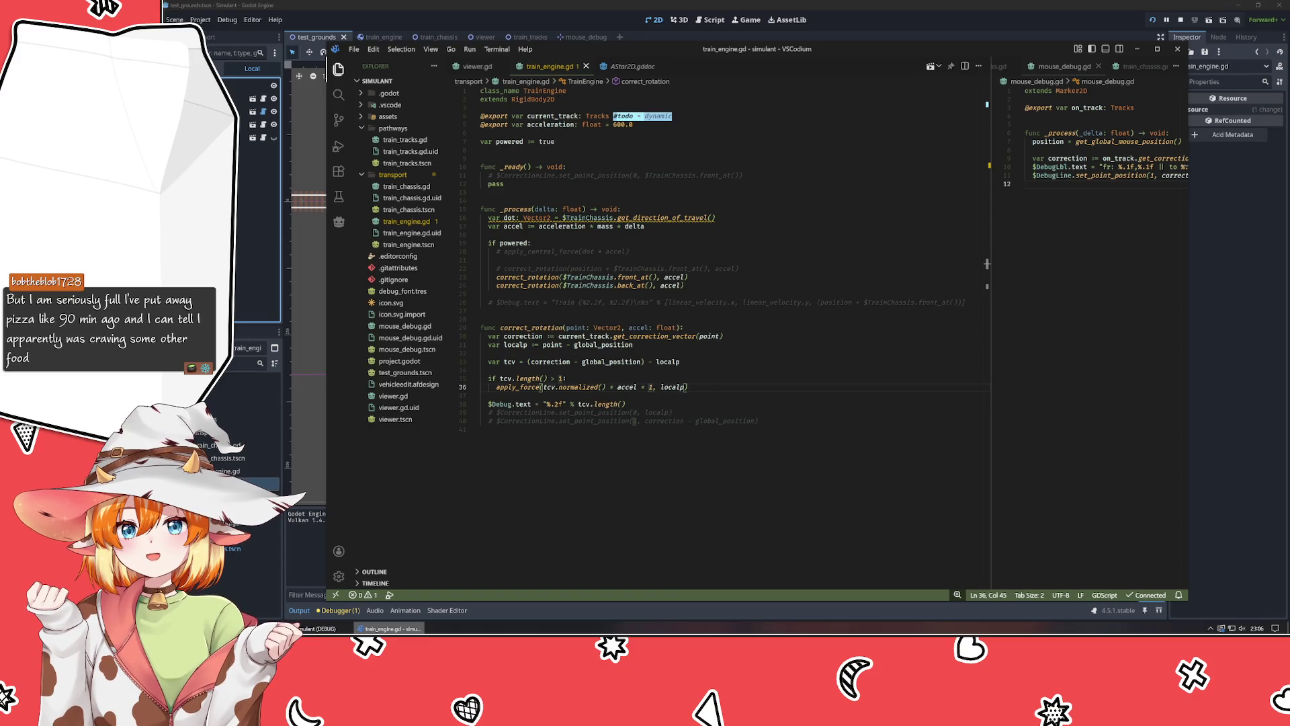
{"action": "key", "text": "ctrl+s"}
{"action": "key", "text": "F5"}
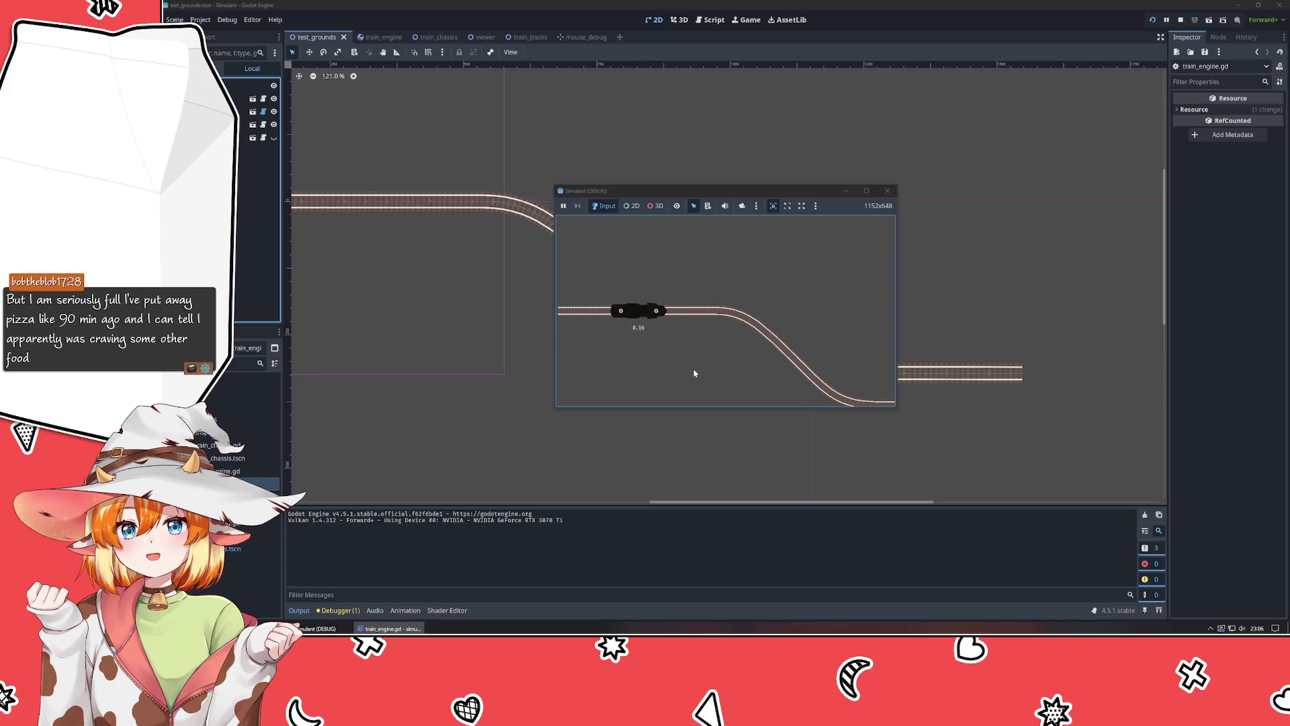
{"action": "left_click", "coordinate": [887, 191]}
{"action": "key", "text": "alt+Tab"}
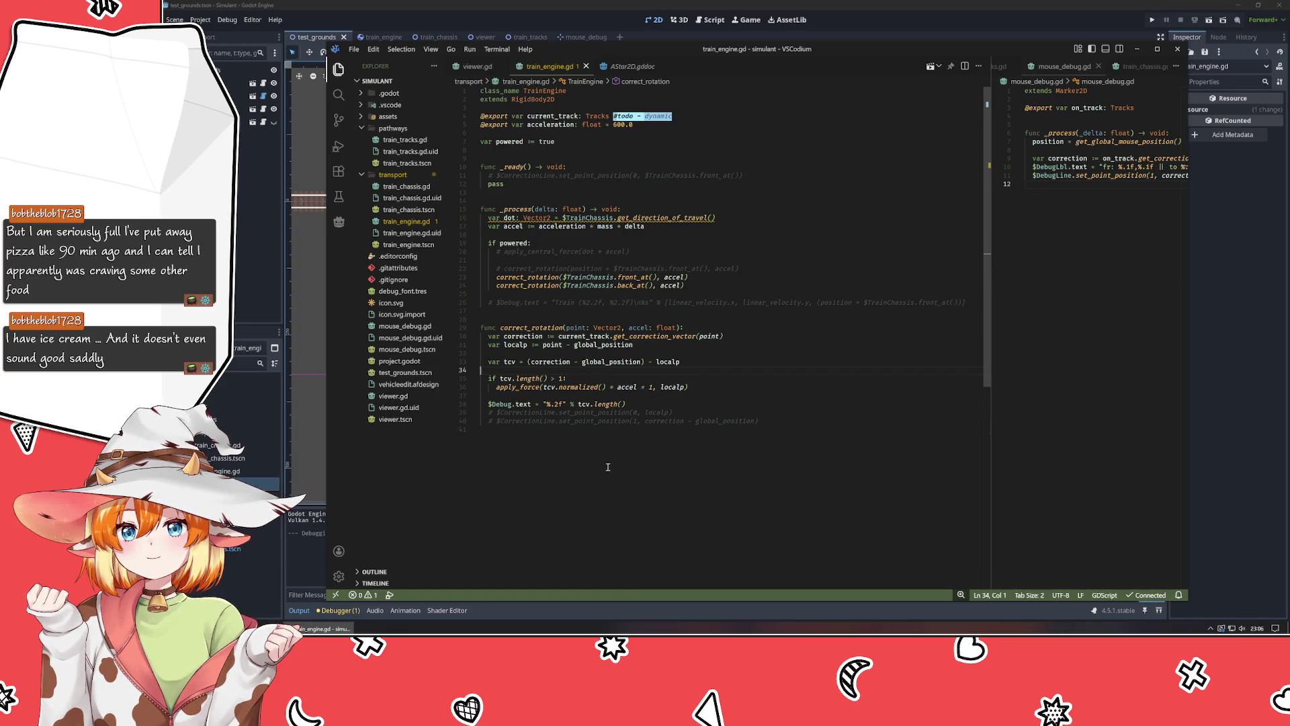
Add a breakpoint on line 36, show test_grounds.tscn in a wider second pane, and start debugging.
{"action": "left_click", "coordinate": [449, 393]}
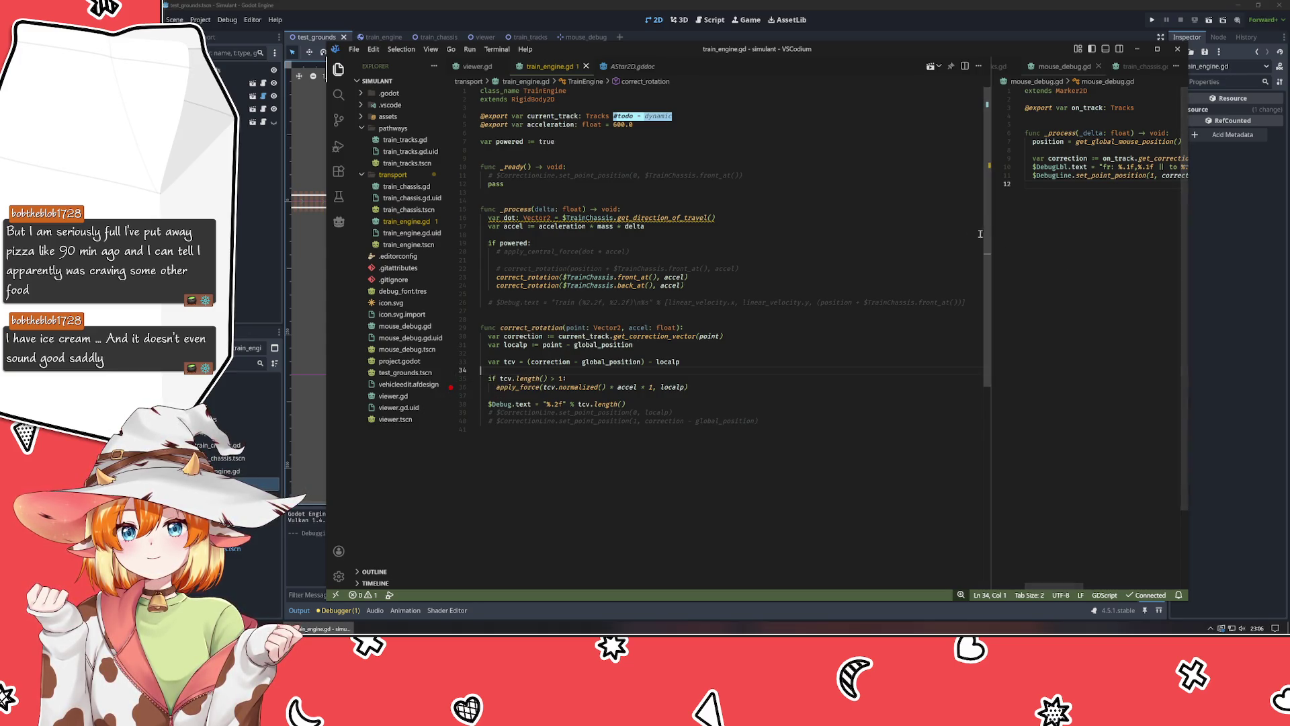
{"action": "left_click_drag", "start_coordinate": [991, 259], "coordinate": [835, 260]}
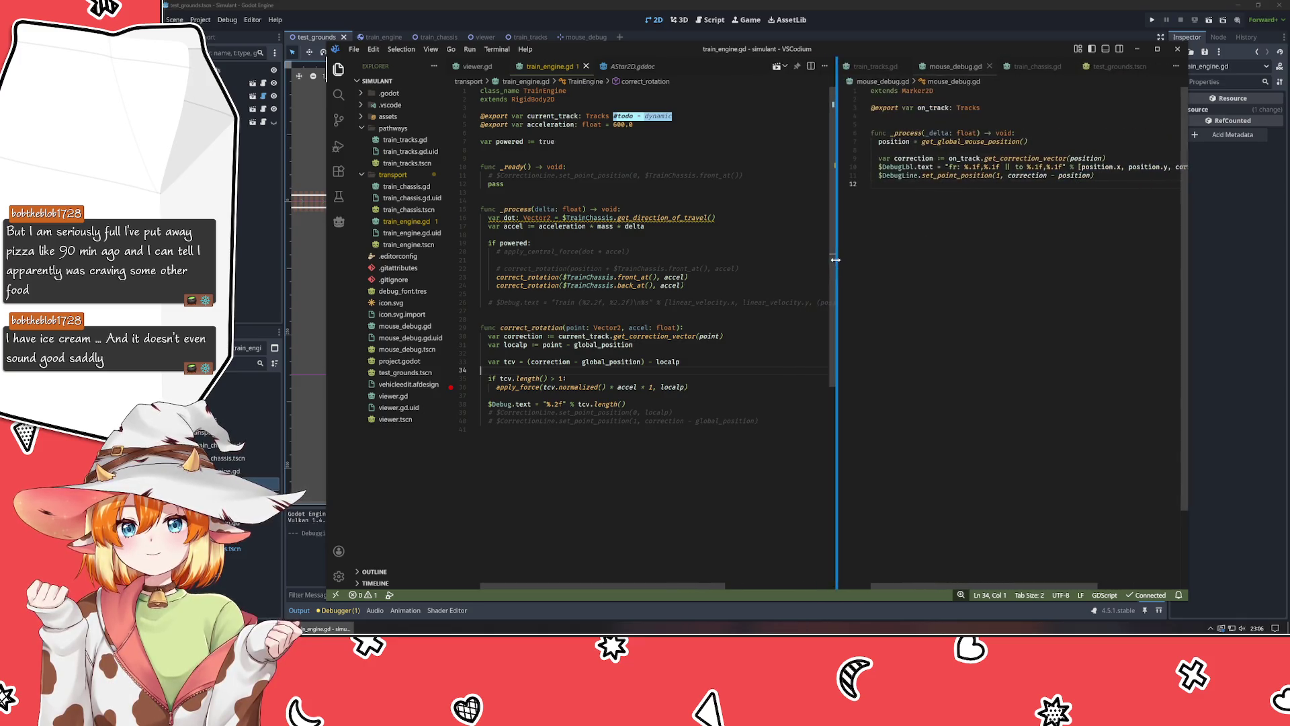
{"action": "left_click", "coordinate": [1122, 66]}
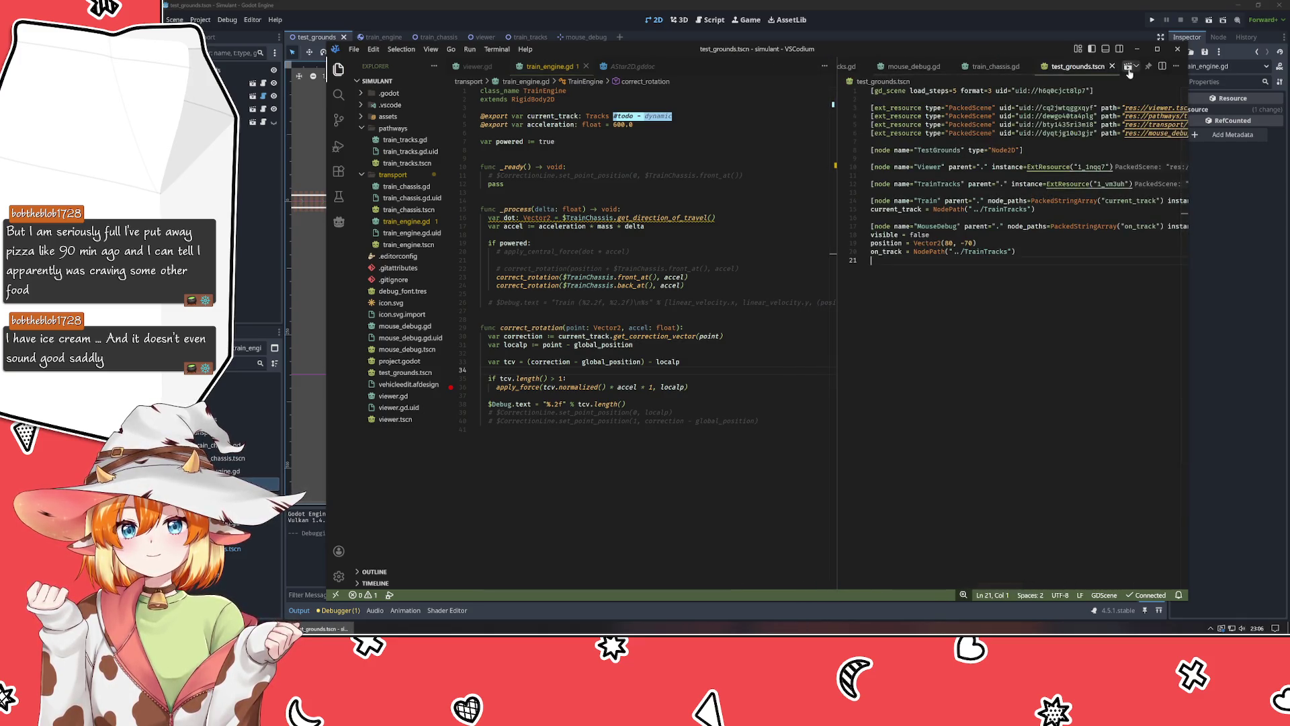
{"action": "left_click", "coordinate": [1128, 68]}
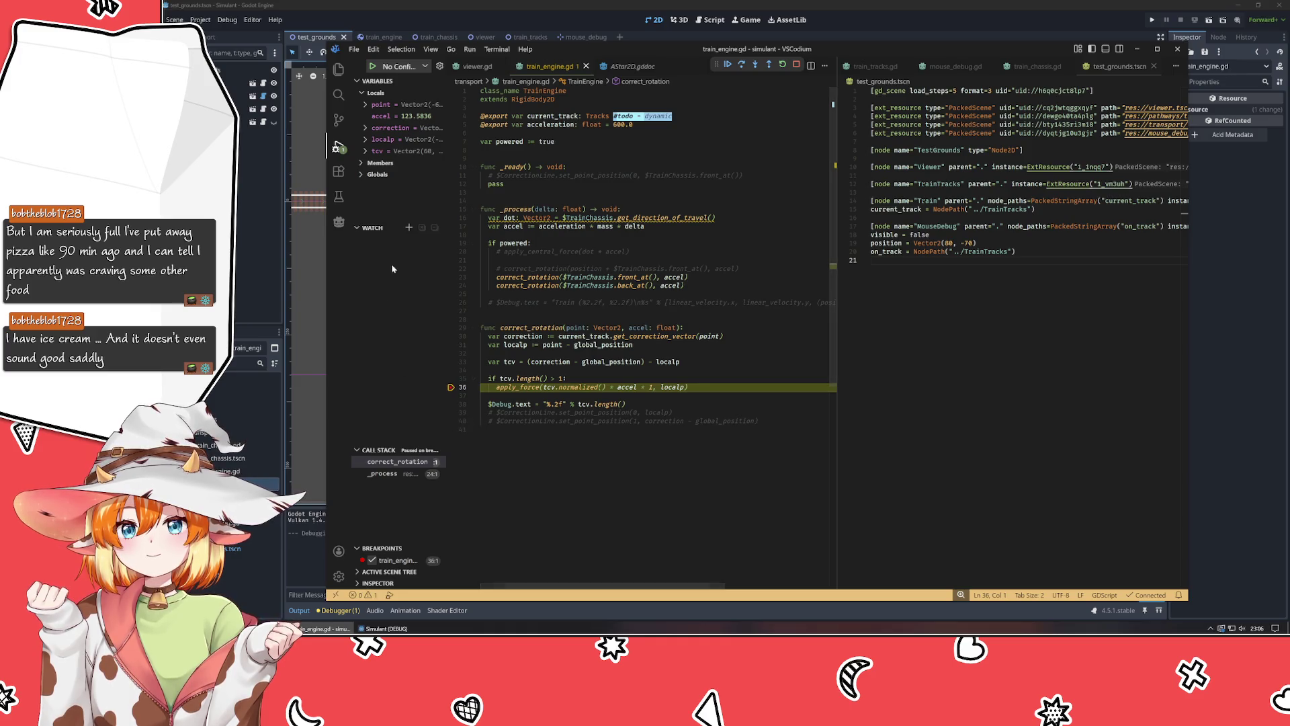
Add a tcv.length() watch expression, expand tcv to show x and y, and widen the debug panel.
{"action": "left_click", "coordinate": [408, 228]}
{"action": "type", "text": "t"}
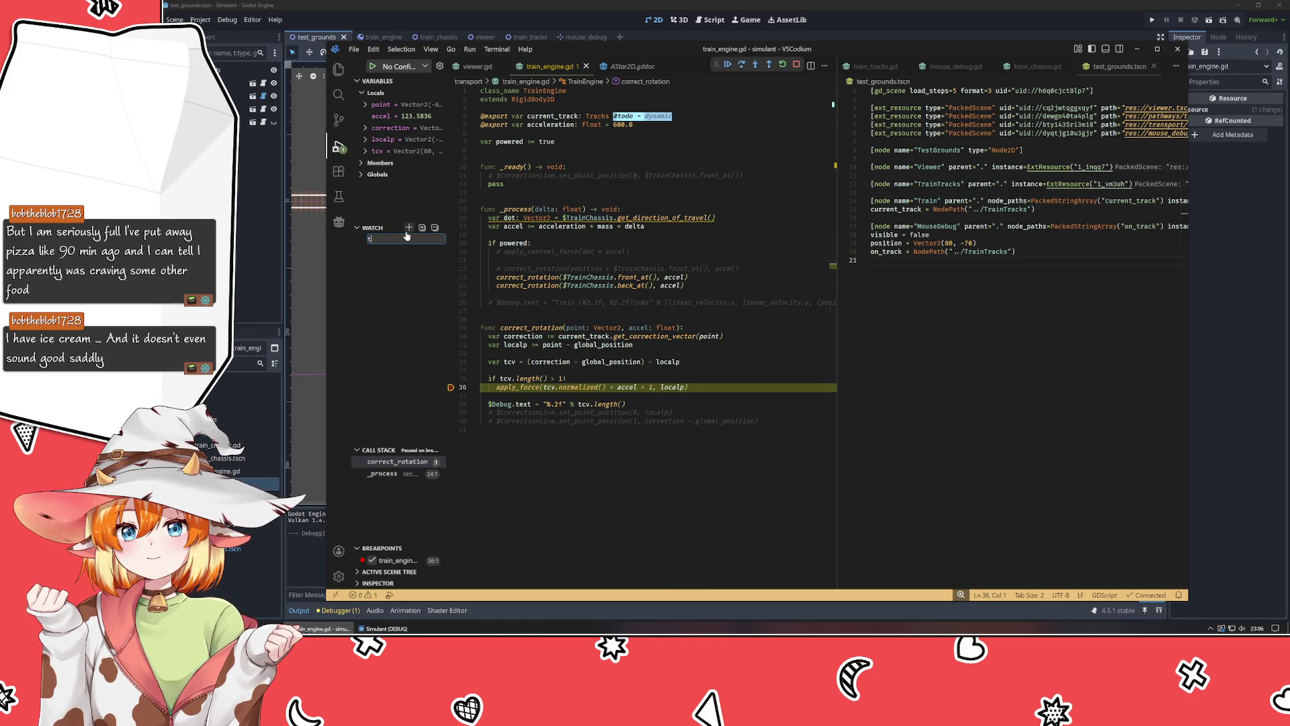
{"action": "type", "text": "cv.length()"}
{"action": "key", "text": "Return"}
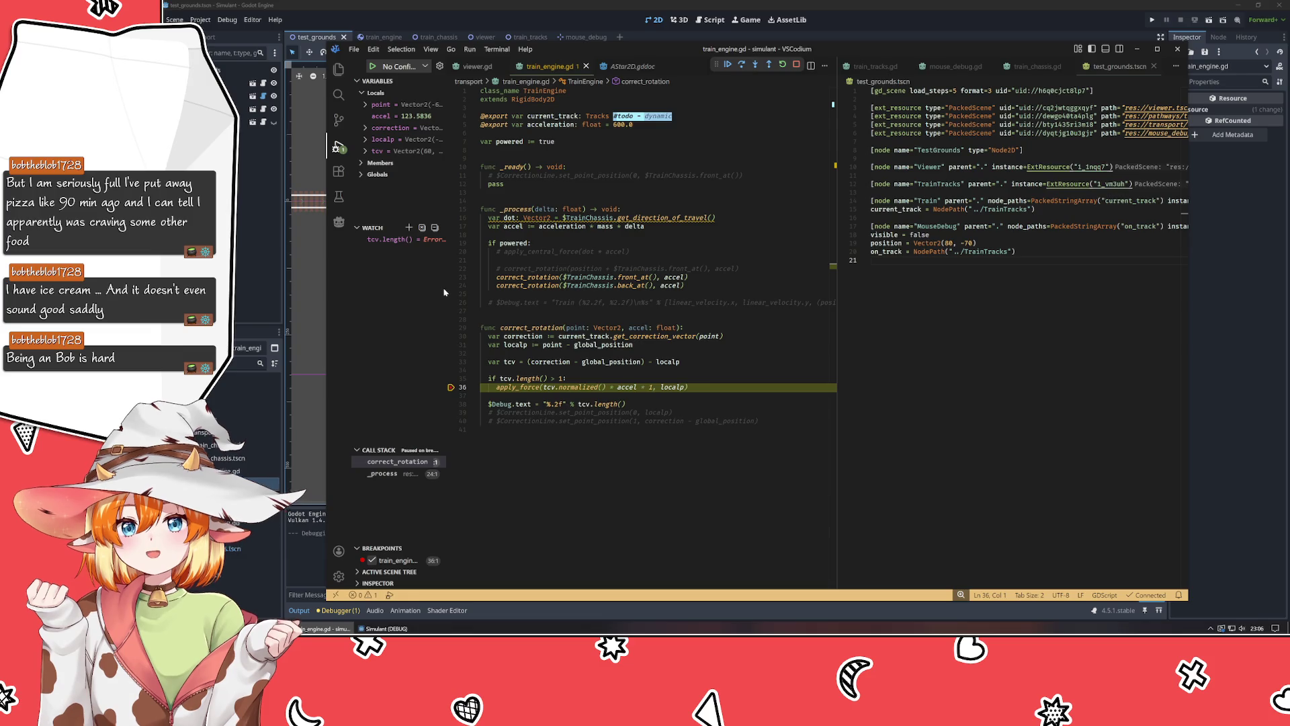
{"action": "left_click", "coordinate": [367, 151]}
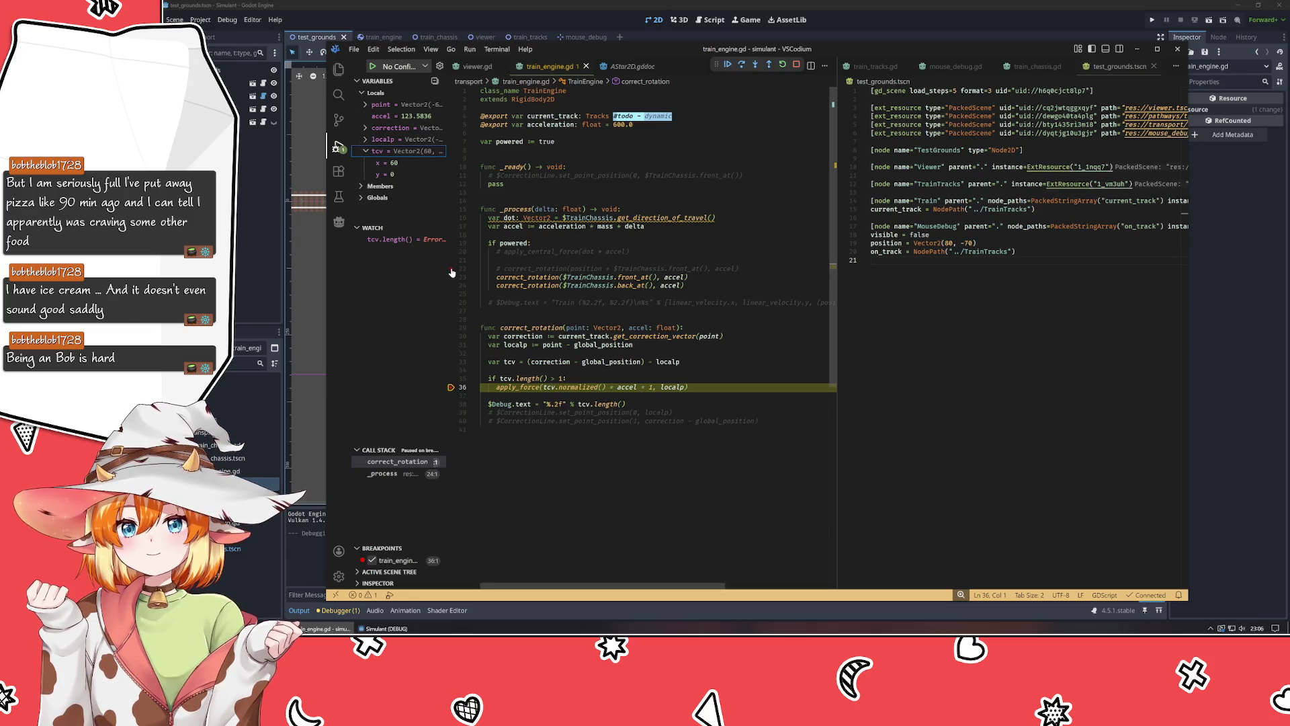
{"action": "mouse_move", "coordinate": [446, 285]}
{"action": "left_mouse_down"}
{"action": "mouse_move", "coordinate": [903, 254]}
{"action": "mouse_move", "coordinate": [471, 291]}
{"action": "left_mouse_up"}
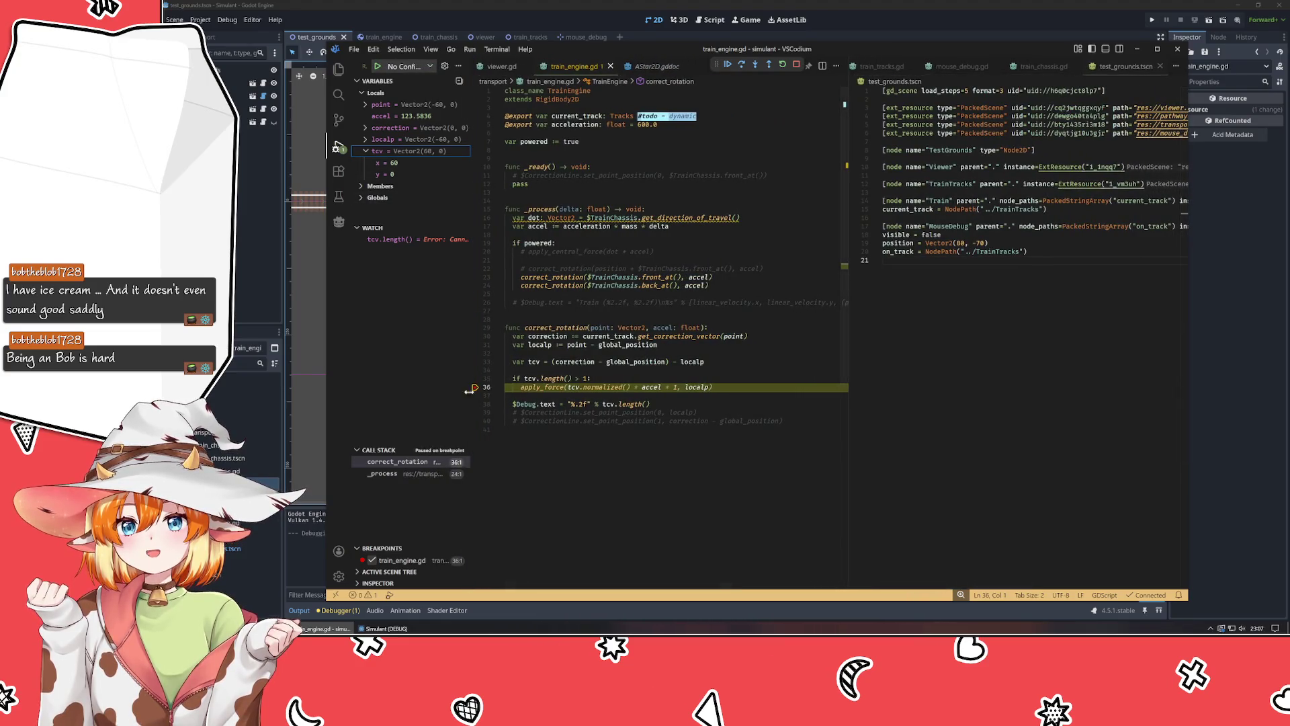
Arrange the paused game window and the code editor side by side.
{"action": "mouse_move", "coordinate": [386, 629]}
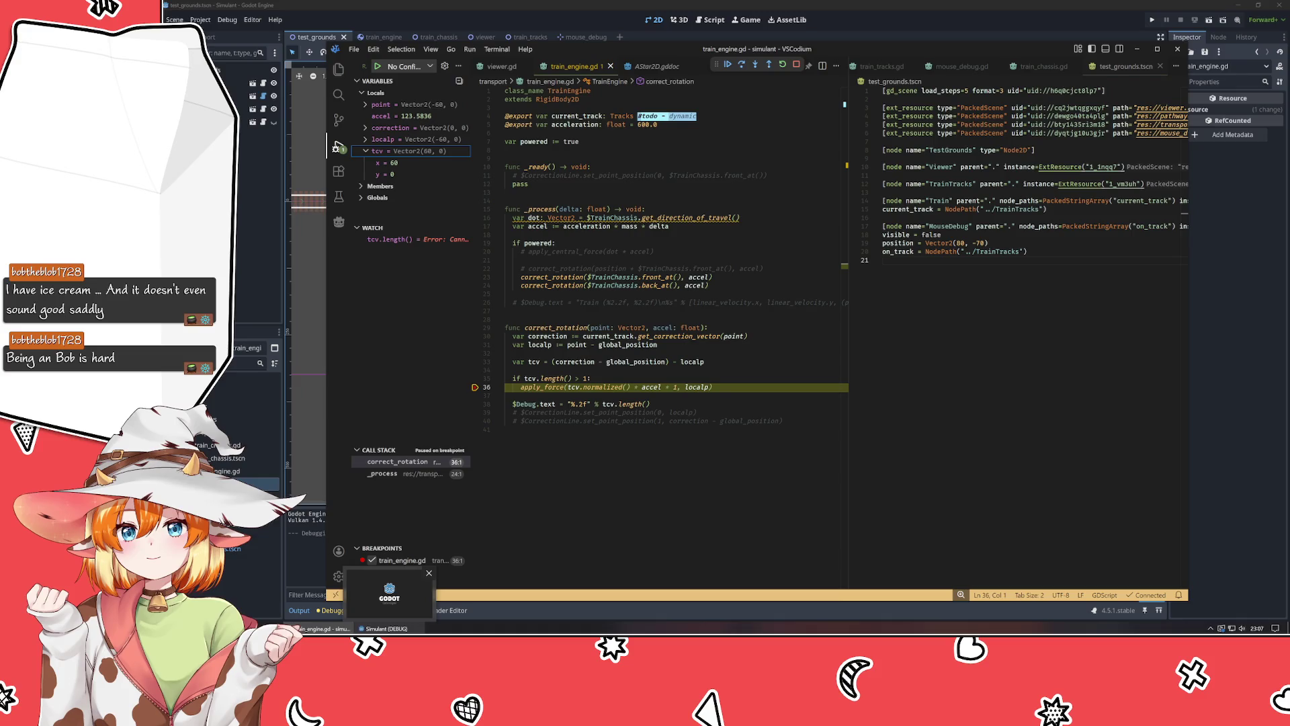
{"action": "left_click", "coordinate": [386, 628]}
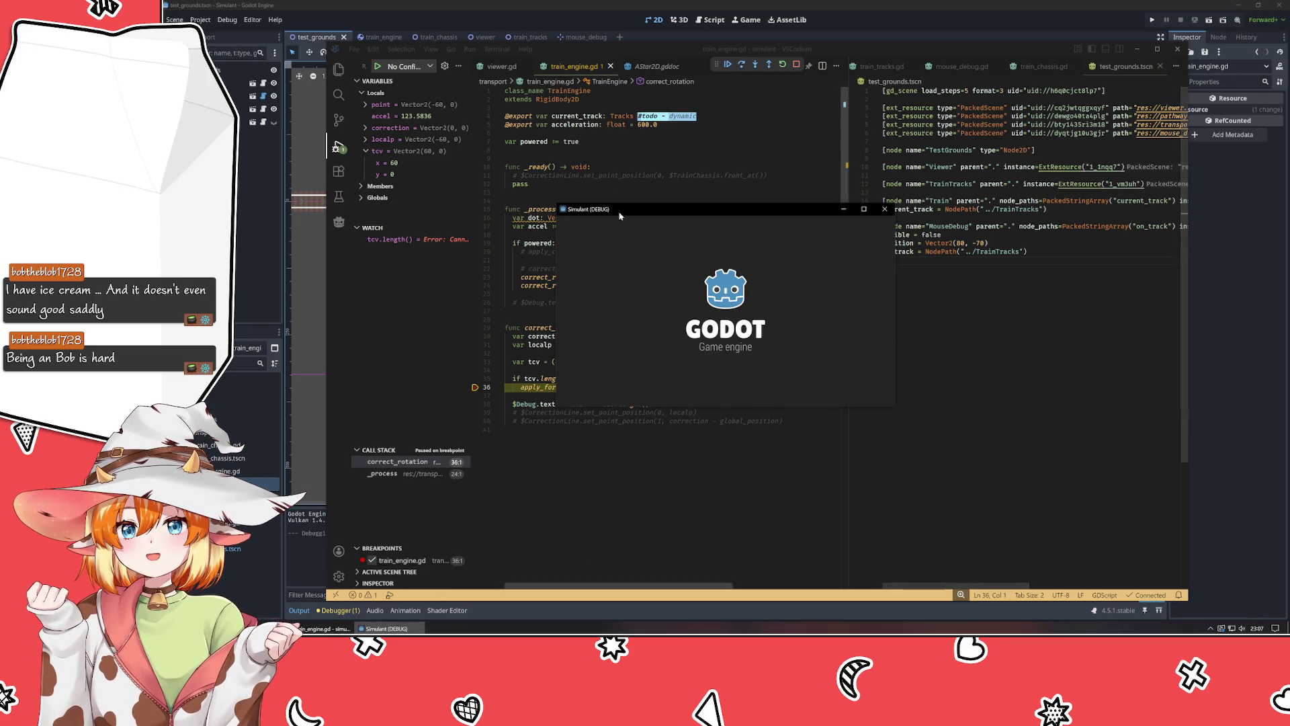
{"action": "mouse_move", "coordinate": [697, 215]}
{"action": "left_mouse_down"}
{"action": "mouse_move", "coordinate": [338, 243]}
{"action": "mouse_move", "coordinate": [328, 31]}
{"action": "left_mouse_up"}
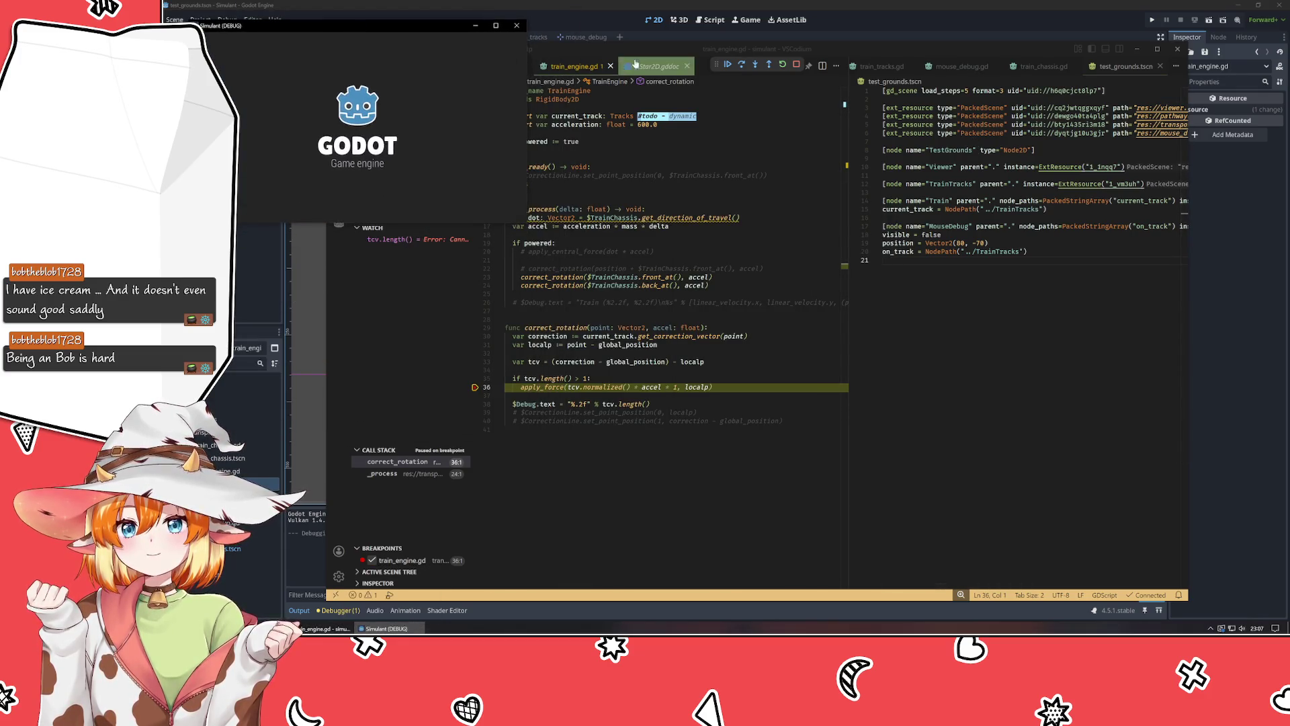
{"action": "left_click_drag", "start_coordinate": [731, 49], "coordinate": [833, 82]}
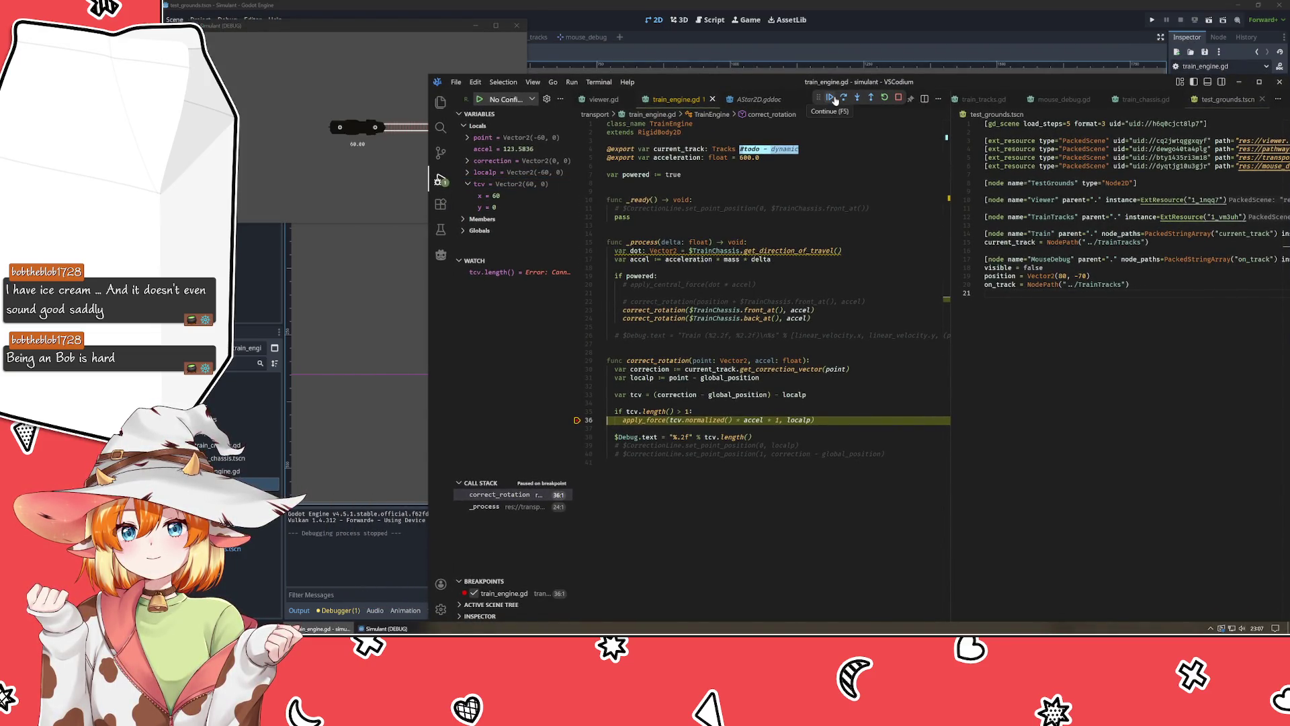
Continue execution repeatedly past the line 36 breakpoint while watching the values.
{"action": "left_click", "coordinate": [834, 100]}
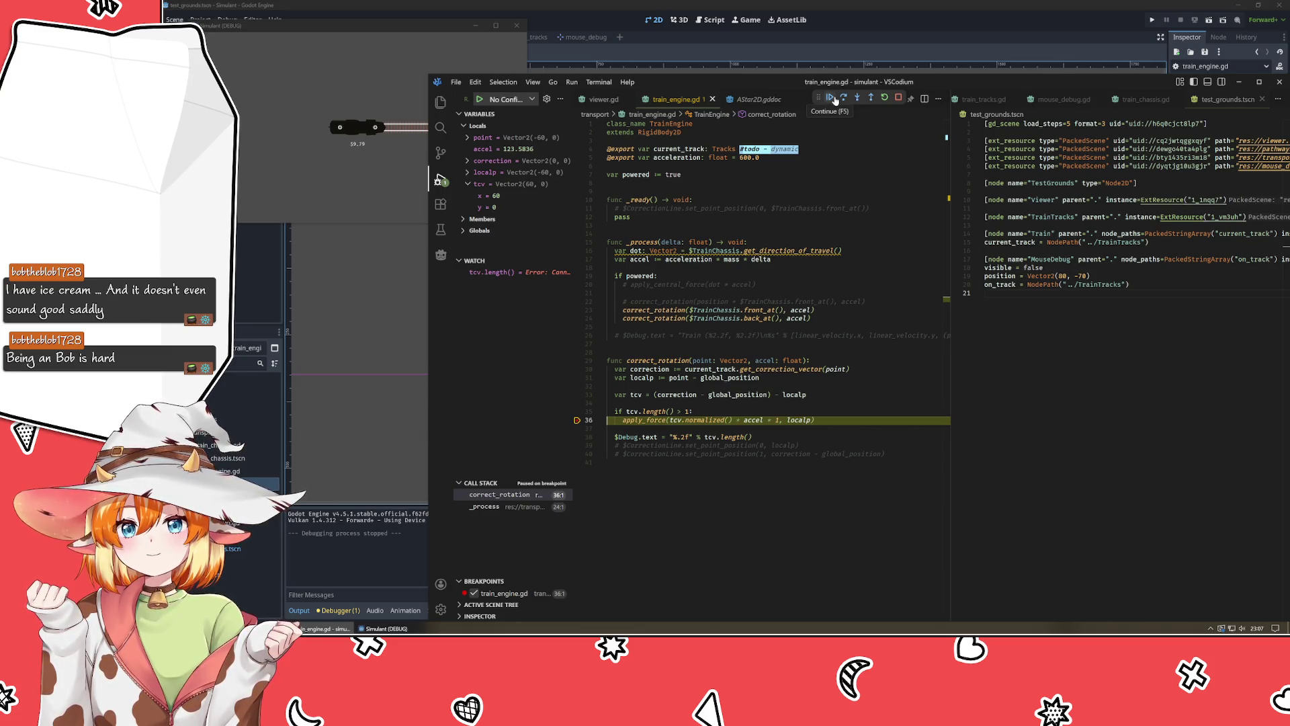
{"action": "left_click", "coordinate": [835, 100]}
{"action": "left_click", "coordinate": [835, 100]}
{"action": "left_click", "coordinate": [834, 100]}
{"action": "left_click", "coordinate": [835, 100]}
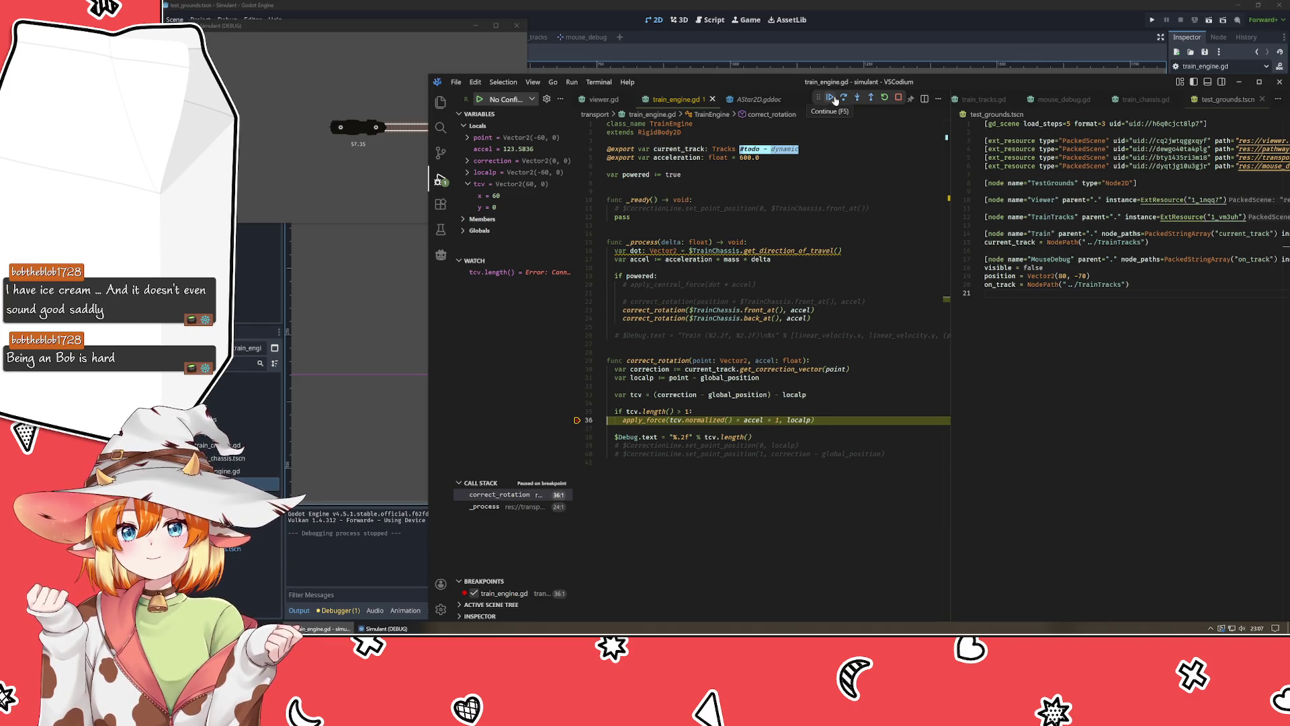
{"action": "left_click", "coordinate": [835, 100]}
{"action": "left_click", "coordinate": [835, 100]}
{"action": "left_click", "coordinate": [835, 100]}
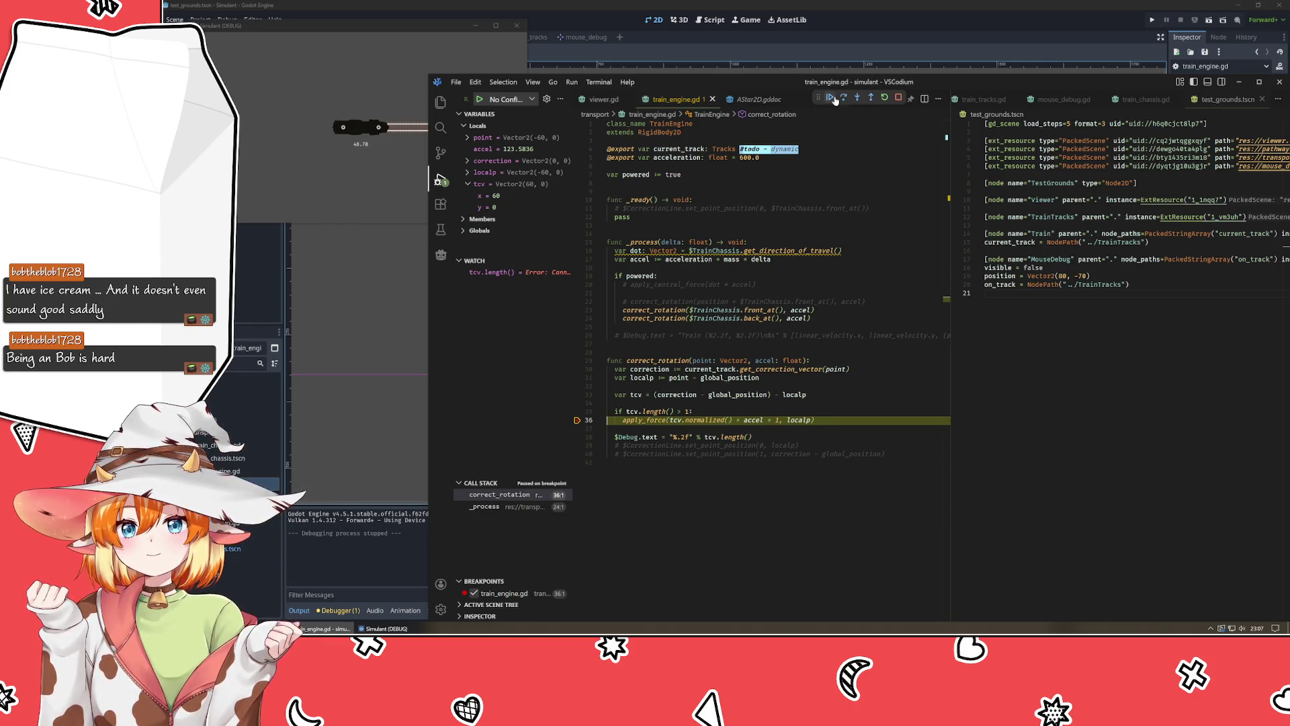
{"action": "left_click", "coordinate": [834, 100]}
{"action": "left_click", "coordinate": [834, 100]}
{"action": "left_click", "coordinate": [835, 100]}
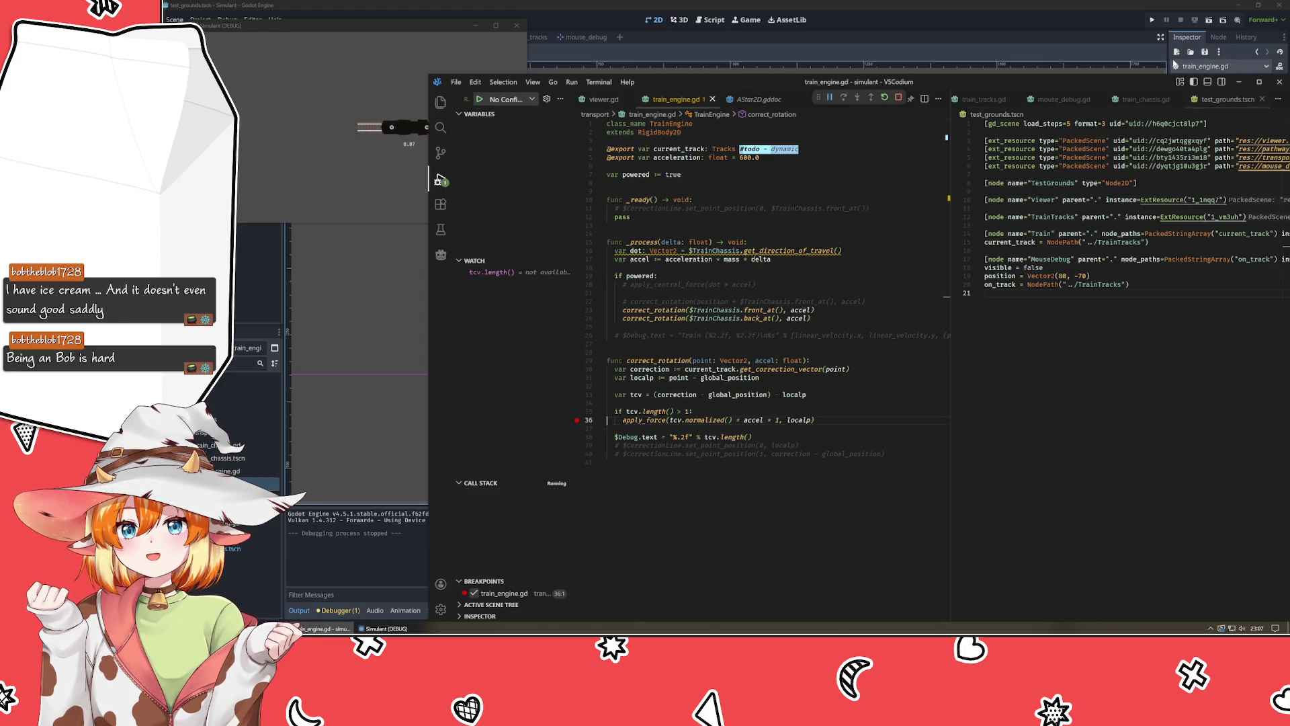
Stop the debugging session and bring the Godot editor's test_grounds scene back to the front.
{"action": "left_click", "coordinate": [898, 98]}
{"action": "mouse_move", "coordinate": [1109, 82]}
{"action": "left_mouse_down"}
{"action": "mouse_move", "coordinate": [968, 46]}
{"action": "mouse_move", "coordinate": [1023, 70]}
{"action": "left_mouse_up"}
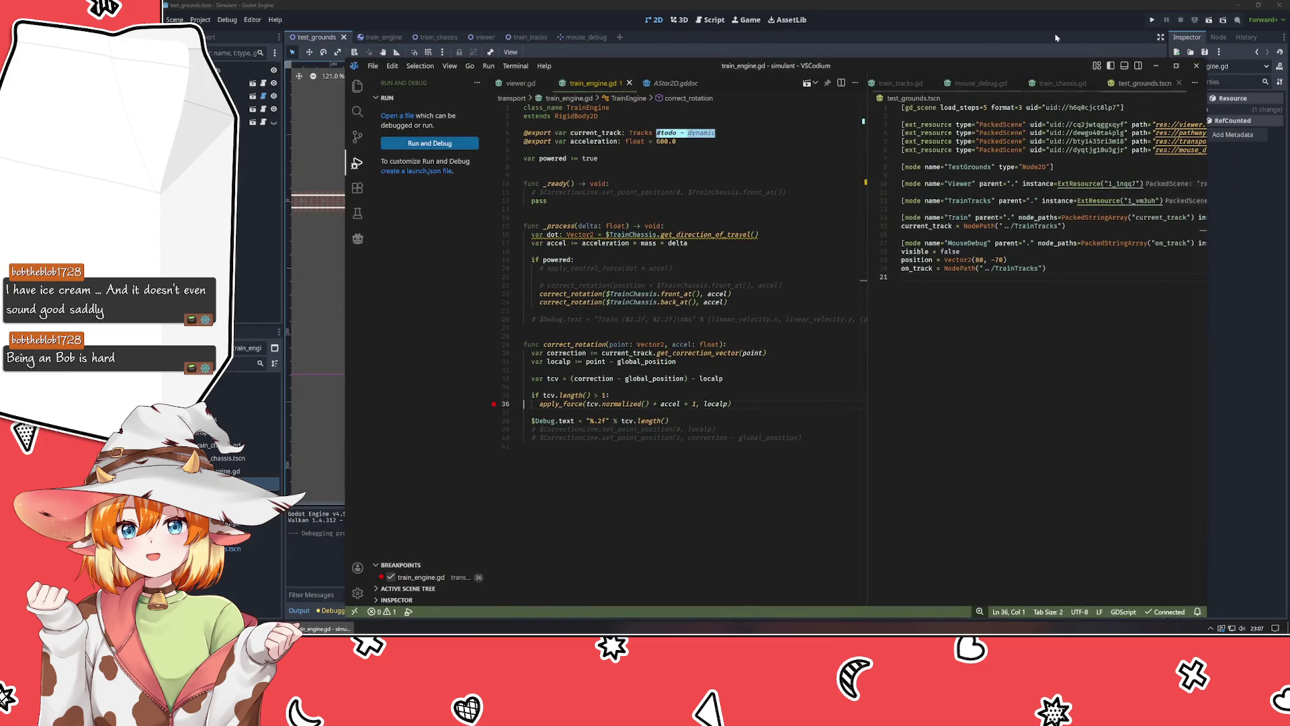
{"action": "left_click", "coordinate": [971, 33]}
{"action": "right_click", "coordinate": [430, 273]}
{"action": "left_click", "coordinate": [616, 360]}
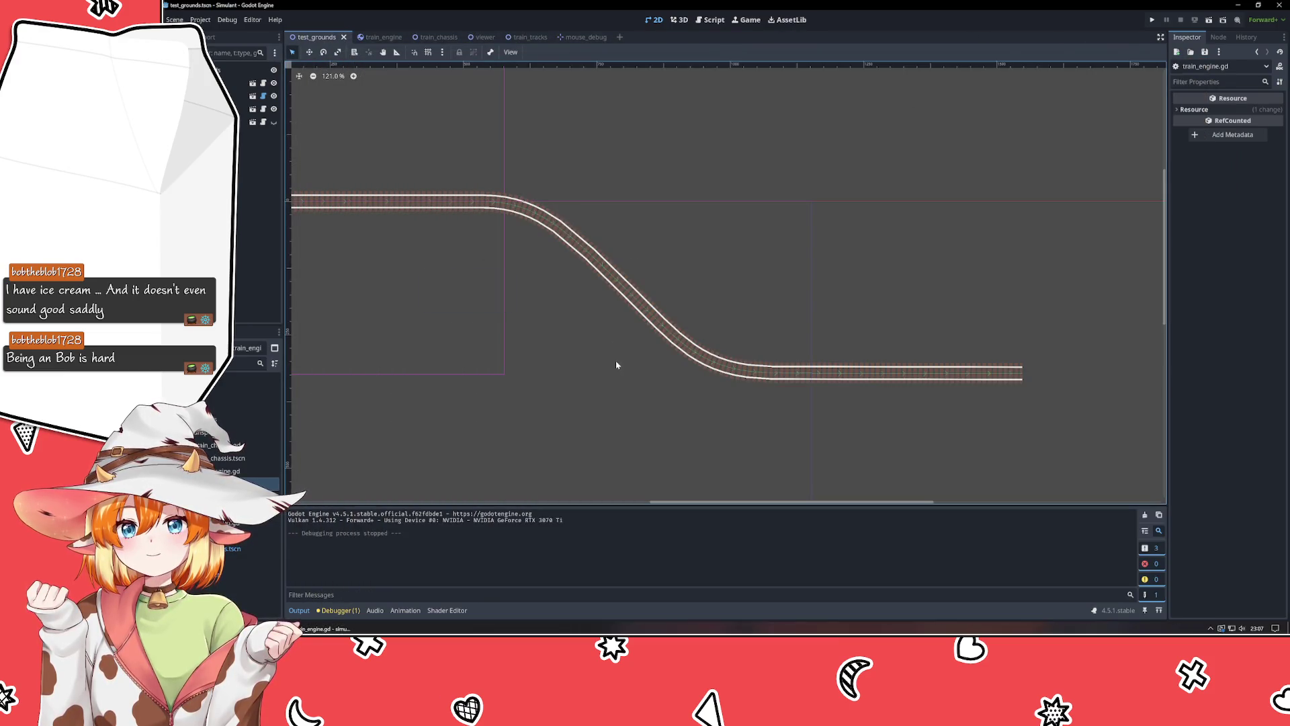
Move the Train to the track's start and set its Inspector position to x 80, y 0.
{"action": "scroll", "coordinate": [740, 377], "scroll_direction": "left", "scroll_amount": 5}
{"action": "scroll", "coordinate": [541, 269], "scroll_direction": "up", "scroll_amount": 1}
{"action": "mouse_move", "coordinate": [531, 208]}
{"action": "left_mouse_down"}
{"action": "mouse_move", "coordinate": [529, 250]}
{"action": "mouse_move", "coordinate": [529, 232]}
{"action": "mouse_move", "coordinate": [578, 238]}
{"action": "mouse_move", "coordinate": [564, 243]}
{"action": "mouse_move", "coordinate": [590, 208]}
{"action": "mouse_move", "coordinate": [577, 207]}
{"action": "left_mouse_up"}
{"action": "left_click", "coordinate": [1269, 344]}
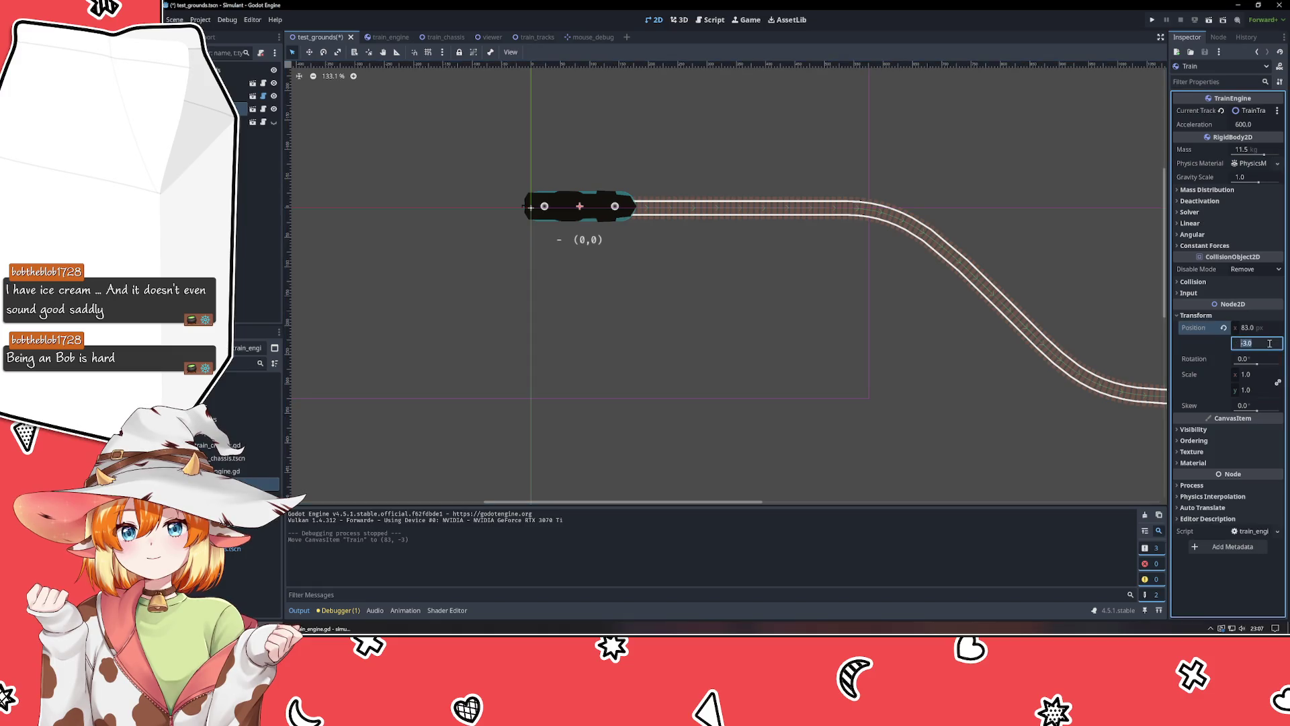
{"action": "type", "text": "0"}
{"action": "key", "text": "Return"}
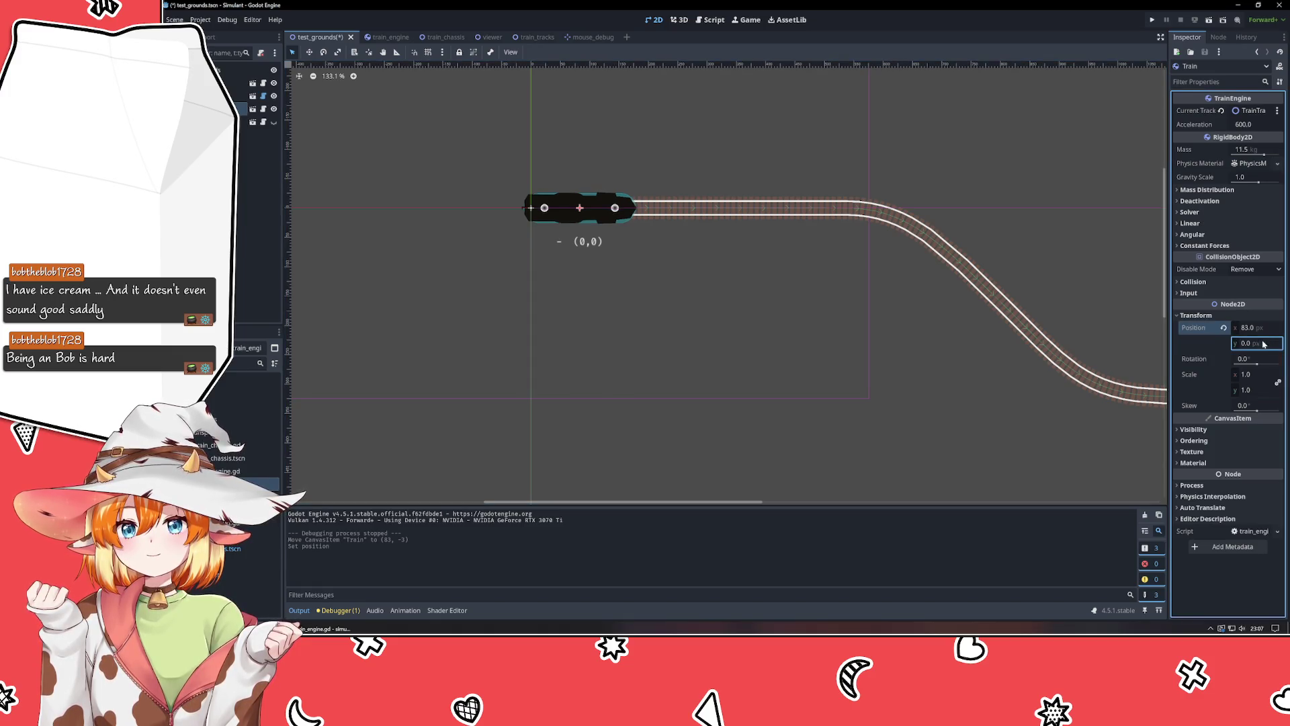
{"action": "left_click", "coordinate": [1263, 329]}
{"action": "type", "text": "81"}
{"action": "key", "text": "Return"}
{"action": "left_click", "coordinate": [735, 340]}
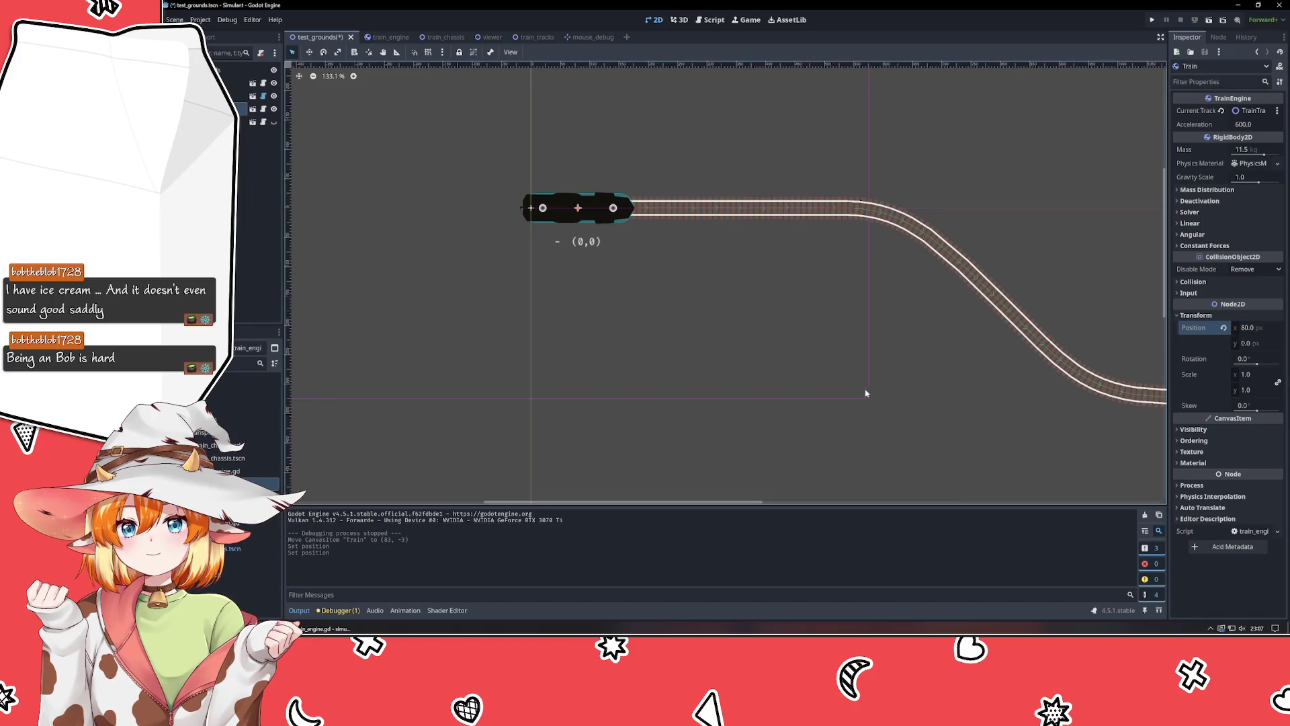
{"action": "key", "text": "alt+Tab"}
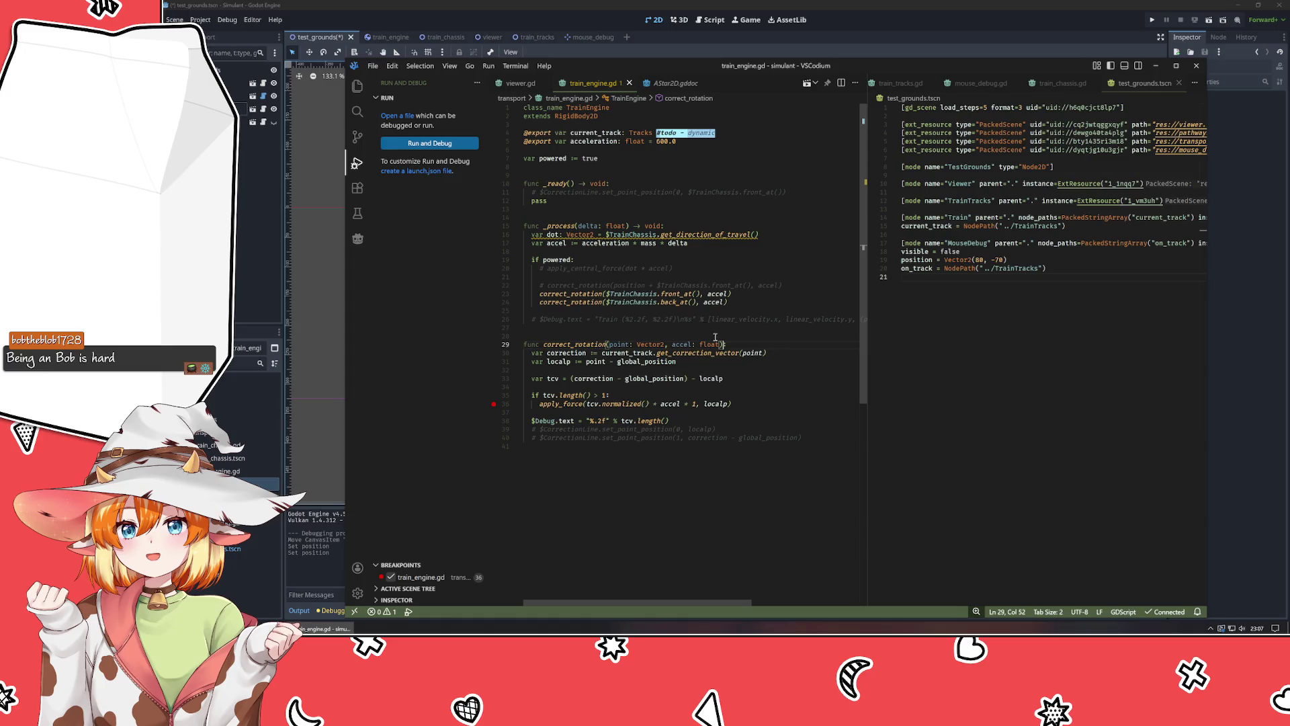
Remove the line 36 breakpoint, narrow the debug sidebar, and save and run the scene from Godot.
{"action": "left_click", "coordinate": [649, 277]}
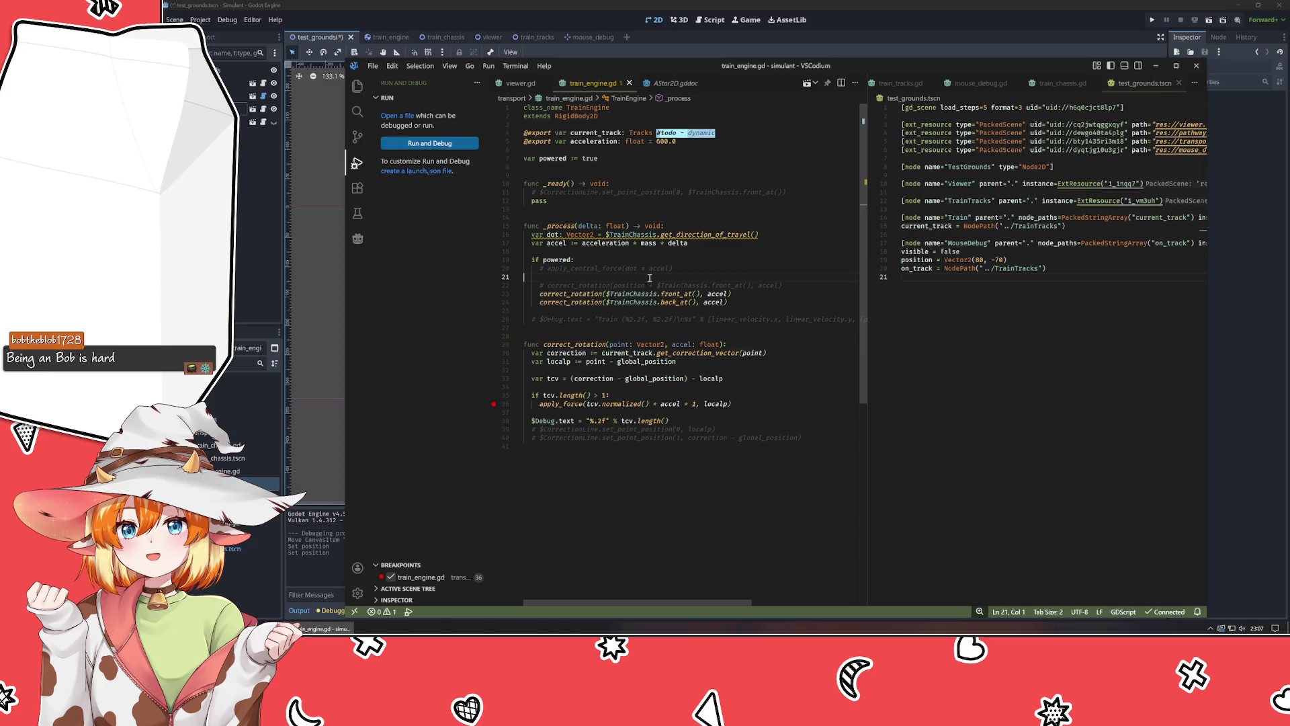
{"action": "left_click", "coordinate": [586, 457]}
{"action": "left_click", "coordinate": [494, 403]}
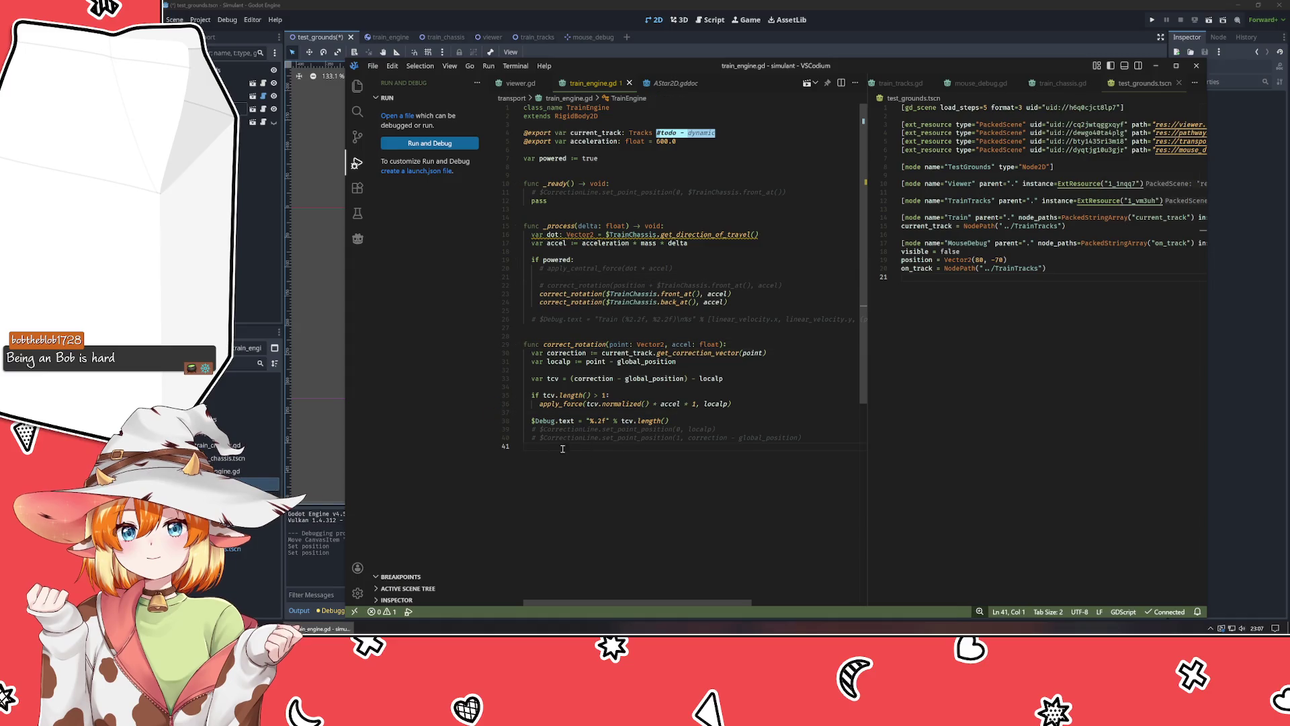
{"action": "left_click_drag", "start_coordinate": [490, 307], "coordinate": [461, 307]}
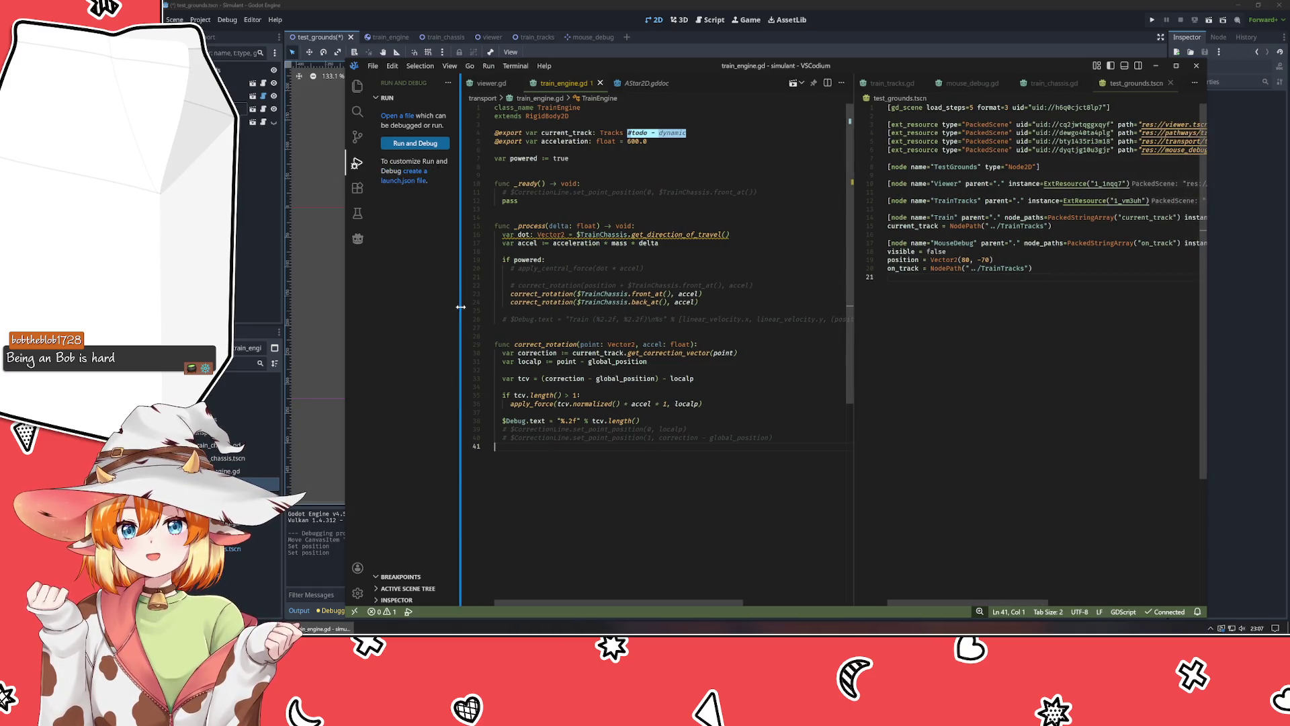
{"action": "key", "text": "alt+Tab"}
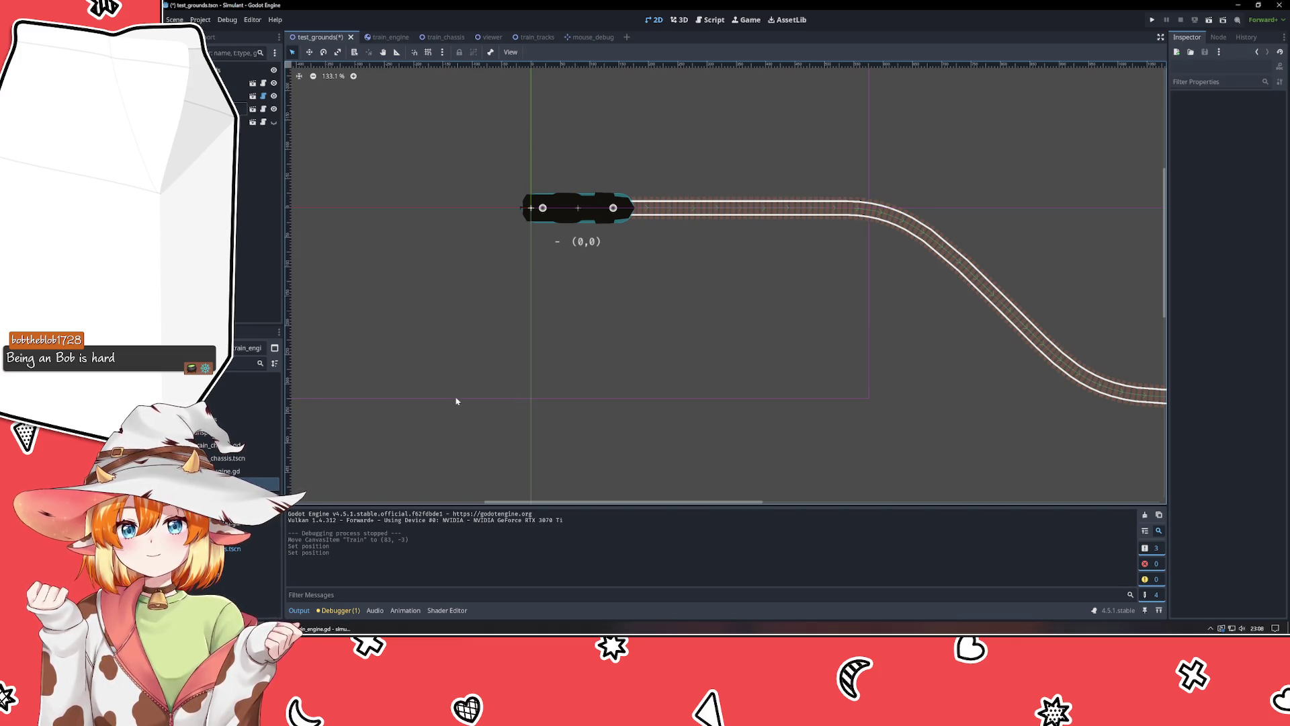
{"action": "key", "text": "alt+Tab"}
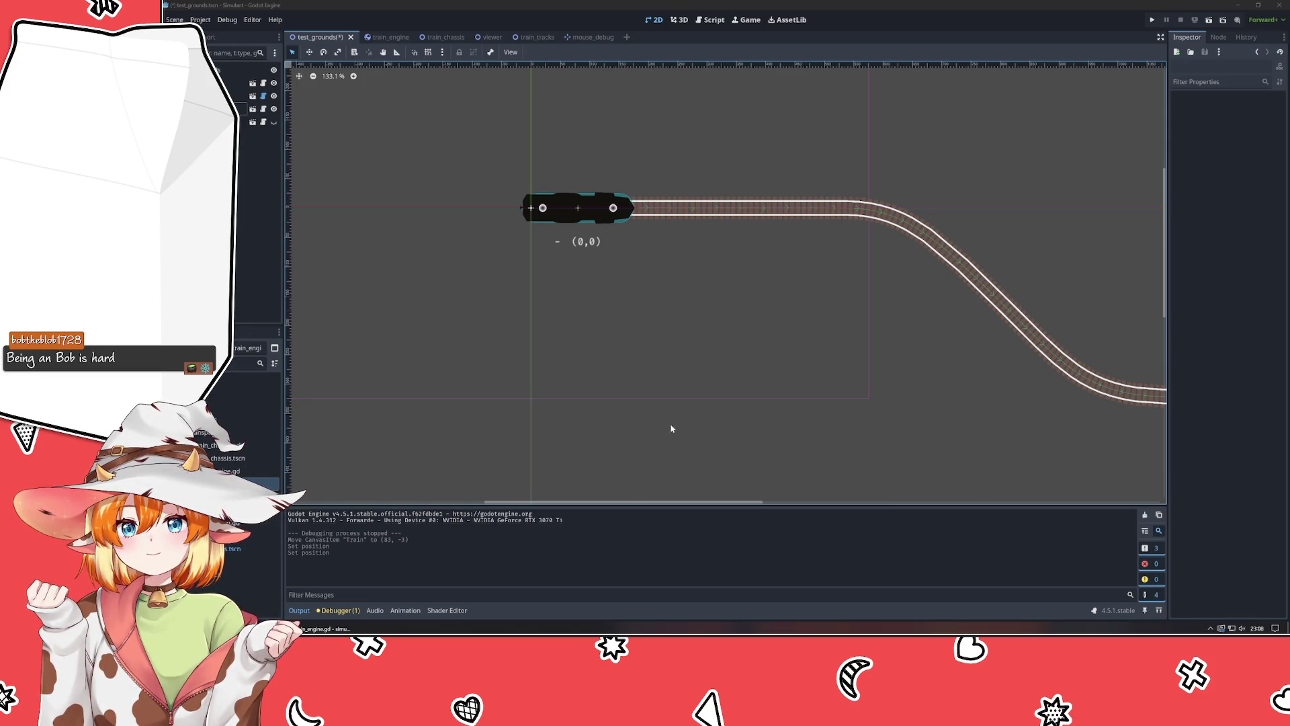
{"action": "left_click", "coordinate": [686, 390]}
{"action": "key", "text": "F5"}
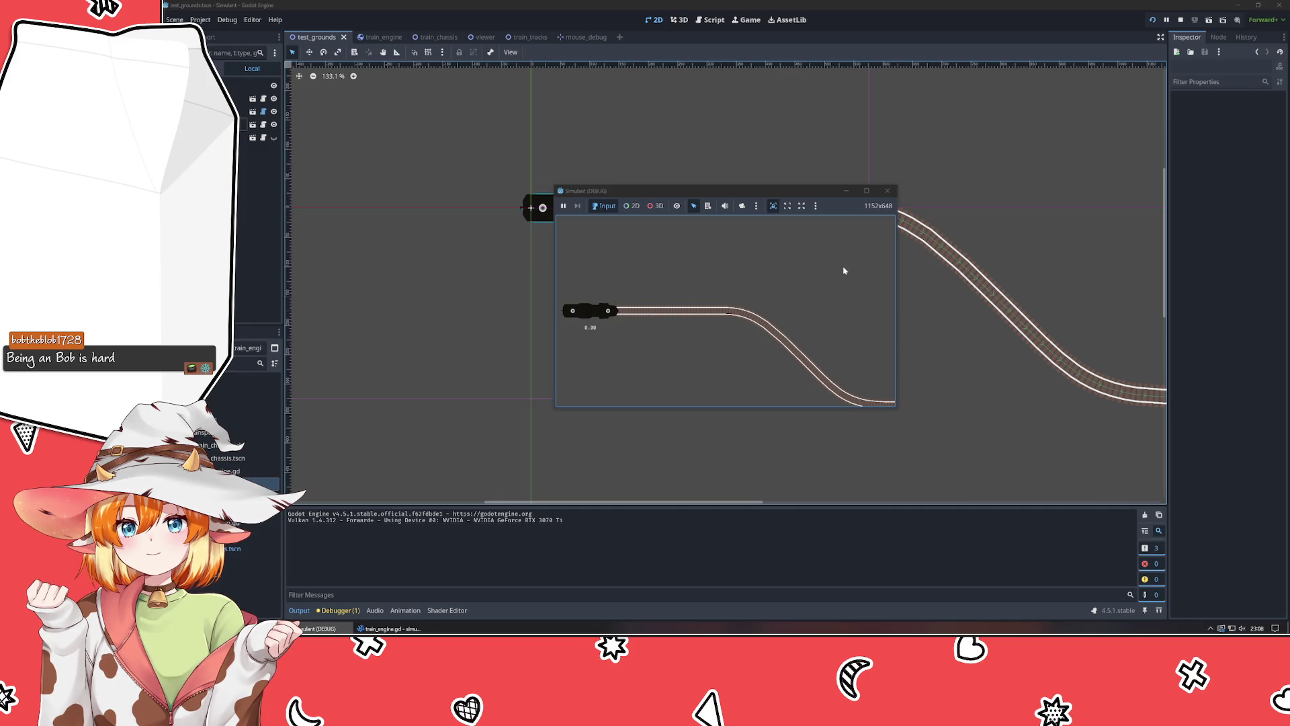
Close the game and change line 36's force factor from 1 back to tcv.length().
{"action": "left_click", "coordinate": [887, 191]}
{"action": "key", "text": "alt+Tab"}
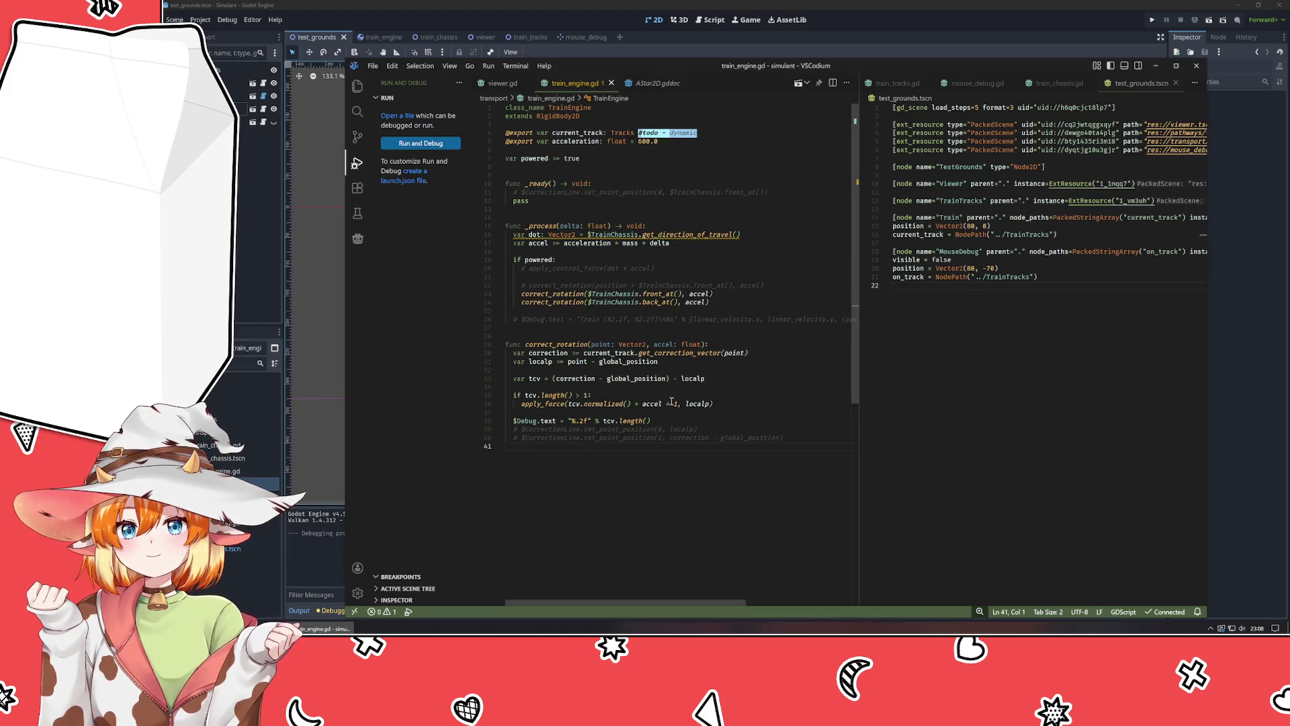
{"action": "left_click", "coordinate": [674, 403]}
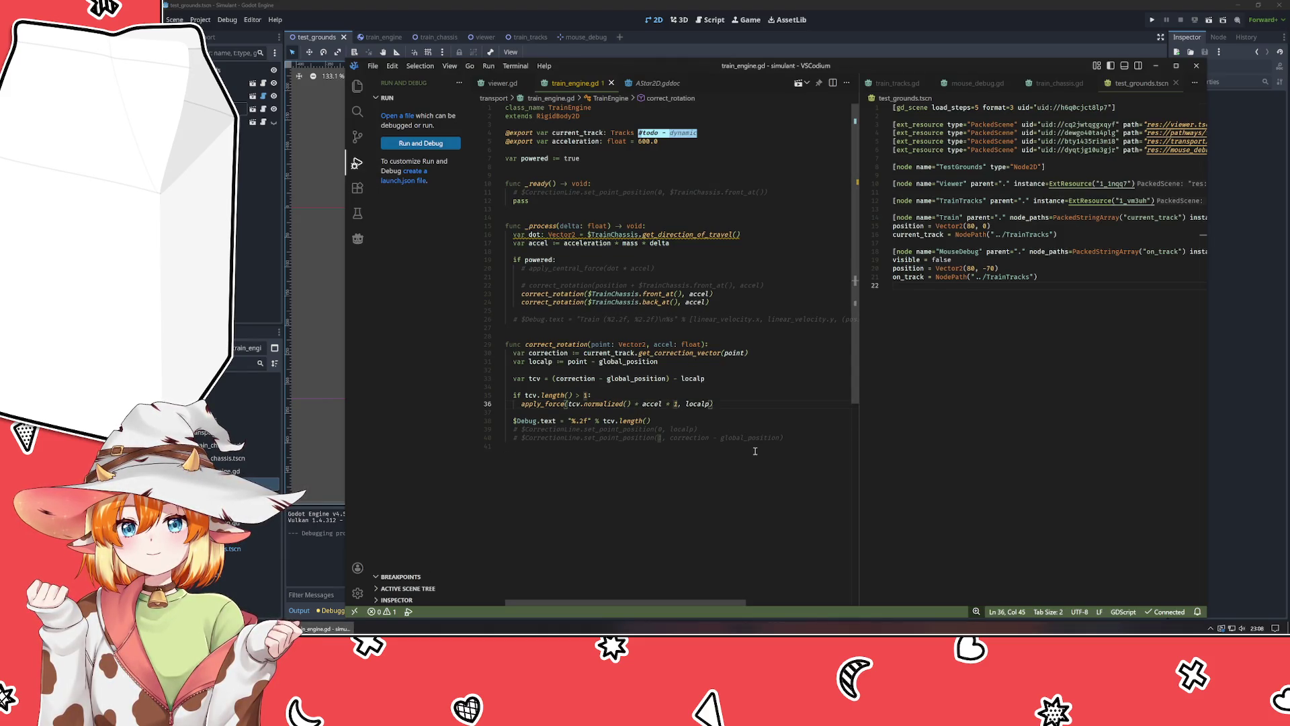
{"action": "key", "text": "BackSpace"}
{"action": "type", "text": "tcv.leng"}
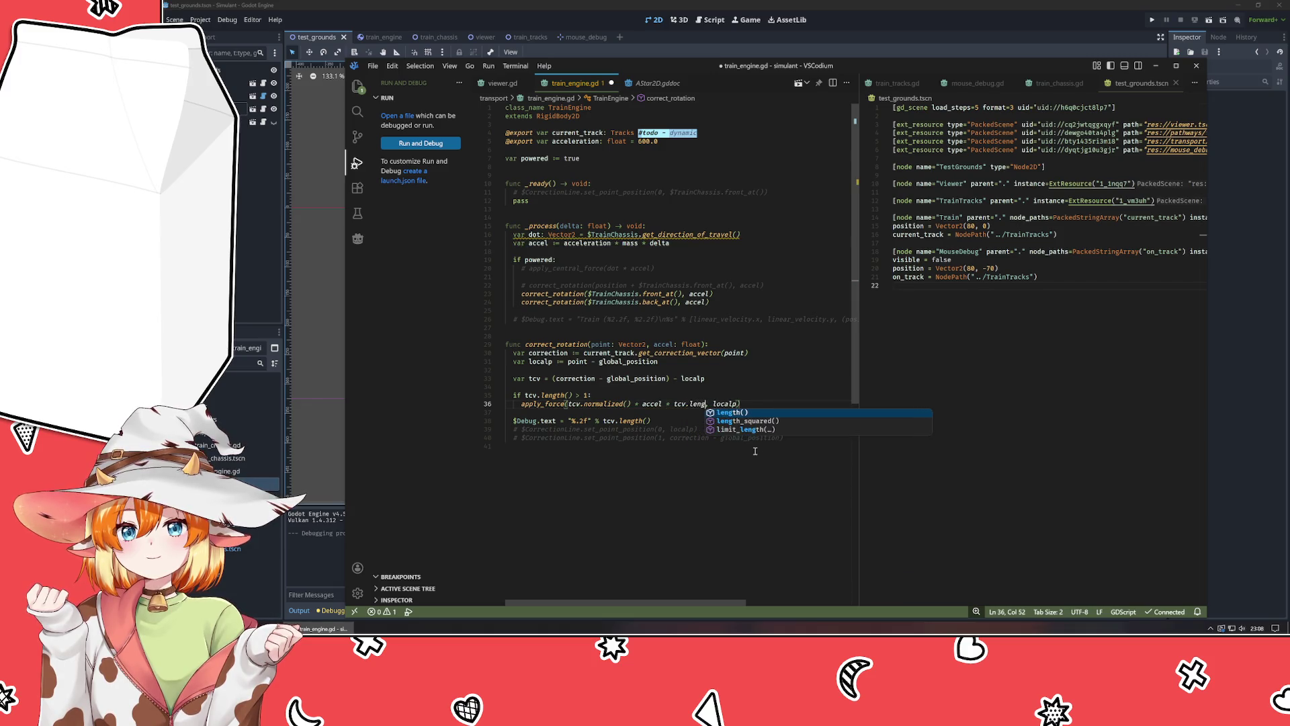
{"action": "key", "text": "Tab"}
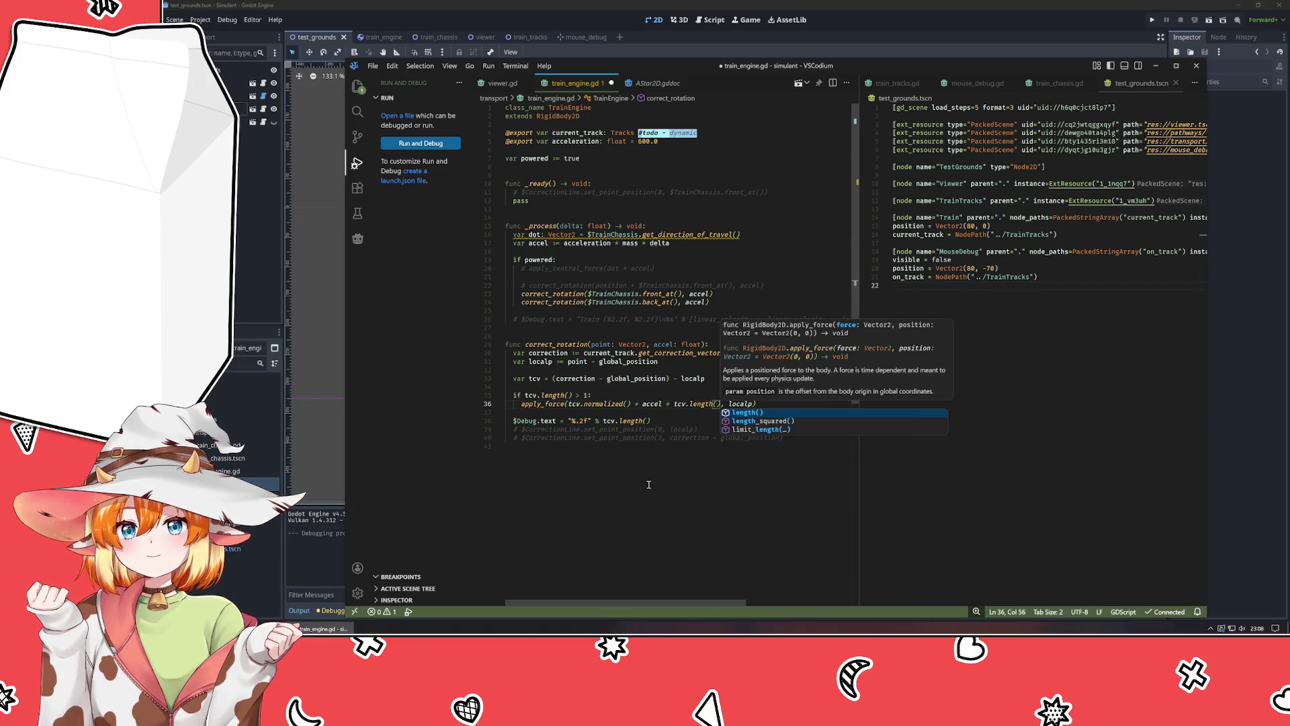
{"action": "left_click", "coordinate": [649, 485]}
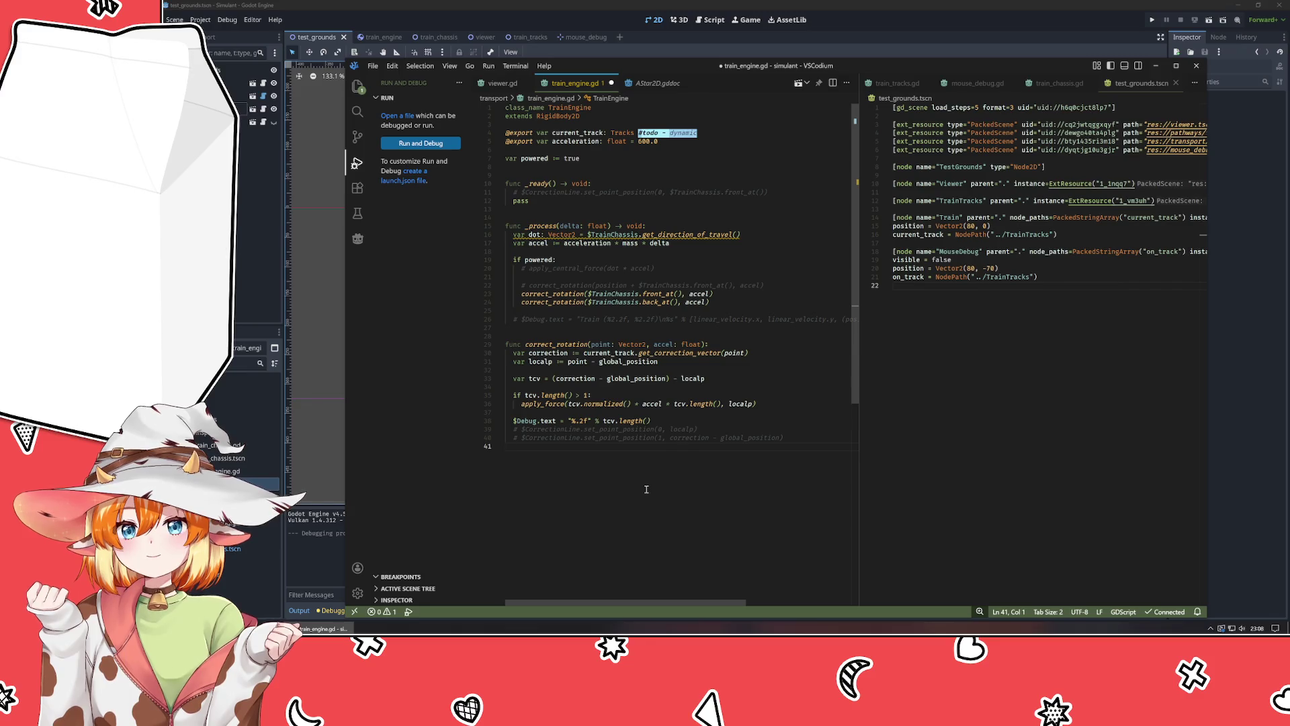
Uncomment the apply_central_force line 20, save the script, and run the game from Godot.
{"action": "left_click", "coordinate": [573, 268]}
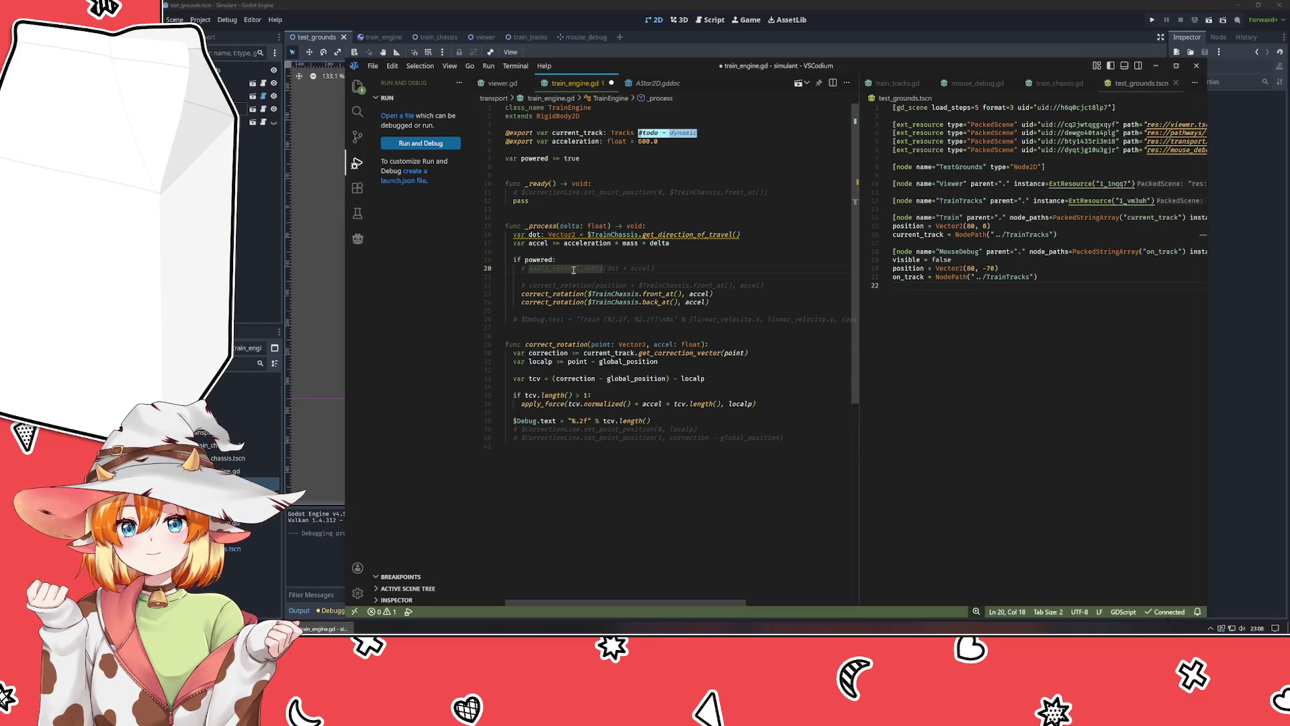
{"action": "key", "text": "ctrl+slash"}
{"action": "key", "text": "ctrl+s"}
{"action": "left_click", "coordinate": [250, 204]}
{"action": "key", "text": "F5"}
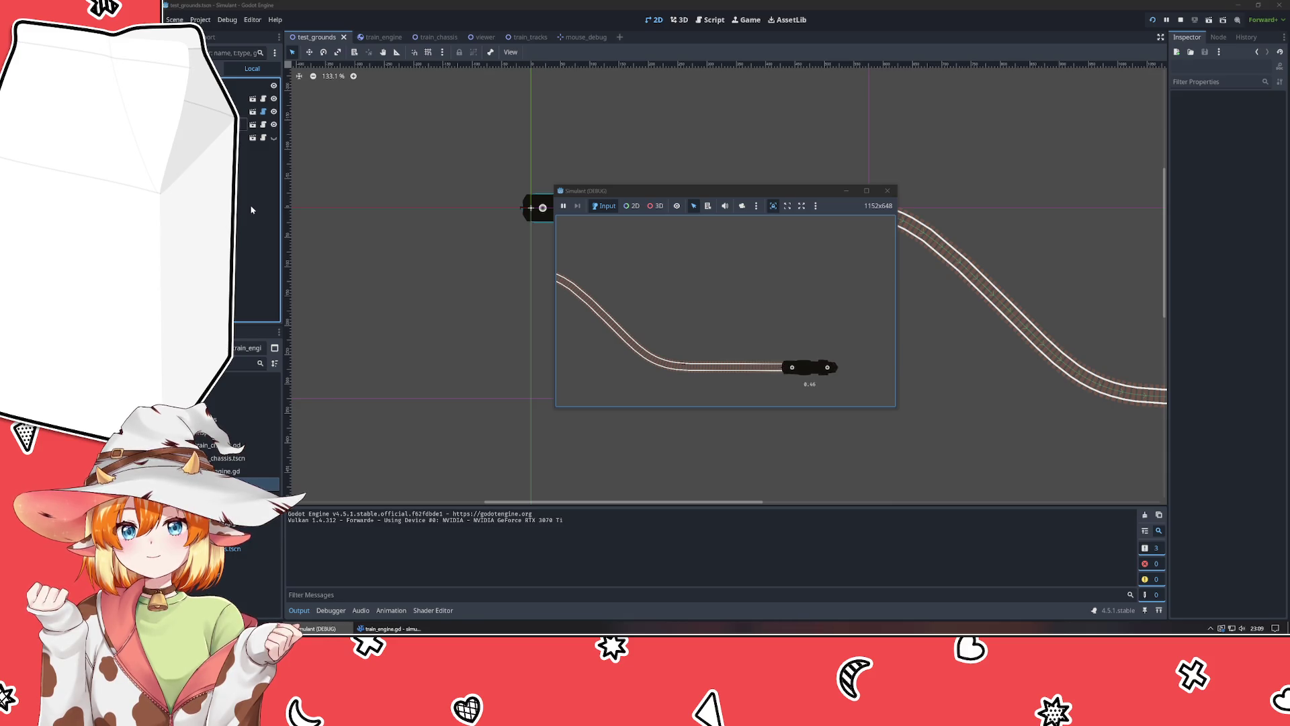
Close the game, reframe the 2D viewport on the whole track, and open the train_tracks scene.
{"action": "left_click", "coordinate": [887, 190]}
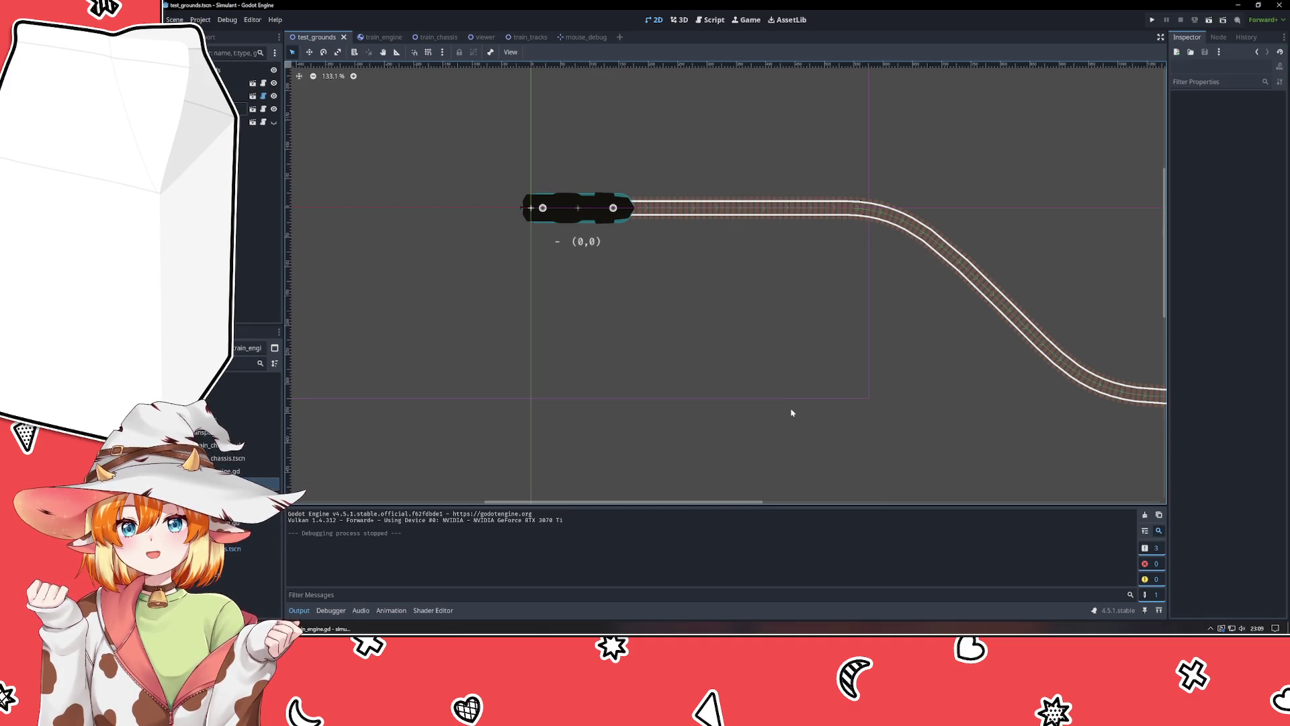
{"action": "scroll", "coordinate": [518, 369], "scroll_direction": "down", "scroll_amount": 5}
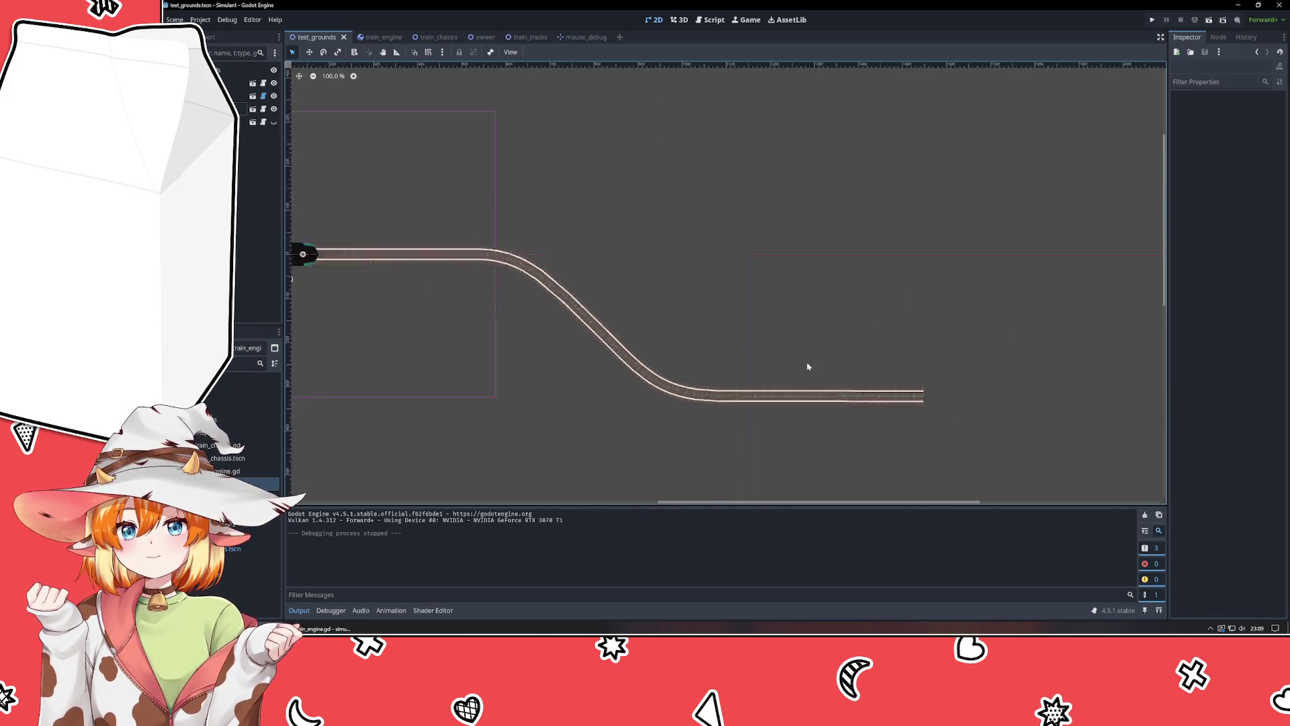
{"action": "scroll", "coordinate": [804, 441], "scroll_direction": "up", "scroll_amount": 3}
{"action": "mouse_move", "coordinate": [801, 441]}
{"action": "left_mouse_down"}
{"action": "mouse_move", "coordinate": [714, 386]}
{"action": "mouse_move", "coordinate": [758, 391]}
{"action": "left_mouse_up"}
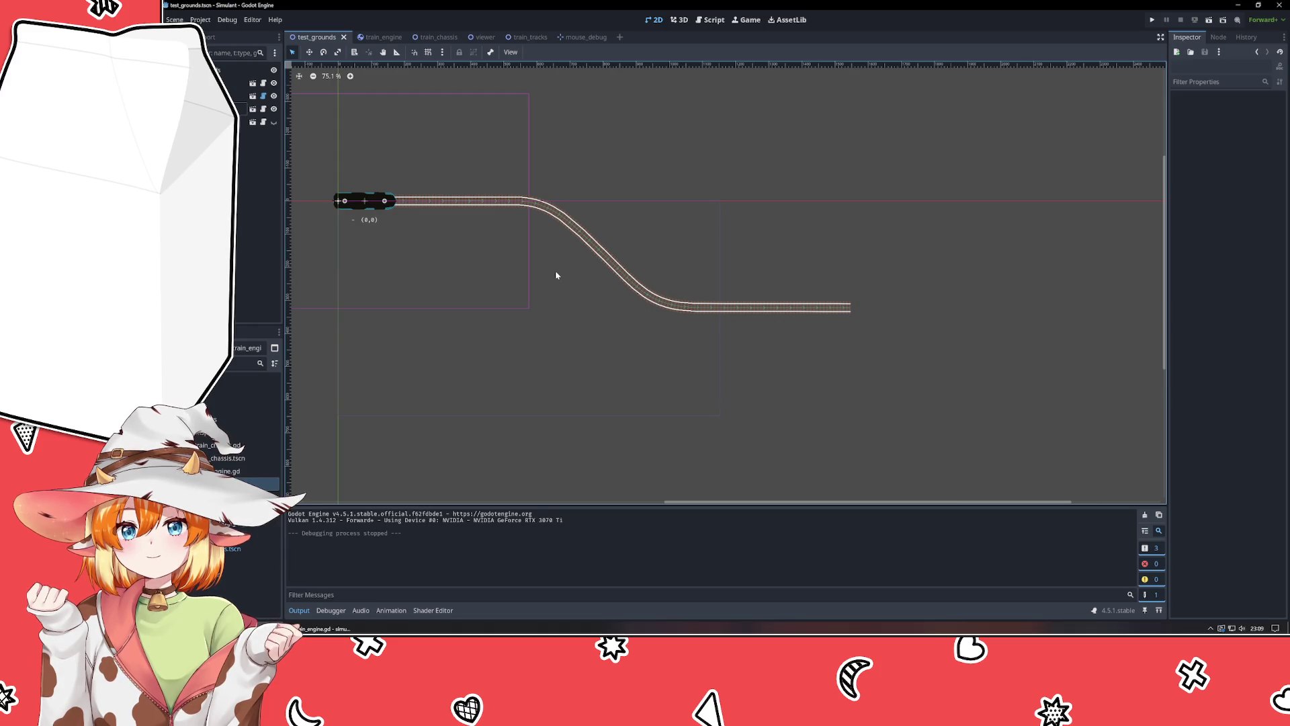
{"action": "left_click", "coordinate": [516, 38]}
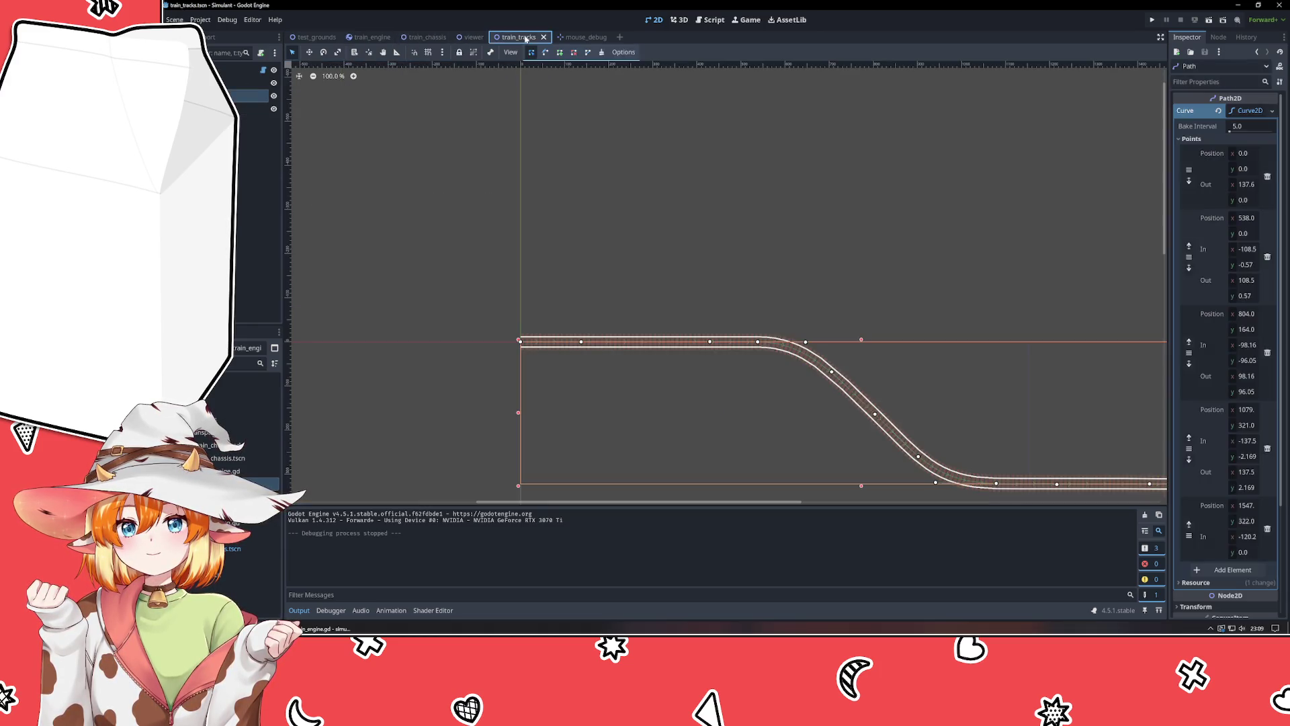
Select the track Path2D, add and drag a point on the lower straight, and undo the vertical stretch.
{"action": "left_click", "coordinate": [689, 223]}
{"action": "right_click", "coordinate": [823, 218]}
{"action": "key", "text": "Escape"}
{"action": "left_click_drag", "start_coordinate": [755, 204], "coordinate": [463, 135]}
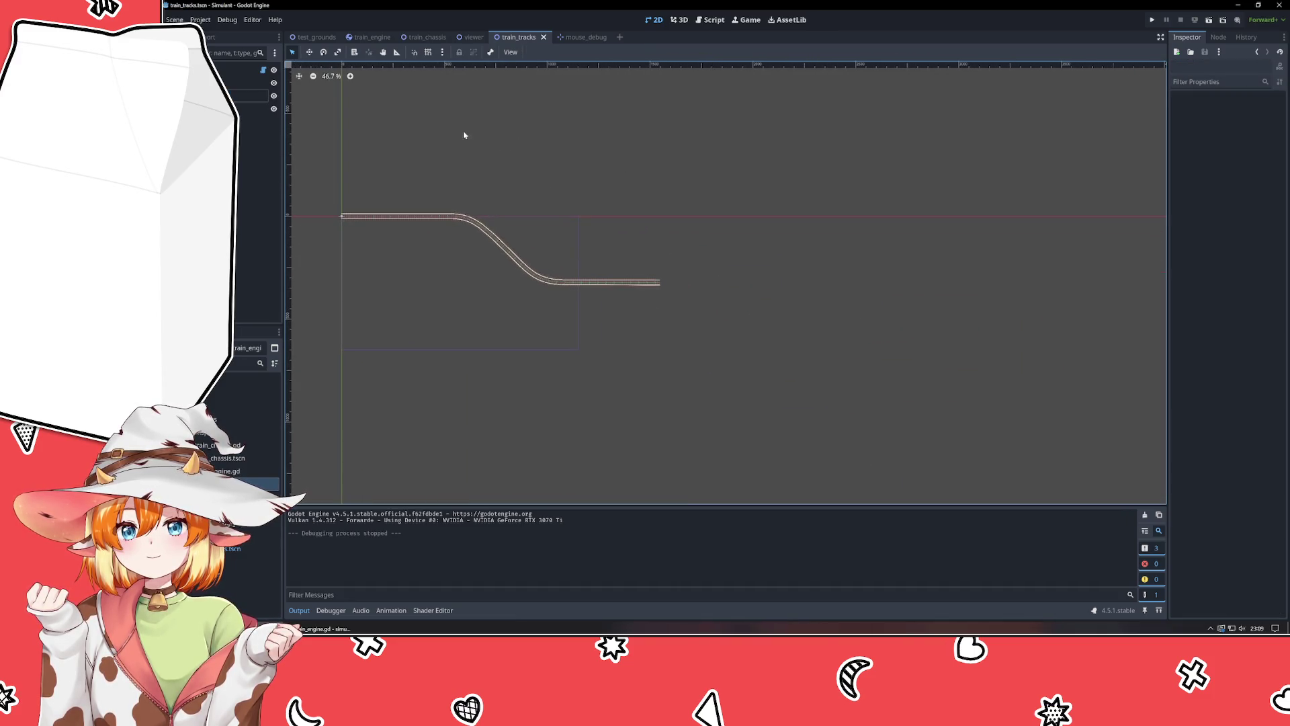
{"action": "left_click", "coordinate": [571, 283]}
{"action": "scroll", "coordinate": [661, 281], "scroll_direction": "up", "scroll_amount": 3}
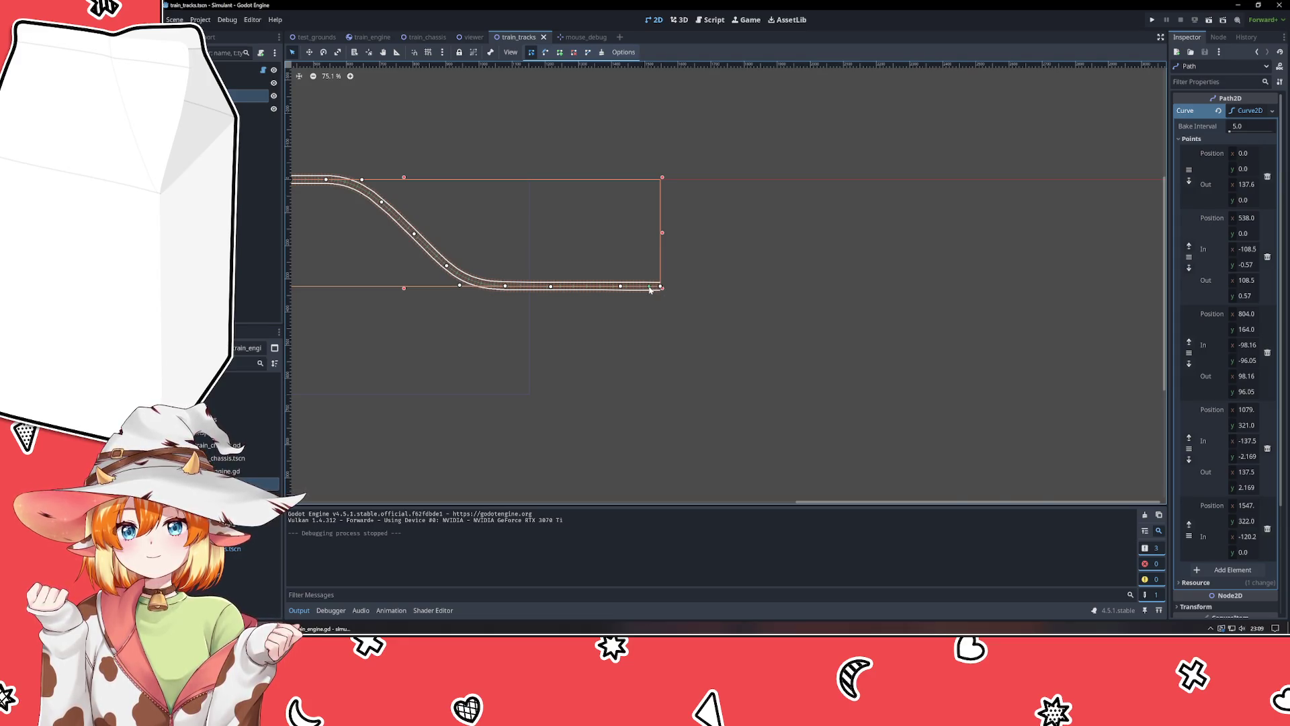
{"action": "left_click", "coordinate": [644, 288]}
{"action": "mouse_move", "coordinate": [660, 289]}
{"action": "left_mouse_down"}
{"action": "mouse_move", "coordinate": [740, 285]}
{"action": "mouse_move", "coordinate": [789, 305]}
{"action": "mouse_move", "coordinate": [990, 271]}
{"action": "mouse_move", "coordinate": [1137, 193]}
{"action": "mouse_move", "coordinate": [1159, 93]}
{"action": "mouse_move", "coordinate": [974, 251]}
{"action": "mouse_move", "coordinate": [1073, 298]}
{"action": "mouse_move", "coordinate": [1083, 269]}
{"action": "mouse_move", "coordinate": [1045, 268]}
{"action": "left_mouse_up"}
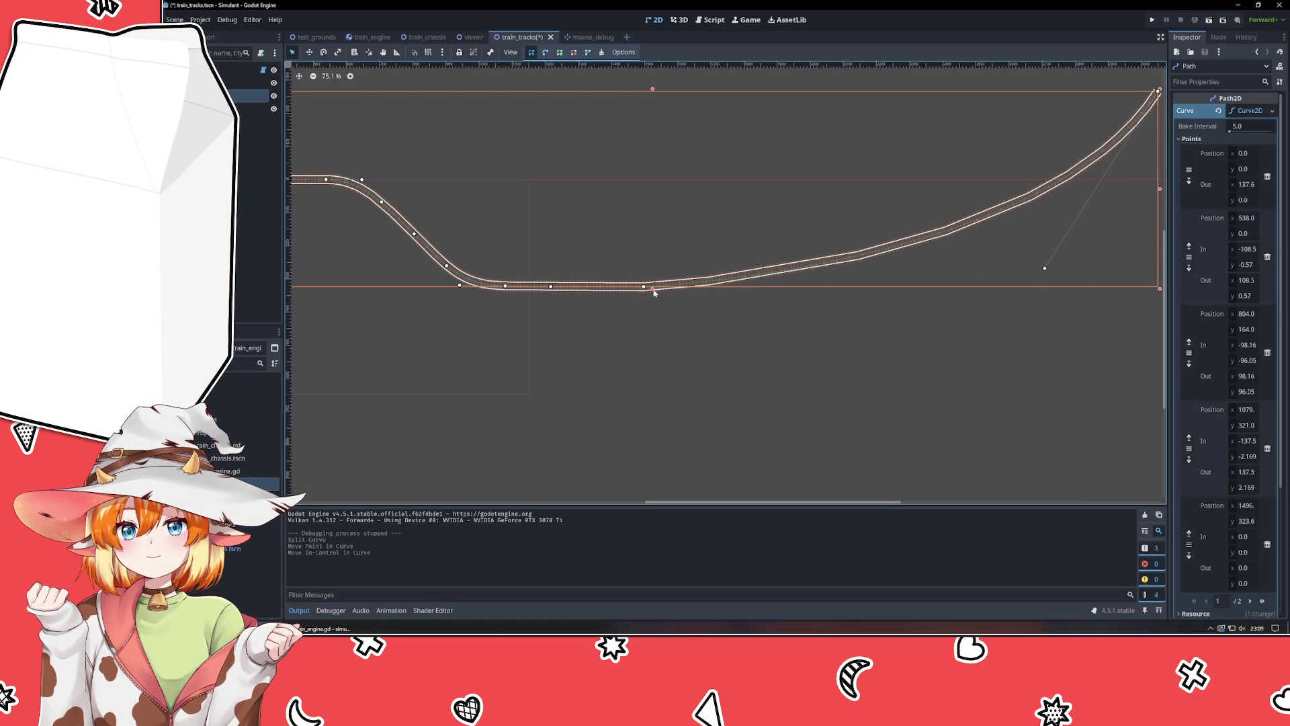
{"action": "mouse_move", "coordinate": [653, 292]}
{"action": "left_mouse_down"}
{"action": "mouse_move", "coordinate": [743, 315]}
{"action": "mouse_move", "coordinate": [748, 334]}
{"action": "left_mouse_up"}
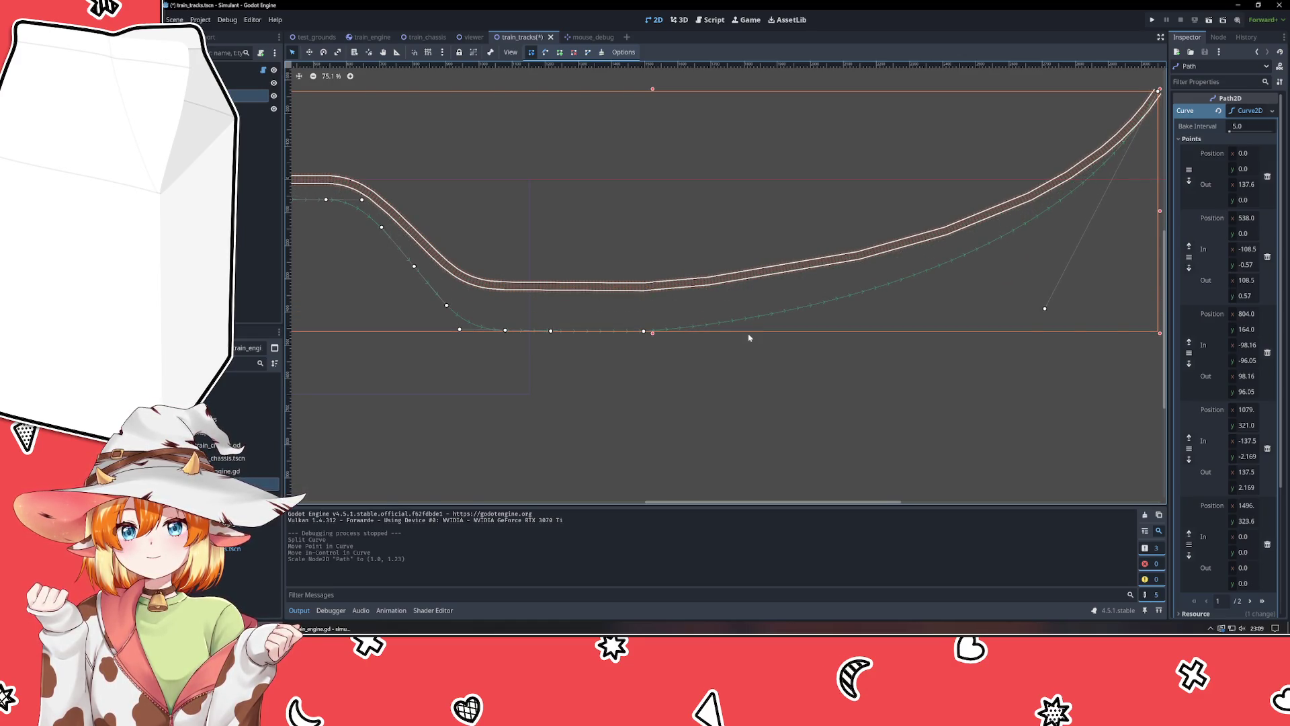
{"action": "key", "text": "ctrl+z"}
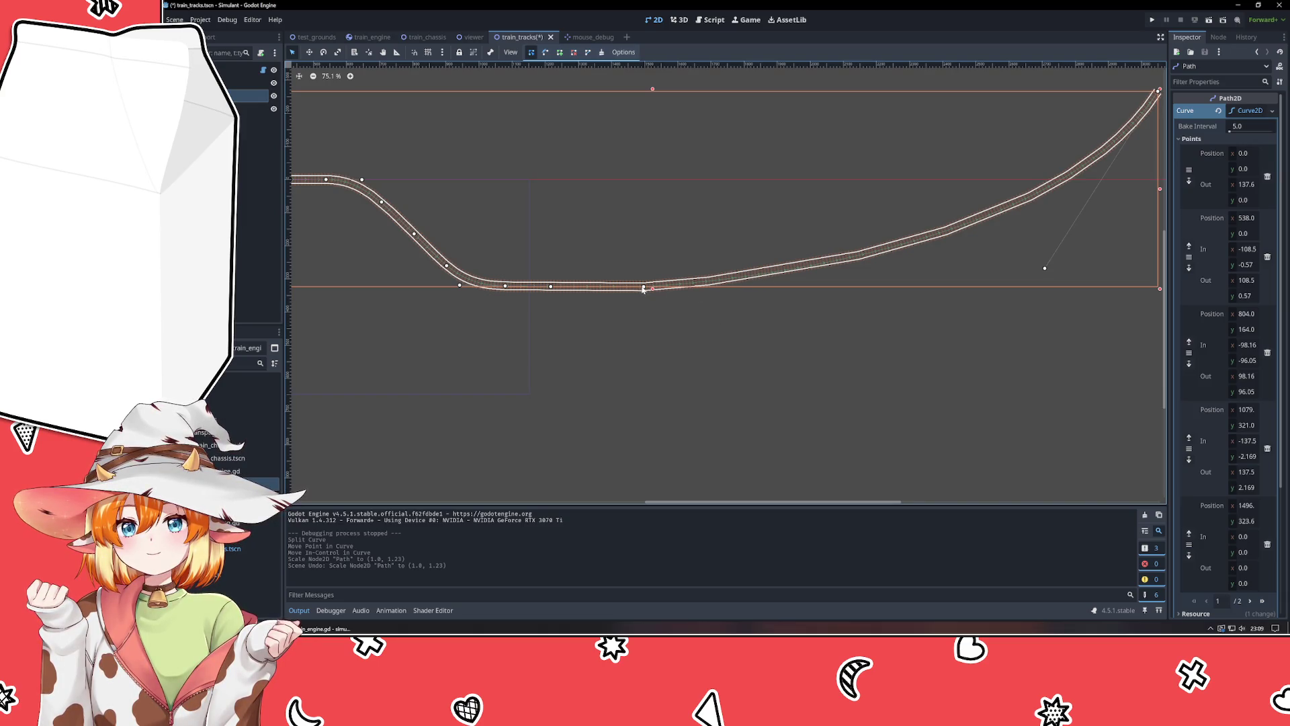
Lengthen the low section and set the last point's In handle to (-129.0, -5.523).
{"action": "left_click_drag", "start_coordinate": [644, 289], "coordinate": [742, 275]}
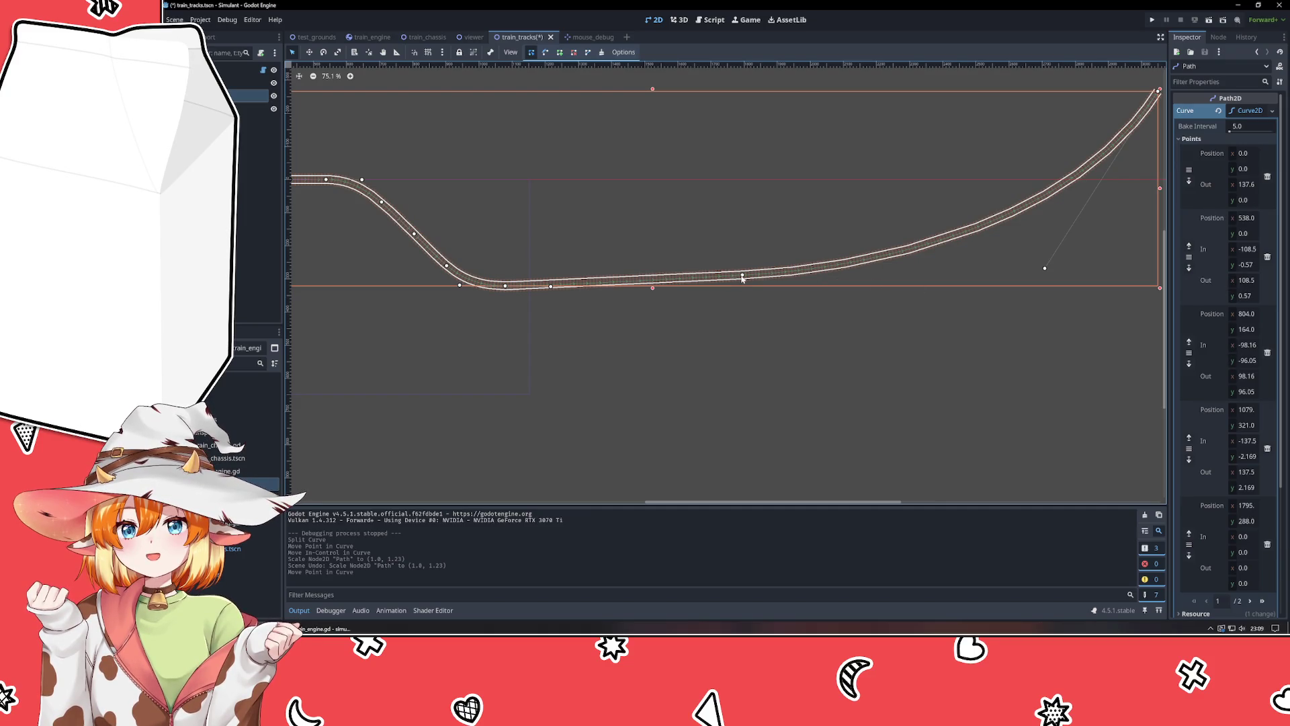
{"action": "left_click_drag", "start_coordinate": [743, 279], "coordinate": [742, 272]}
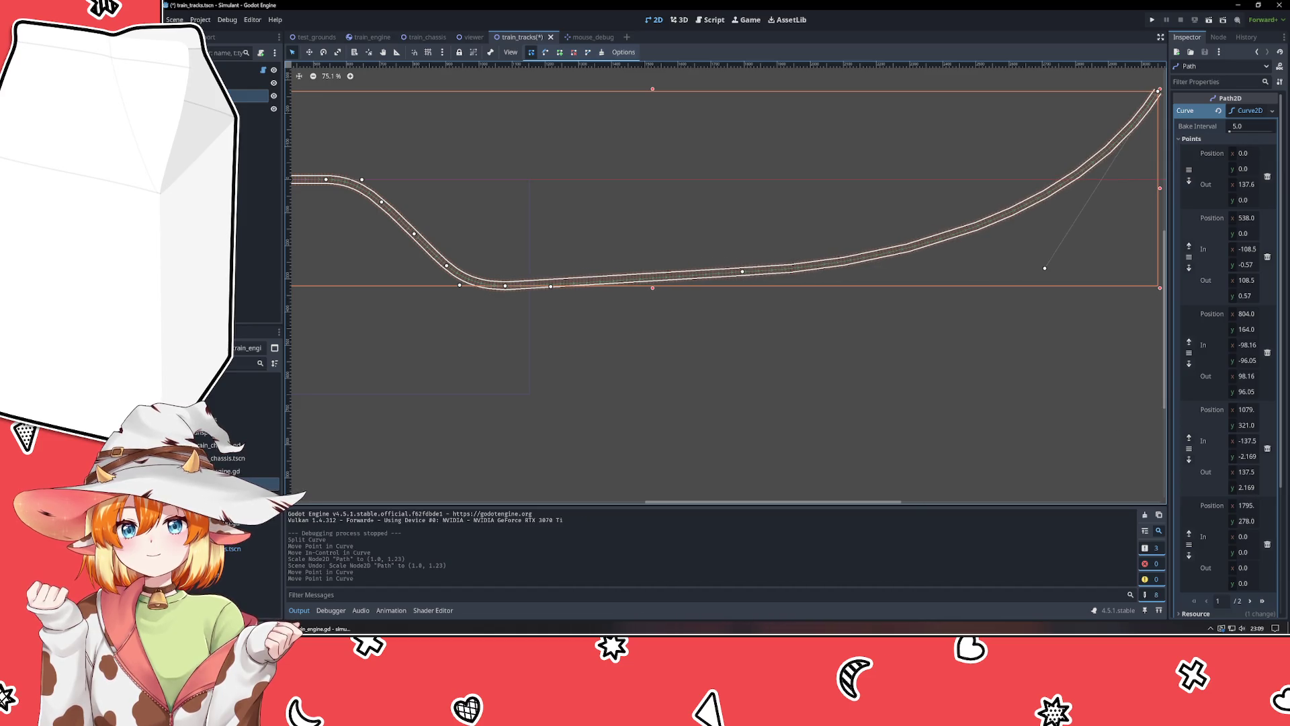
{"action": "left_click", "coordinate": [1254, 537]}
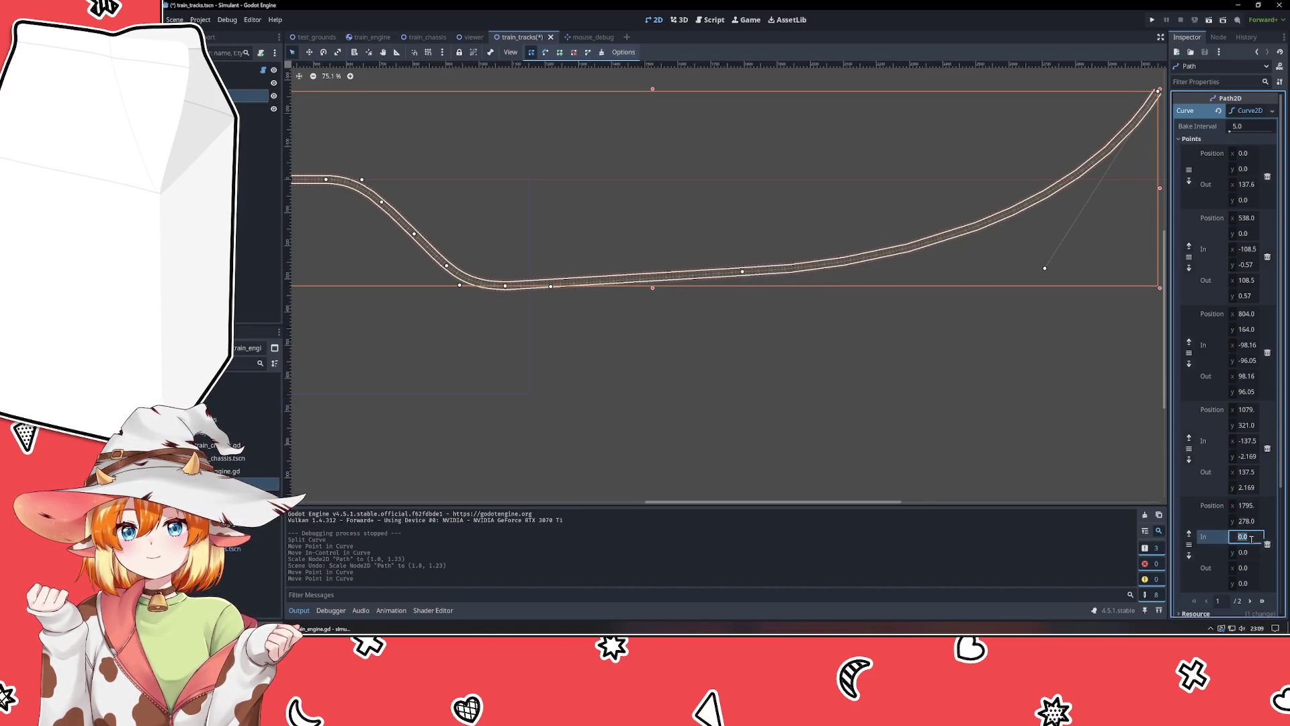
{"action": "type", "text": "3"}
{"action": "key", "text": "Return"}
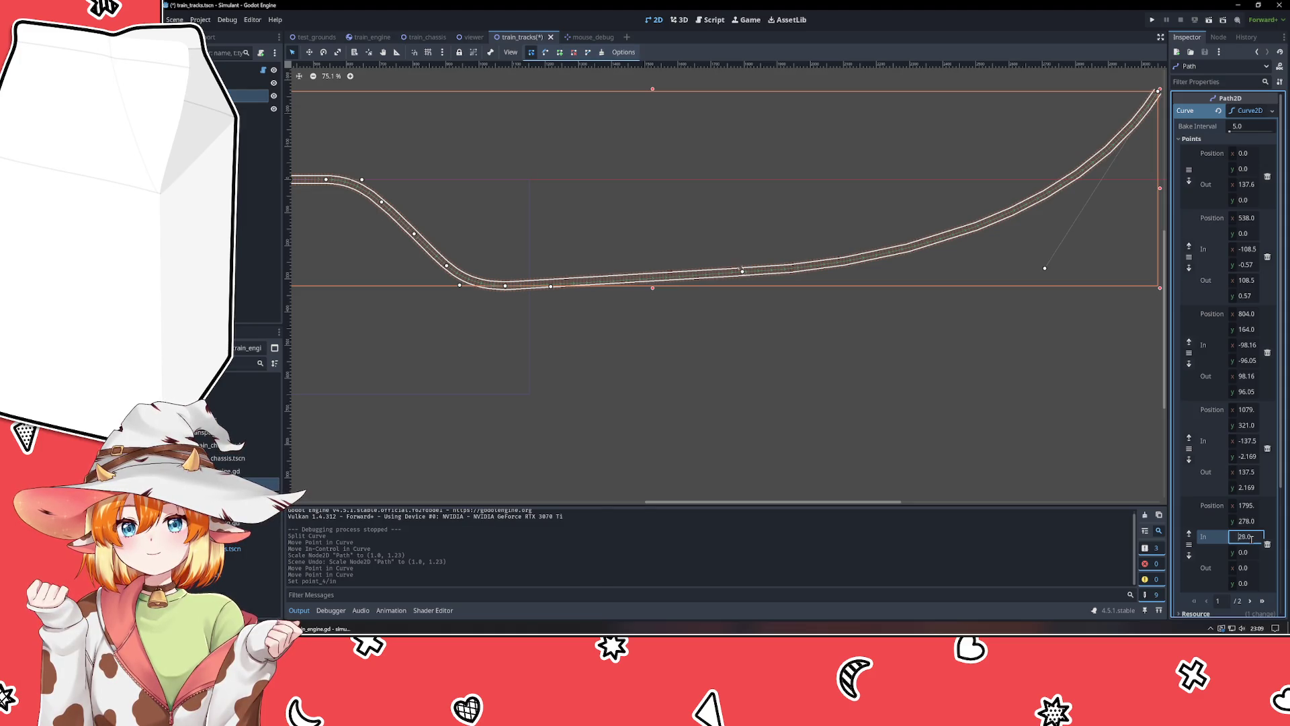
{"action": "scroll", "coordinate": [1251, 538], "scroll_direction": "up", "scroll_amount": 5}
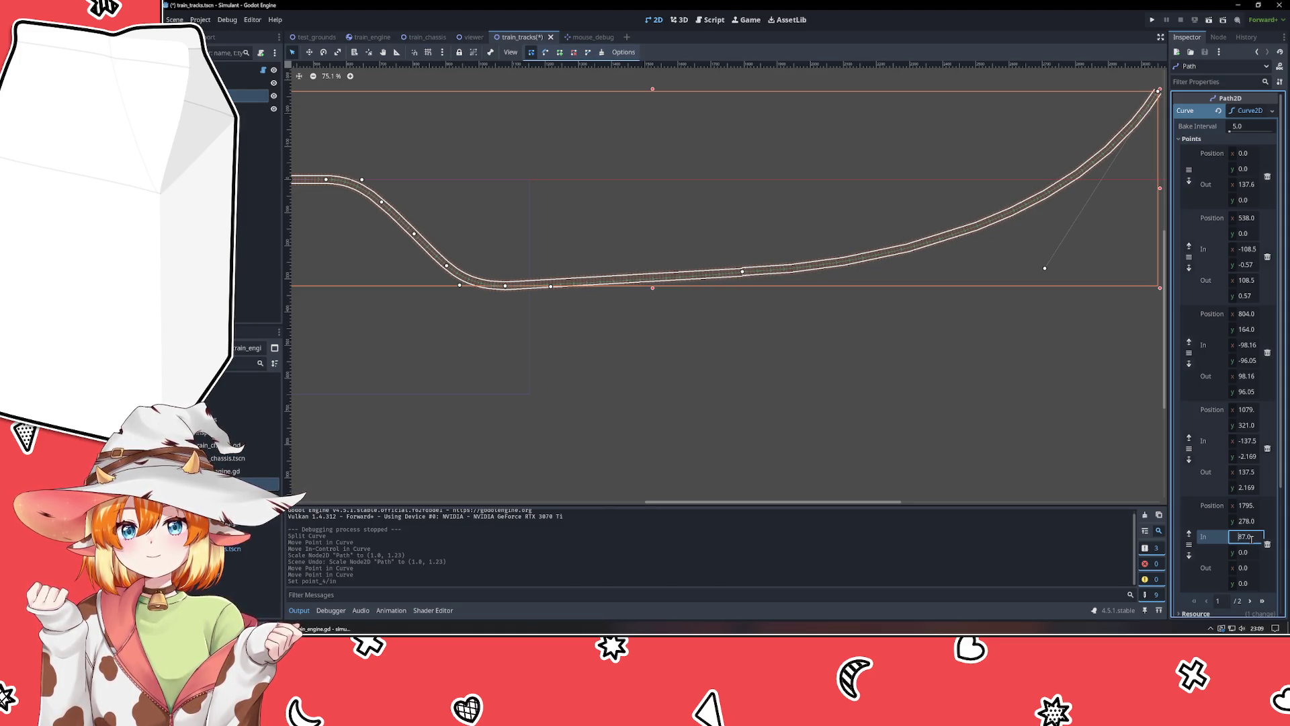
{"action": "scroll", "coordinate": [775, 330], "scroll_direction": "up", "scroll_amount": 8}
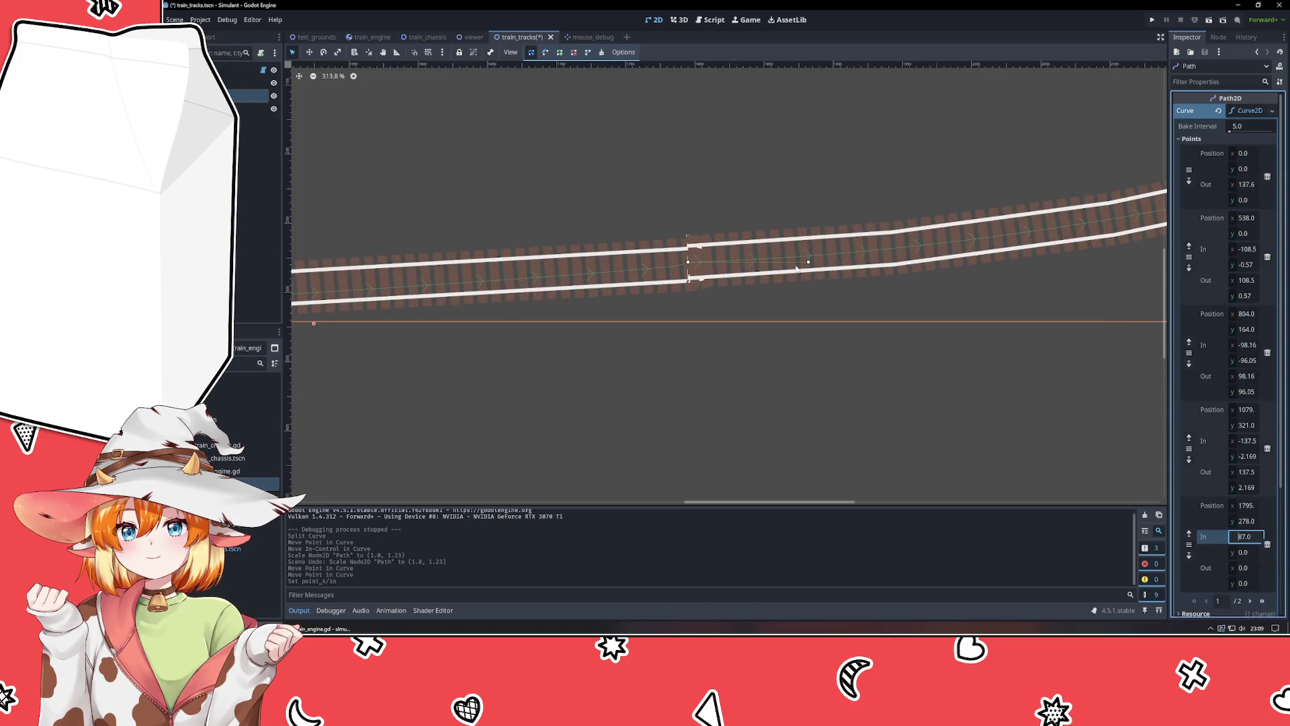
{"action": "mouse_move", "coordinate": [809, 261]}
{"action": "left_mouse_down"}
{"action": "mouse_move", "coordinate": [665, 268]}
{"action": "mouse_move", "coordinate": [564, 294]}
{"action": "mouse_move", "coordinate": [551, 225]}
{"action": "mouse_move", "coordinate": [533, 224]}
{"action": "mouse_move", "coordinate": [518, 253]}
{"action": "mouse_move", "coordinate": [510, 244]}
{"action": "left_mouse_up"}
{"action": "scroll", "coordinate": [498, 239], "scroll_direction": "down", "scroll_amount": 10}
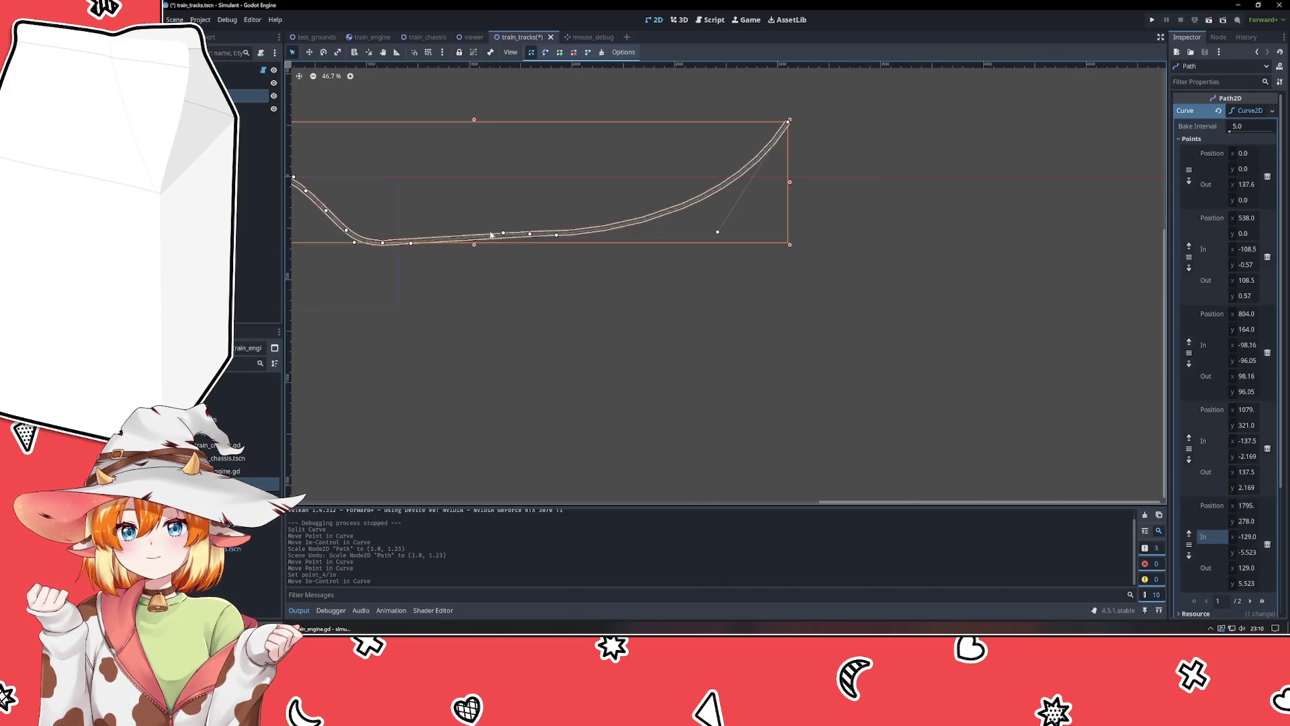
Undo the accidental track move and the last curve handle change.
{"action": "scroll", "coordinate": [487, 234], "scroll_direction": "up", "scroll_amount": 3}
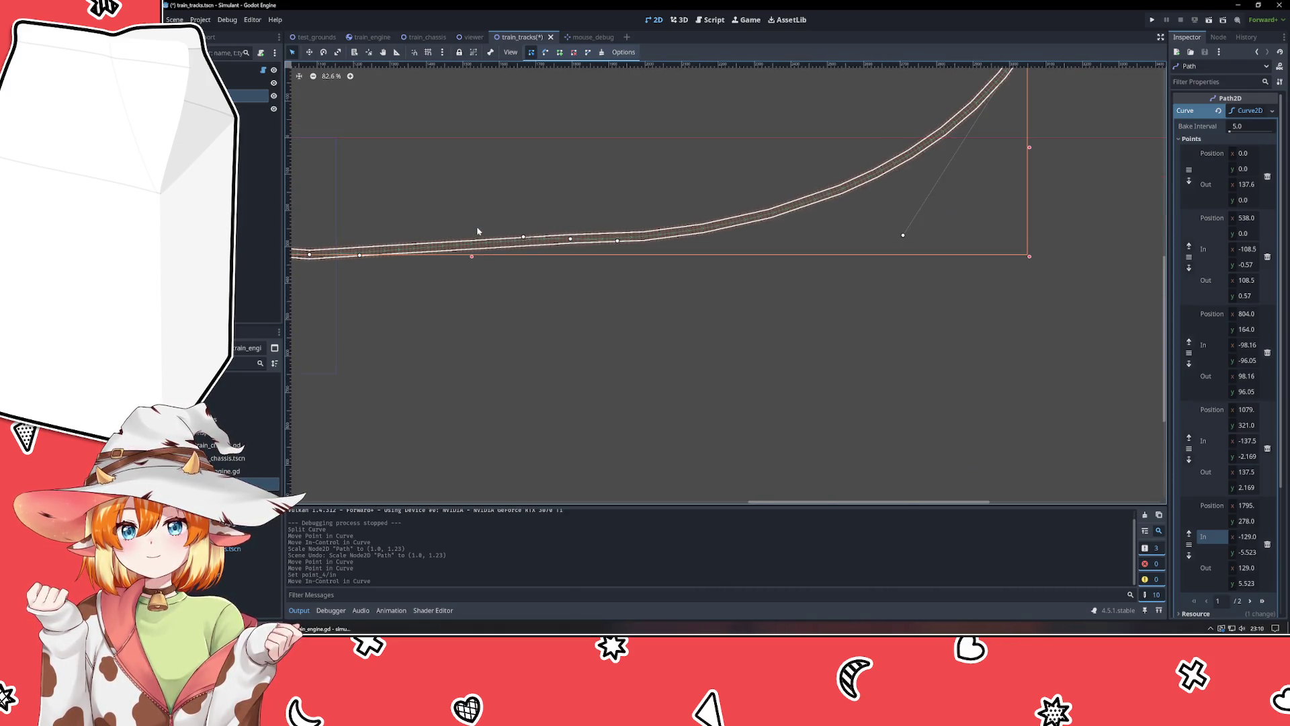
{"action": "left_click", "coordinate": [524, 238]}
{"action": "left_click_drag", "start_coordinate": [515, 250], "coordinate": [527, 253]}
{"action": "key", "text": "ctrl+z"}
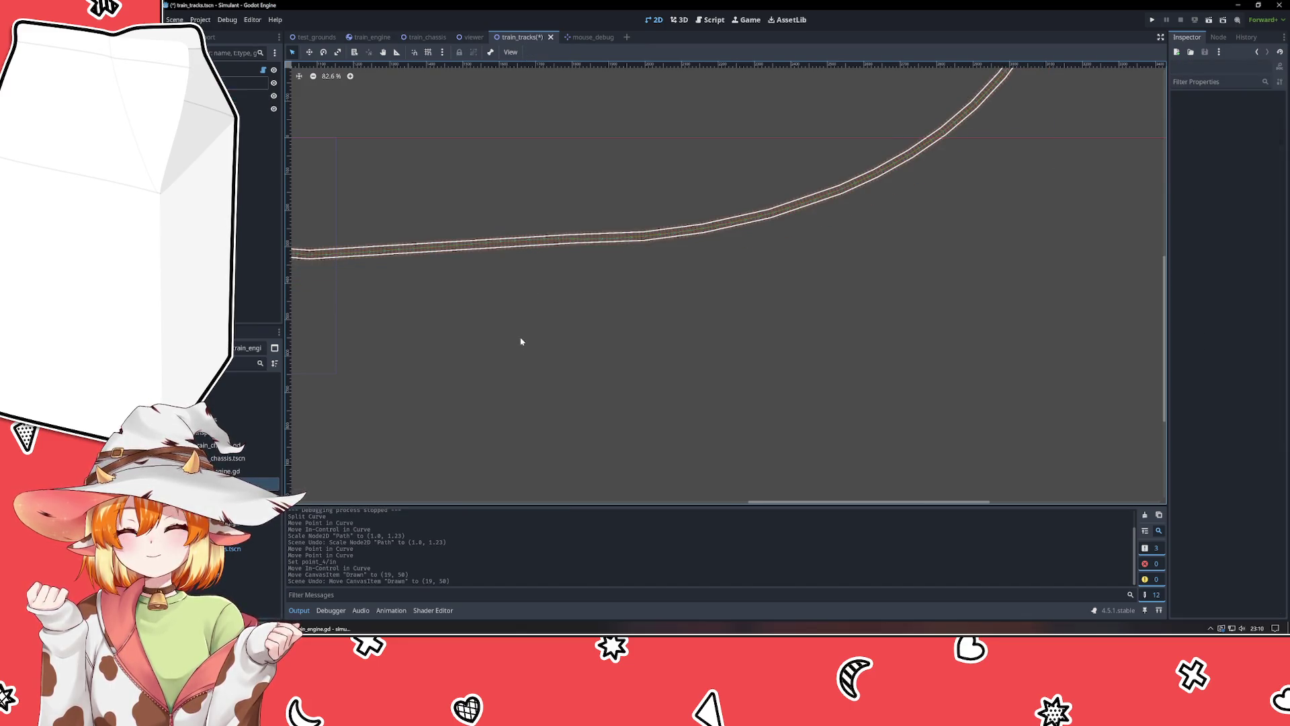
{"action": "right_click", "coordinate": [520, 341]}
{"action": "key", "text": "Escape"}
{"action": "mouse_move", "coordinate": [668, 345]}
{"action": "left_mouse_down"}
{"action": "mouse_move", "coordinate": [828, 436]}
{"action": "mouse_move", "coordinate": [818, 441]}
{"action": "left_mouse_up"}
{"action": "scroll", "coordinate": [813, 432], "scroll_direction": "down", "scroll_amount": 2}
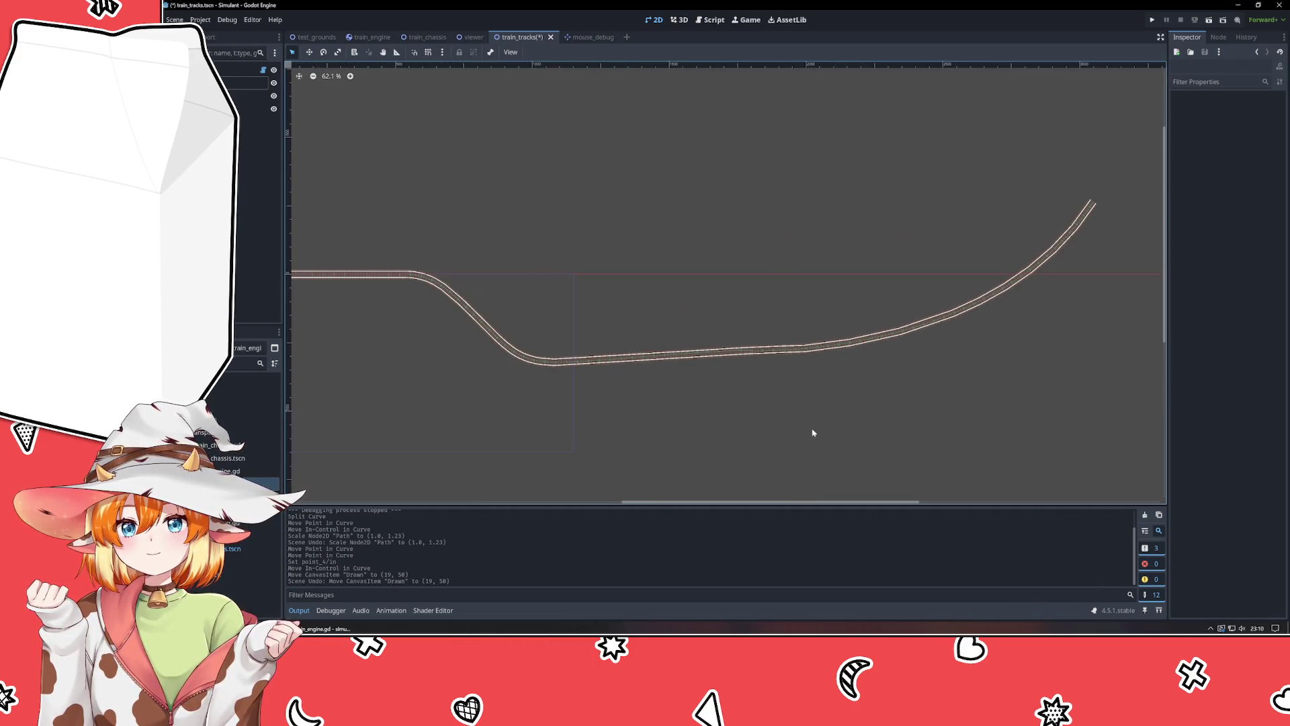
{"action": "scroll", "coordinate": [813, 433], "scroll_direction": "up", "scroll_amount": 2}
{"action": "key", "text": "ctrl+z"}
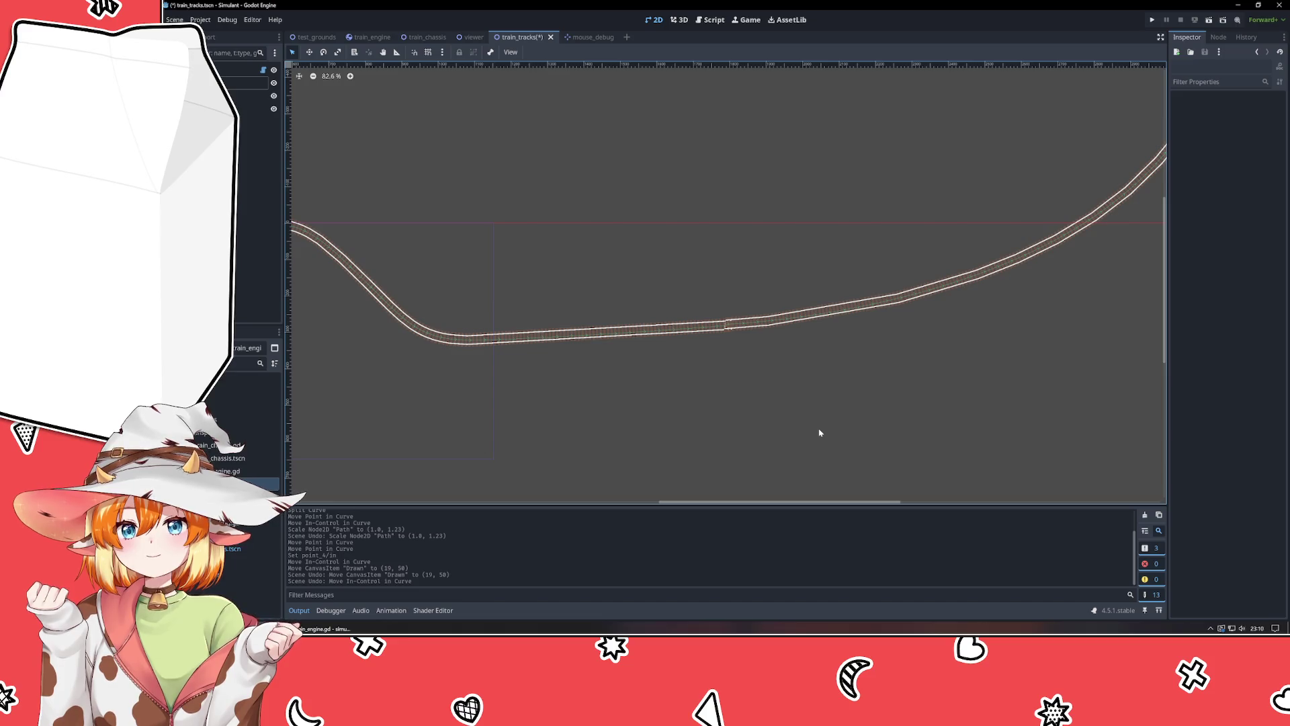
Bend the Path's flat middle into a gentle S-curve and save train_tracks.
{"action": "left_click", "coordinate": [252, 95]}
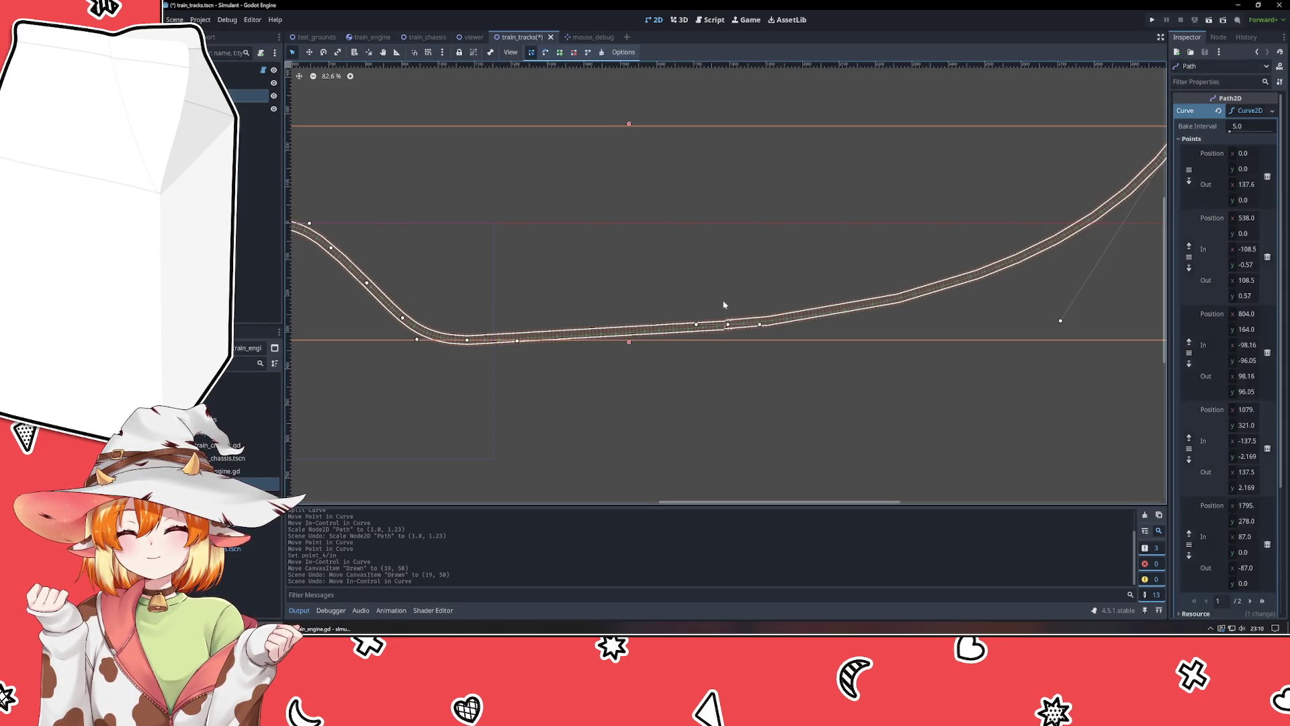
{"action": "mouse_move", "coordinate": [760, 326]}
{"action": "left_mouse_down"}
{"action": "mouse_move", "coordinate": [752, 352]}
{"action": "mouse_move", "coordinate": [692, 357]}
{"action": "mouse_move", "coordinate": [676, 426]}
{"action": "mouse_move", "coordinate": [694, 377]}
{"action": "mouse_move", "coordinate": [616, 302]}
{"action": "mouse_move", "coordinate": [591, 308]}
{"action": "left_mouse_up"}
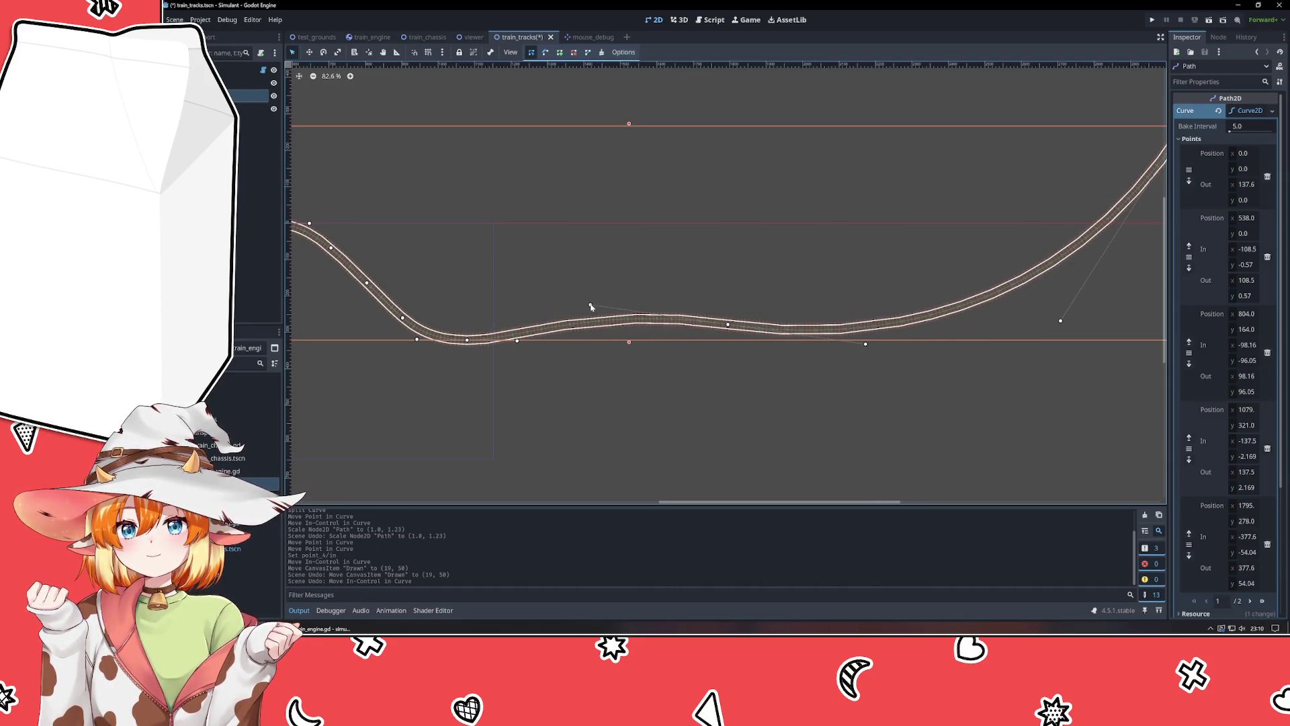
{"action": "left_click", "coordinate": [674, 401]}
{"action": "scroll", "coordinate": [674, 403], "scroll_direction": "down", "scroll_amount": 2}
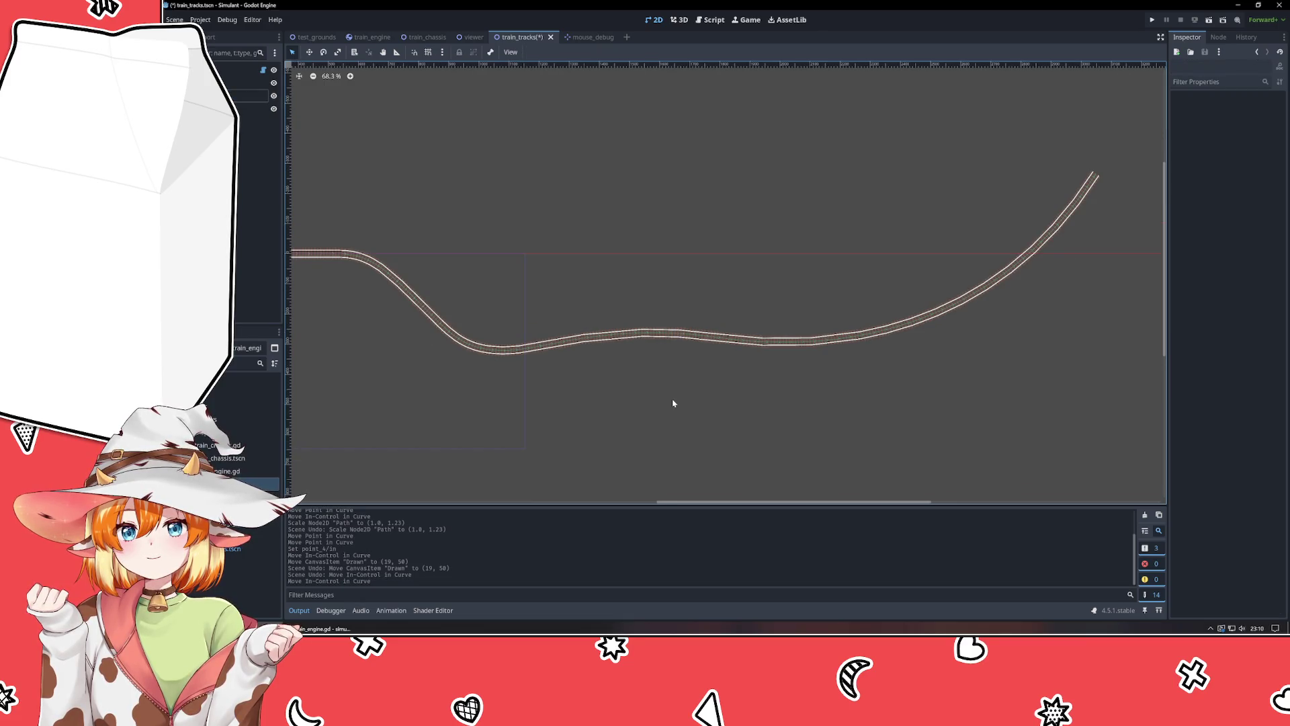
{"action": "key", "text": "ctrl+s"}
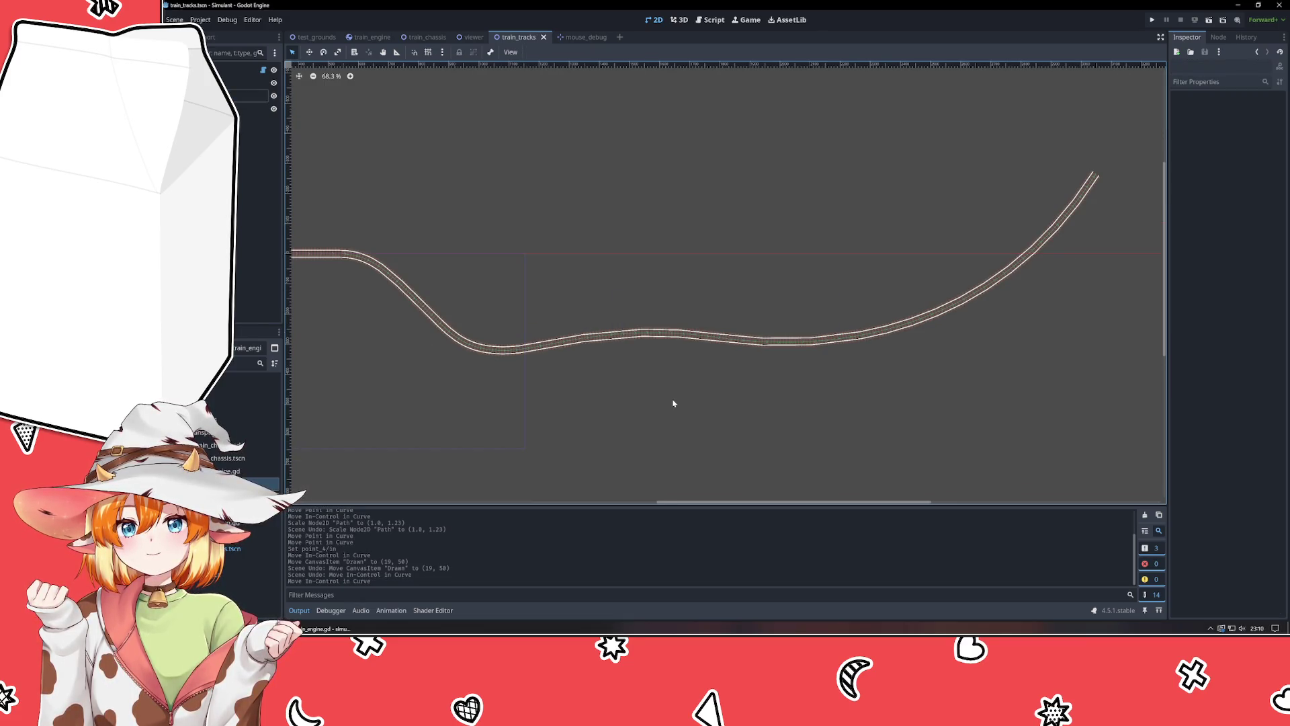
{"action": "key", "text": "F5"}
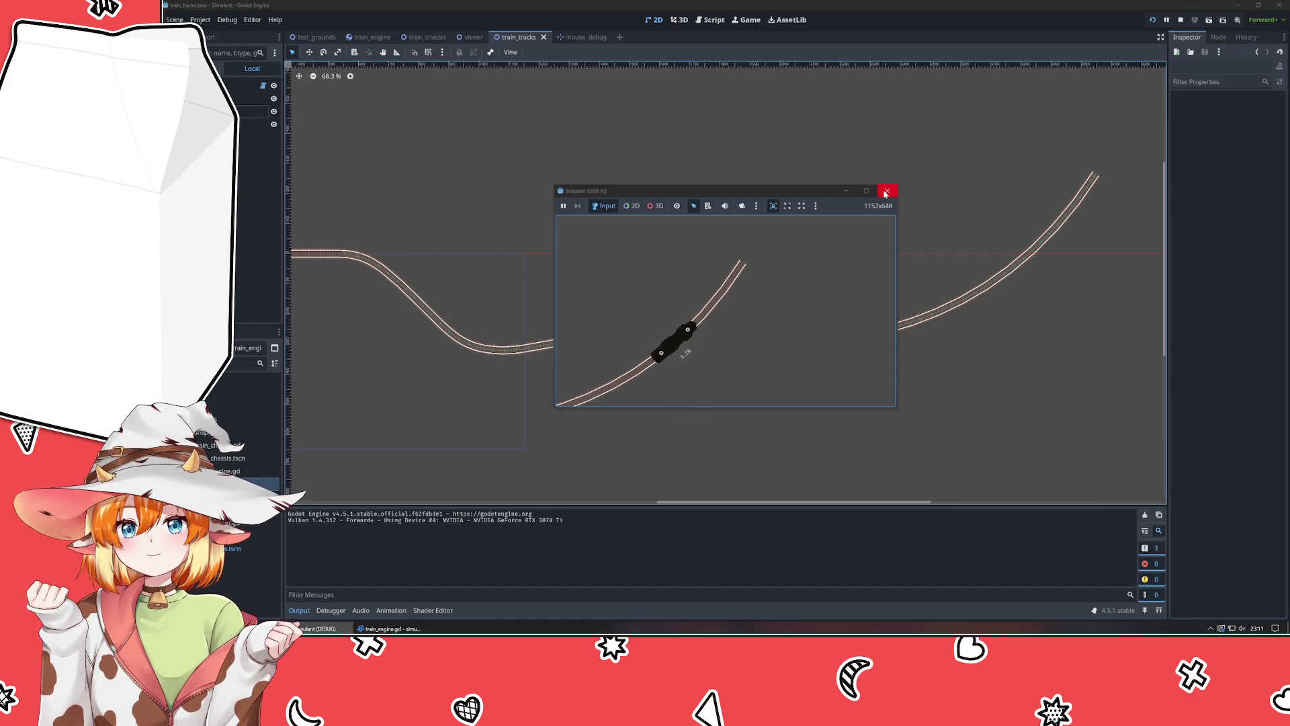
{"action": "left_click", "coordinate": [885, 193]}
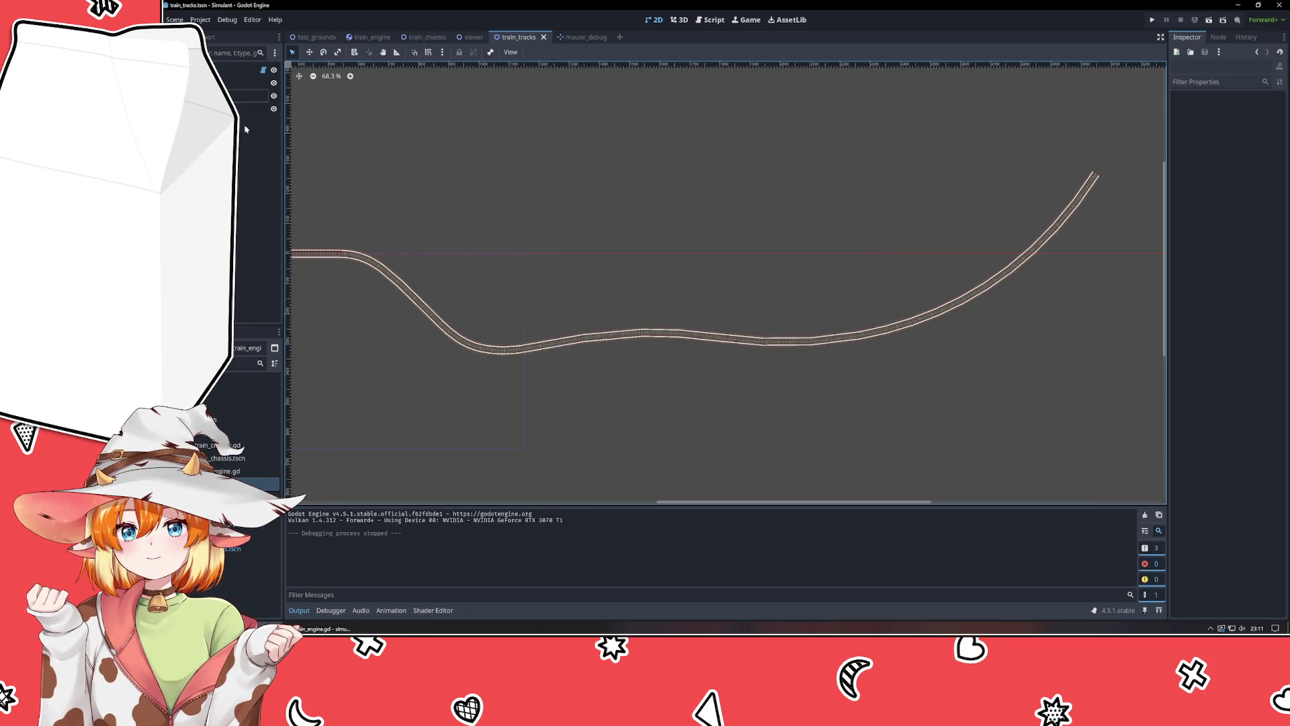
Select the Train node in the test_grounds scene.
{"action": "left_click", "coordinate": [313, 37]}
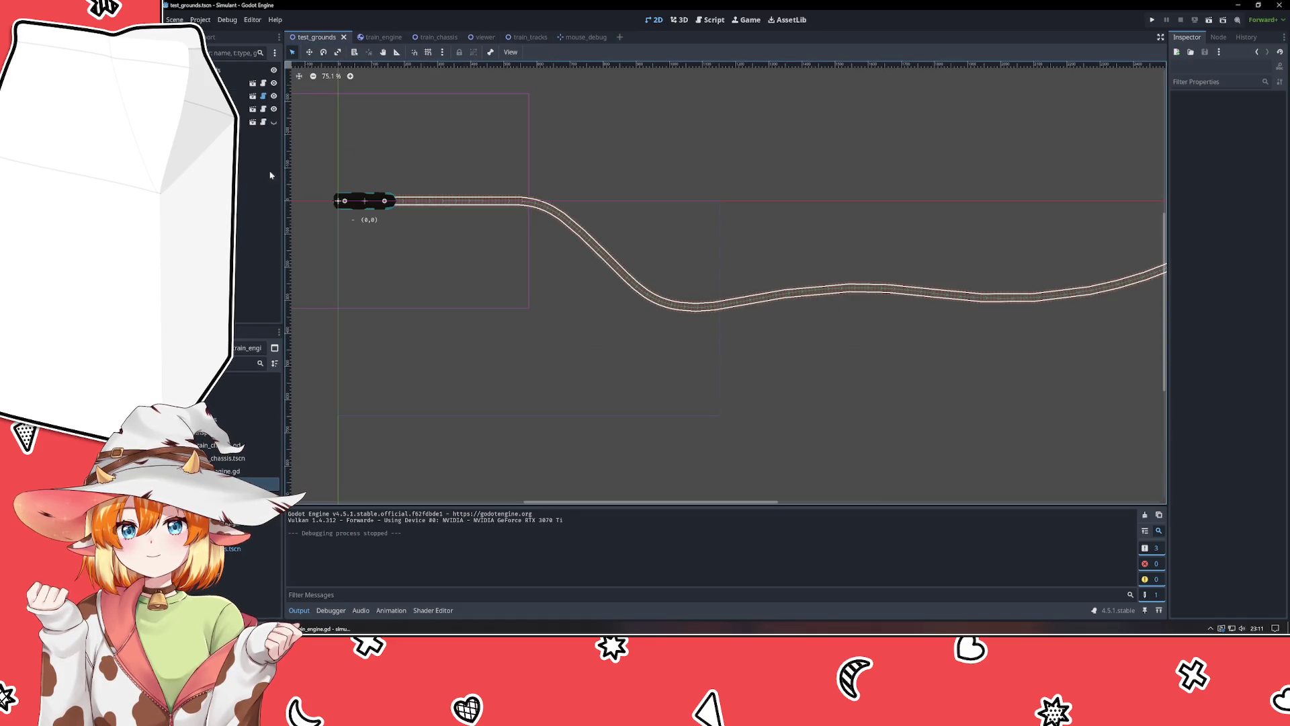
{"action": "left_click", "coordinate": [242, 108]}
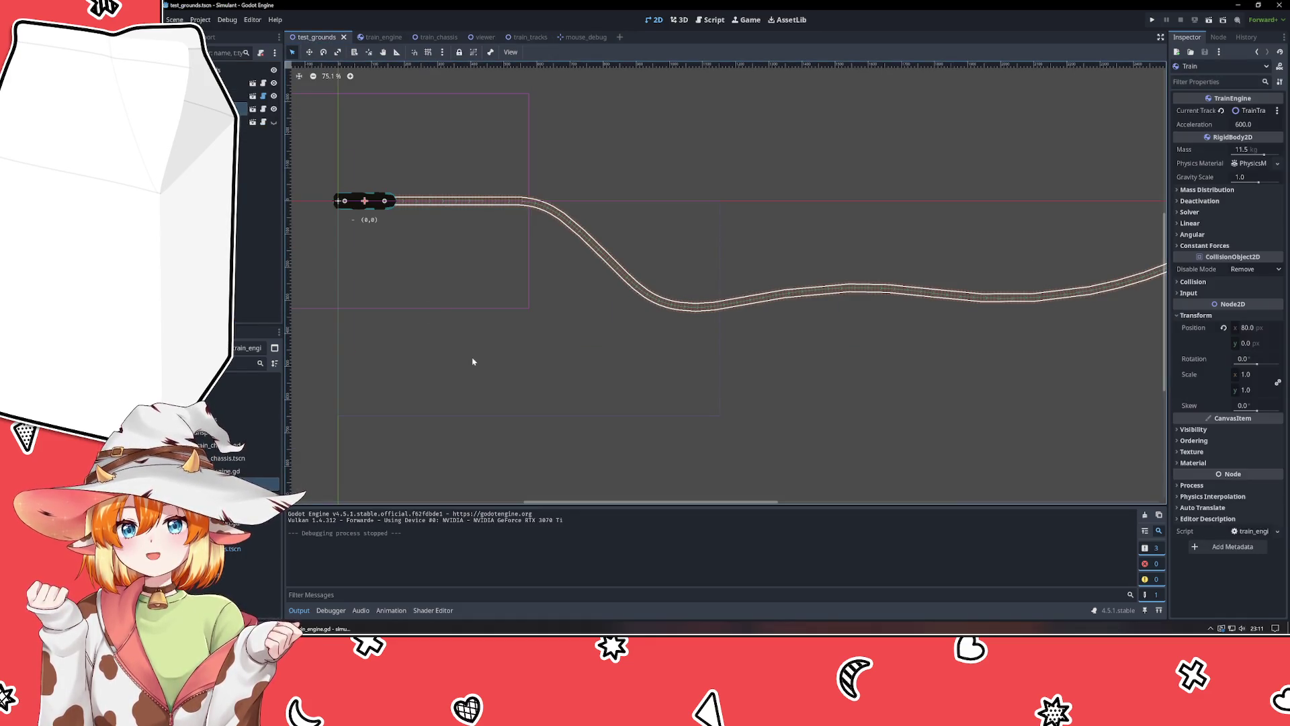
{"action": "right_click", "coordinate": [541, 405]}
{"action": "left_click", "coordinate": [644, 441]}
{"action": "left_click_drag", "start_coordinate": [644, 440], "coordinate": [746, 456]}
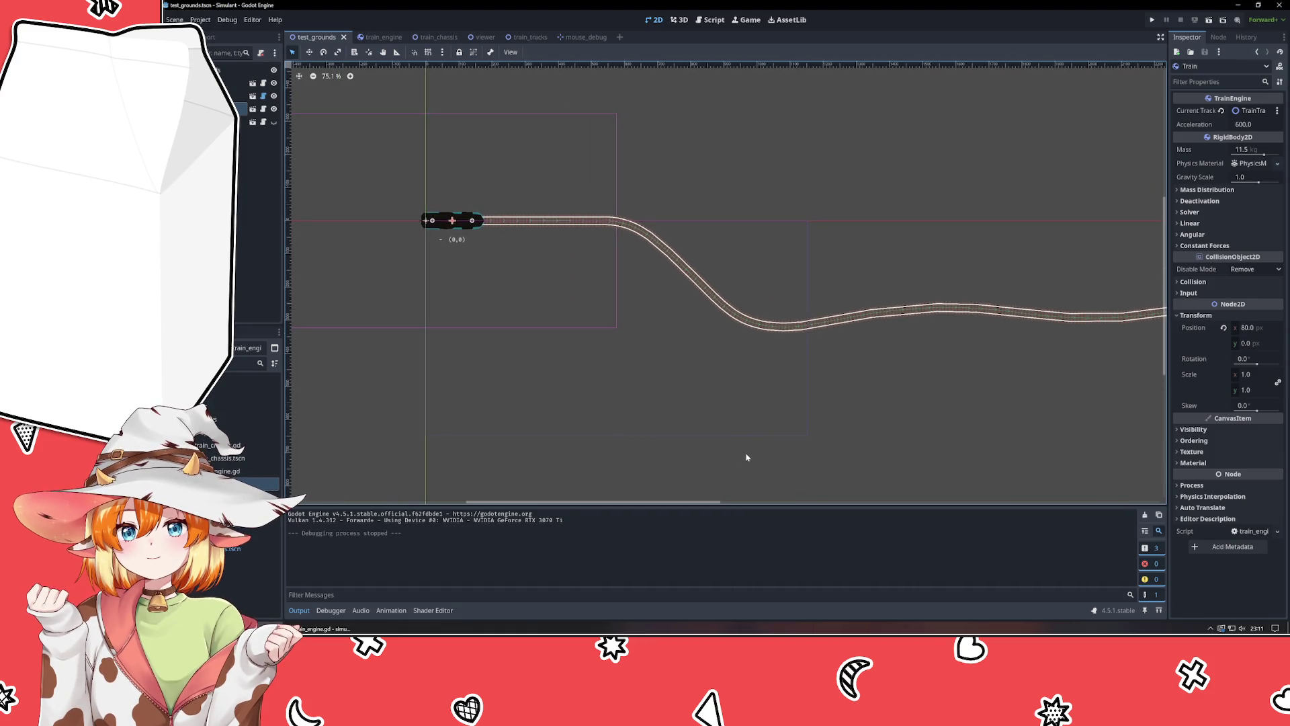
Set the Train's Acceleration to 1600.0, then run a test and stop it.
{"action": "left_click", "coordinate": [1247, 150]}
{"action": "left_click", "coordinate": [1261, 125]}
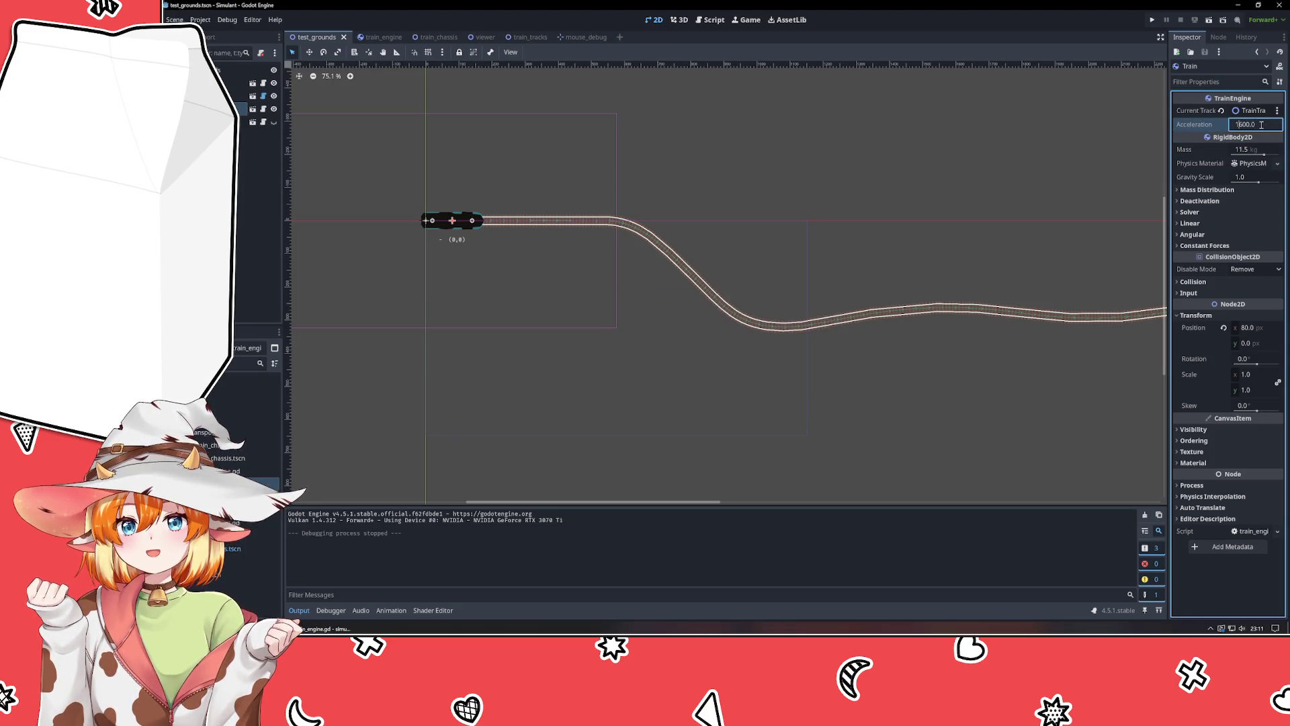
{"action": "key", "text": "F5"}
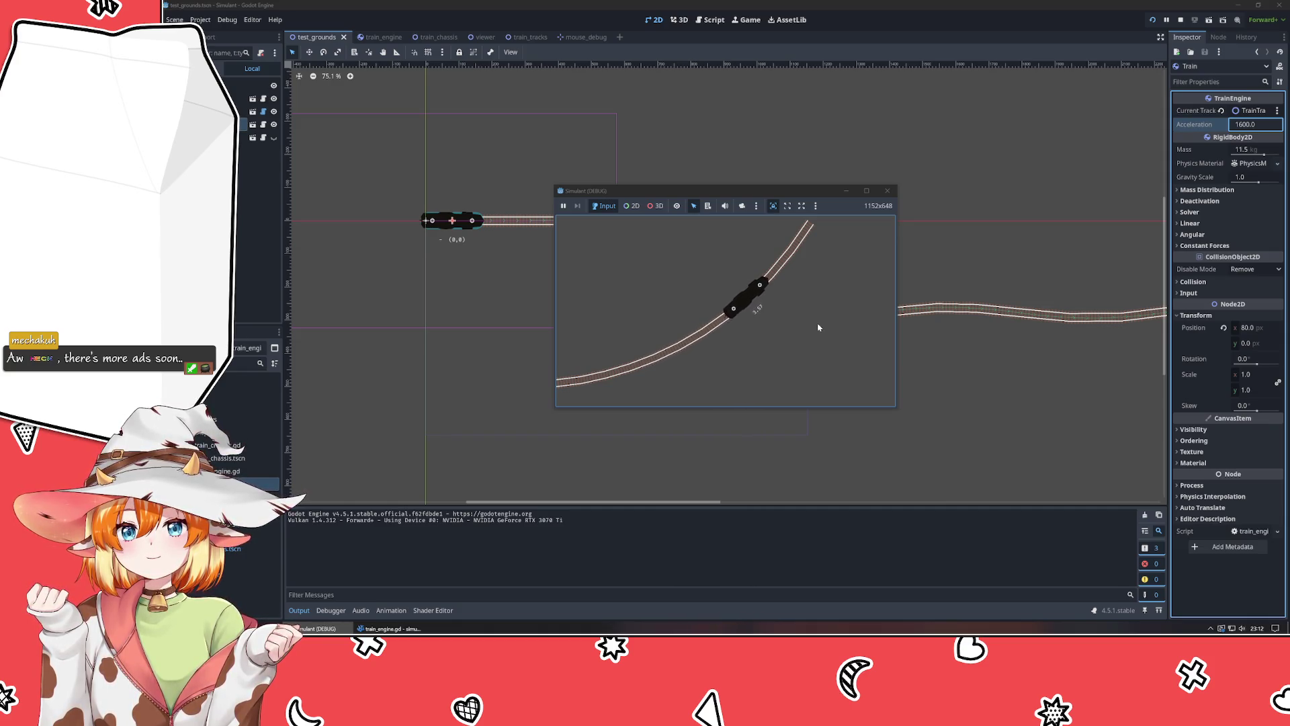
{"action": "left_click", "coordinate": [887, 190]}
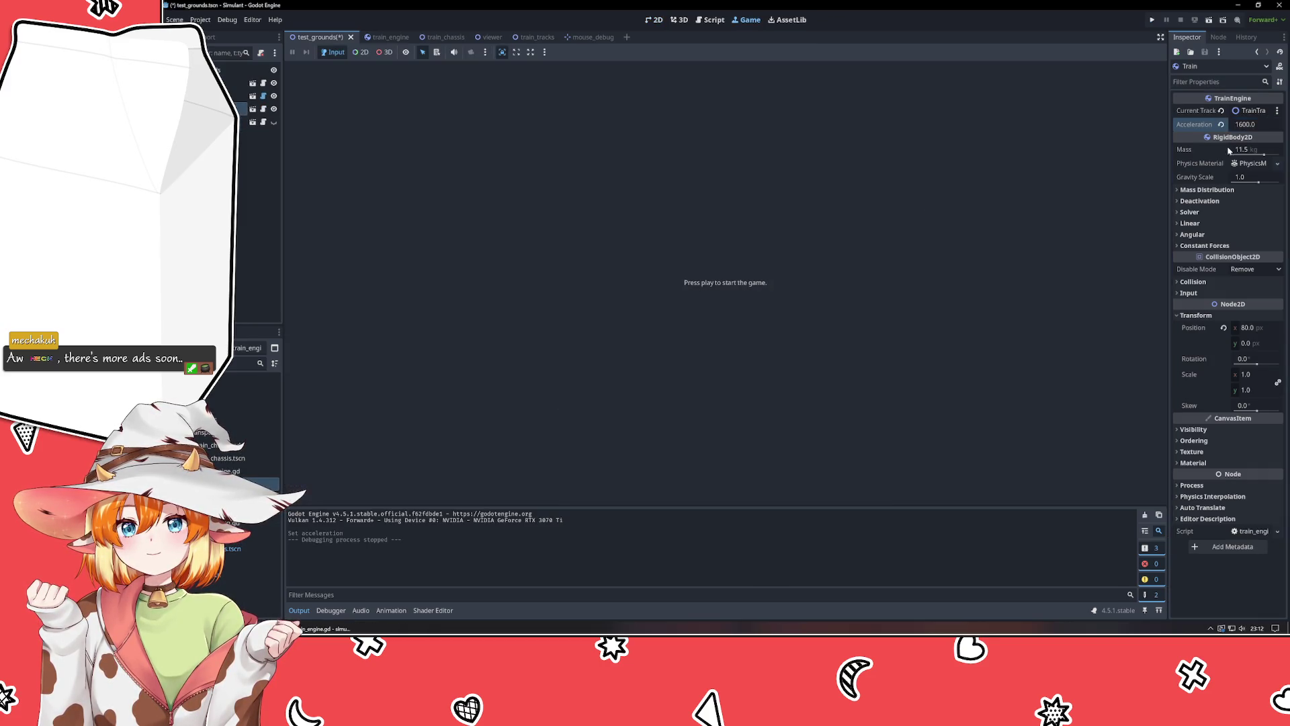
Restore the Train's Acceleration to 600.0.
{"action": "left_click", "coordinate": [1239, 125]}
{"action": "key", "text": "Home"}
{"action": "key", "text": "Delete"}
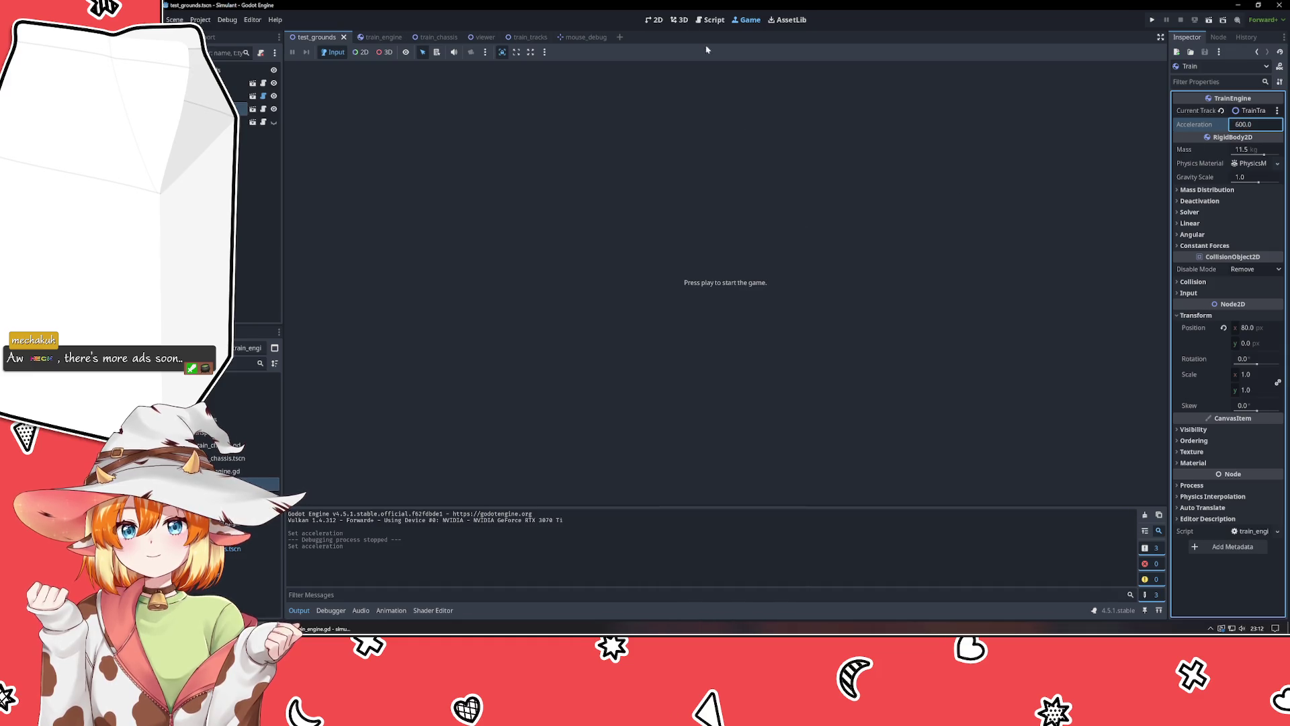
Return to the 2D view and zoom out to show the whole reshaped track.
{"action": "left_click", "coordinate": [662, 20]}
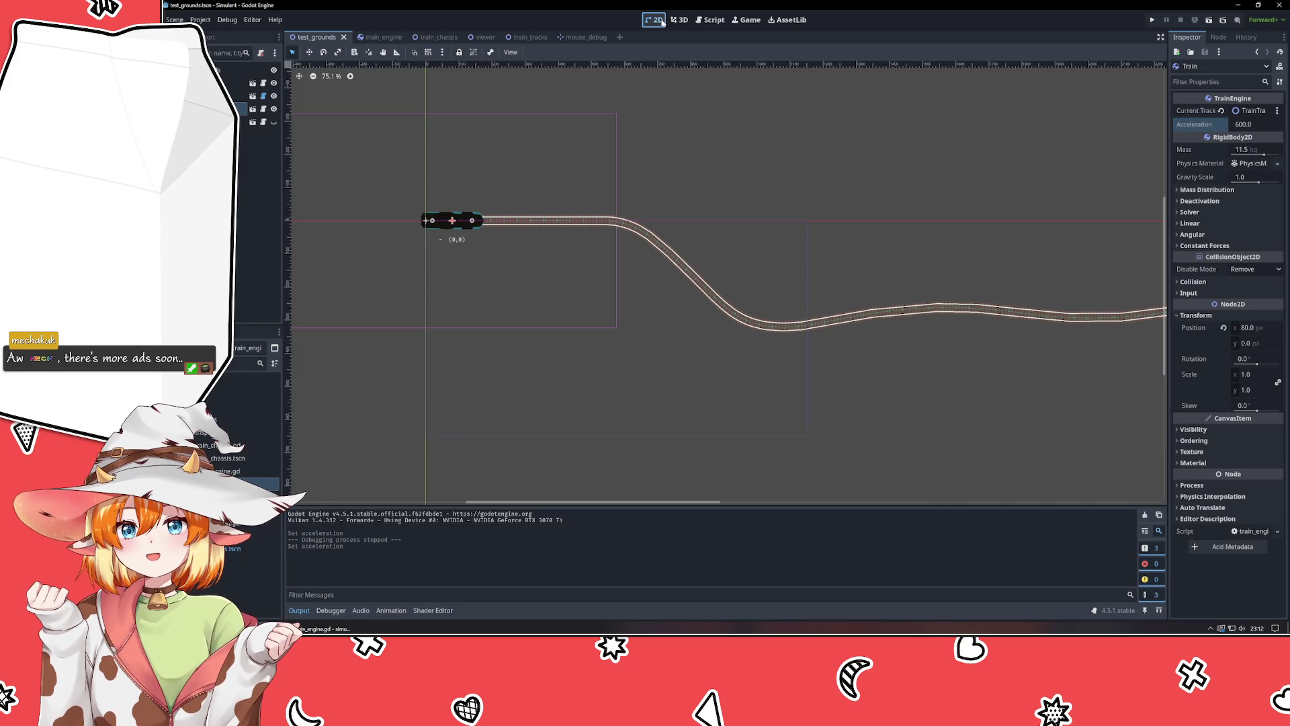
{"action": "right_click", "coordinate": [994, 384]}
{"action": "key", "text": "Escape"}
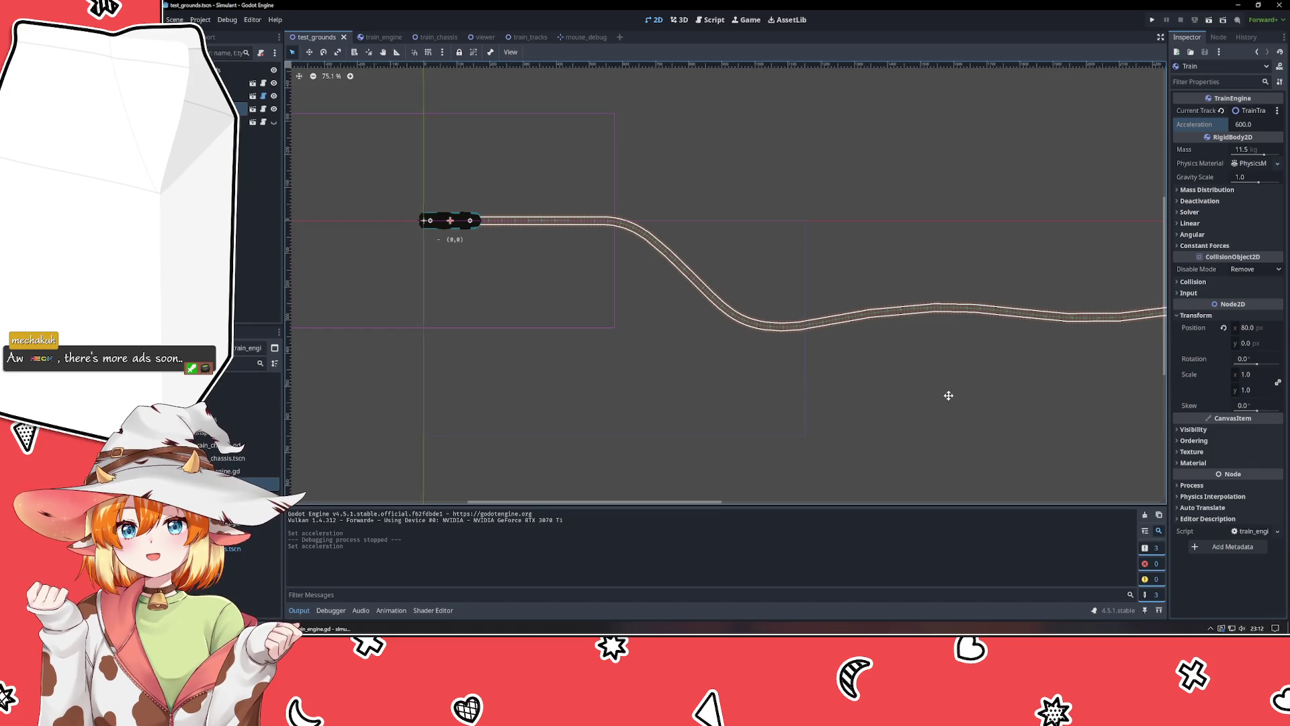
{"action": "left_click_drag", "start_coordinate": [948, 395], "coordinate": [578, 383]}
{"action": "scroll", "coordinate": [708, 378], "scroll_direction": "down", "scroll_amount": 3}
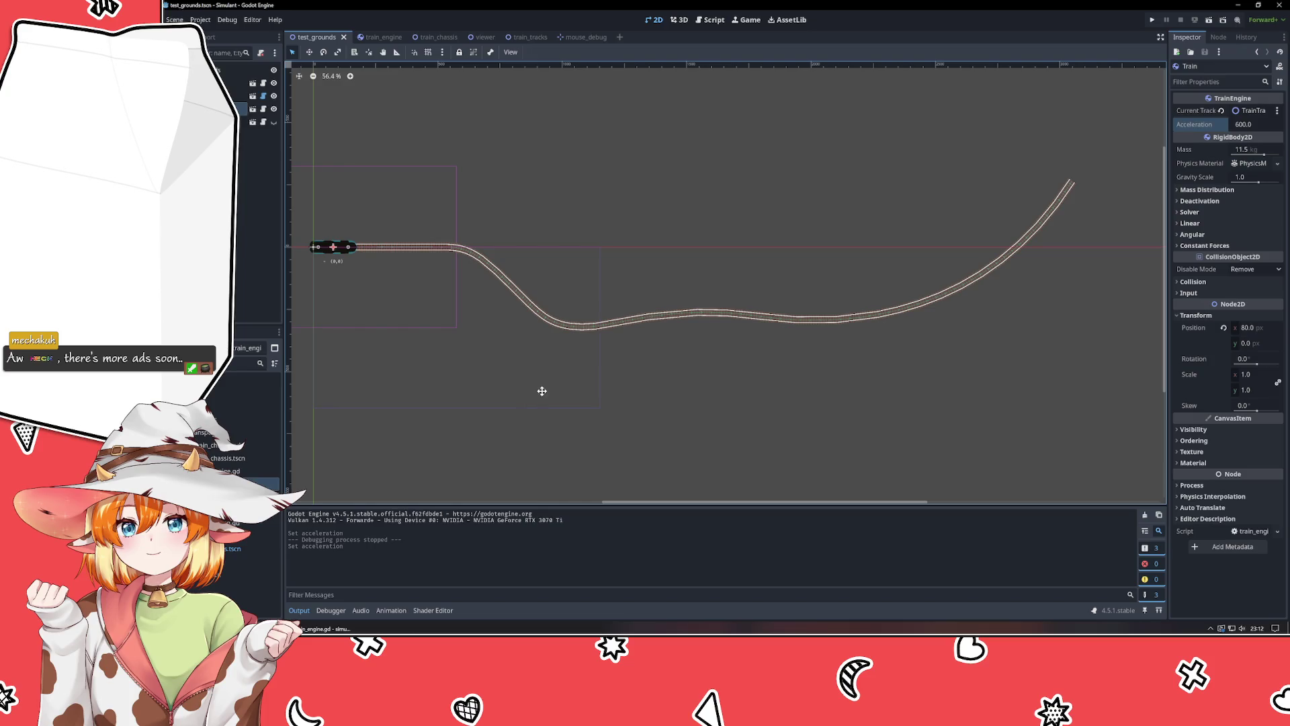
{"action": "left_click_drag", "start_coordinate": [542, 391], "coordinate": [627, 398]}
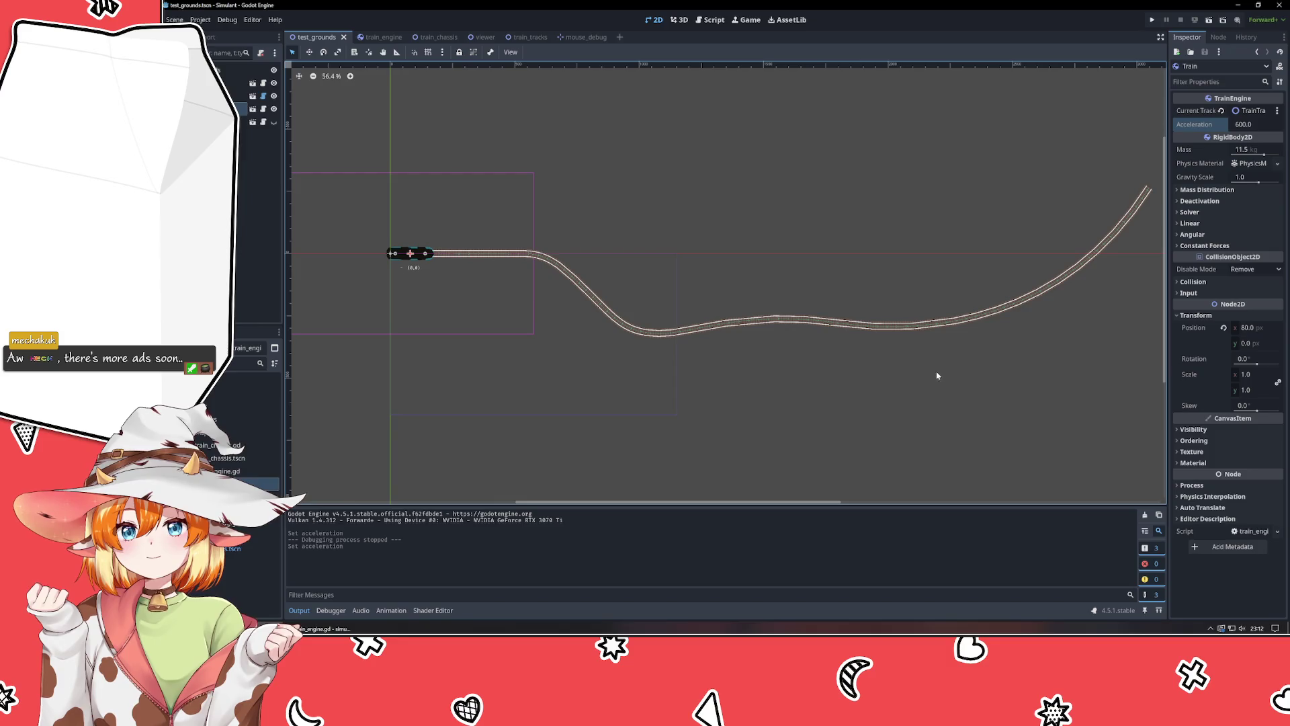
{"action": "mouse_move", "coordinate": [936, 374]}
{"action": "left_mouse_down"}
{"action": "mouse_move", "coordinate": [729, 430]}
{"action": "mouse_move", "coordinate": [726, 409]}
{"action": "left_mouse_up"}
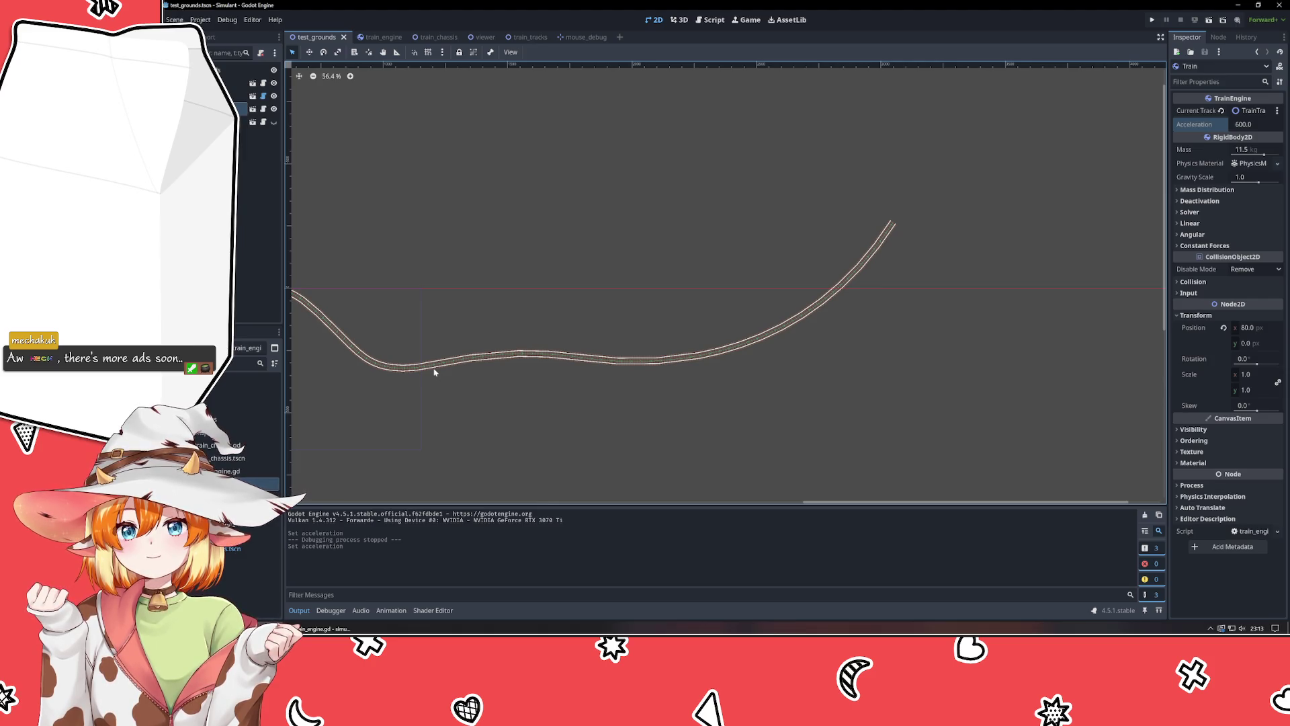
{"action": "right_click", "coordinate": [415, 306]}
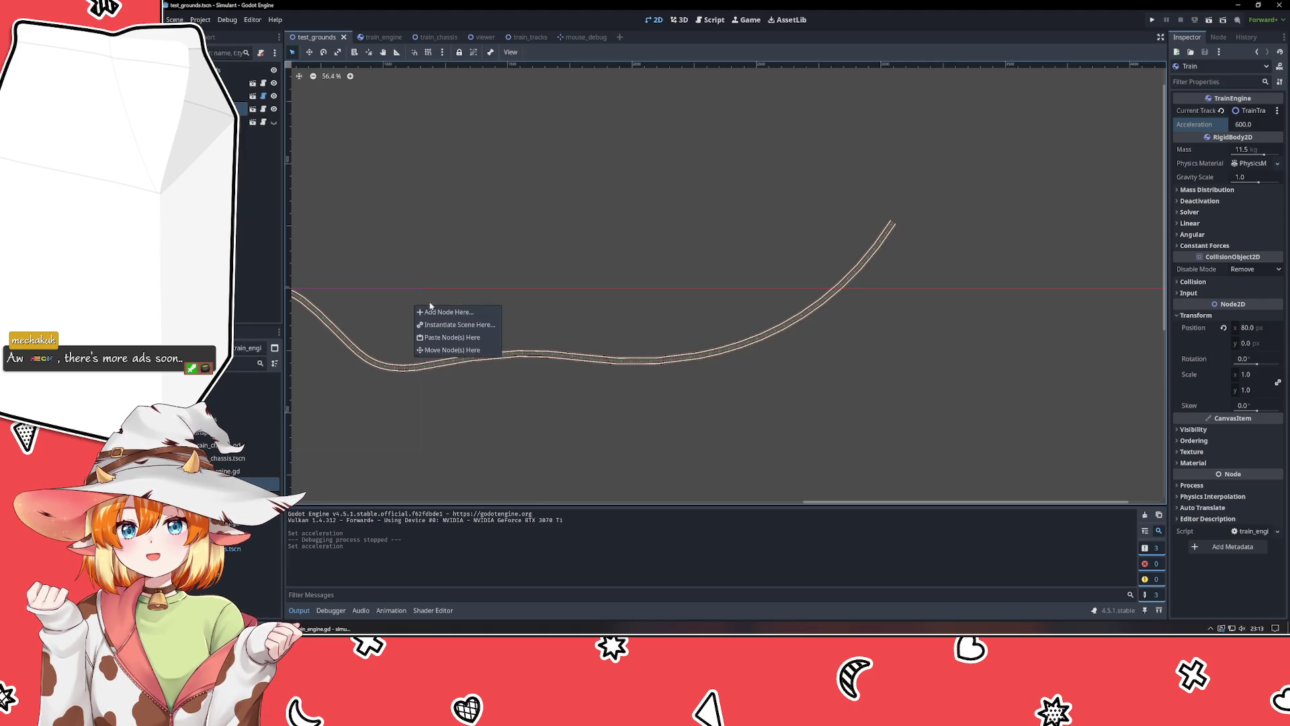
Pan the test_grounds view to bring the Train at the track start into view.
{"action": "left_click", "coordinate": [498, 265]}
{"action": "mouse_move", "coordinate": [498, 265]}
{"action": "left_mouse_down"}
{"action": "mouse_move", "coordinate": [729, 248]}
{"action": "mouse_move", "coordinate": [674, 265]}
{"action": "left_mouse_up"}
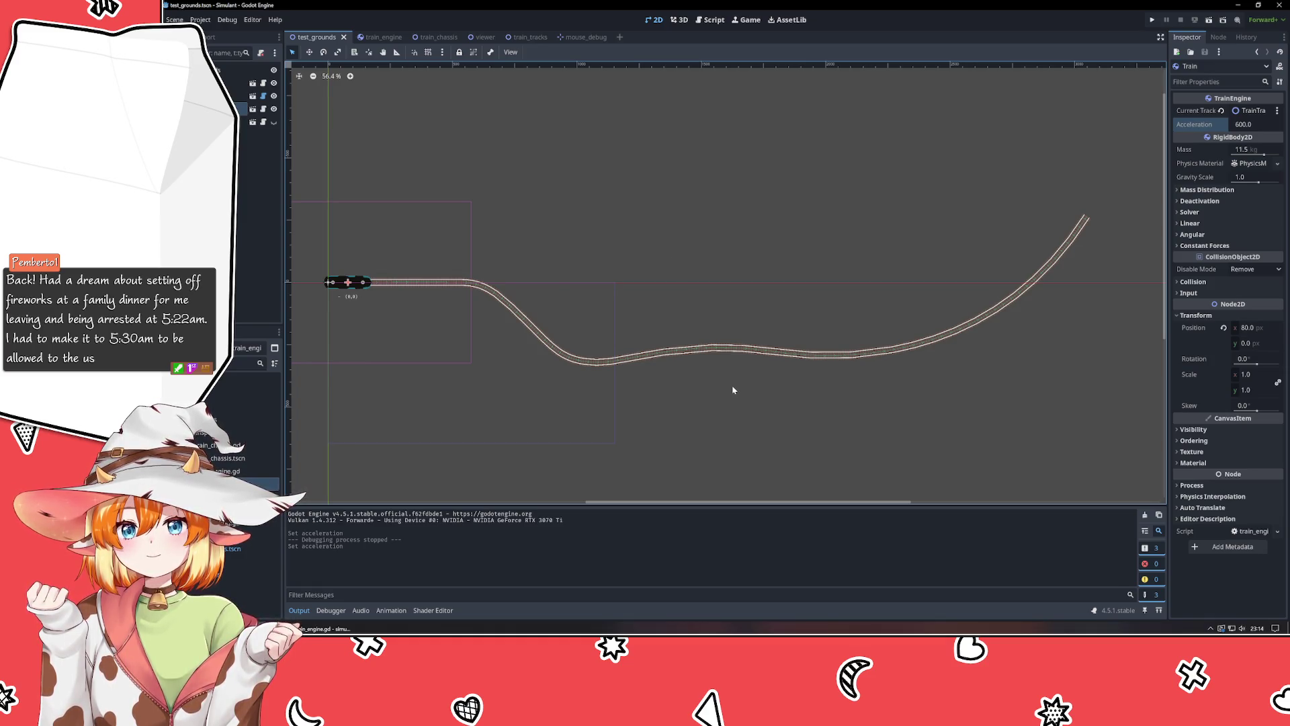
{"action": "scroll", "coordinate": [733, 390], "scroll_direction": "up", "scroll_amount": 3}
Switch to the train_tracks scene and clear the canvas selection.
{"action": "left_click", "coordinate": [232, 96]}
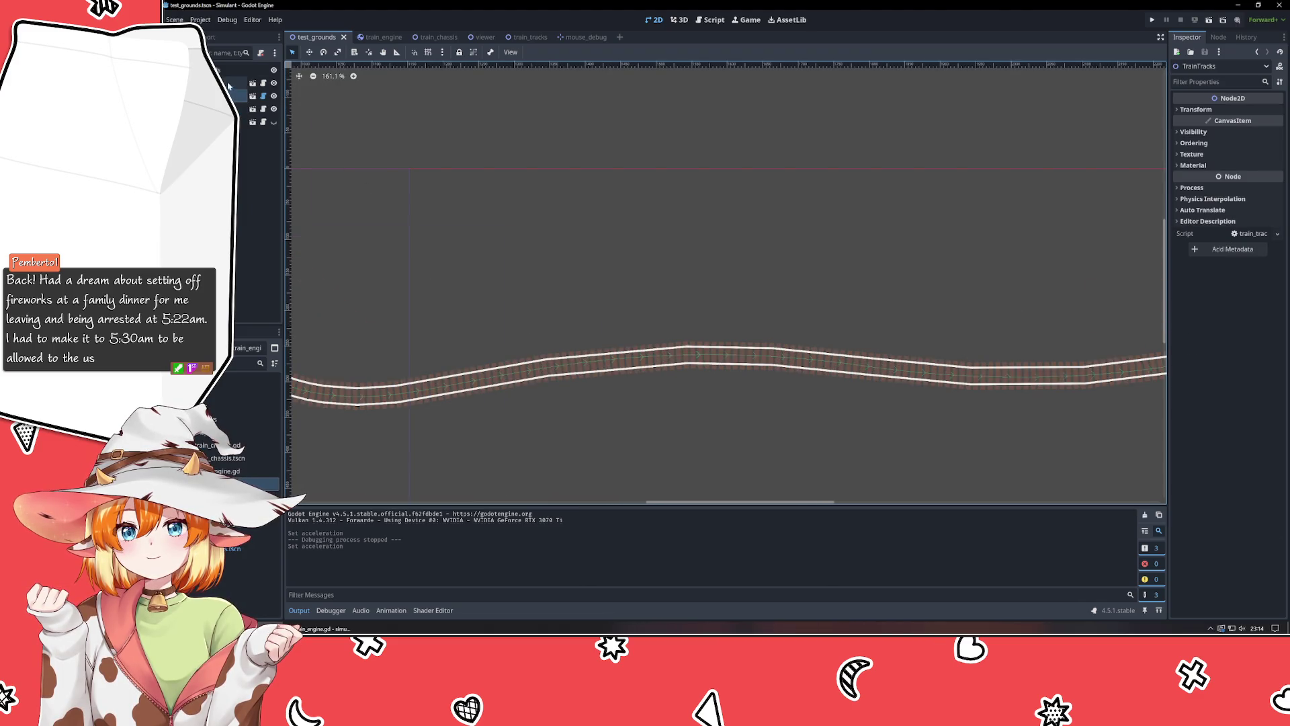
{"action": "left_click", "coordinate": [519, 37]}
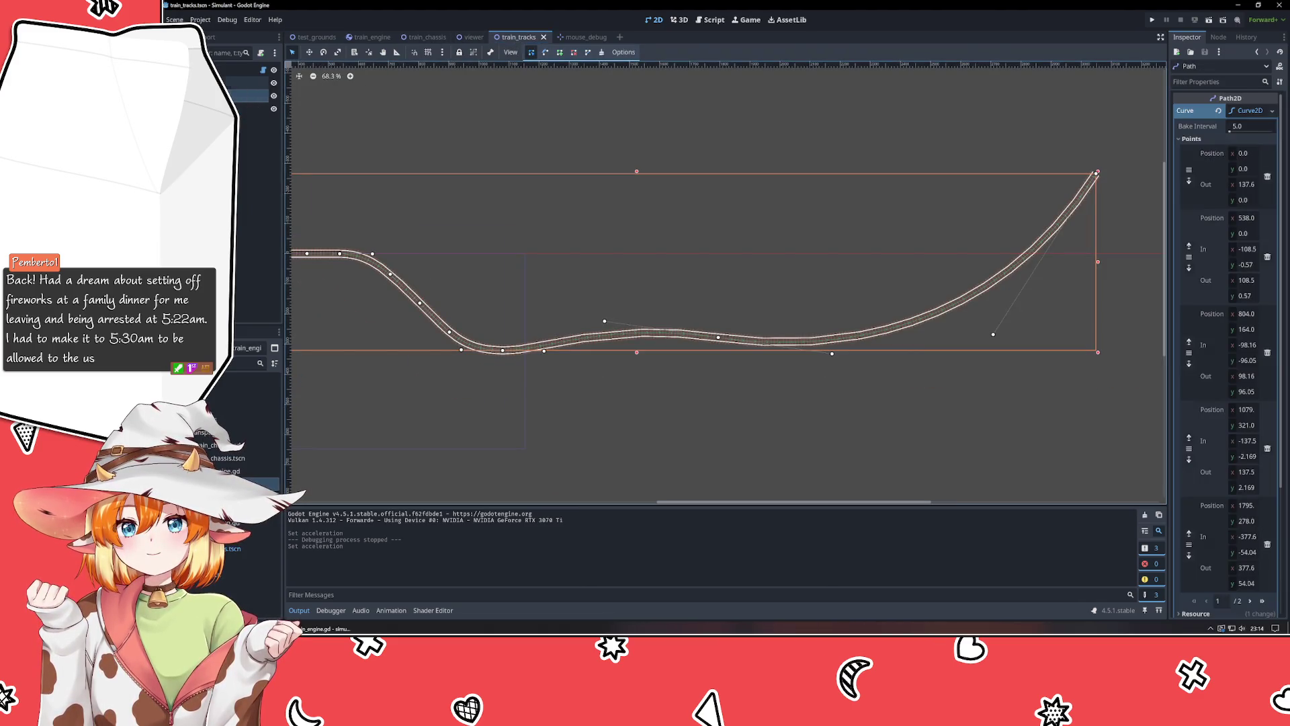
{"action": "scroll", "coordinate": [606, 317], "scroll_direction": "up", "scroll_amount": 3}
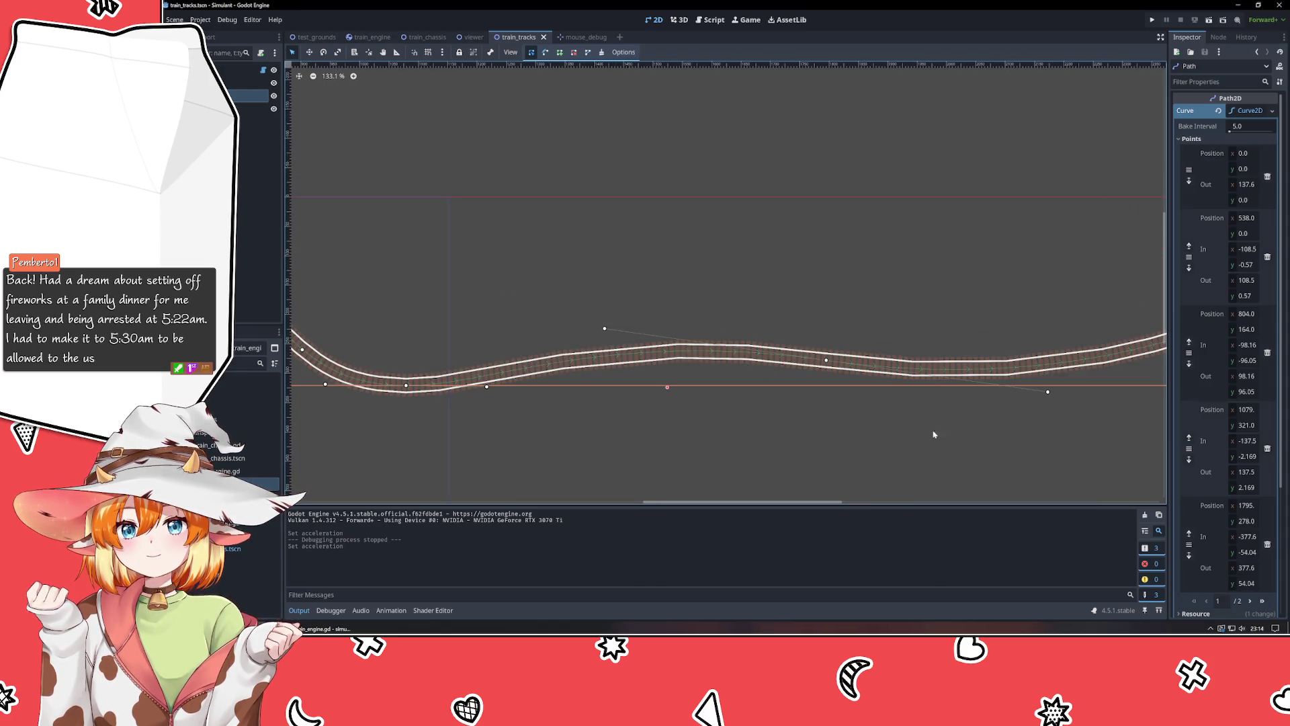
{"action": "right_click", "coordinate": [893, 450]}
{"action": "left_click", "coordinate": [801, 434]}
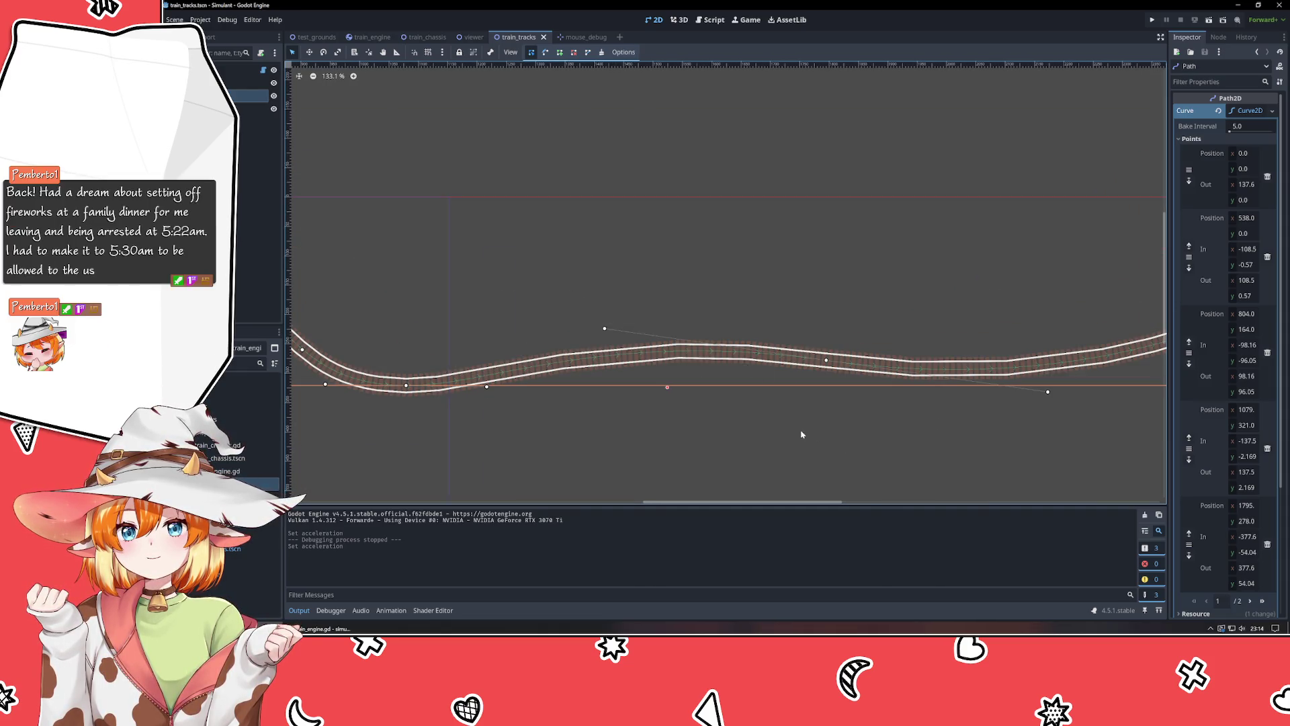
{"action": "left_click_drag", "start_coordinate": [604, 330], "coordinate": [614, 332]}
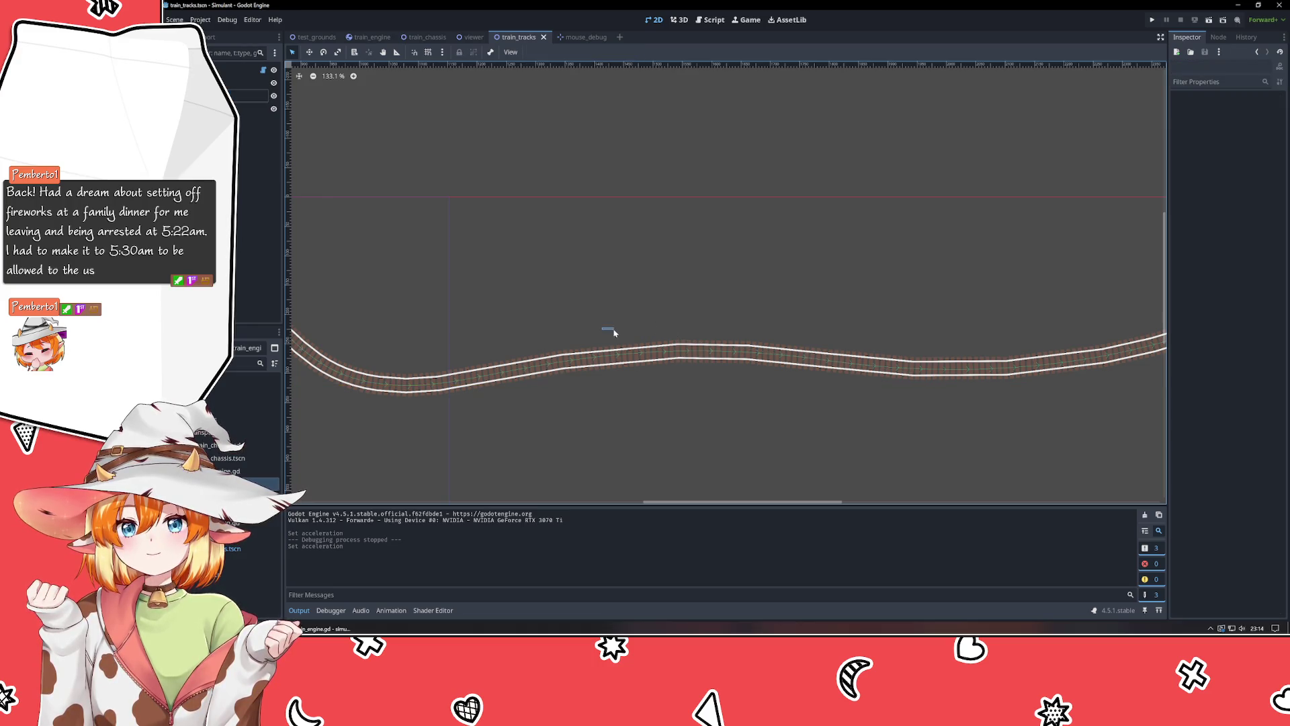
Lengthen the Path2D last point's In handle to (-358.1, -40.52).
{"action": "left_click", "coordinate": [811, 369]}
{"action": "left_click", "coordinate": [252, 96]}
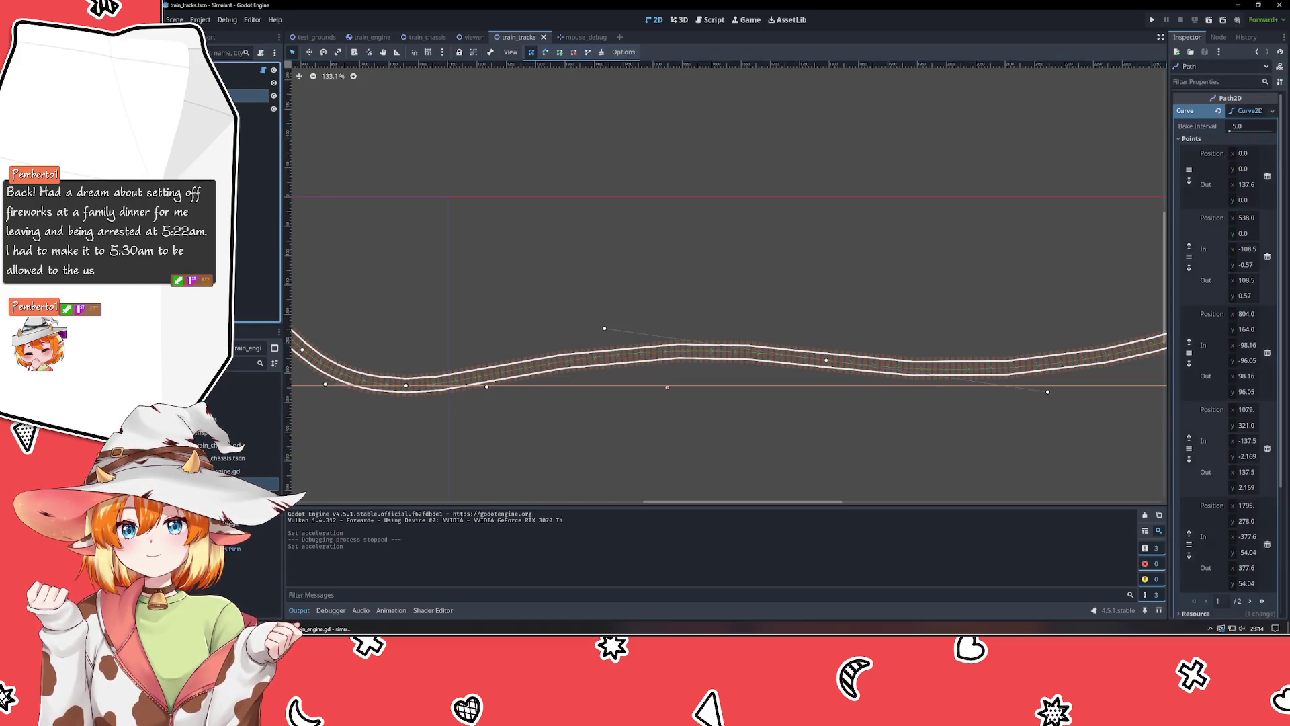
{"action": "mouse_move", "coordinate": [605, 331]}
{"action": "left_mouse_down"}
{"action": "mouse_move", "coordinate": [627, 337]}
{"action": "mouse_move", "coordinate": [614, 340]}
{"action": "left_mouse_up"}
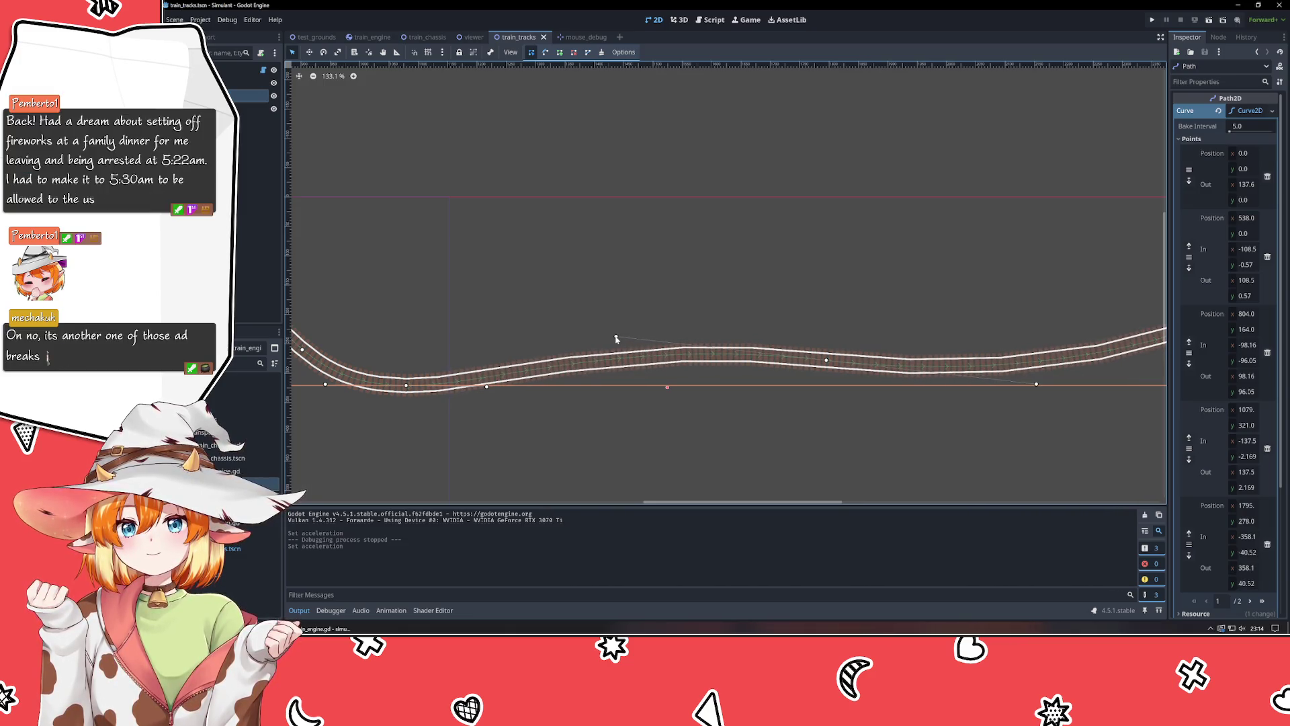
{"action": "left_click", "coordinate": [798, 262]}
{"action": "scroll", "coordinate": [797, 262], "scroll_direction": "down", "scroll_amount": 3}
{"action": "right_click", "coordinate": [869, 245]}
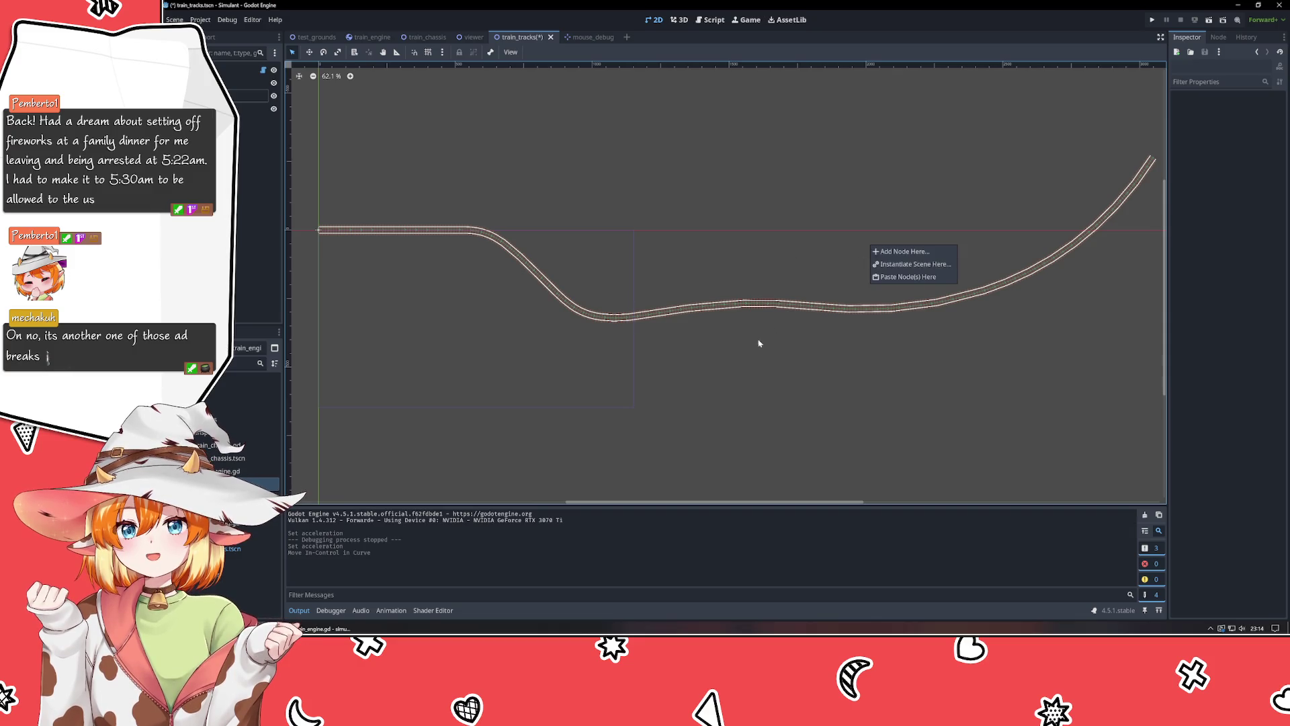
{"action": "left_click", "coordinate": [749, 240]}
{"action": "mouse_move", "coordinate": [758, 210]}
{"action": "left_mouse_down"}
{"action": "mouse_move", "coordinate": [613, 303]}
{"action": "mouse_move", "coordinate": [754, 265]}
{"action": "left_mouse_up"}
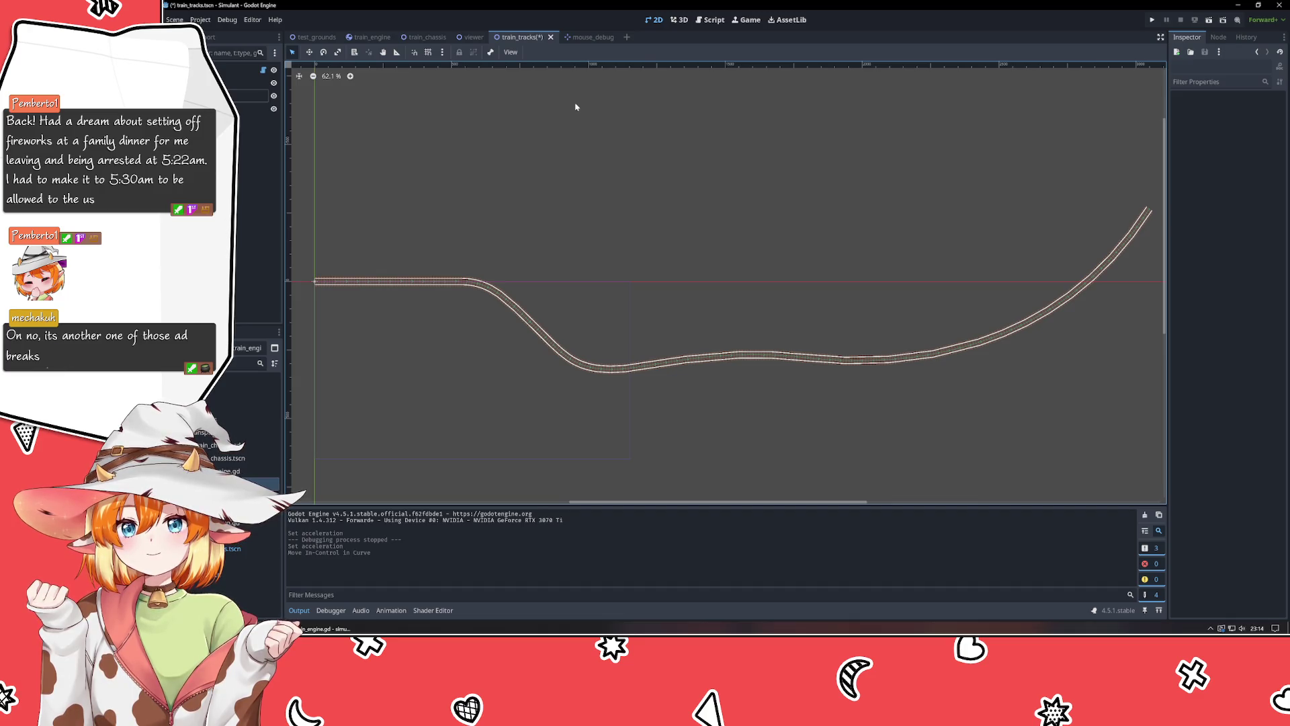
Save train_tracks and go back to the test_grounds scene.
{"action": "key", "text": "ctrl+s"}
{"action": "left_click", "coordinate": [316, 38]}
{"action": "scroll", "coordinate": [426, 193], "scroll_direction": "down", "scroll_amount": 8}
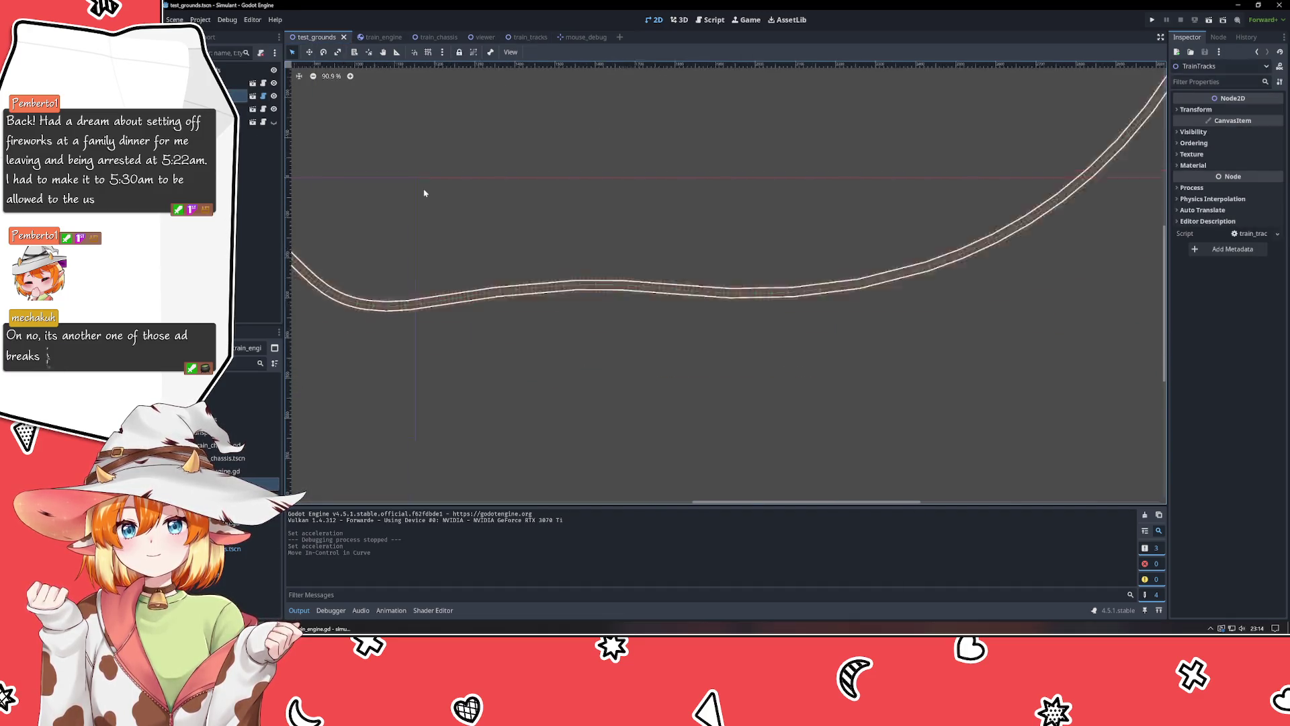
Try a Viewer scale of 2.0, then reset it to 1.0.
{"action": "right_click", "coordinate": [448, 190]}
{"action": "left_click_drag", "start_coordinate": [535, 136], "coordinate": [879, 213]}
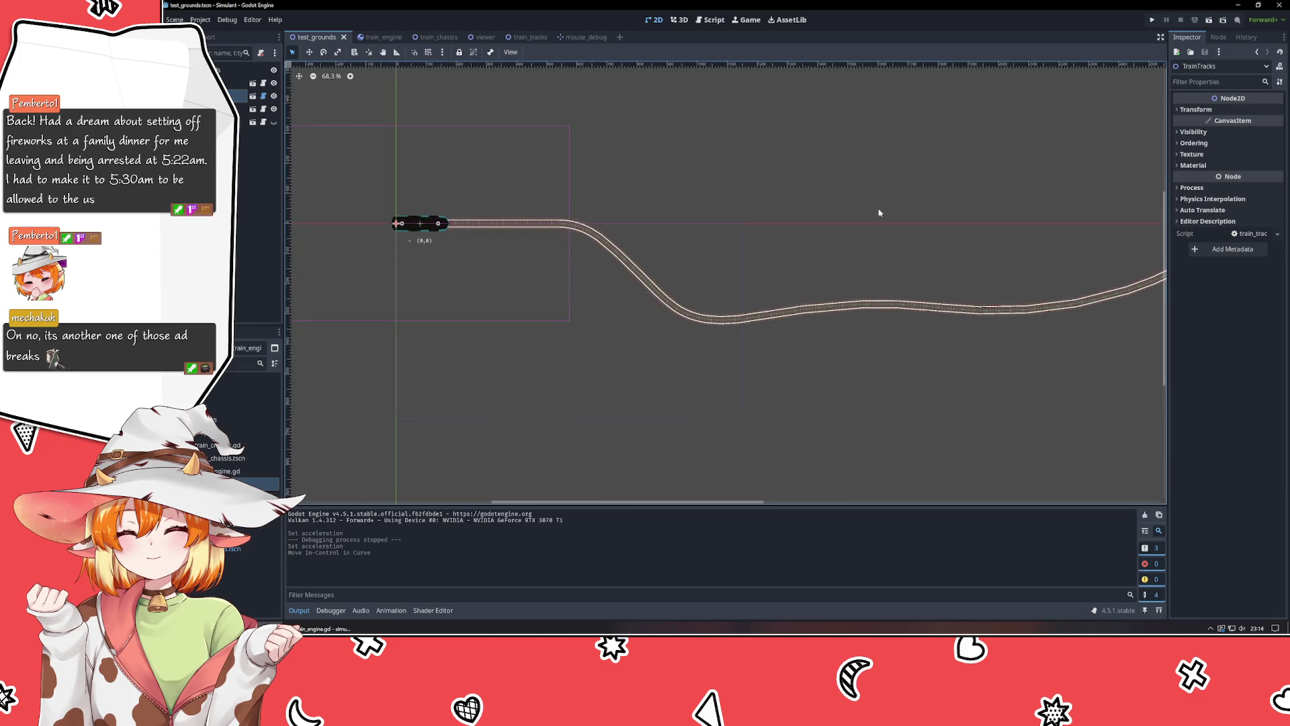
{"action": "left_click", "coordinate": [232, 83]}
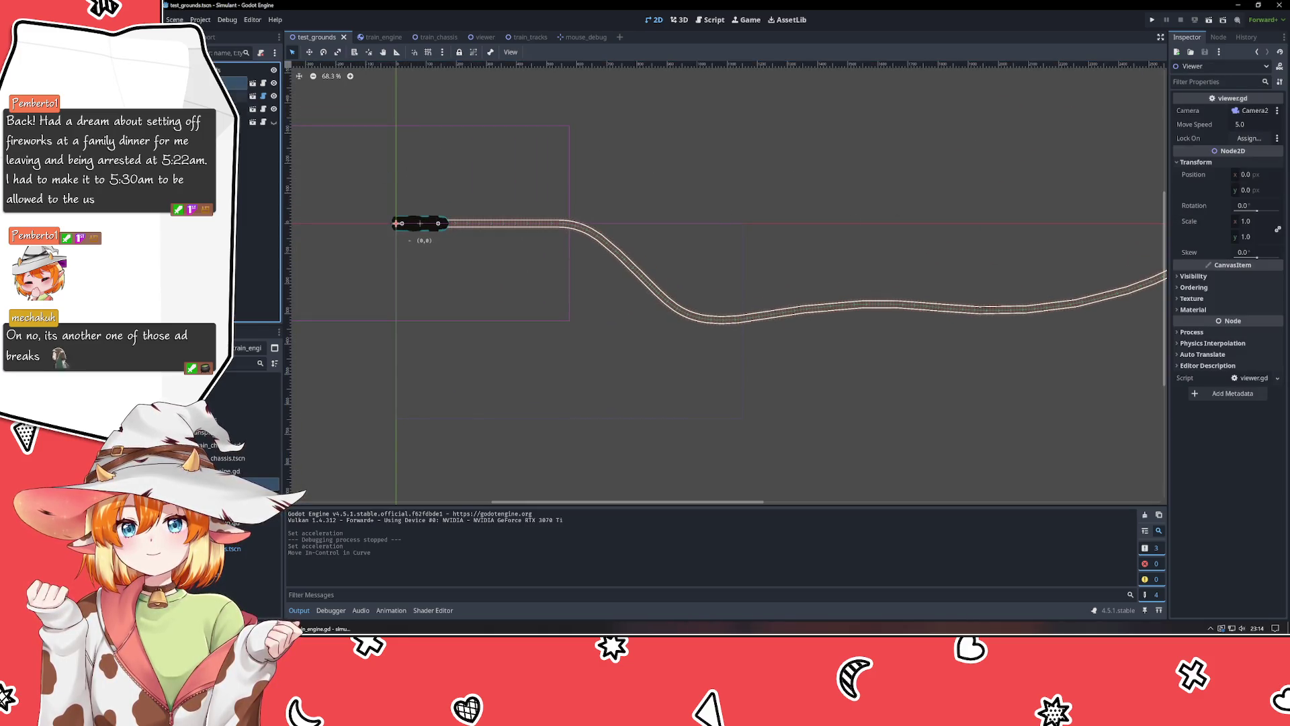
{"action": "left_click", "coordinate": [1261, 227]}
{"action": "type", "text": "2"}
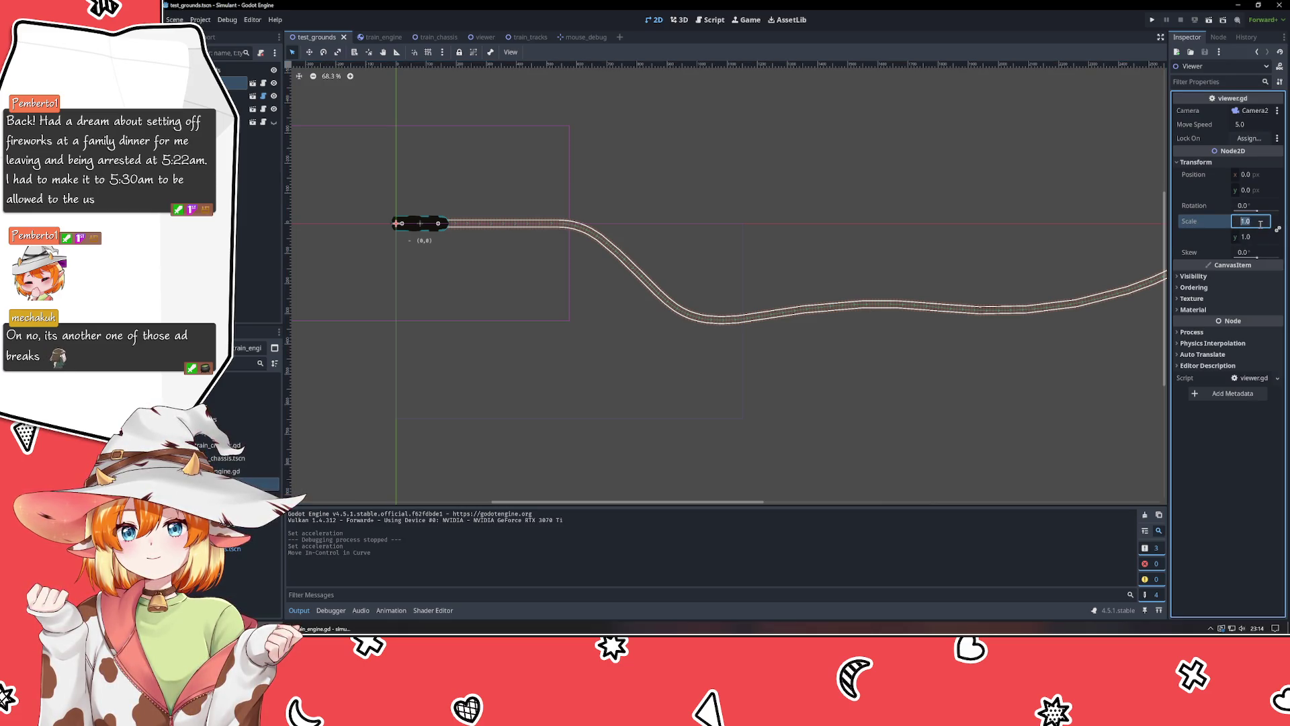
{"action": "key", "text": "Return"}
{"action": "type", "text": "-1"}
{"action": "key", "text": "Return"}
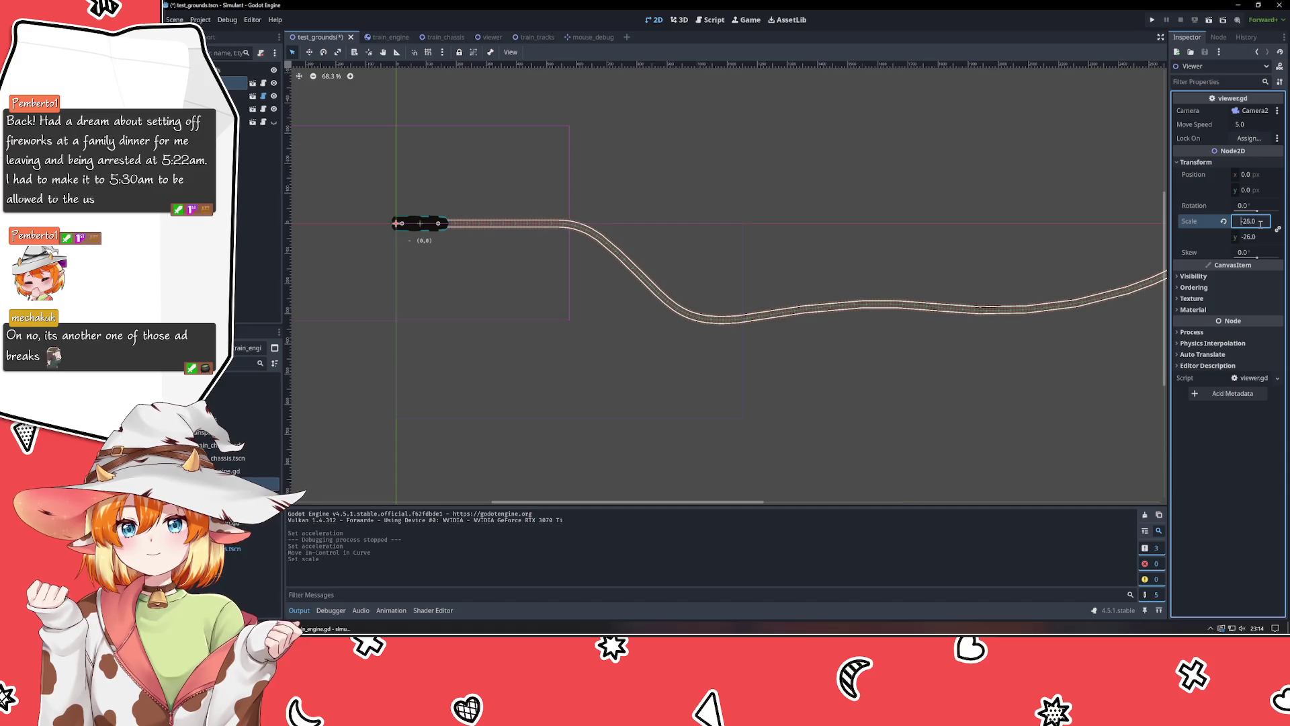
{"action": "left_click", "coordinate": [1223, 222]}
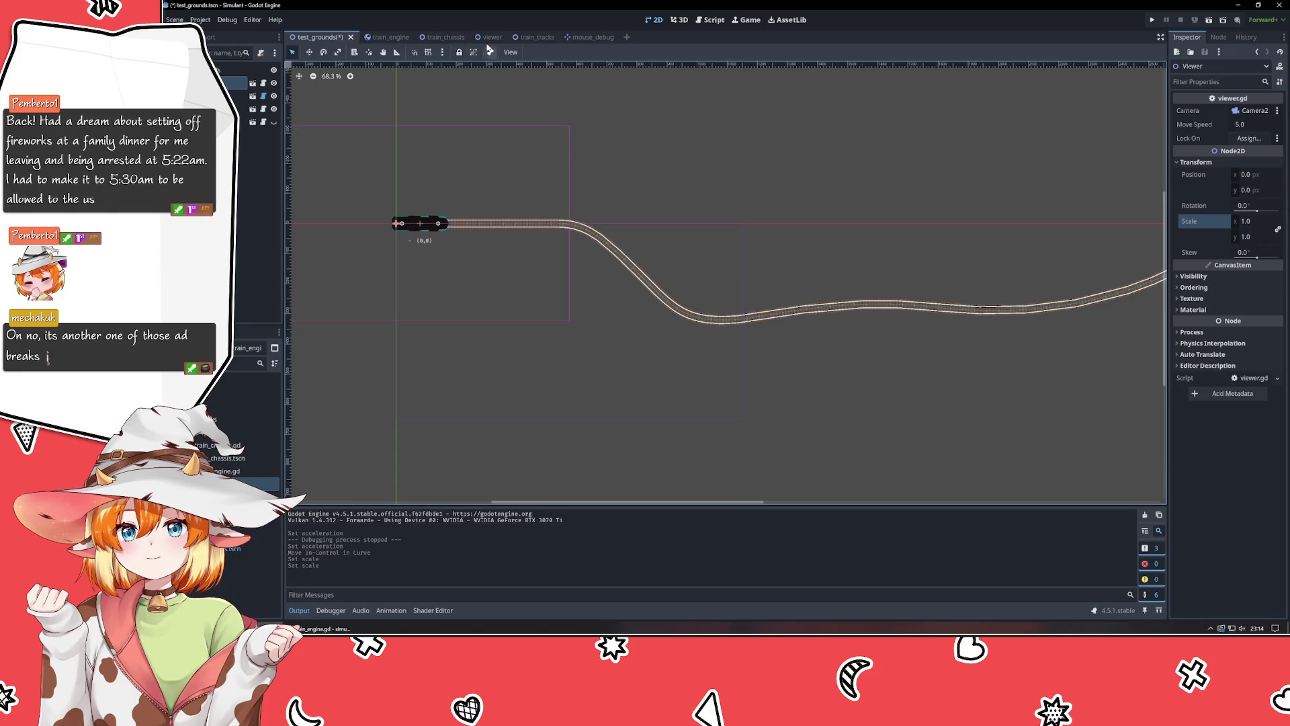
Set the viewer scene's Camera2D zoom to 0.5, save, and return to test_grounds.
{"action": "left_click", "coordinate": [489, 38]}
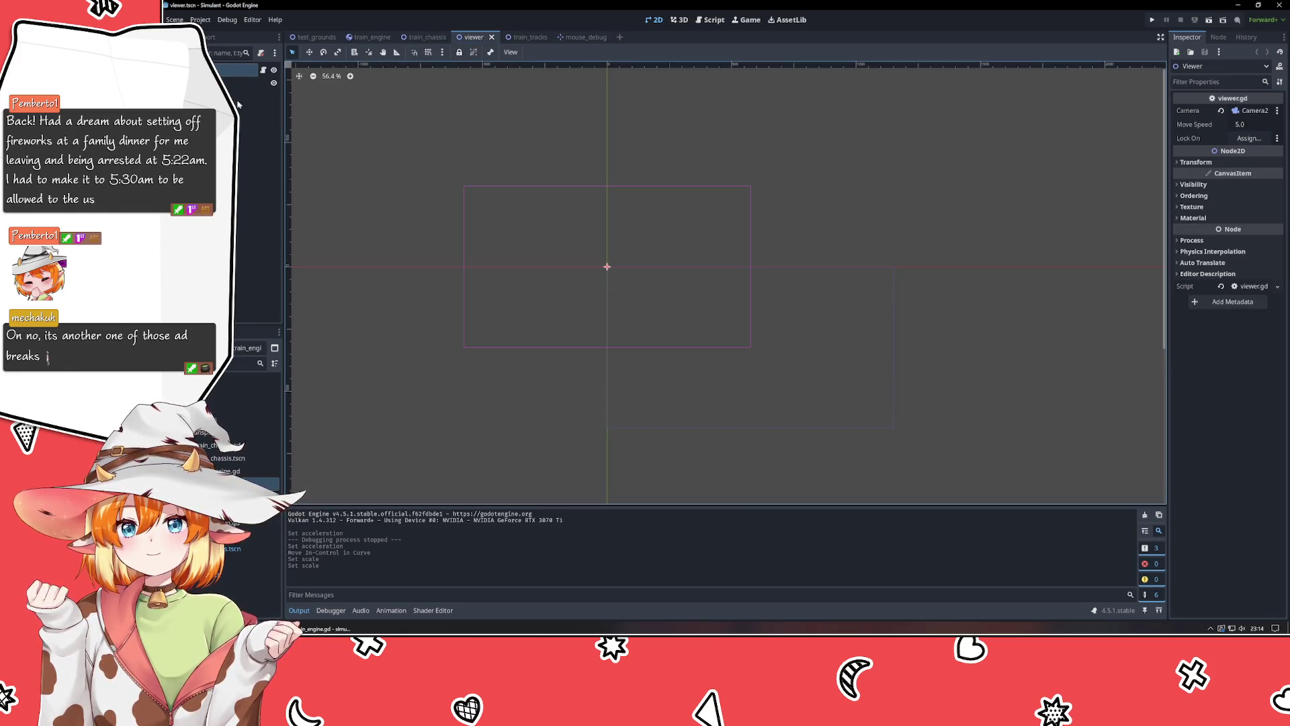
{"action": "left_click", "coordinate": [245, 84]}
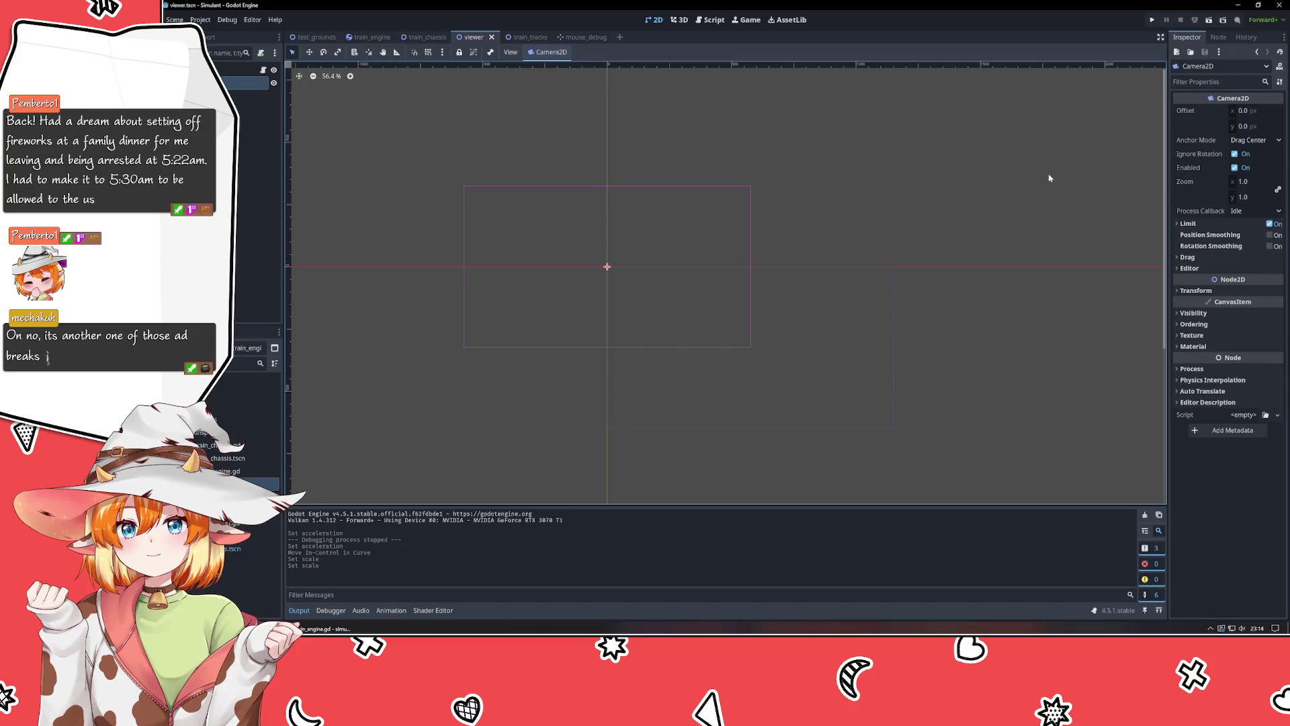
{"action": "left_click", "coordinate": [1261, 181]}
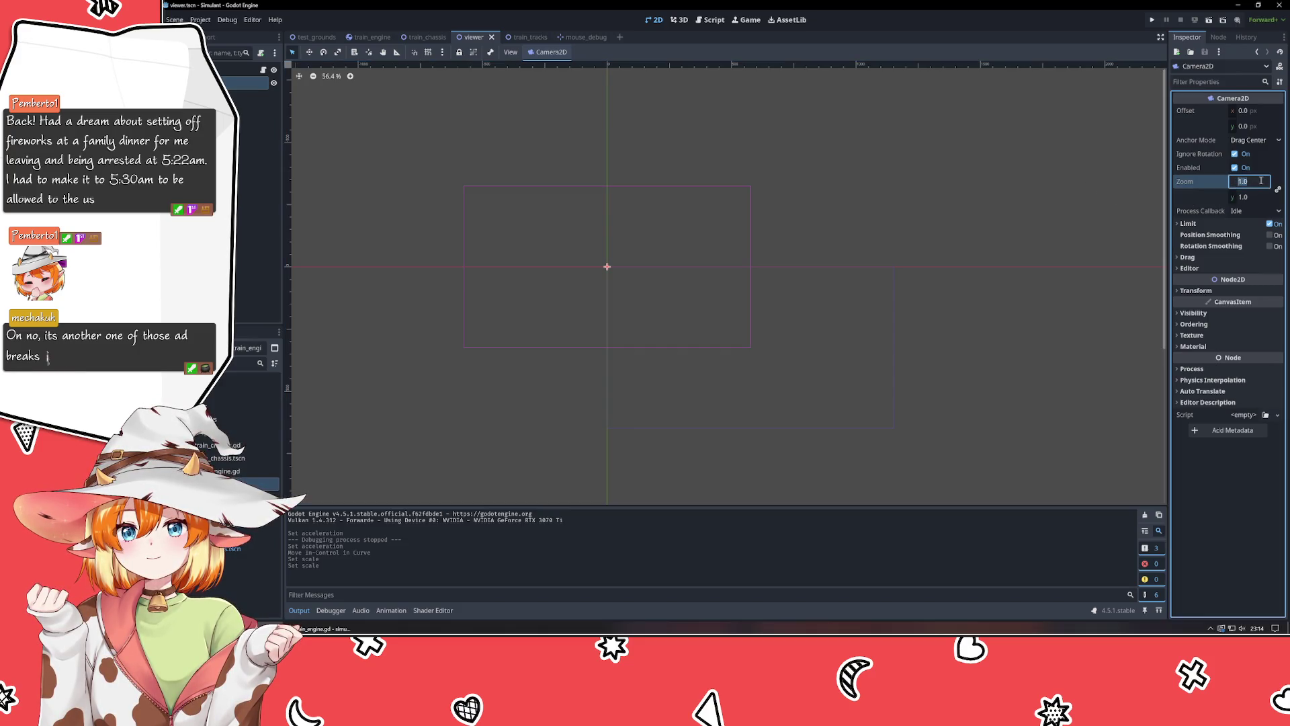
{"action": "type", "text": ".5"}
{"action": "type", "text": "0.5"}
{"action": "key", "text": "Return"}
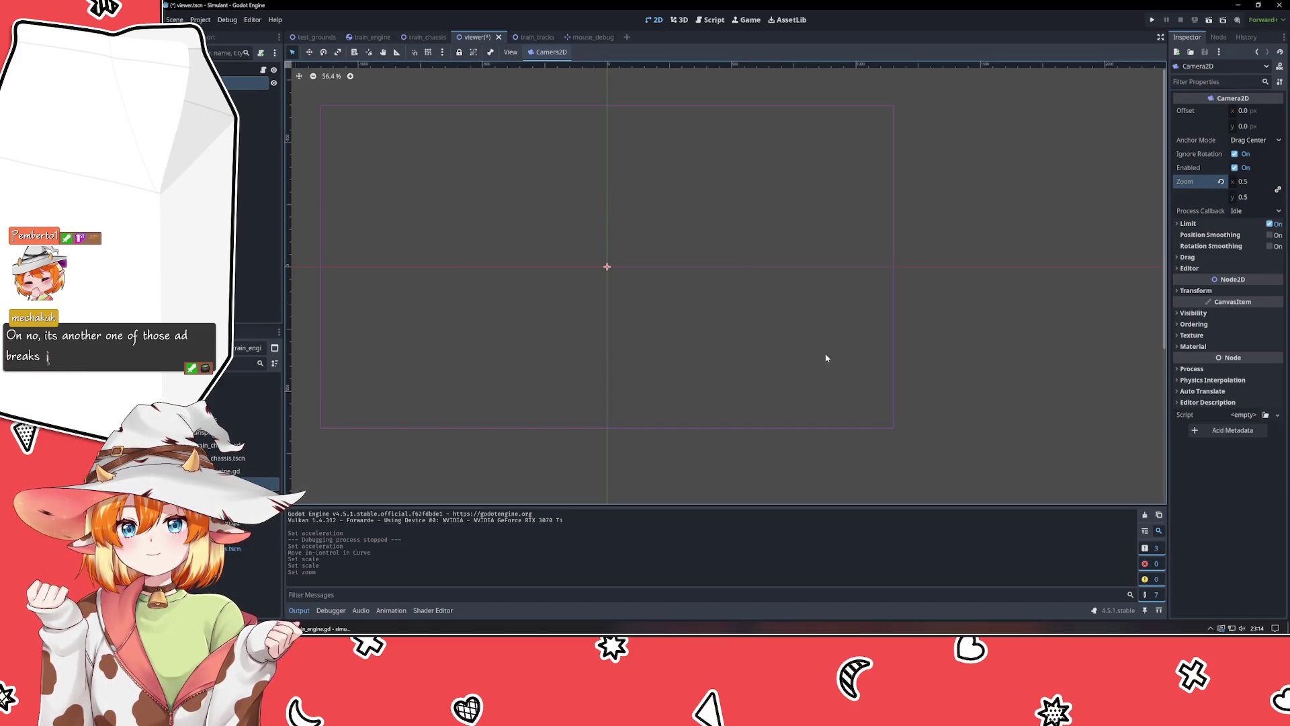
{"action": "key", "text": "ctrl+s"}
{"action": "left_click", "coordinate": [312, 37]}
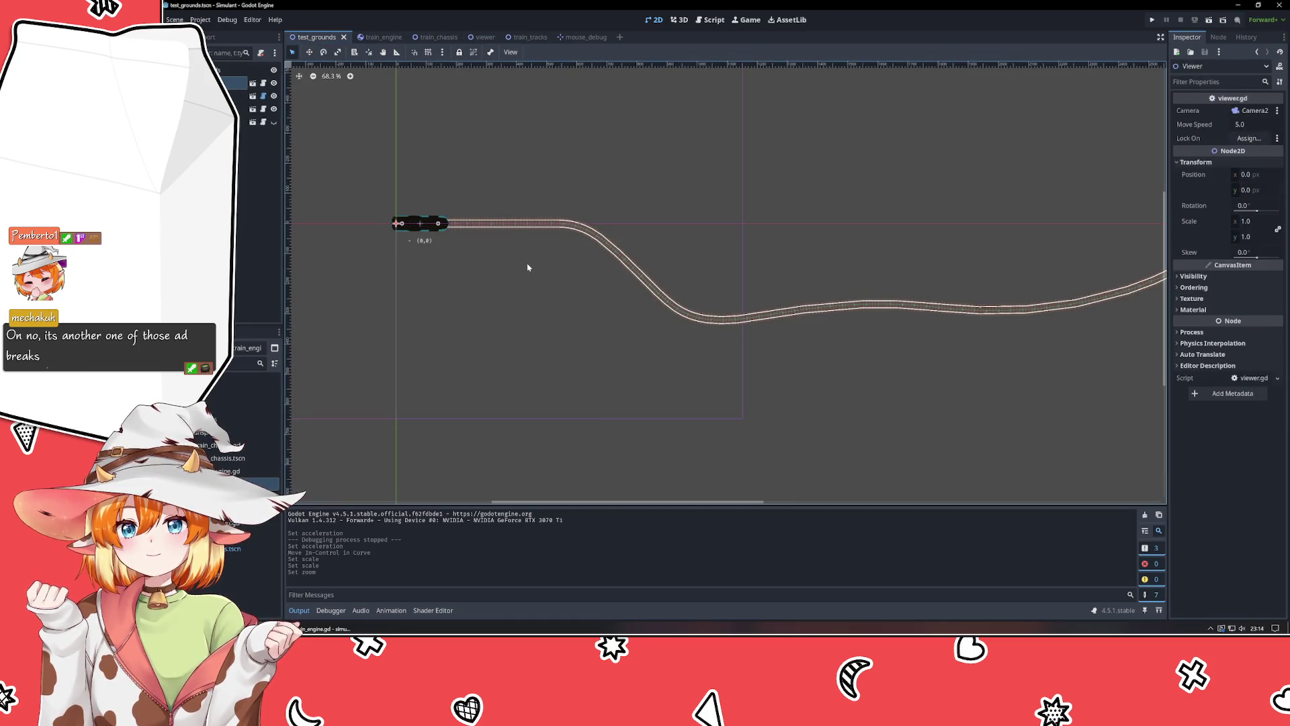
Move the Viewer to (1125, 228) over the track's middle and start a test run.
{"action": "left_click_drag", "start_coordinate": [411, 285], "coordinate": [501, 312]}
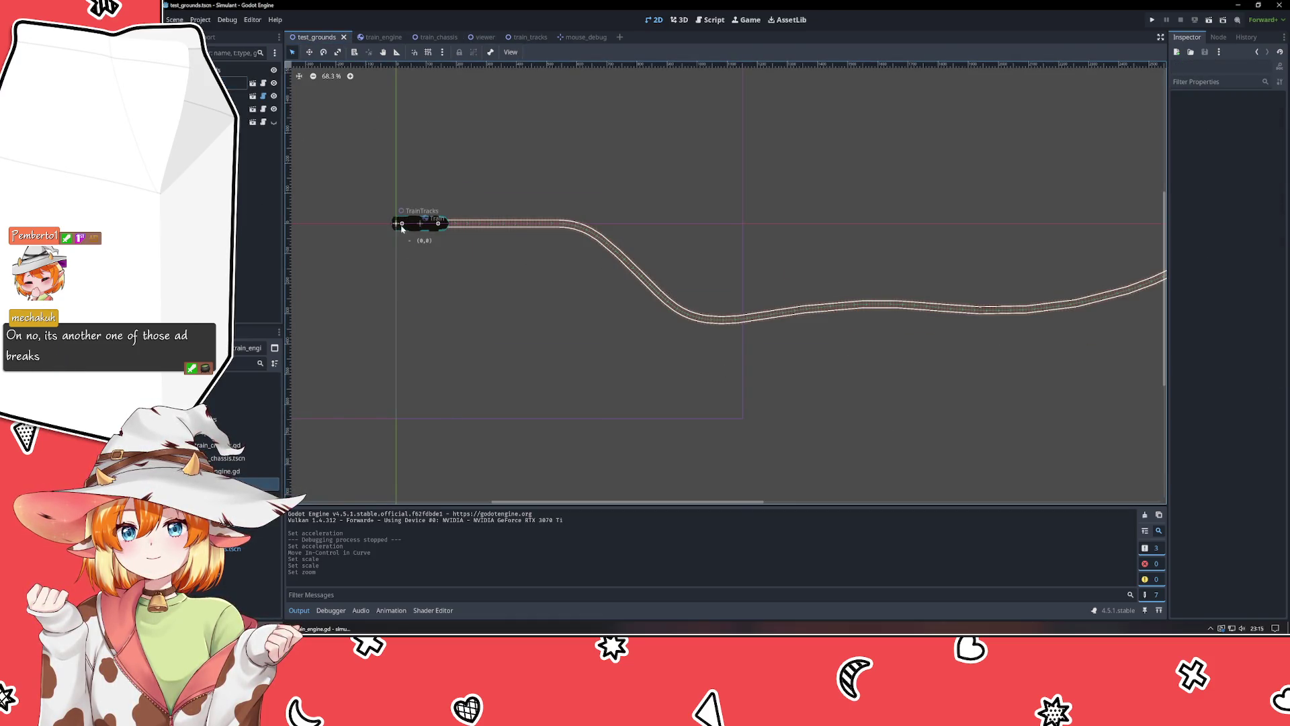
{"action": "left_click", "coordinate": [420, 223]}
{"action": "left_click", "coordinate": [232, 82]}
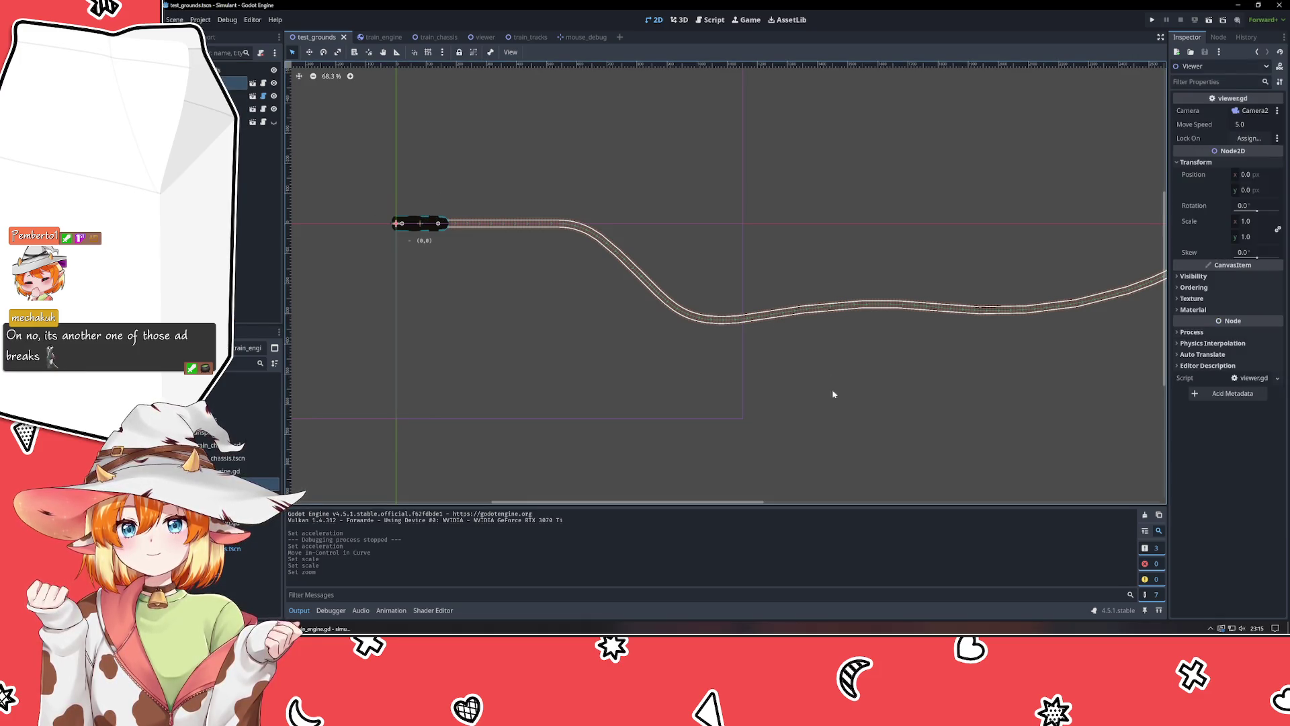
{"action": "key", "text": "Up"}
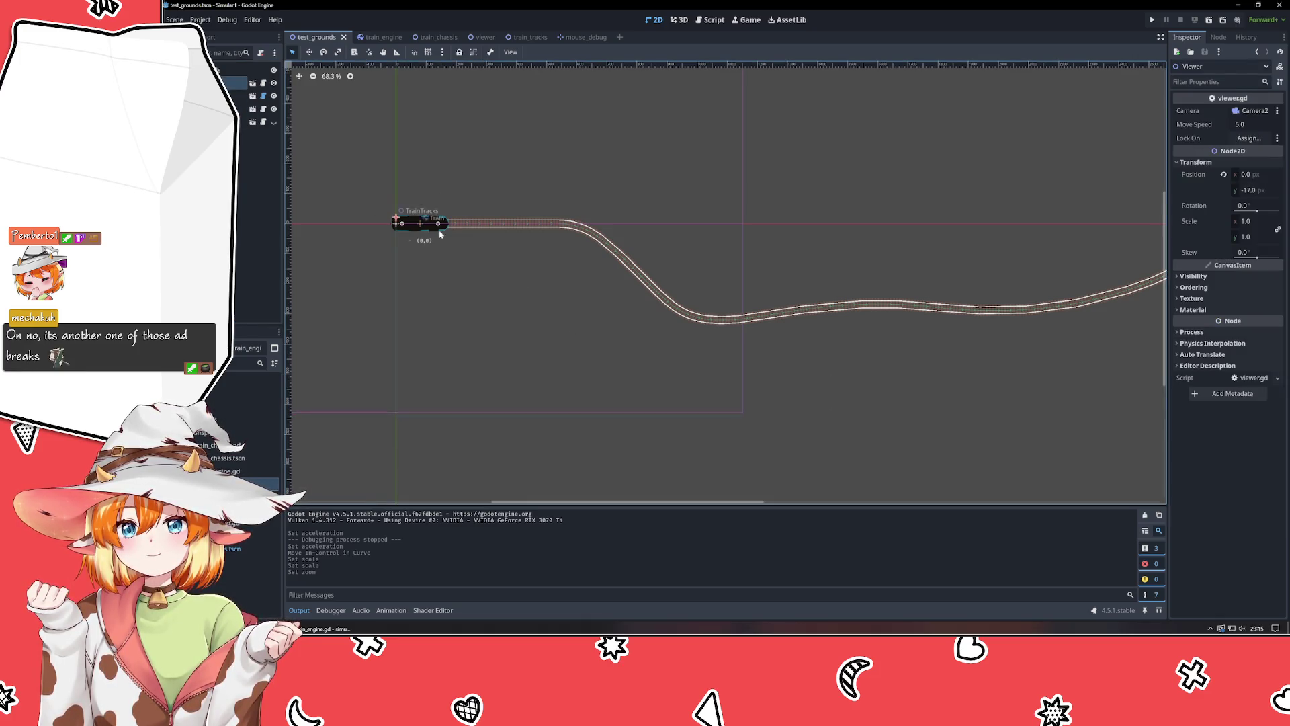
{"action": "mouse_move", "coordinate": [397, 211]}
{"action": "left_mouse_down"}
{"action": "mouse_move", "coordinate": [711, 256]}
{"action": "mouse_move", "coordinate": [714, 294]}
{"action": "mouse_move", "coordinate": [734, 291]}
{"action": "left_mouse_up"}
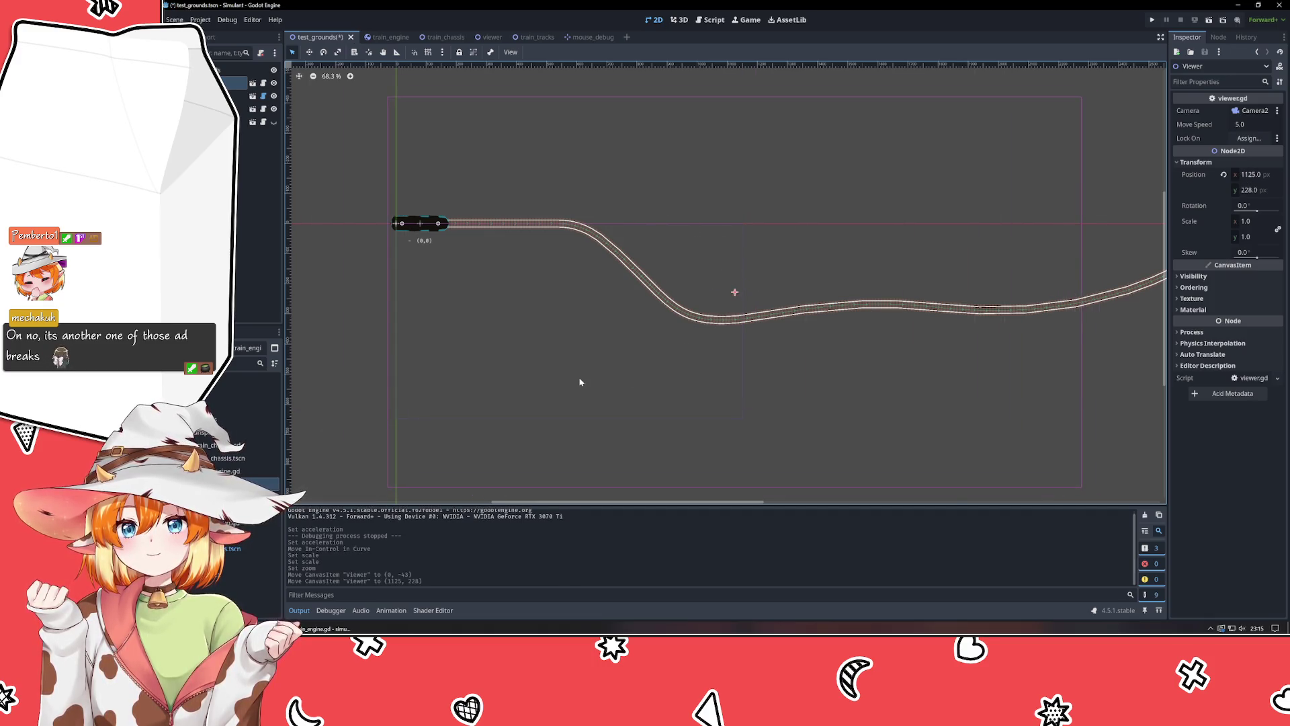
{"action": "key", "text": "F5"}
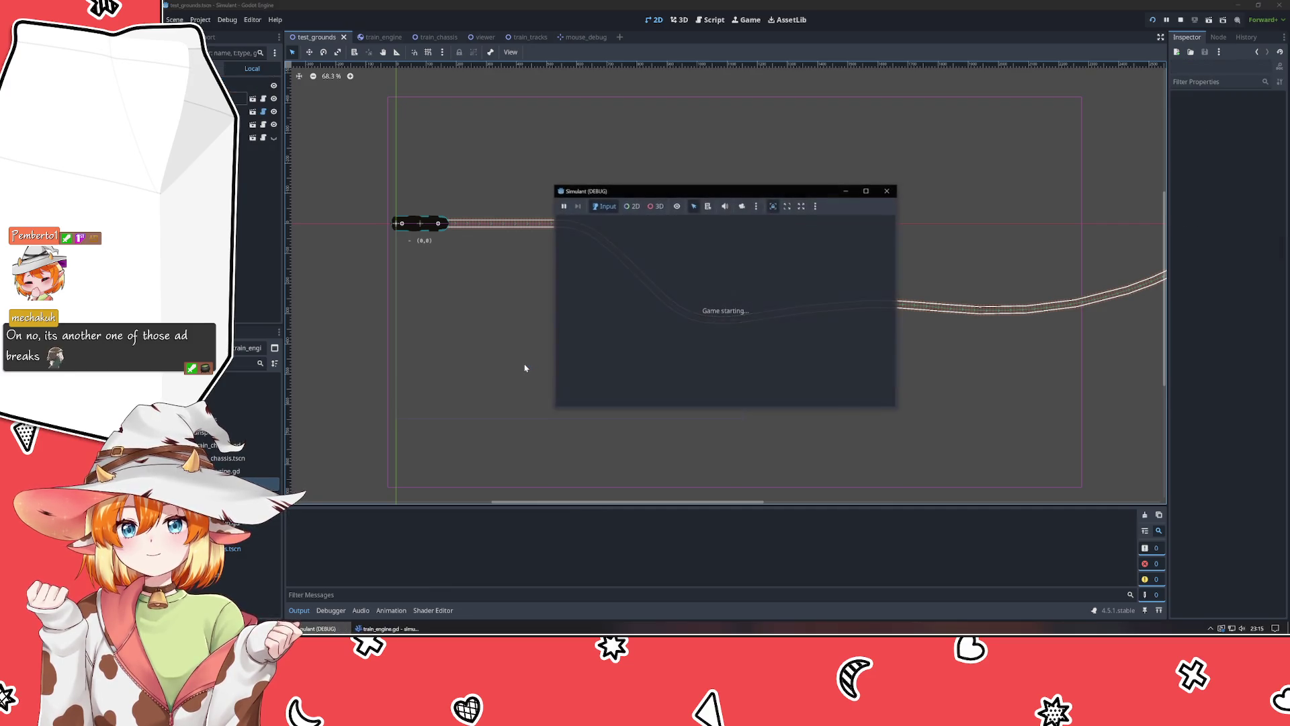
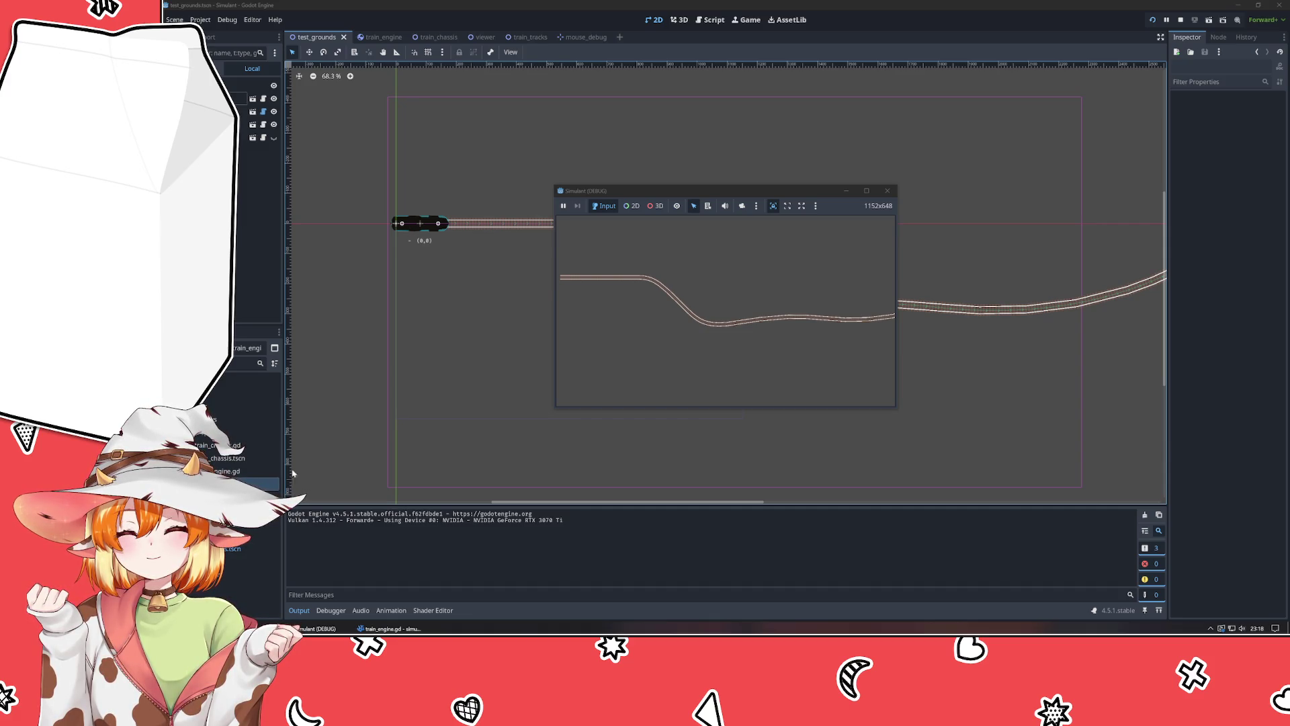
Restart the train scene with Play, watch the train run, then close the Simulant (DEBUG) window.
{"action": "left_click", "coordinate": [774, 346]}
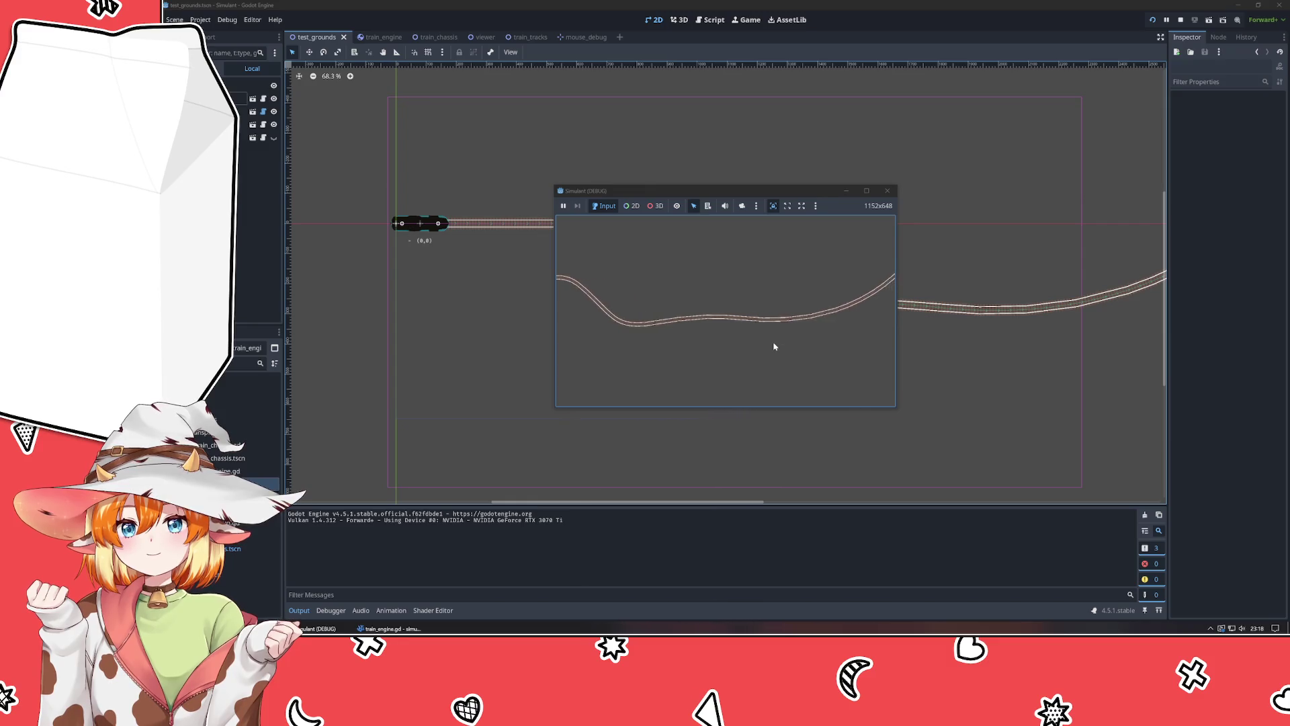
{"action": "left_click", "coordinate": [887, 191]}
{"action": "left_click", "coordinate": [1151, 19]}
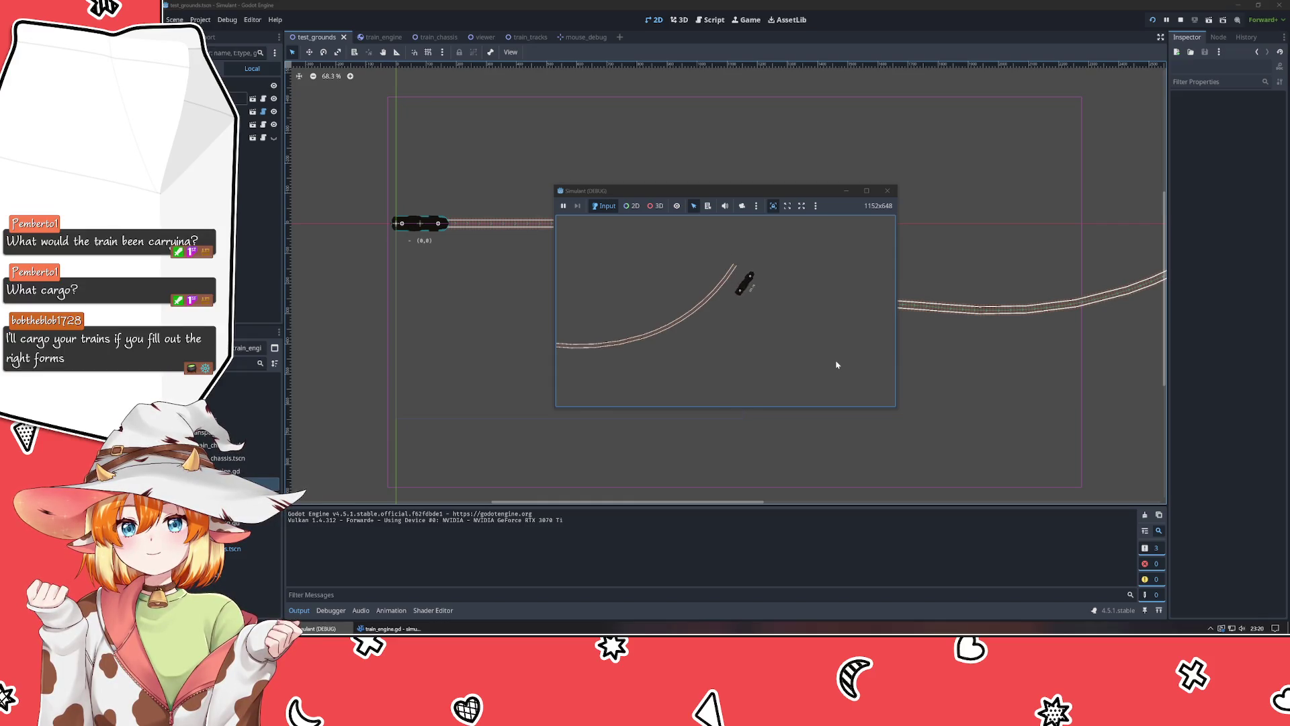
{"action": "left_click", "coordinate": [887, 194]}
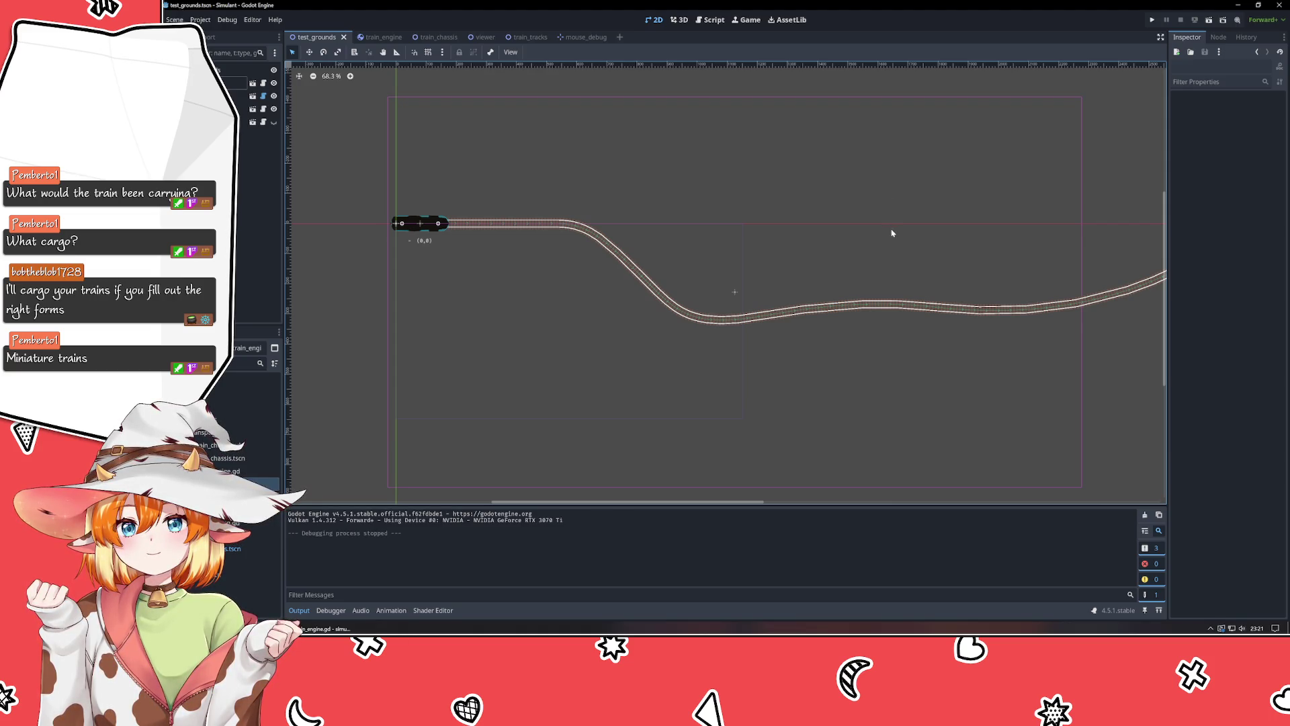
Zoom out and pan the 2D canvas to review the whole curving track.
{"action": "scroll", "coordinate": [892, 233], "scroll_direction": "down", "scroll_amount": 2}
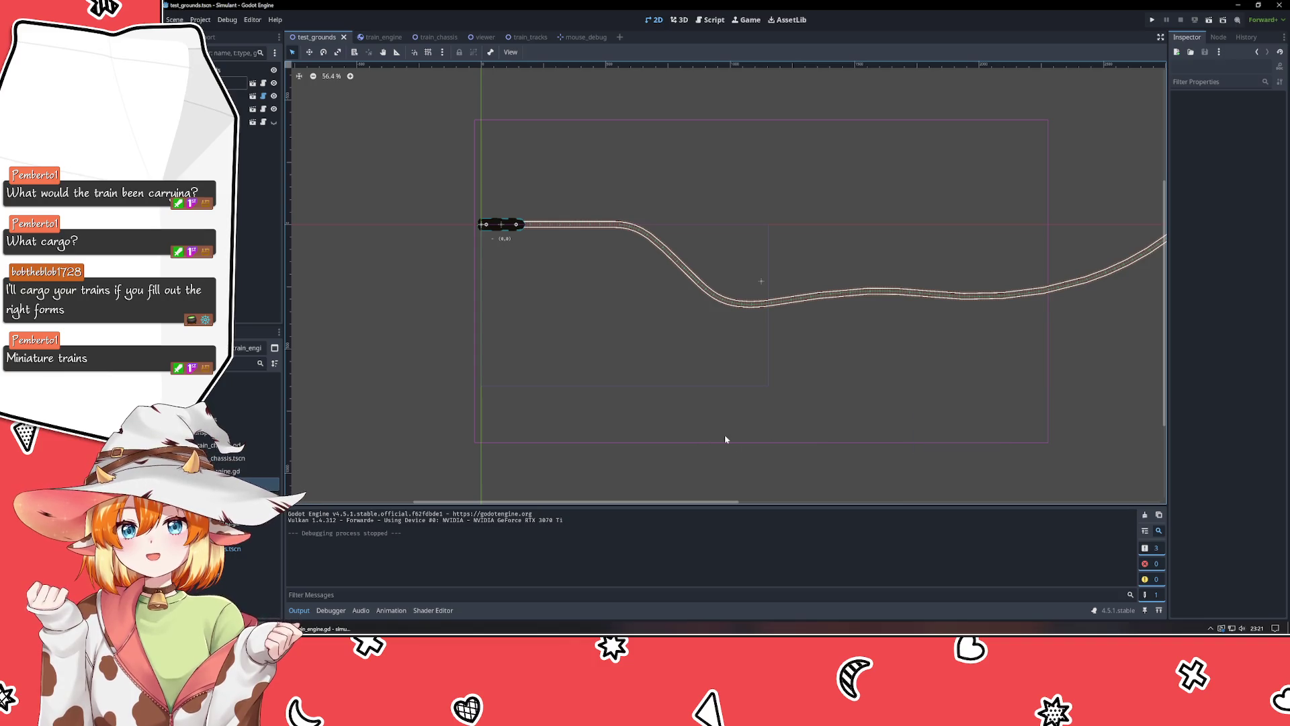
{"action": "mouse_move", "coordinate": [818, 395]}
{"action": "left_mouse_down"}
{"action": "mouse_move", "coordinate": [625, 369]}
{"action": "mouse_move", "coordinate": [670, 387]}
{"action": "left_mouse_up"}
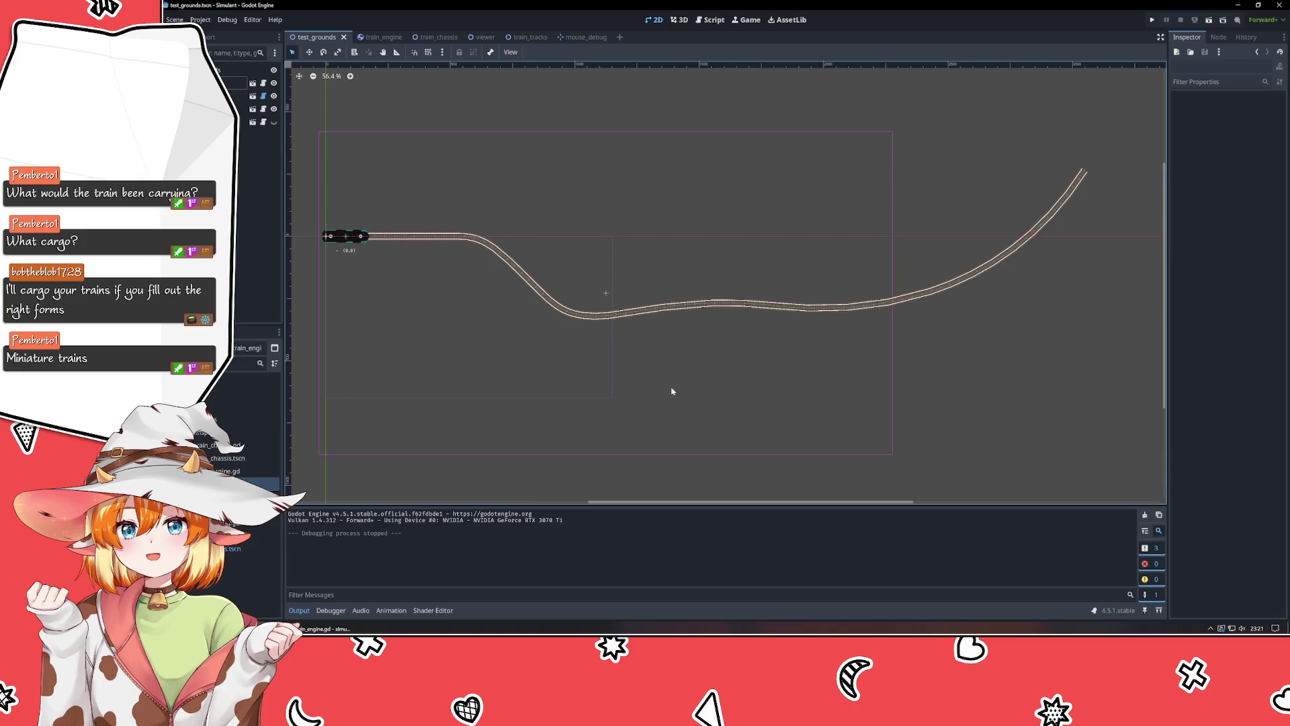
{"action": "scroll", "coordinate": [671, 391], "scroll_direction": "down", "scroll_amount": 5}
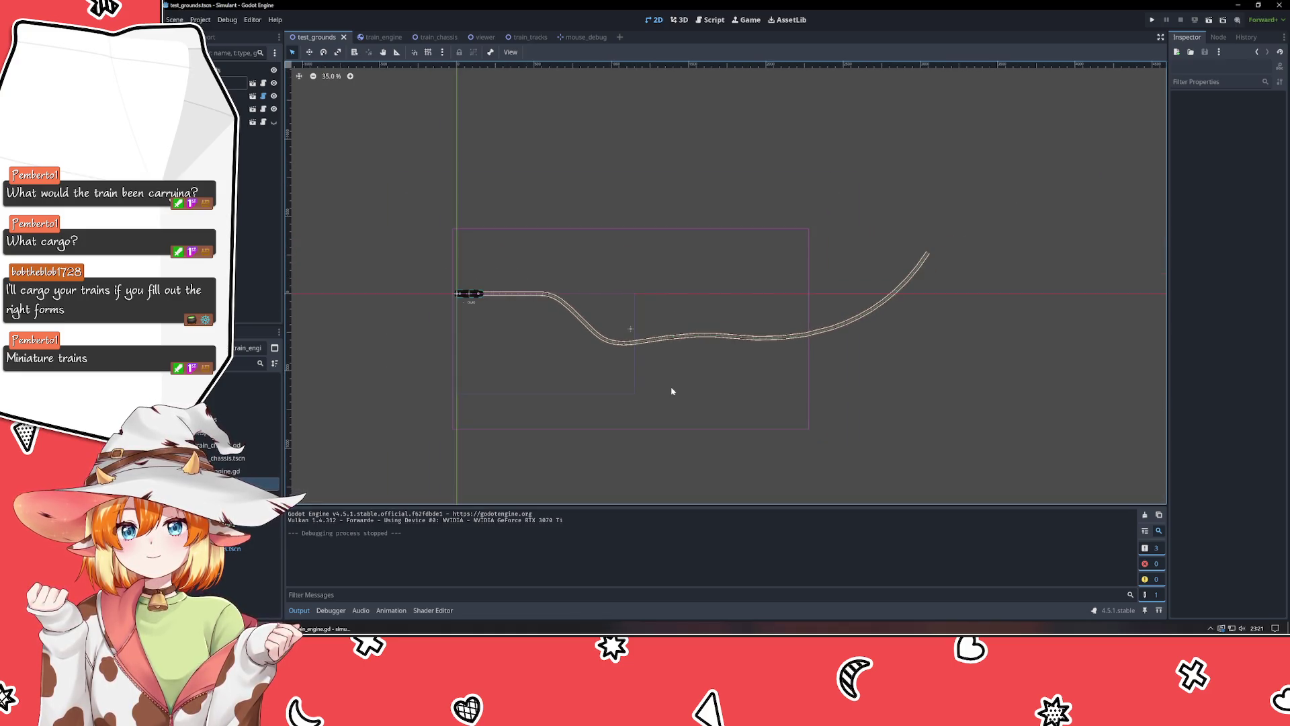
{"action": "scroll", "coordinate": [671, 391], "scroll_direction": "up", "scroll_amount": 4}
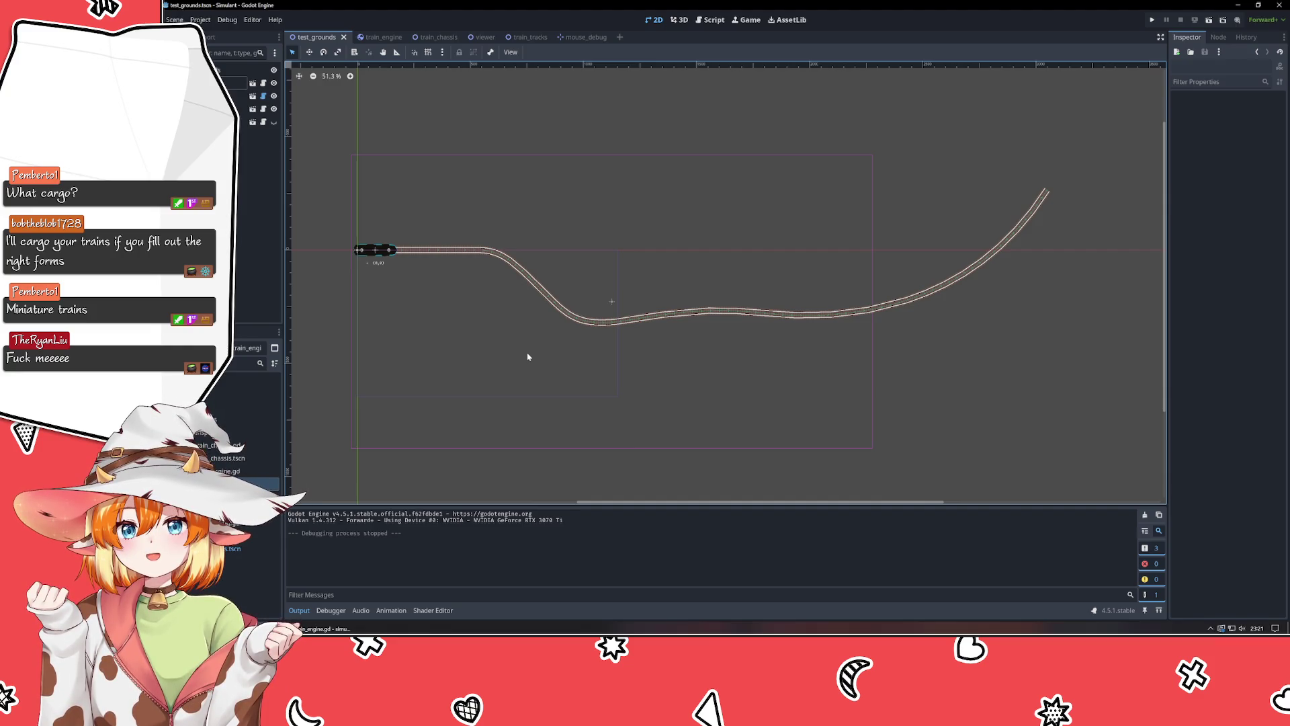
{"action": "mouse_move", "coordinate": [530, 357]}
{"action": "left_mouse_down"}
{"action": "mouse_move", "coordinate": [625, 343]}
{"action": "mouse_move", "coordinate": [619, 298]}
{"action": "mouse_move", "coordinate": [556, 308]}
{"action": "left_mouse_up"}
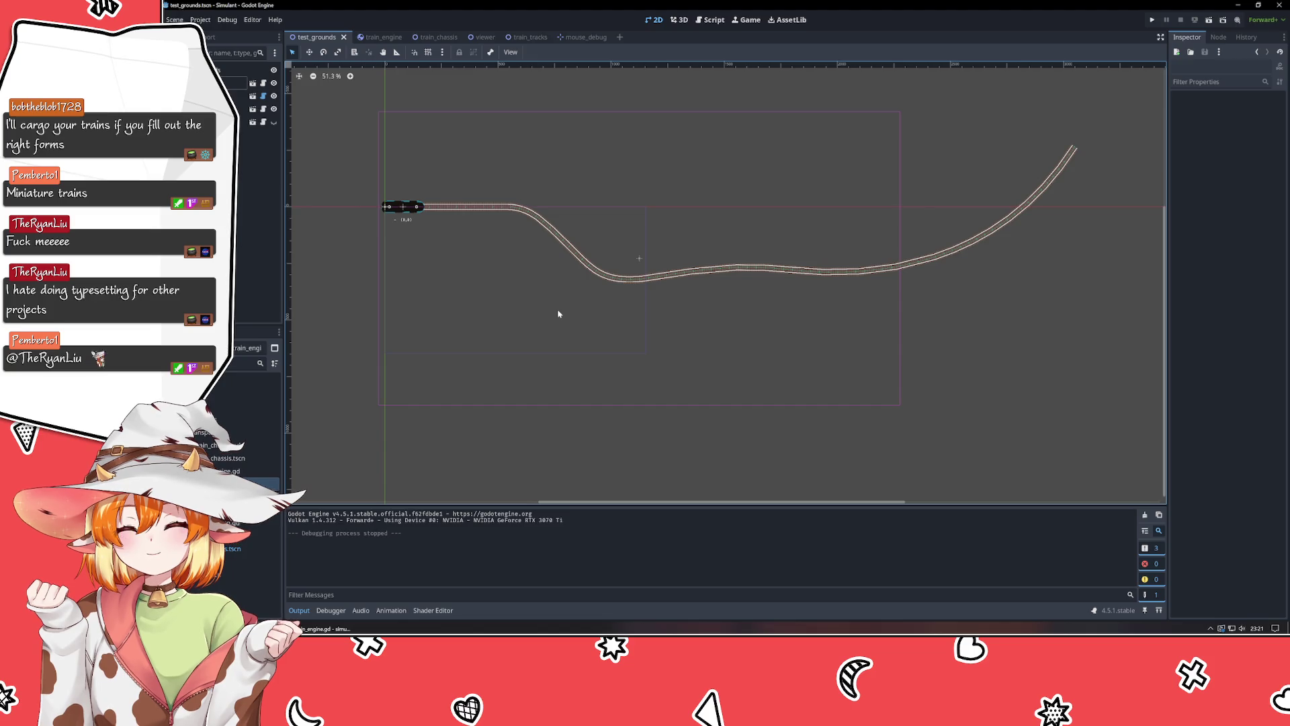
Select the Viewer node, clear the selection, and bring VSCodium to the front.
{"action": "left_click", "coordinate": [639, 259]}
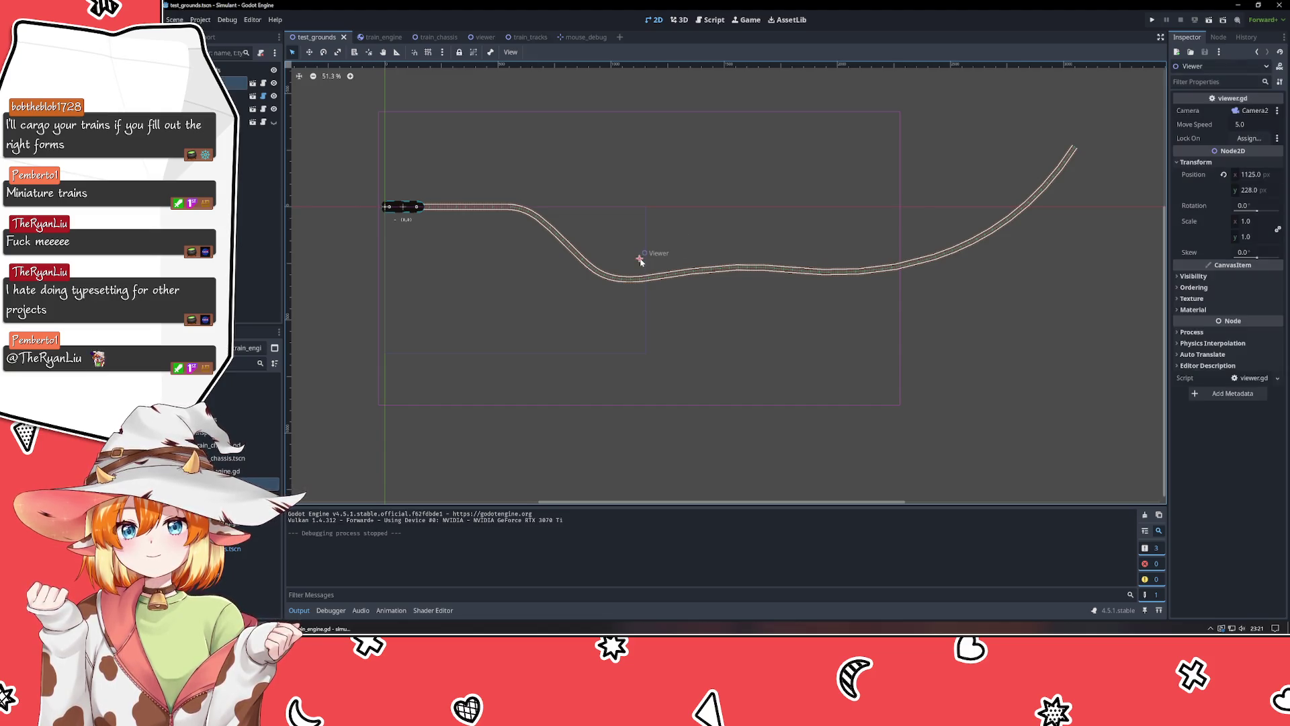
{"action": "left_click", "coordinate": [657, 455]}
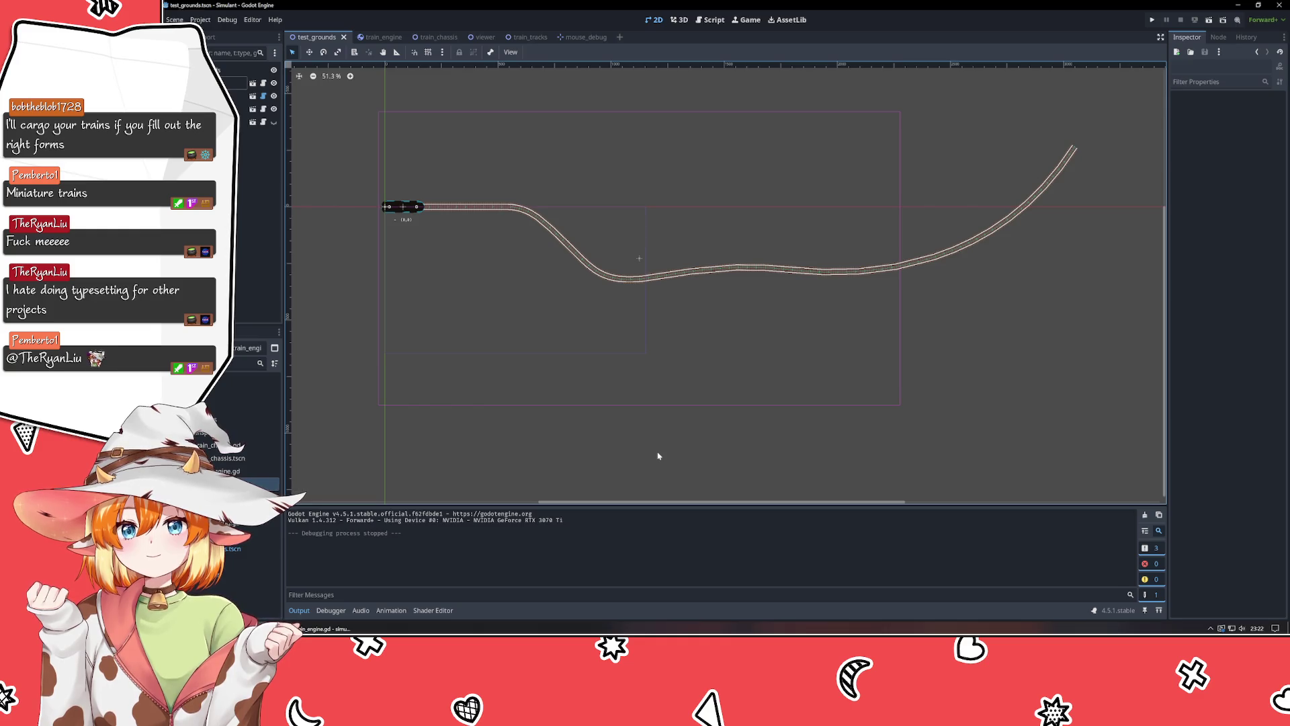
{"action": "mouse_move", "coordinate": [467, 450]}
{"action": "left_mouse_down"}
{"action": "mouse_move", "coordinate": [687, 409]}
{"action": "mouse_move", "coordinate": [798, 406]}
{"action": "left_mouse_up"}
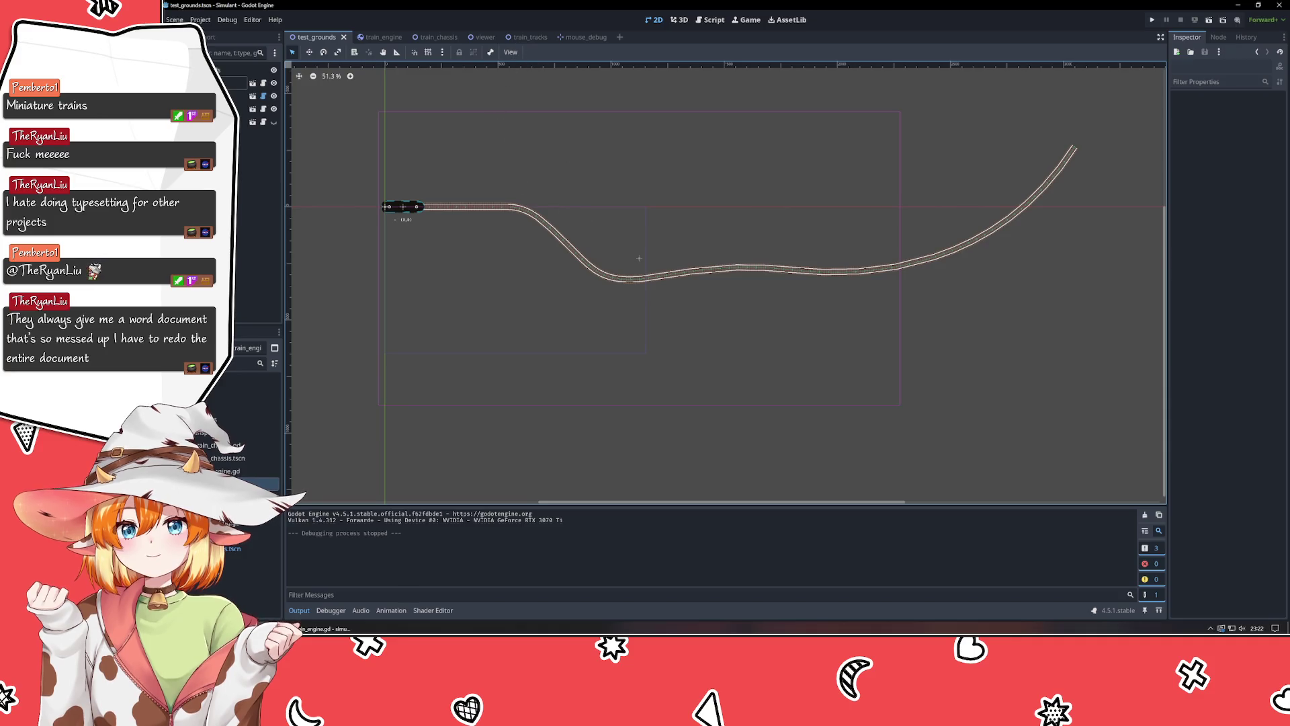
{"action": "left_click", "coordinate": [316, 629]}
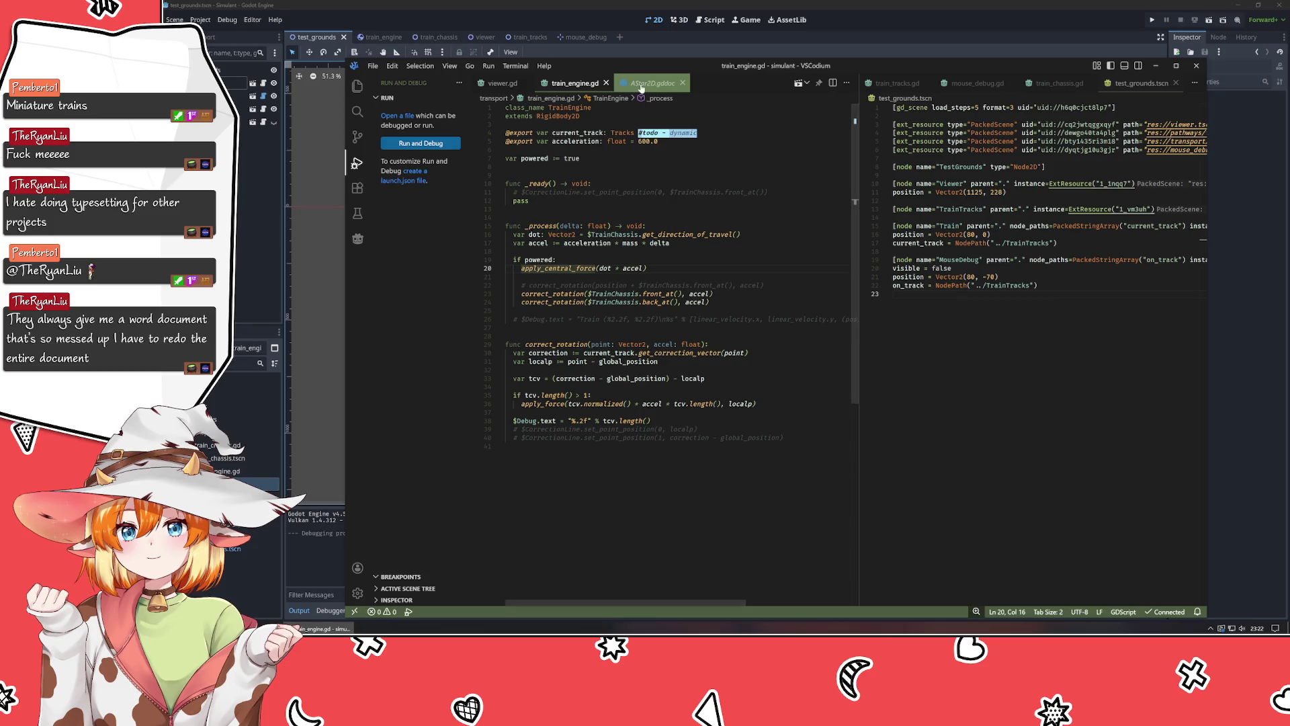
Close the AStar2D documentation, viewer.gd and test_grounds.tscn tabs in VSCodium.
{"action": "left_click", "coordinate": [643, 85]}
{"action": "key", "text": "ctrl+w"}
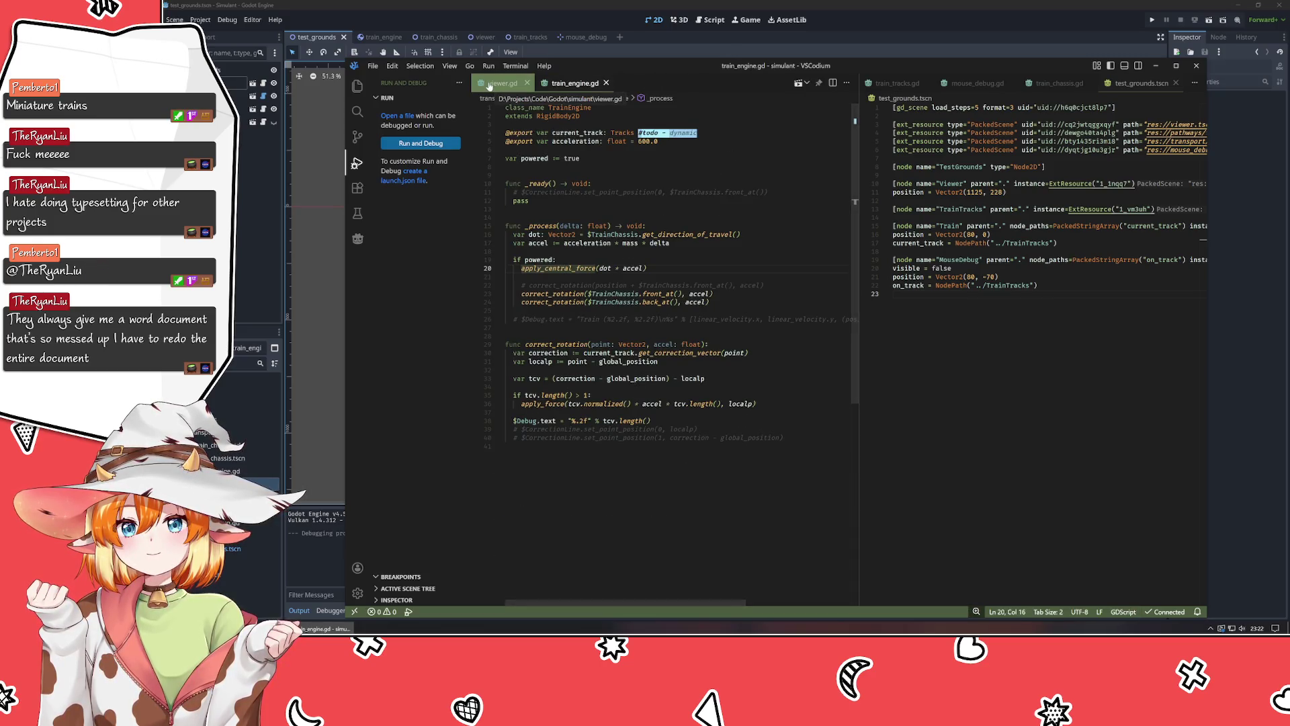
{"action": "middle_click", "coordinate": [489, 83]}
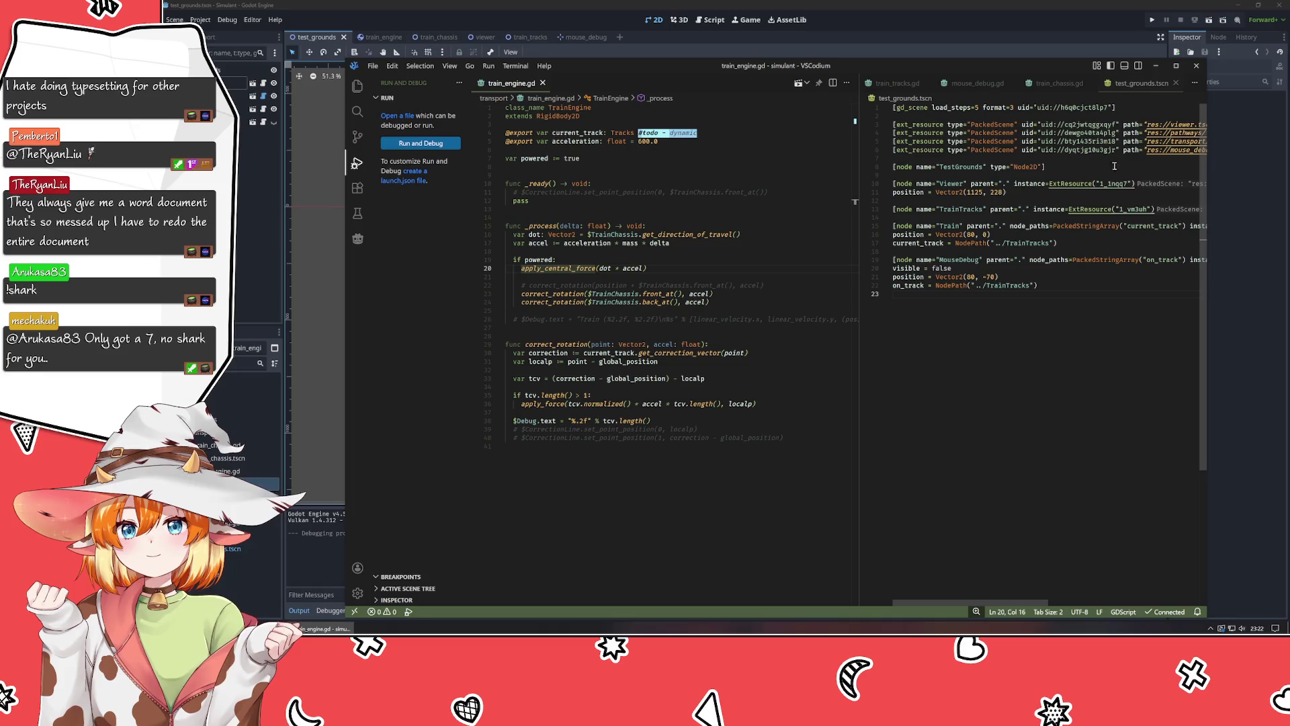
{"action": "middle_click", "coordinate": [1141, 83]}
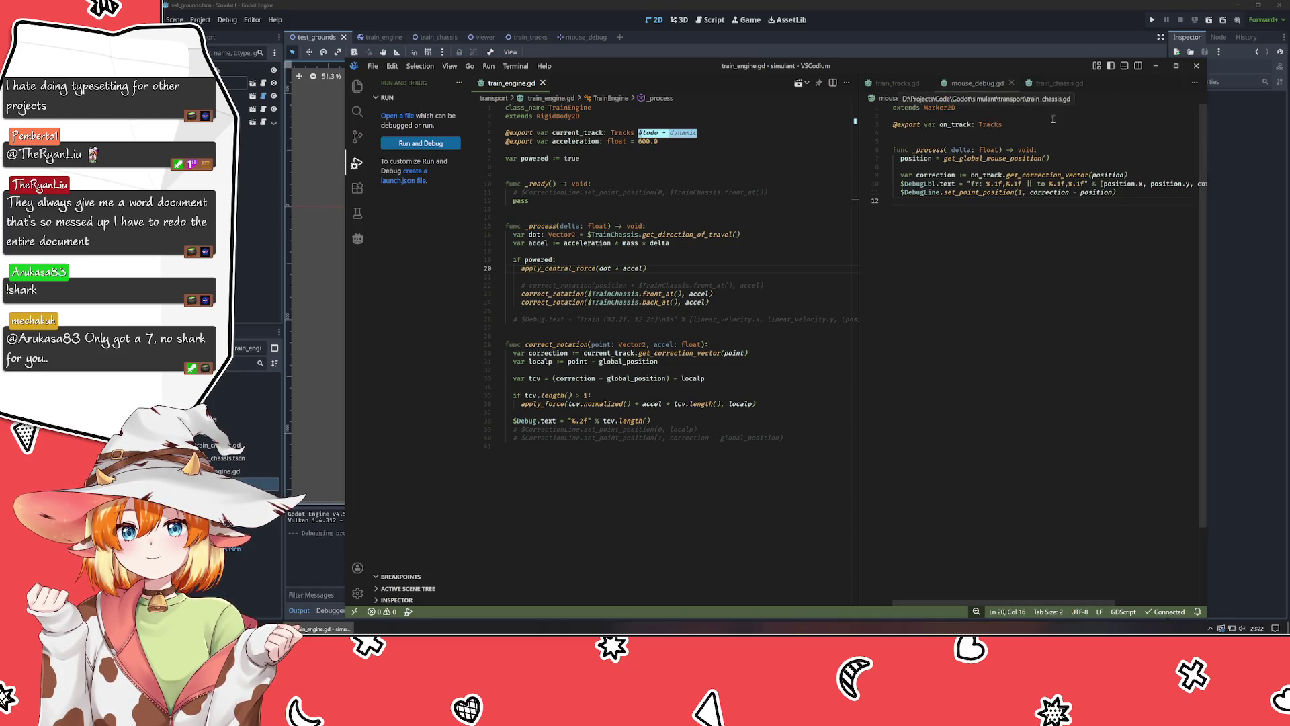
Rename the Tracks class to TrainTracks in train_tracks.gd.
{"action": "left_click", "coordinate": [897, 83]}
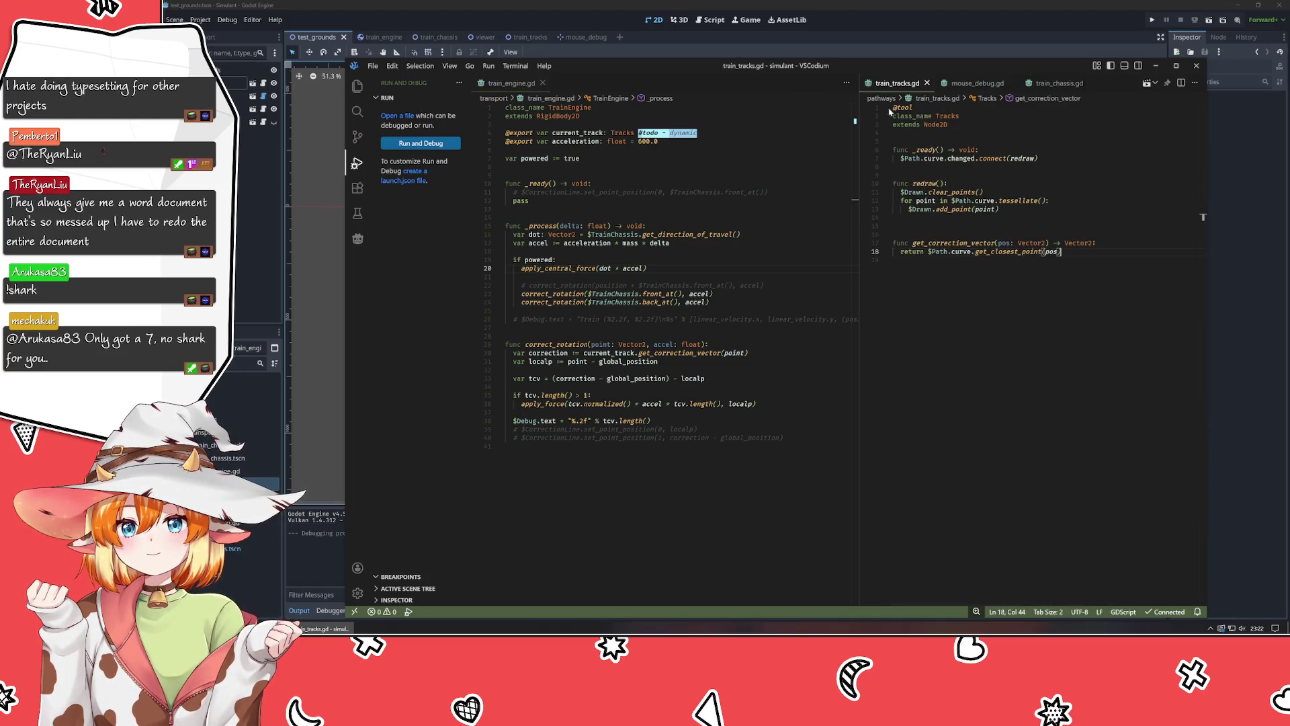
{"action": "left_click", "coordinate": [939, 116]}
{"action": "type", "text": "rainT"}
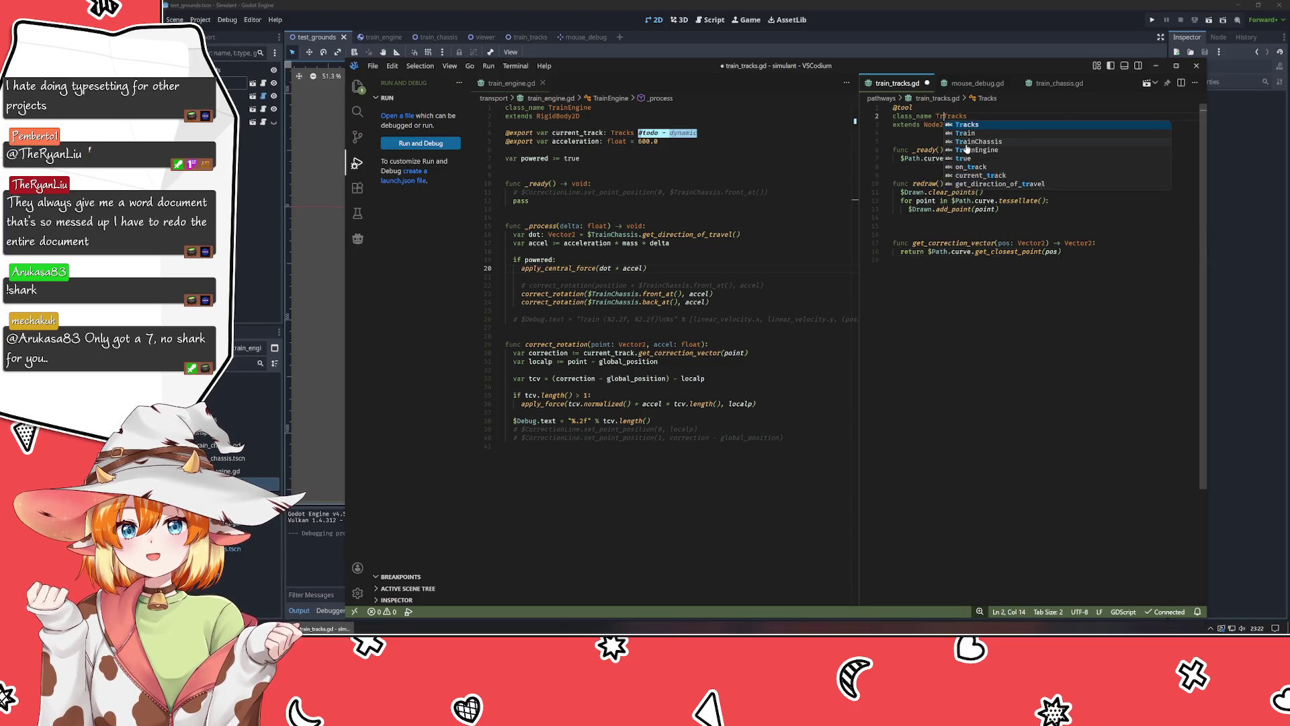
{"action": "key", "text": "BackSpace"}
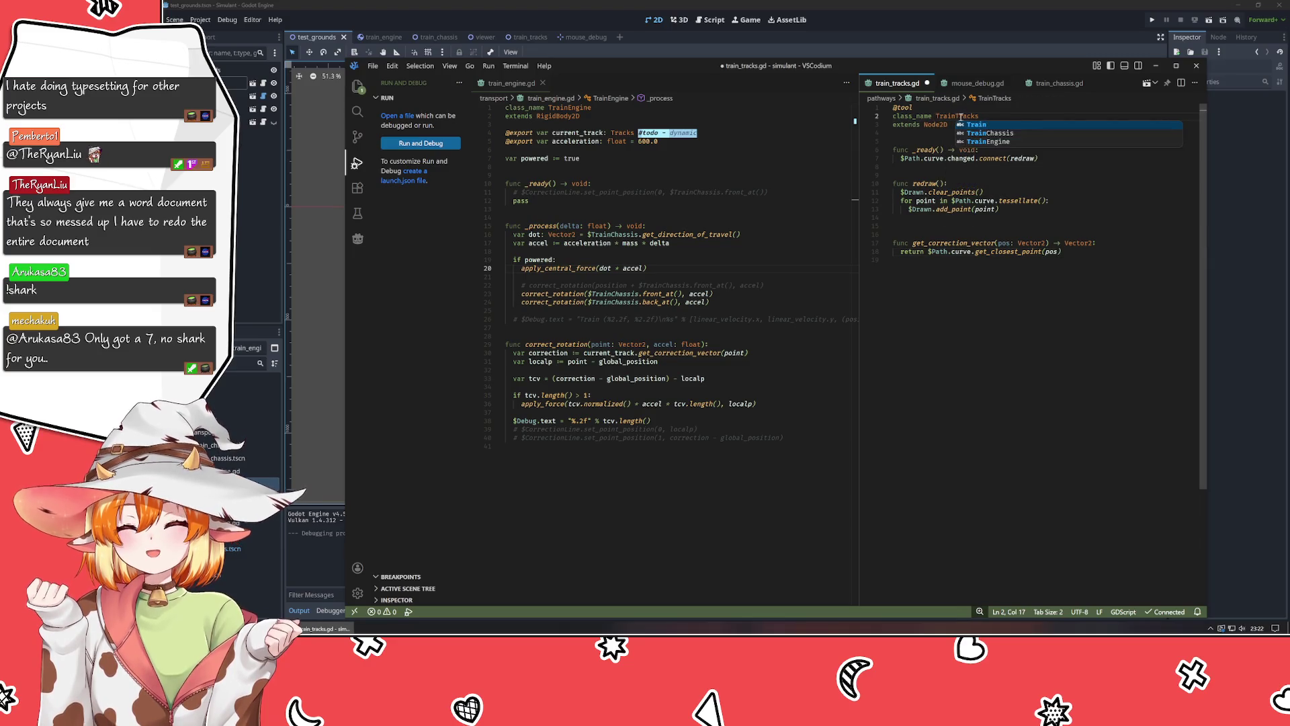
Change the on_track and current_track types in mouse_debug.gd from Tracks to TrainTracks.
{"action": "left_click", "coordinate": [1055, 83]}
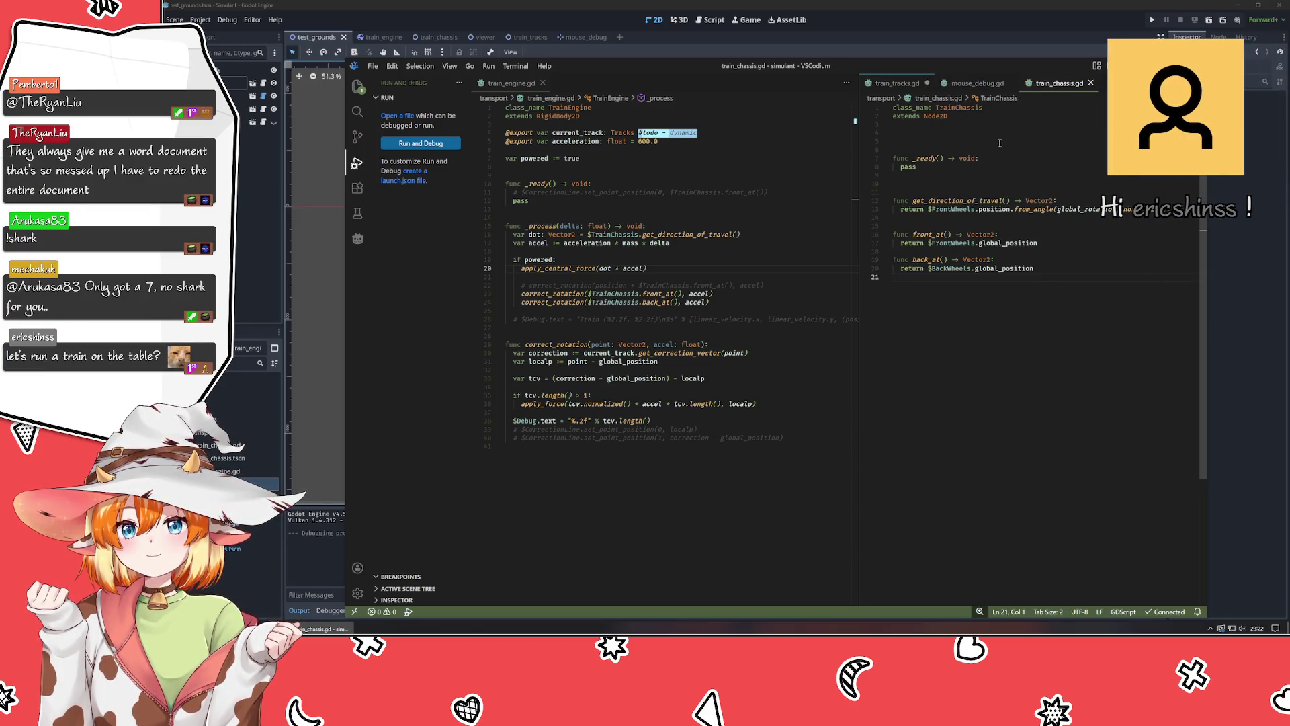
{"action": "left_click", "coordinate": [977, 83]}
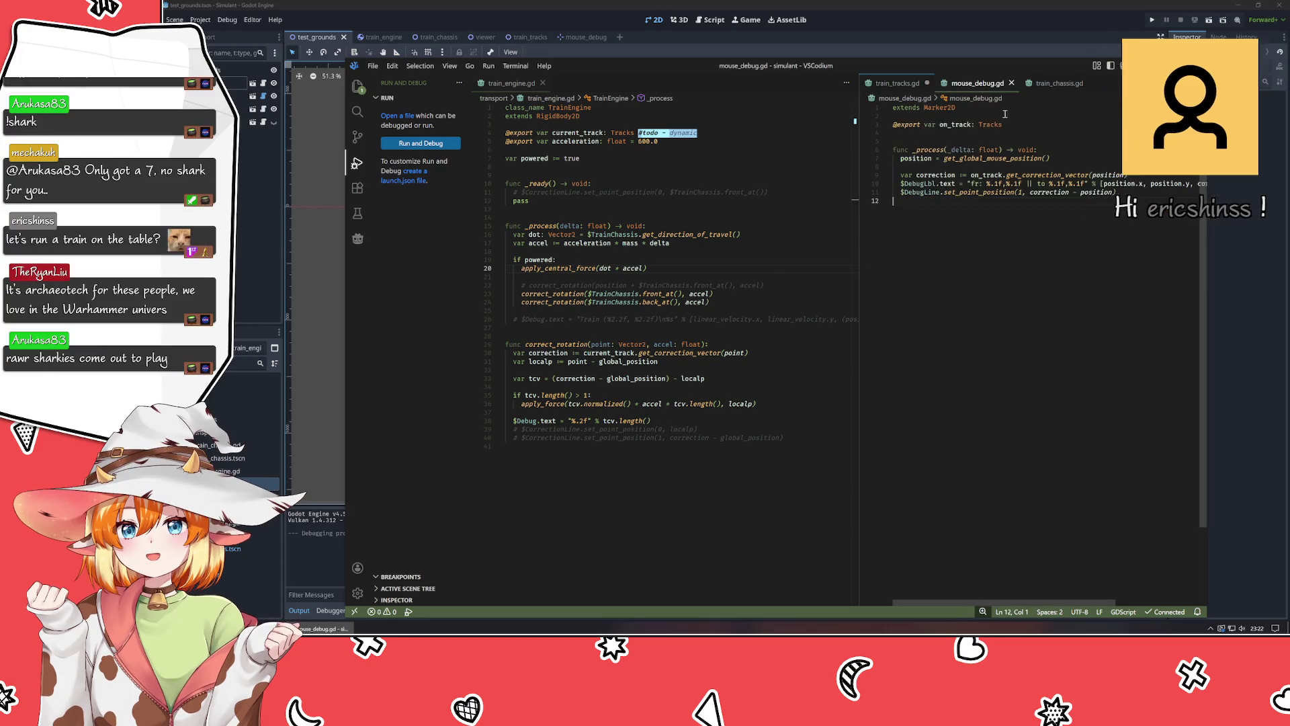
{"action": "left_click", "coordinate": [979, 124]}
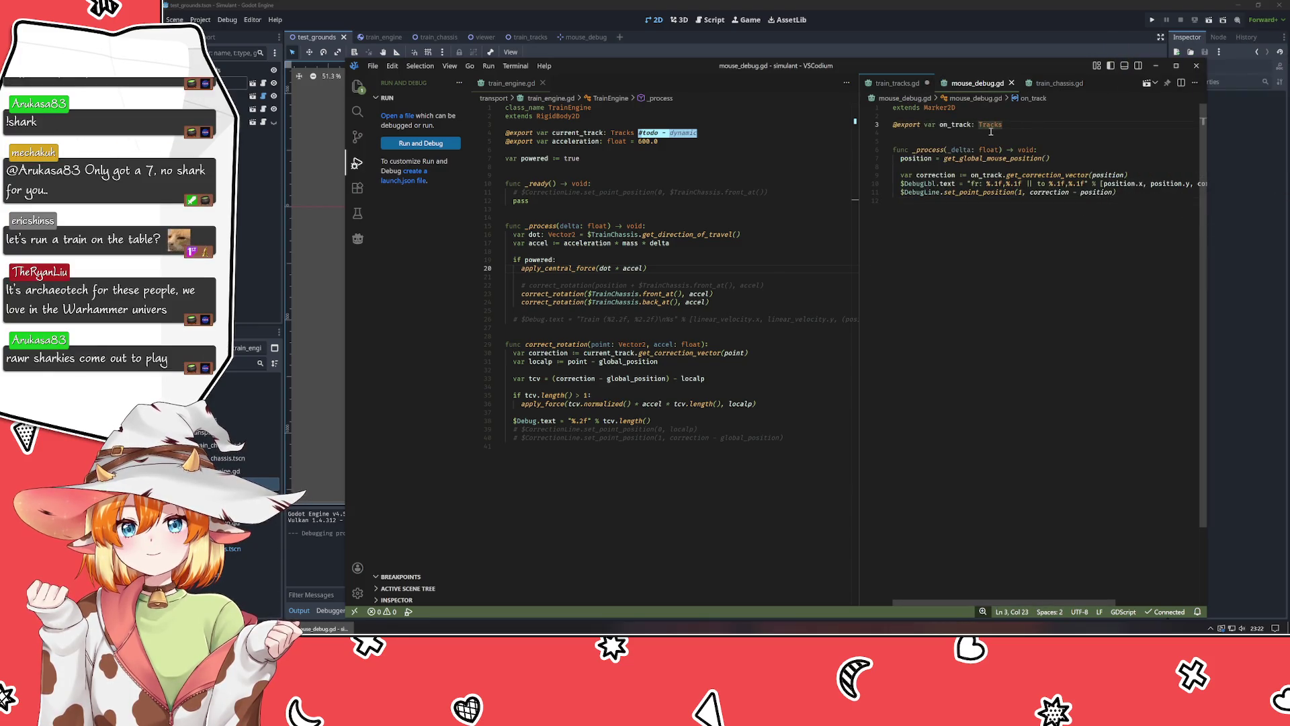
{"action": "type", "text": "Train"}
{"action": "left_click", "coordinate": [610, 133]}
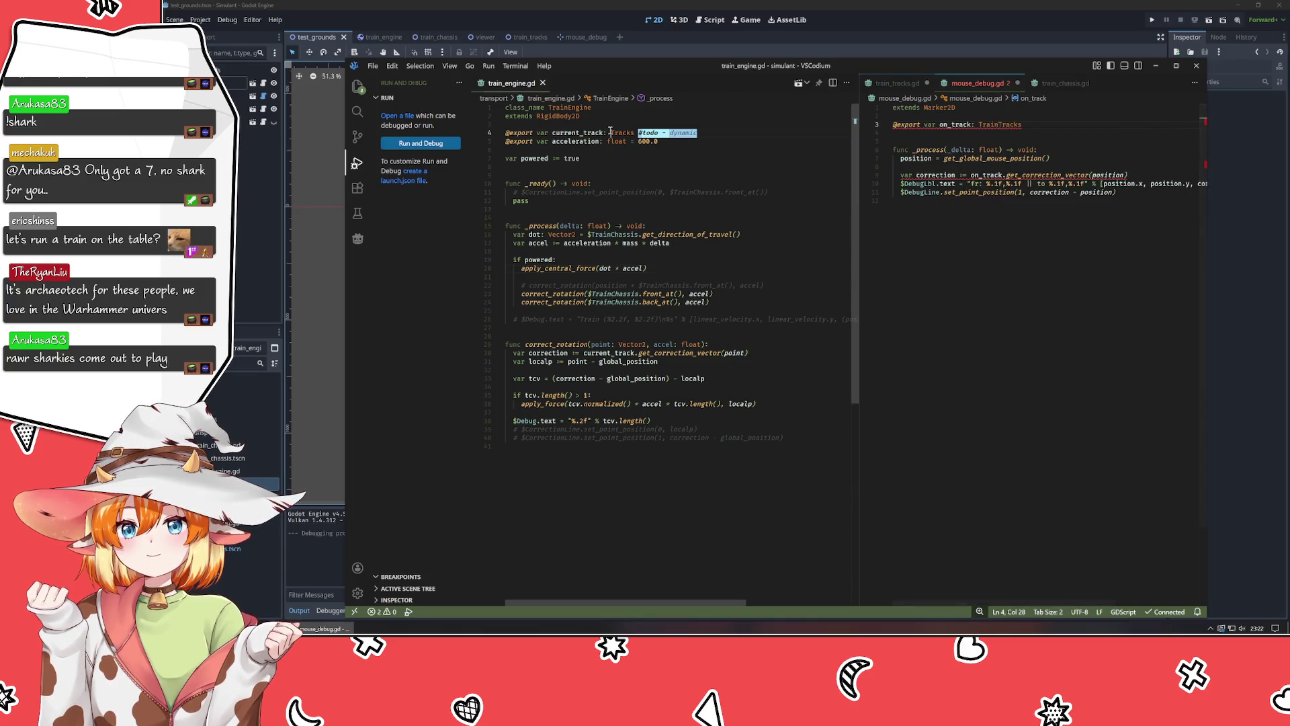
{"action": "type", "text": "Train"}
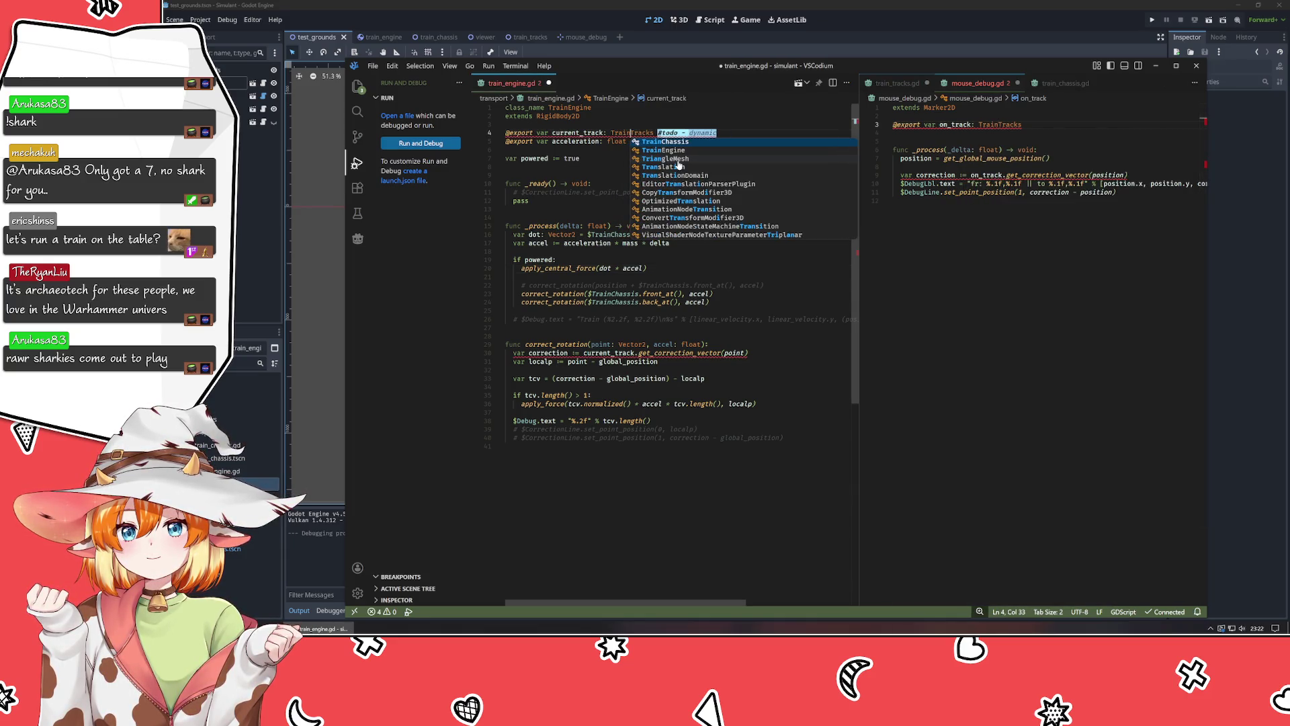
{"action": "left_click", "coordinate": [982, 334]}
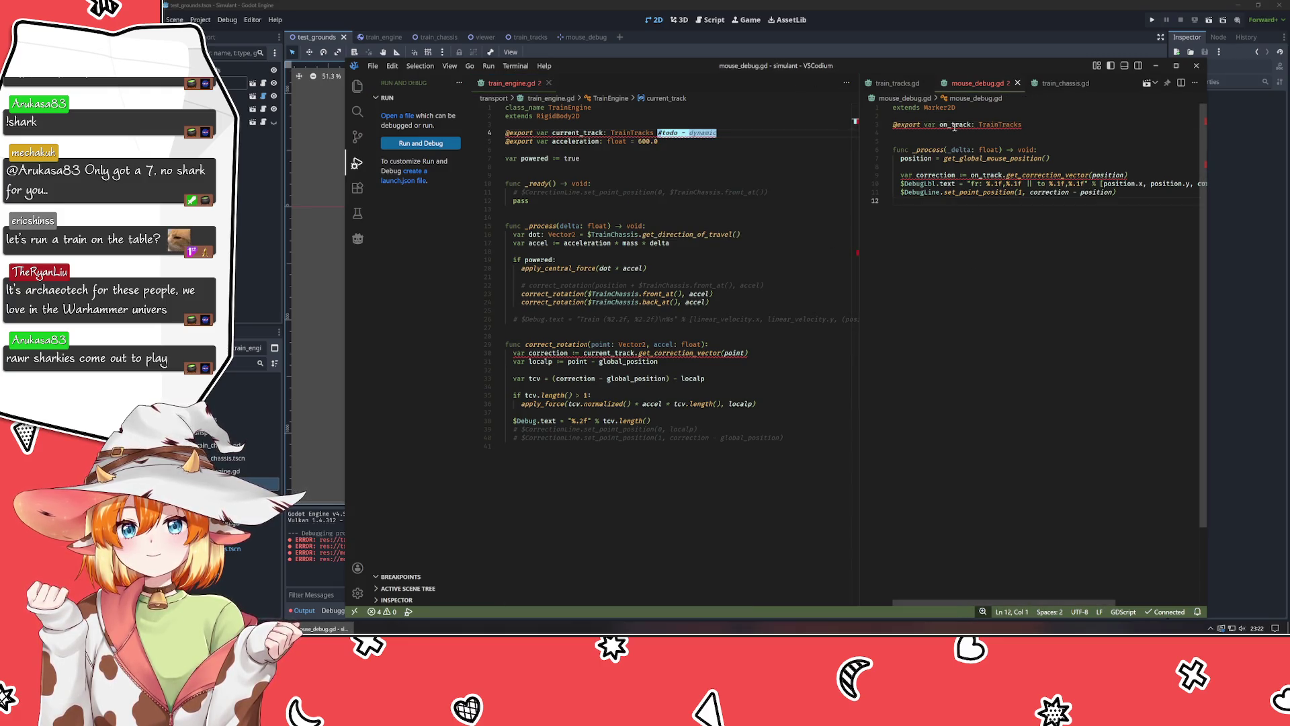
{"action": "left_click", "coordinate": [897, 83]}
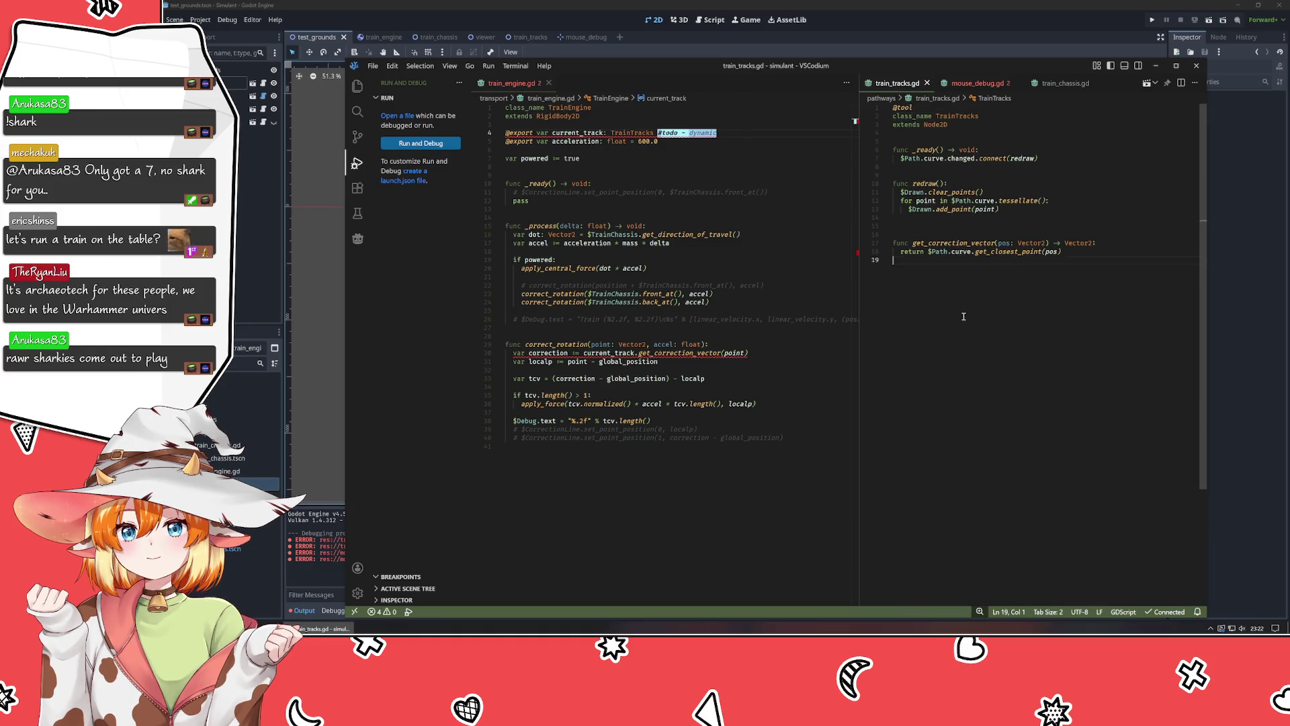
{"action": "left_click", "coordinate": [971, 83]}
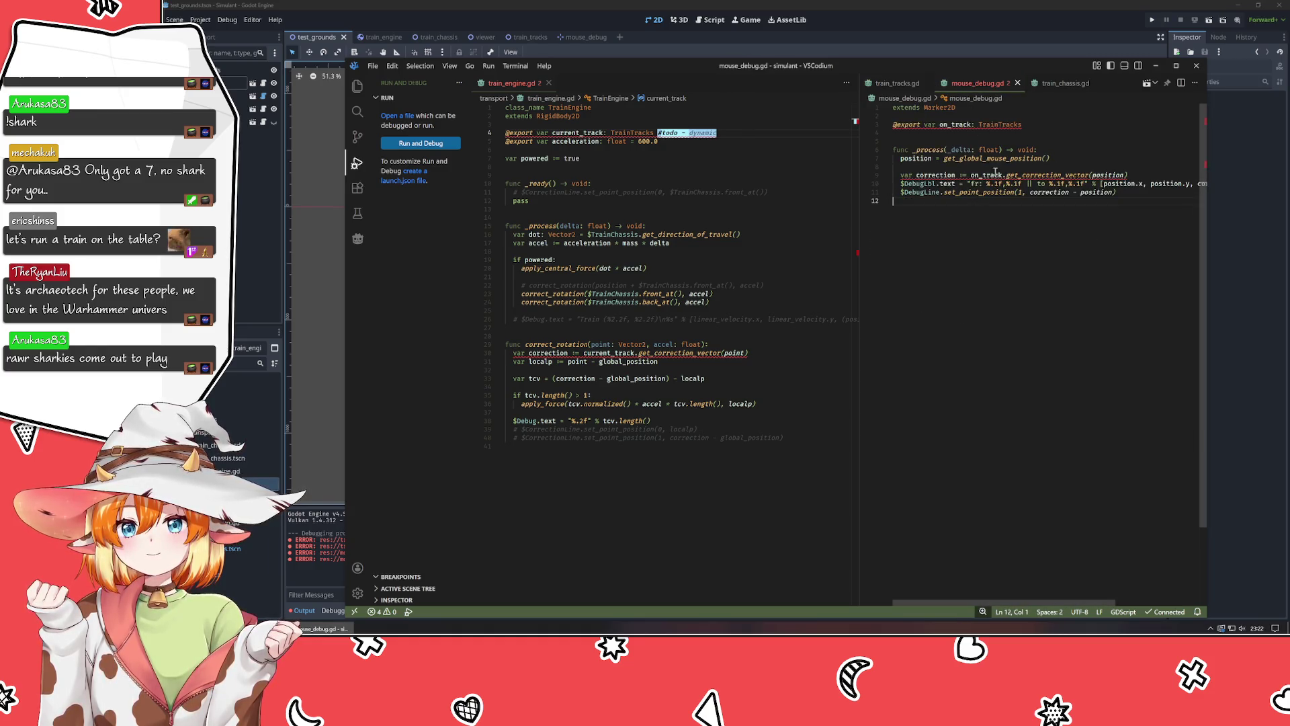
Open train_engine.gd from Godot's script icon, place the caret on line 9, and run with F5.
{"action": "key", "text": "alt+Tab"}
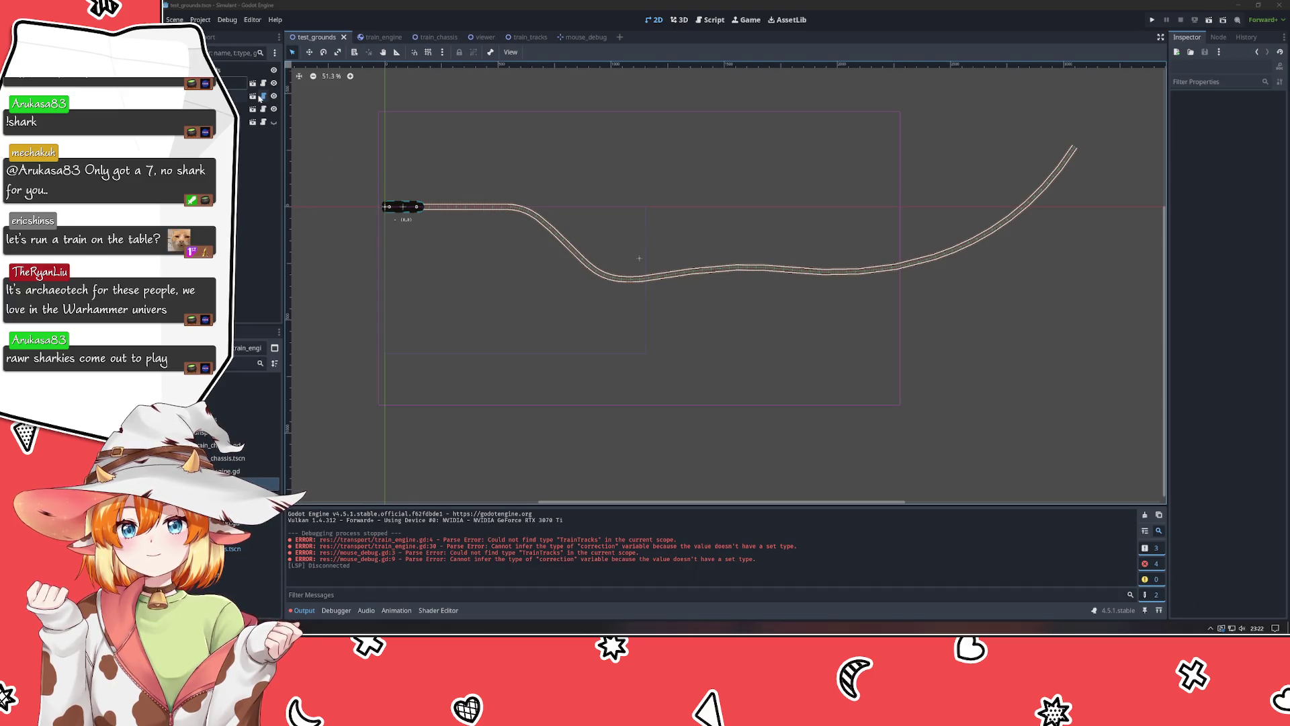
{"action": "left_click", "coordinate": [260, 97]}
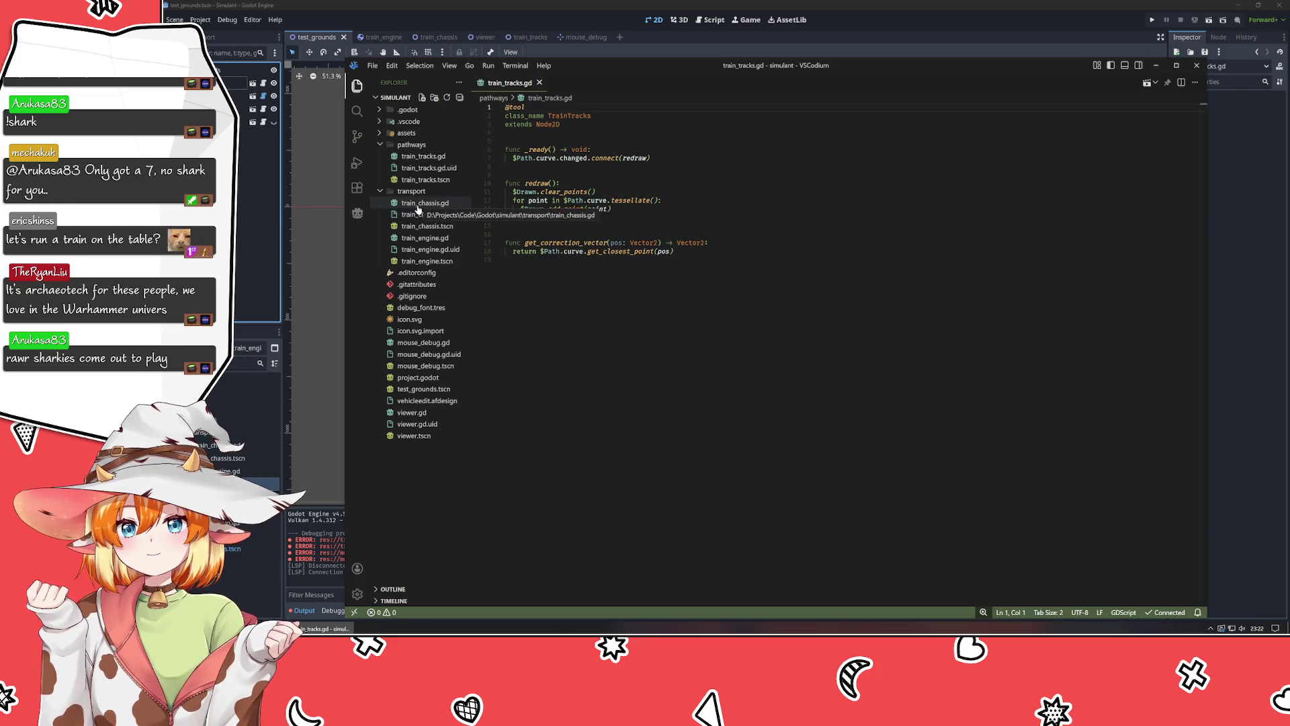
{"action": "left_click", "coordinate": [417, 238]}
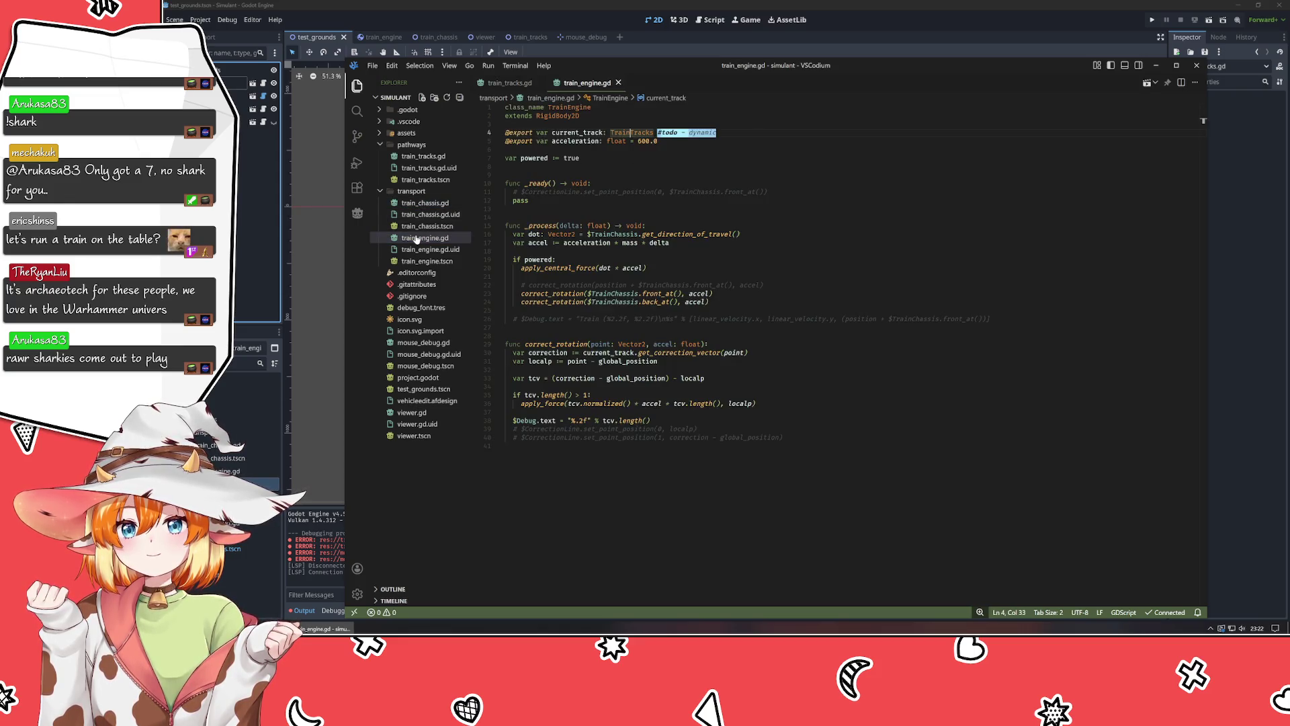
{"action": "left_click", "coordinate": [792, 177]}
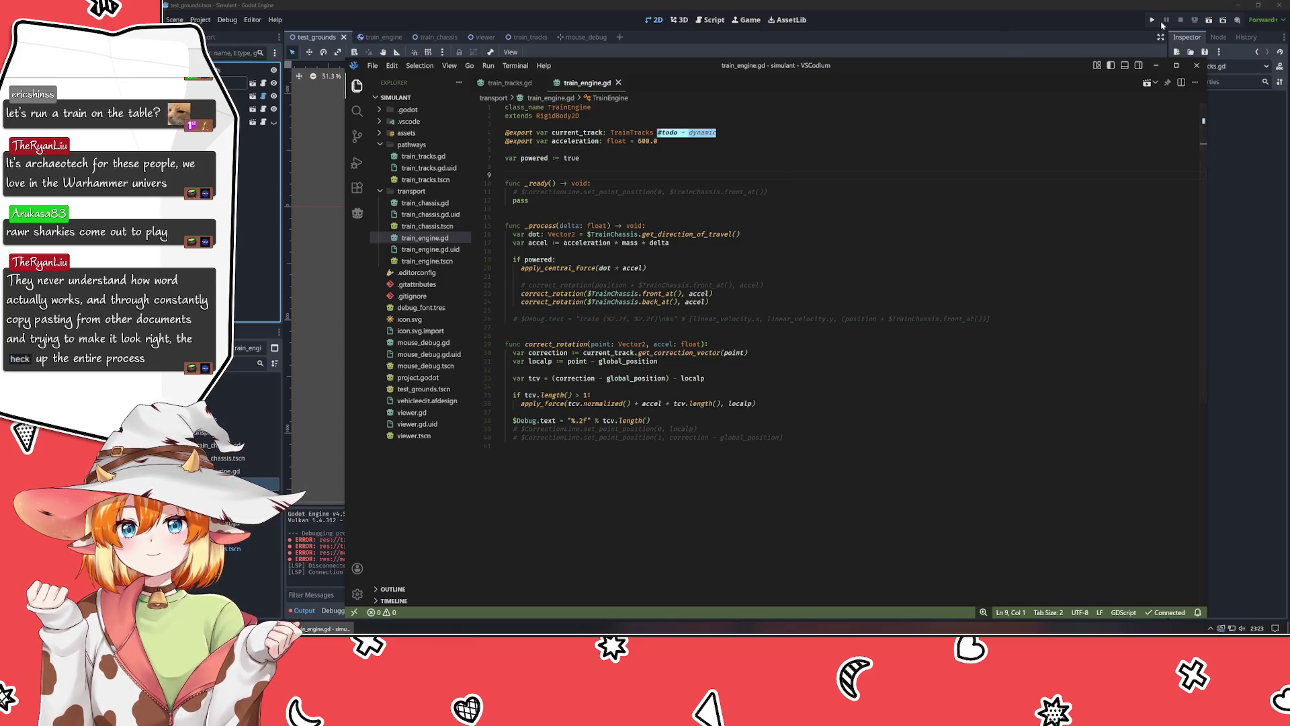
{"action": "key", "text": "F5"}
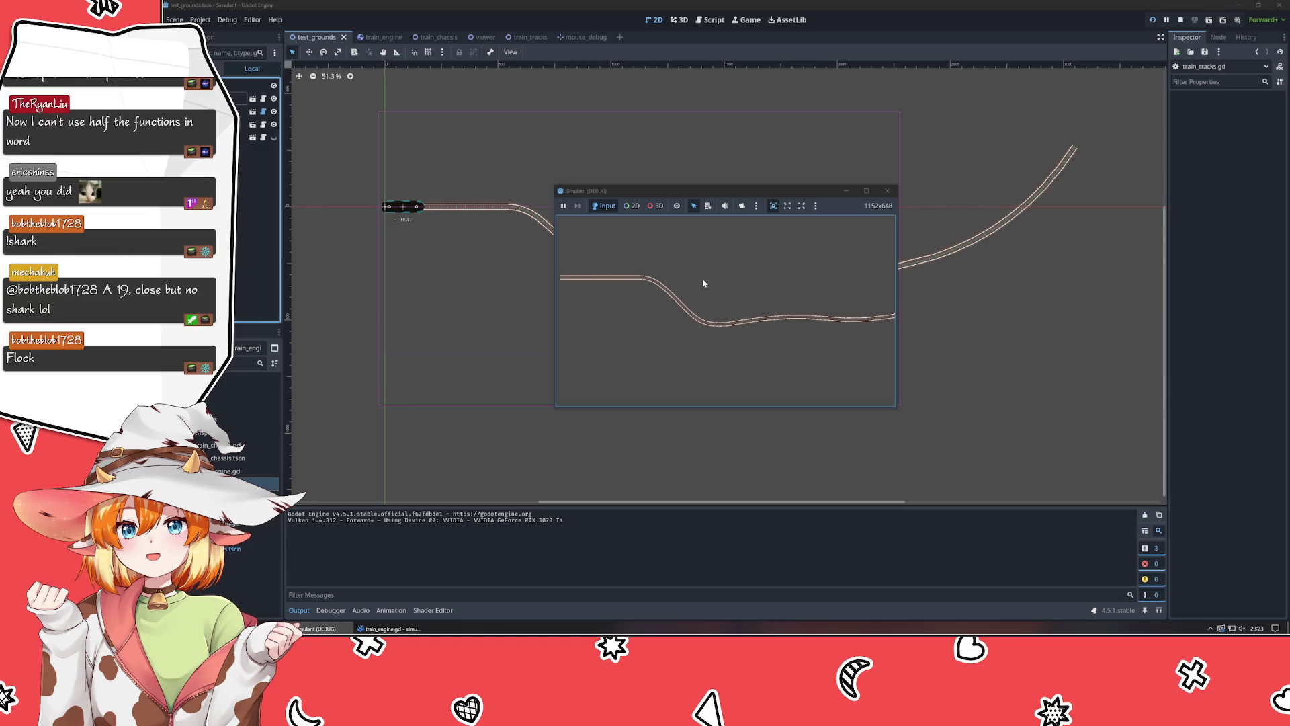
Close the running game window and return to VSCodium.
{"action": "left_click", "coordinate": [888, 191]}
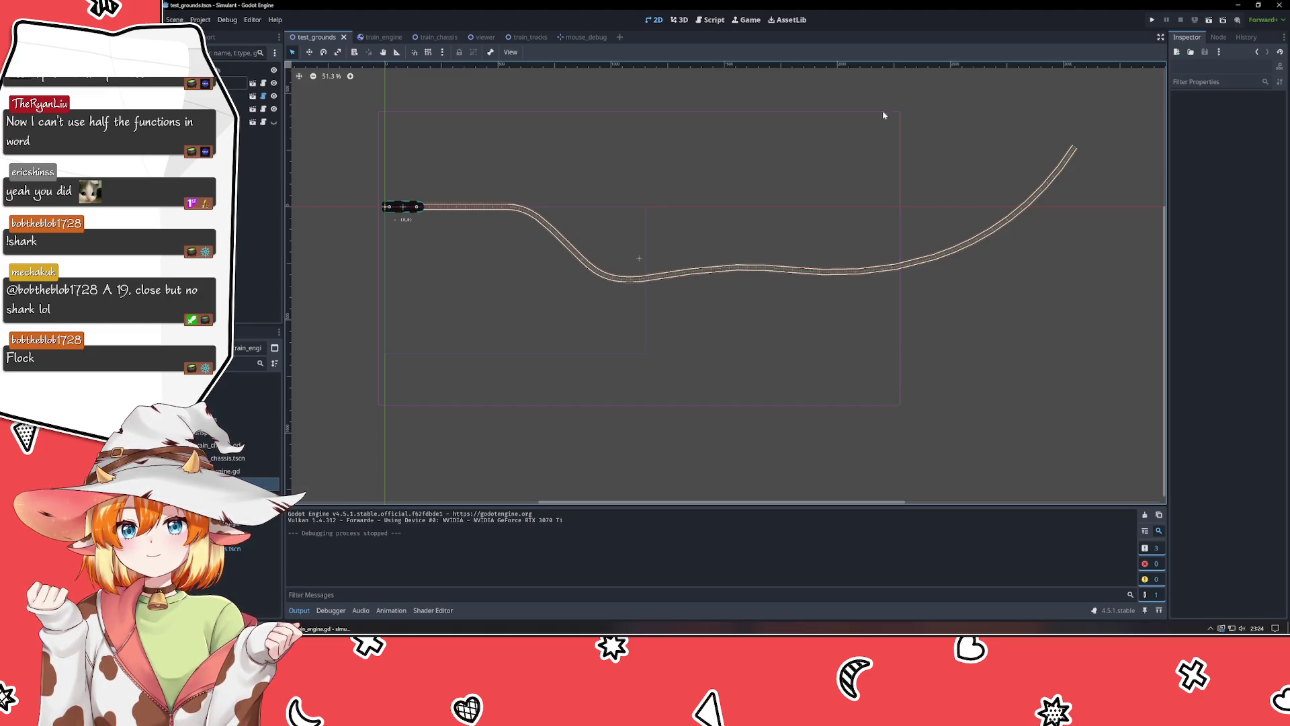
{"action": "key", "text": "alt+Tab"}
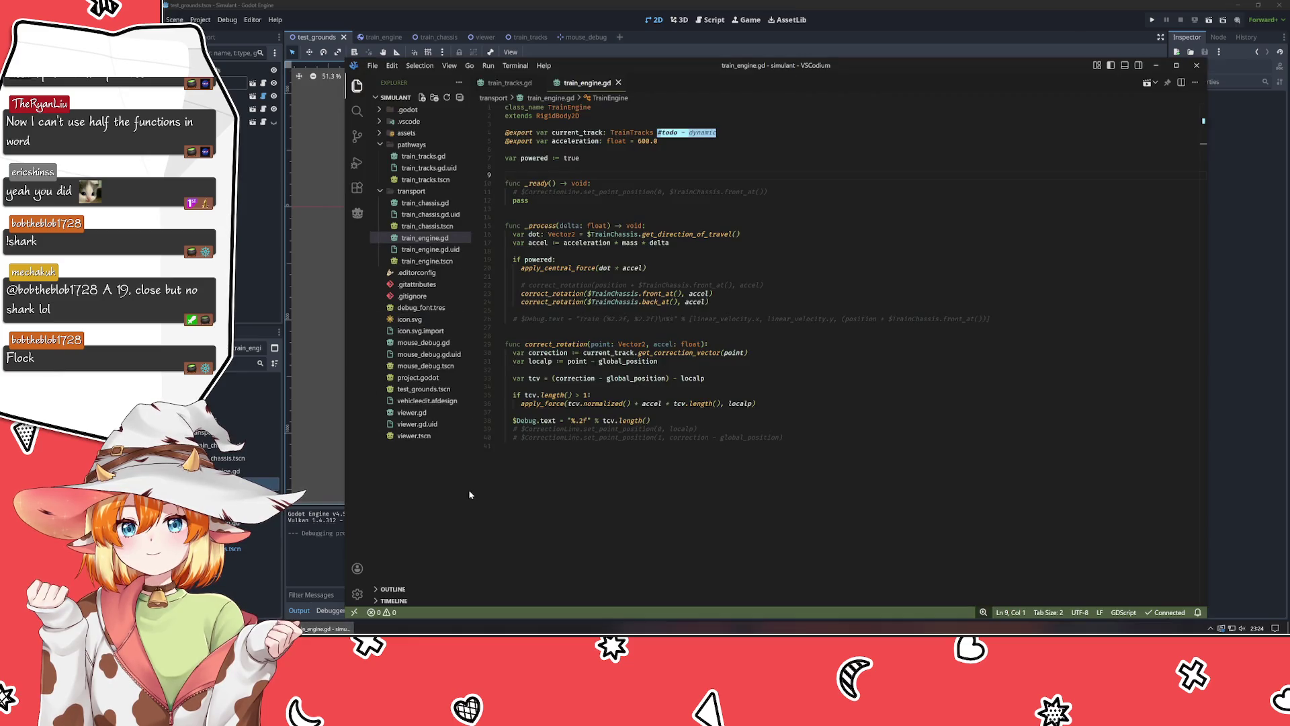
Open viewer.gd, add a new line after the pan_down check, then undo it.
{"action": "left_click", "coordinate": [422, 412]}
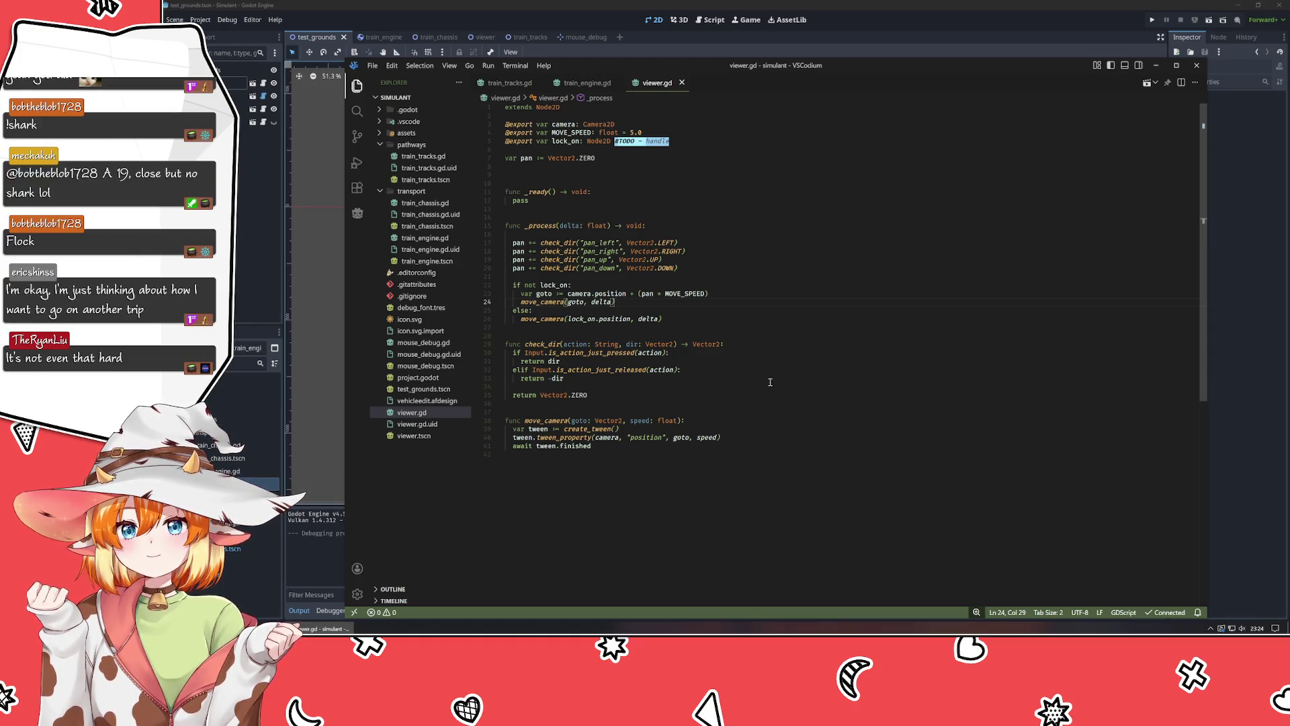
{"action": "left_click", "coordinate": [728, 270]}
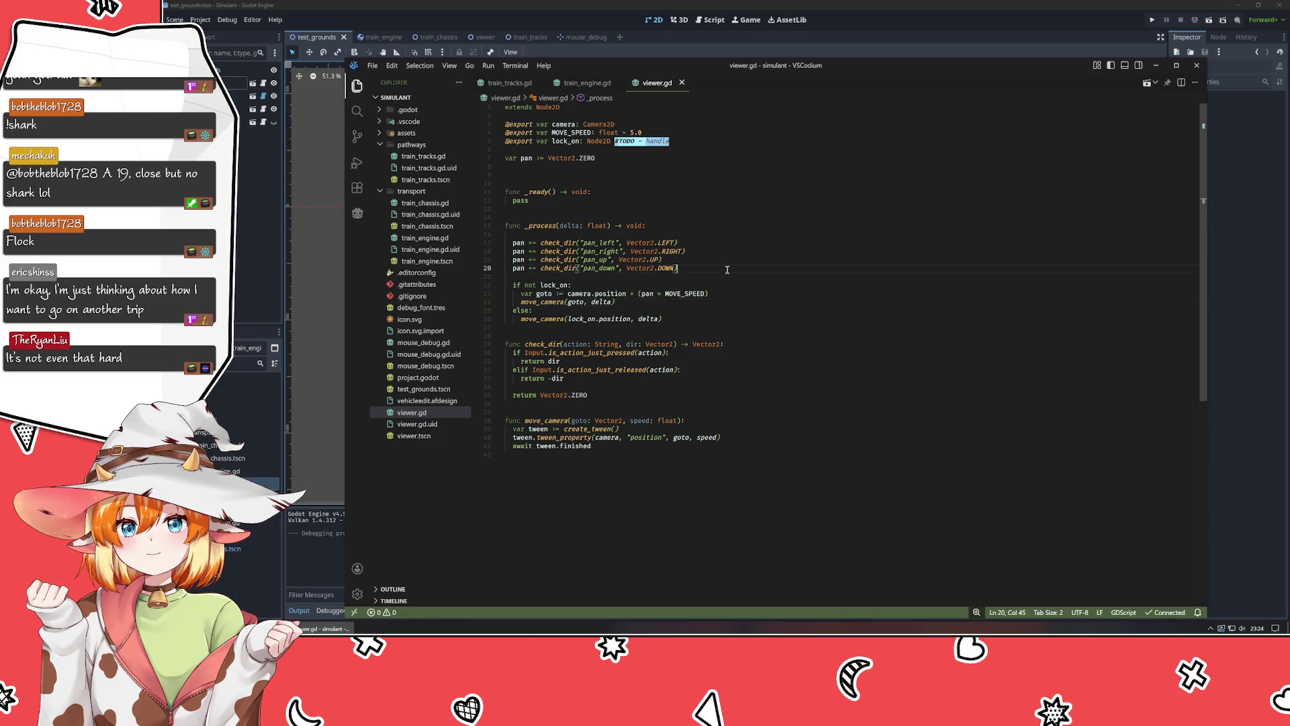
{"action": "key", "text": "Return"}
{"action": "key", "text": "Return"}
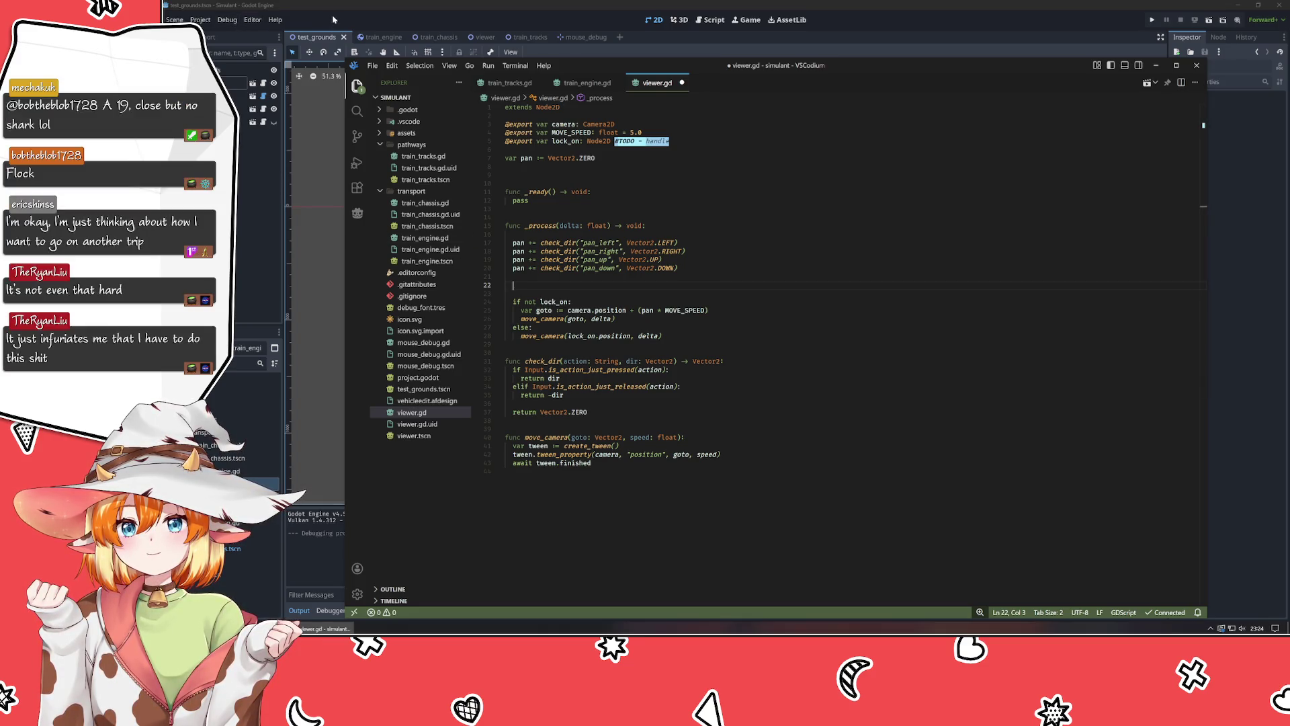
{"action": "key", "text": "ctrl+z"}
{"action": "key", "text": "ctrl+z"}
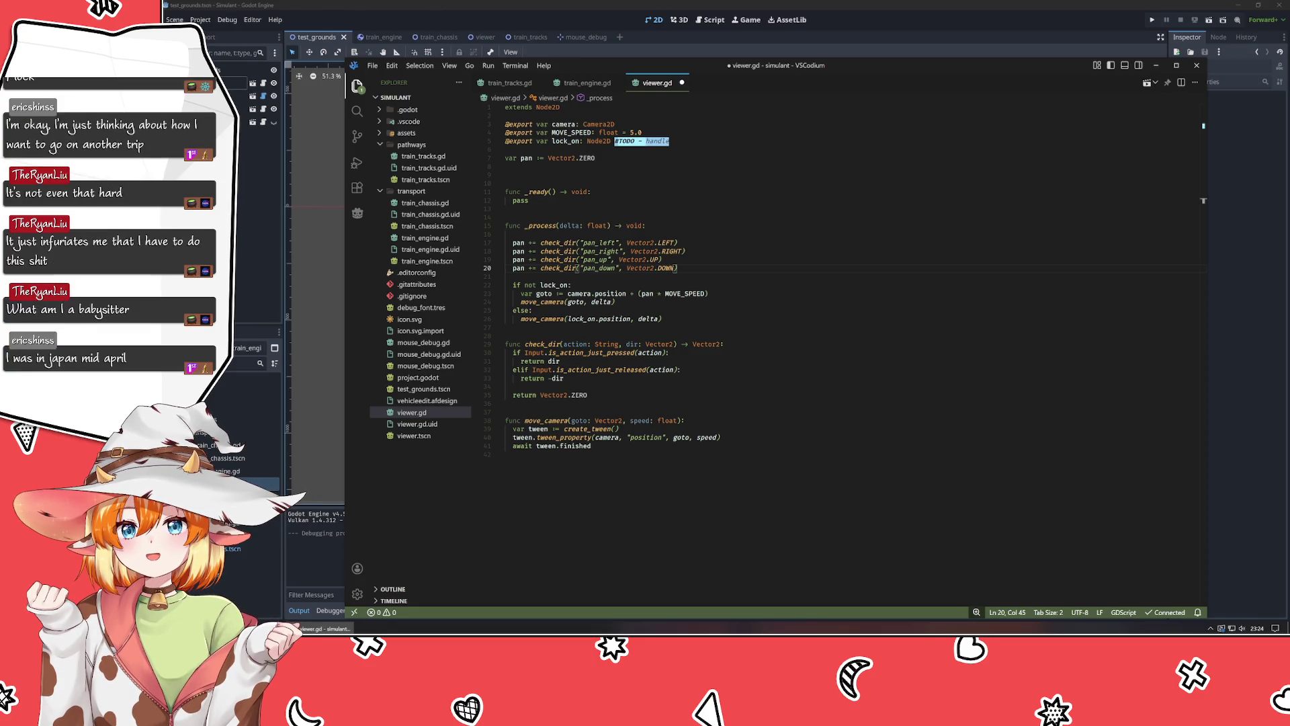
{"action": "key", "text": "alt+Tab"}
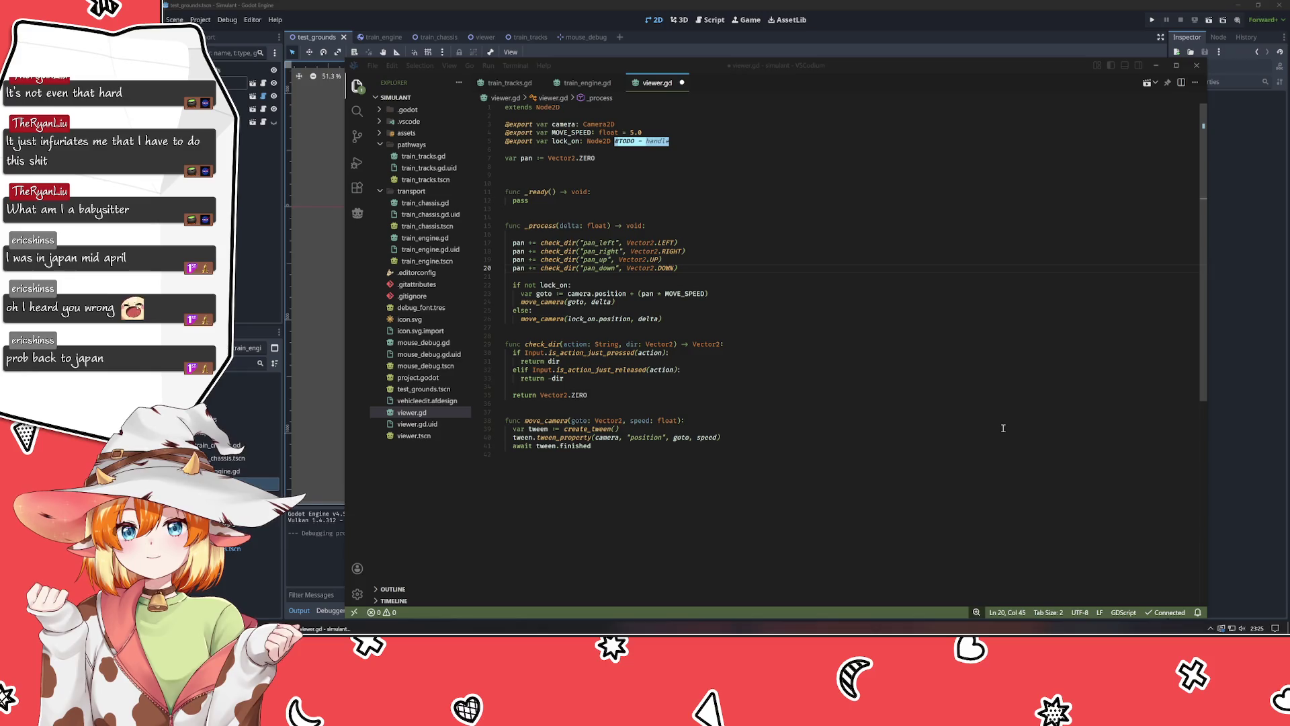
{"action": "left_click", "coordinate": [906, 402]}
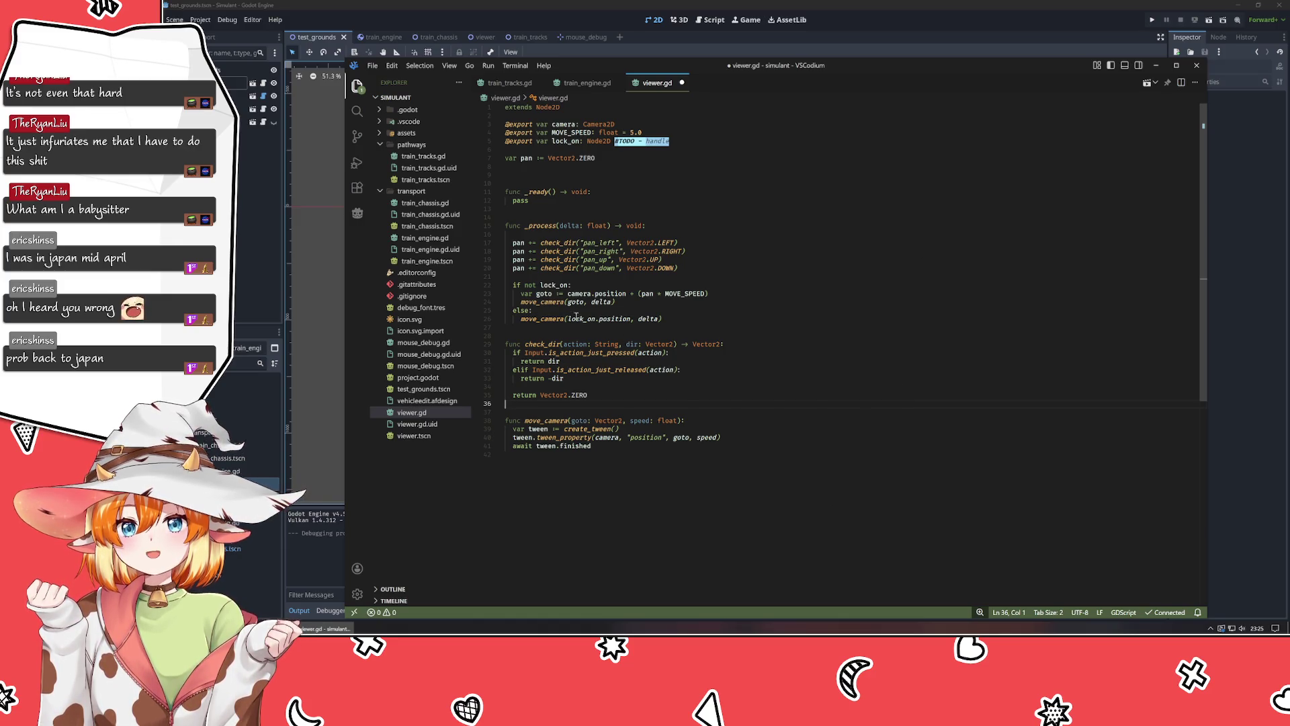
{"action": "left_click", "coordinate": [201, 20]}
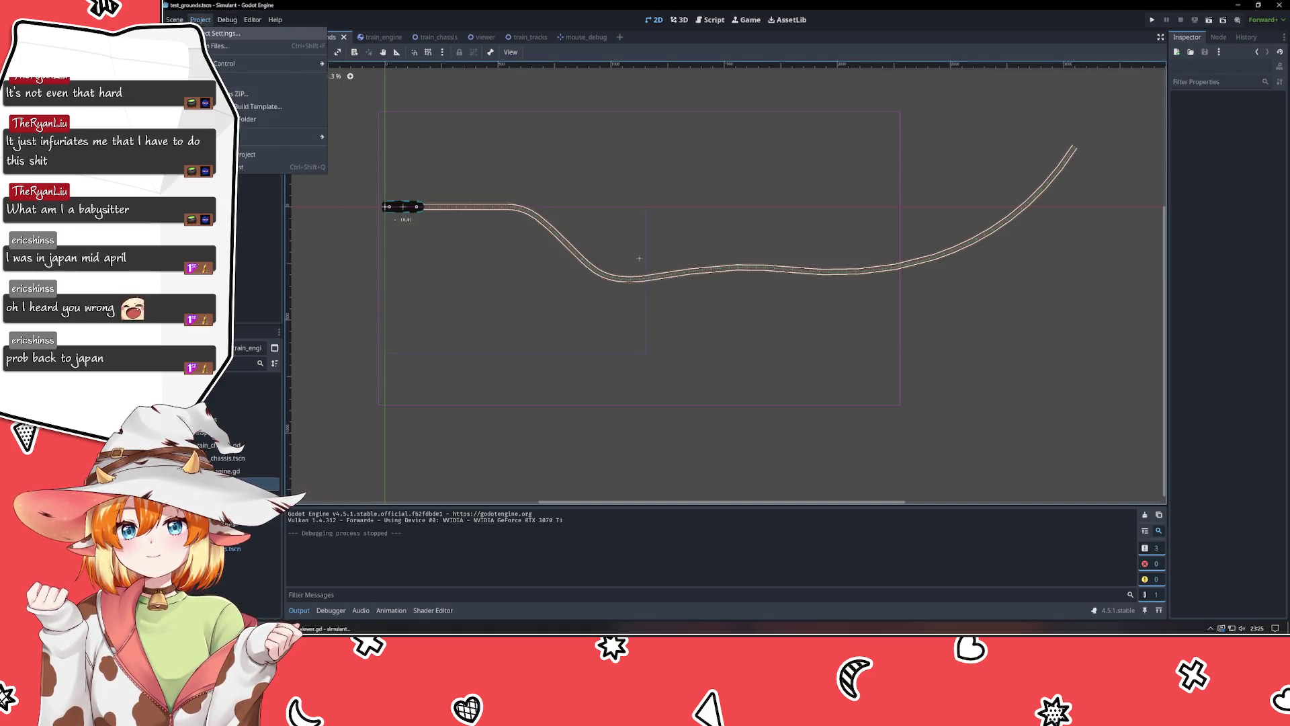
Add a zoom_in input action bound to Mouse Wheel Up in the Input Map.
{"action": "left_click", "coordinate": [226, 33]}
{"action": "left_click", "coordinate": [517, 174]}
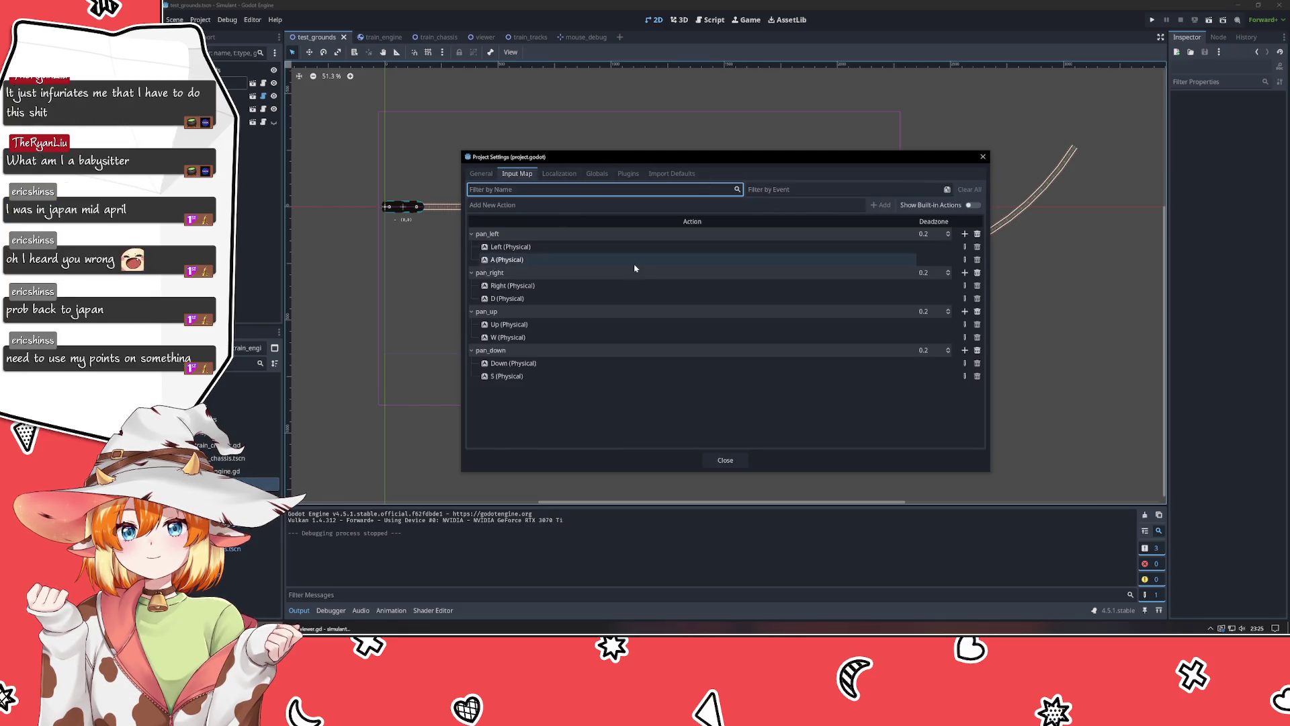
{"action": "left_click", "coordinate": [521, 207]}
{"action": "type", "text": "zoom"}
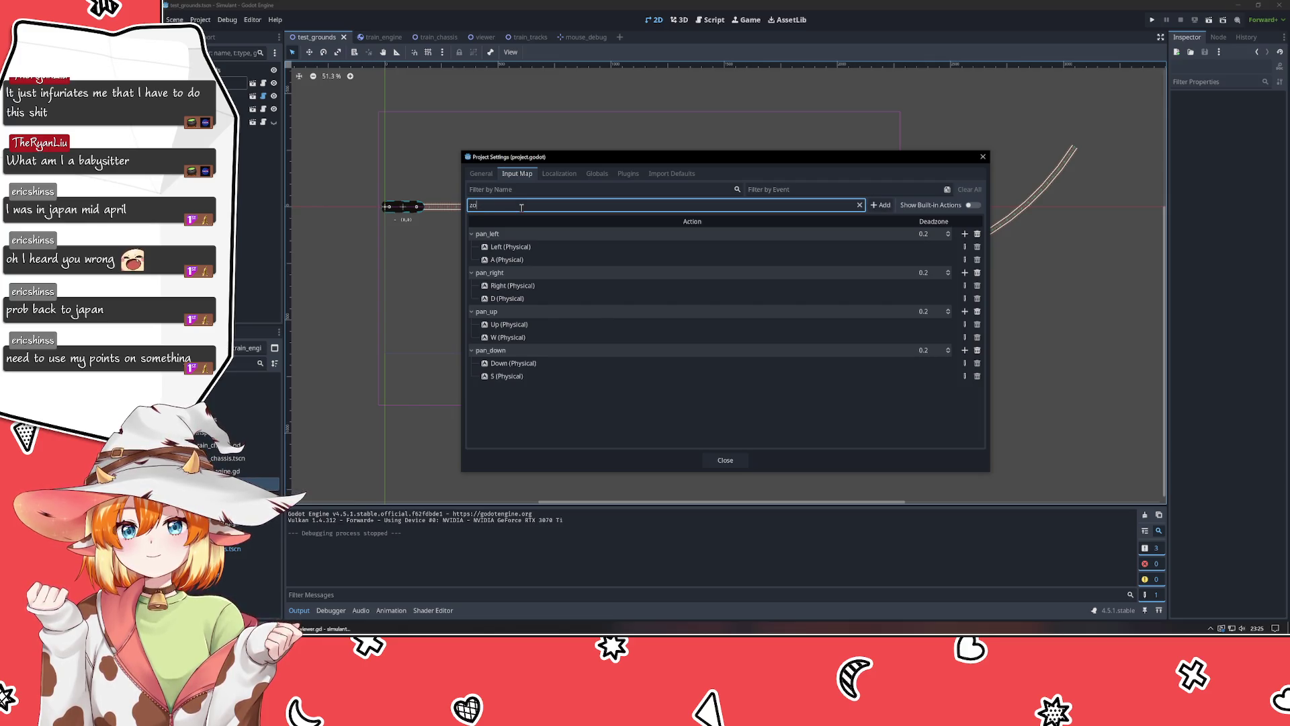
{"action": "key", "text": "Return"}
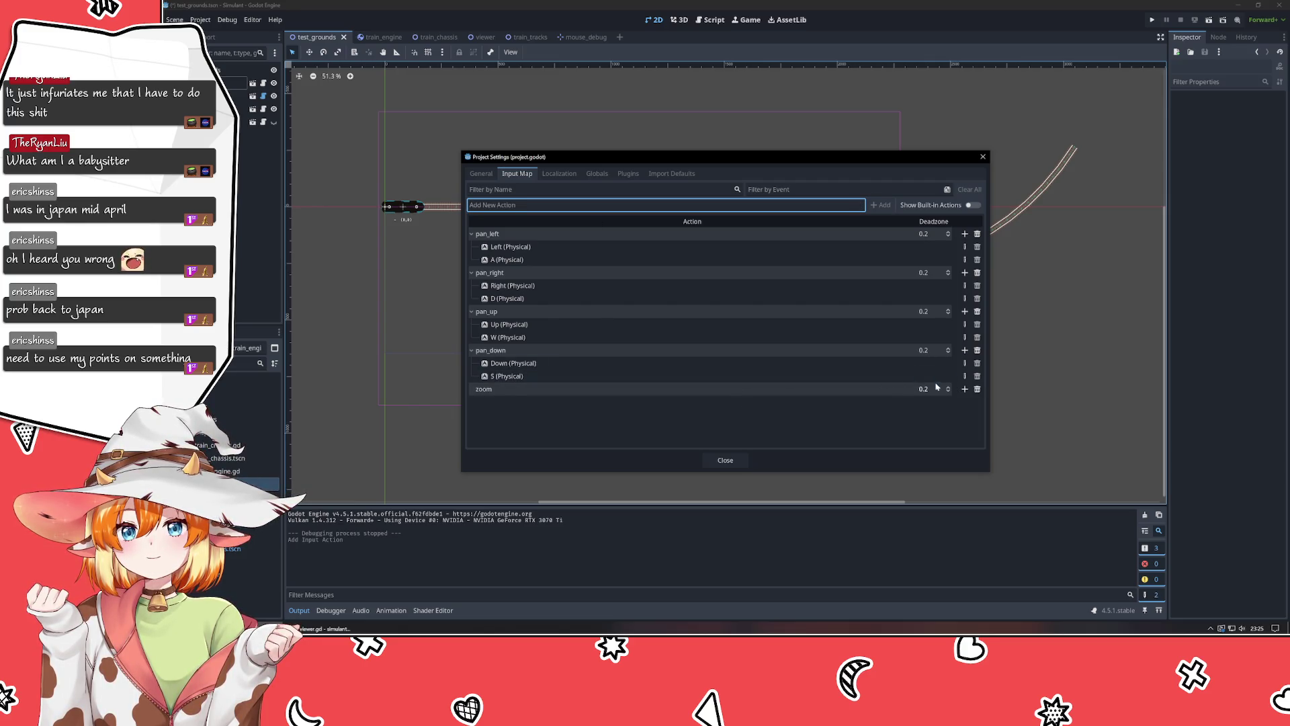
{"action": "left_click", "coordinate": [965, 390]}
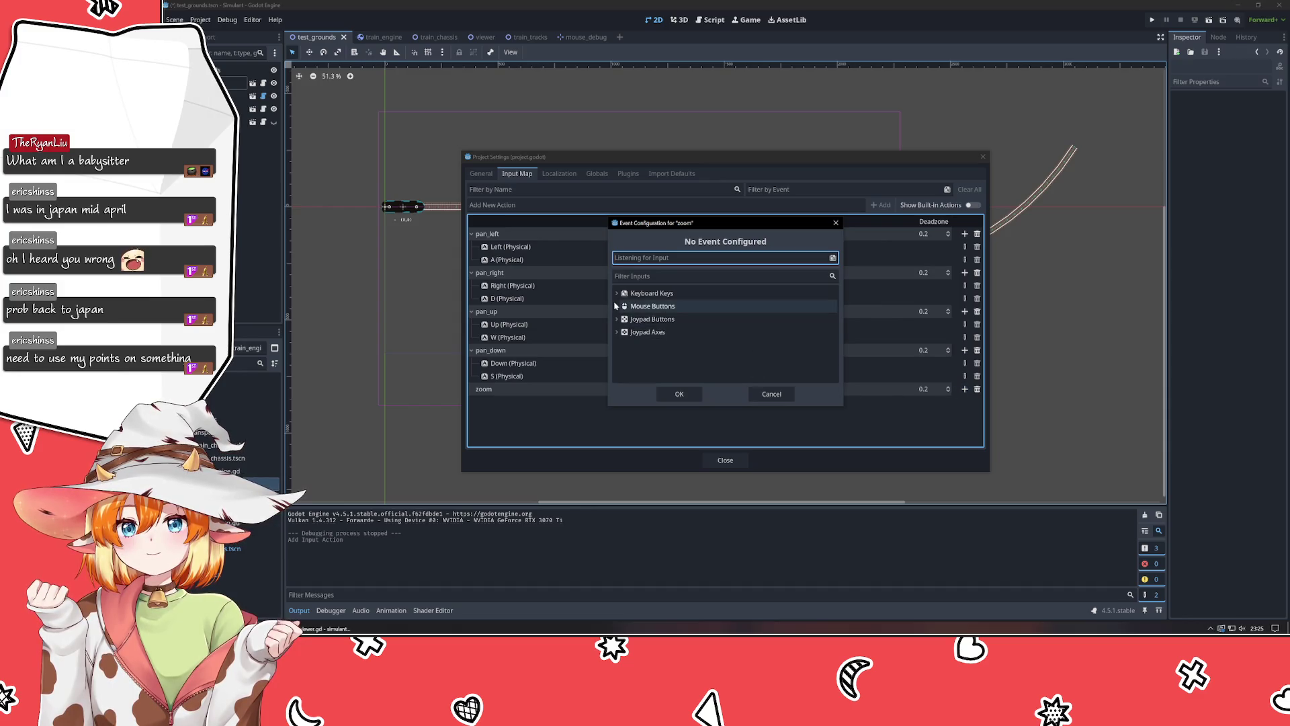
{"action": "left_click", "coordinate": [616, 306]}
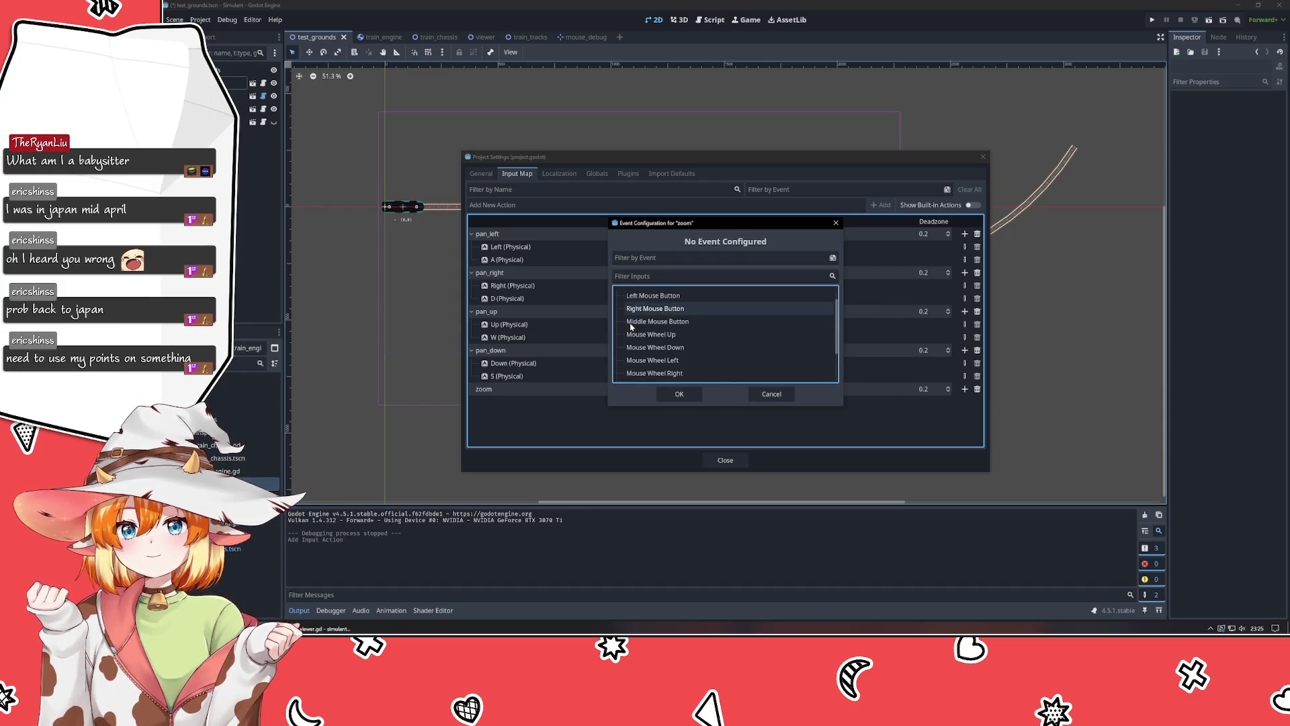
{"action": "left_click", "coordinate": [682, 333]}
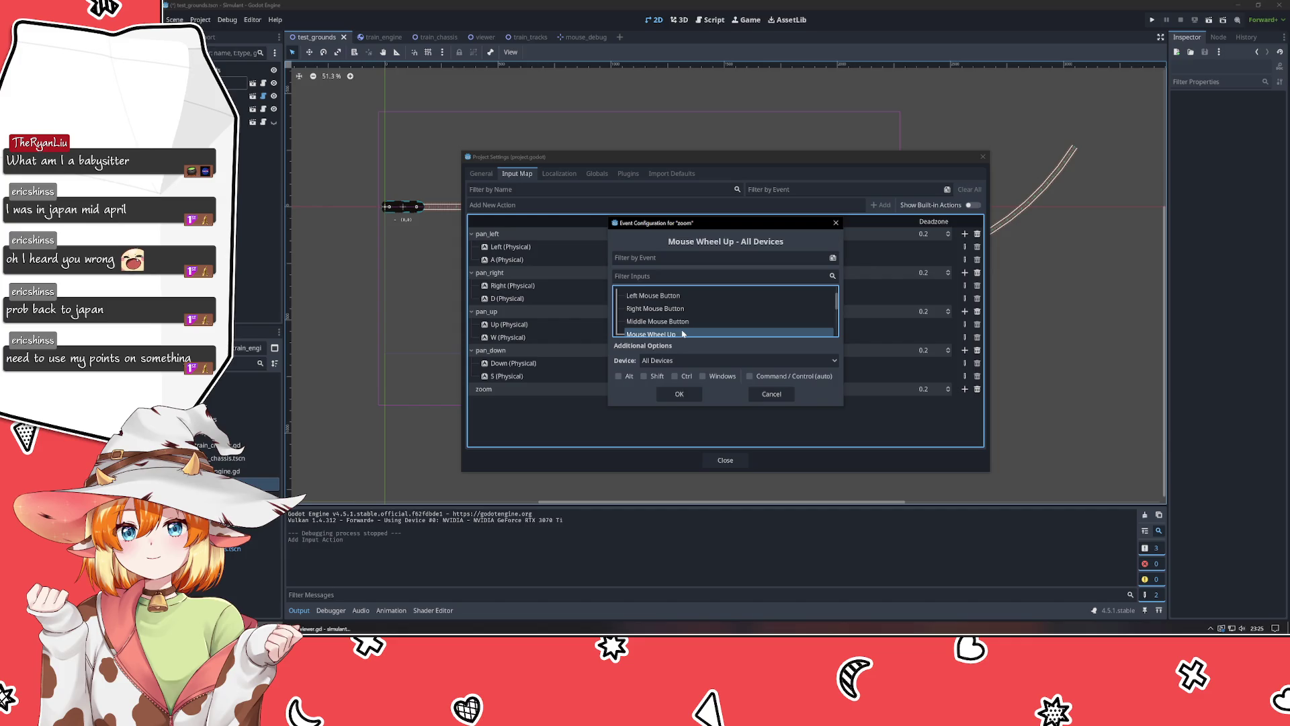
{"action": "left_click", "coordinate": [678, 395]}
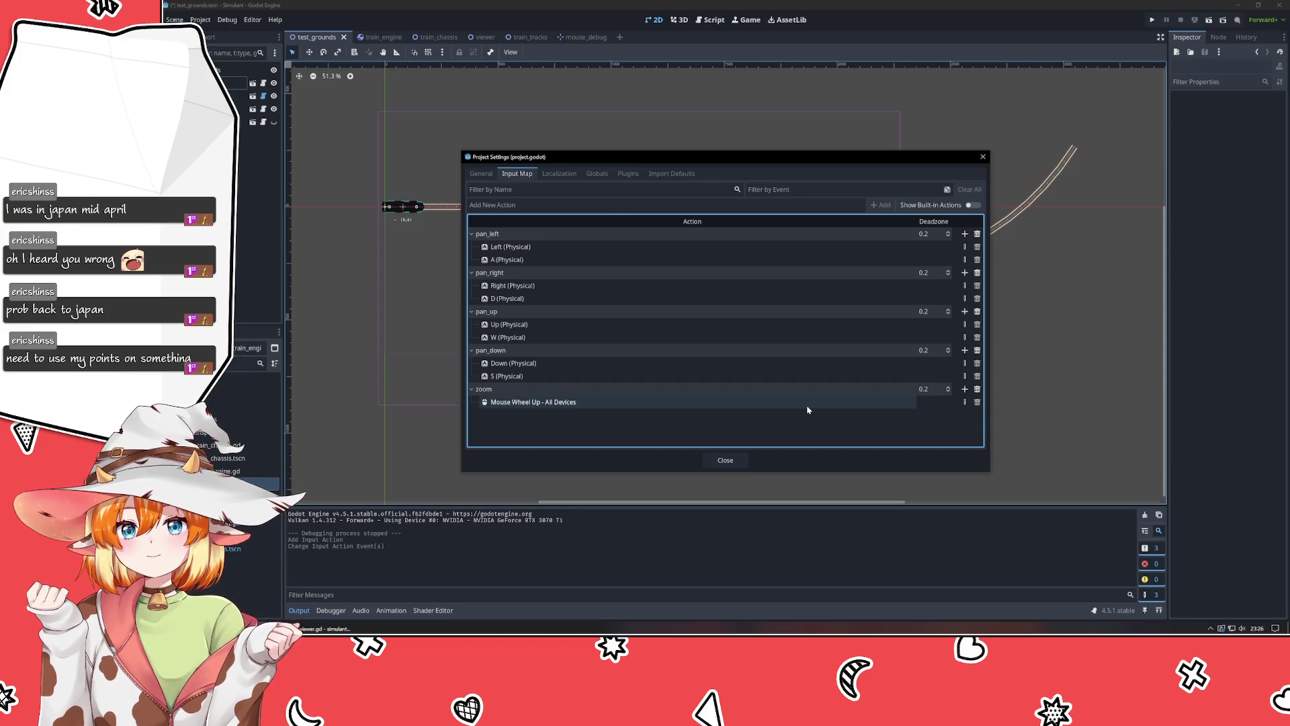
{"action": "double_click", "coordinate": [534, 390]}
{"action": "key", "text": "End"}
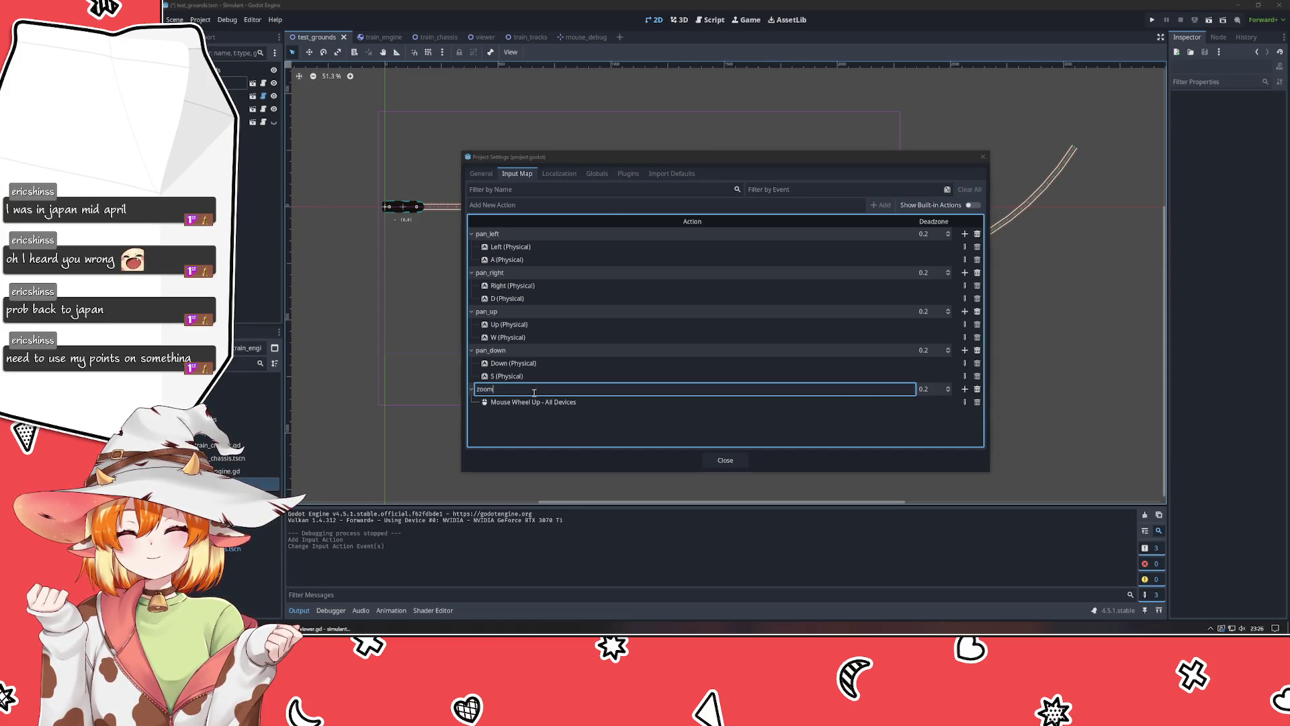
{"action": "type", "text": "_in"}
{"action": "key", "text": "Return"}
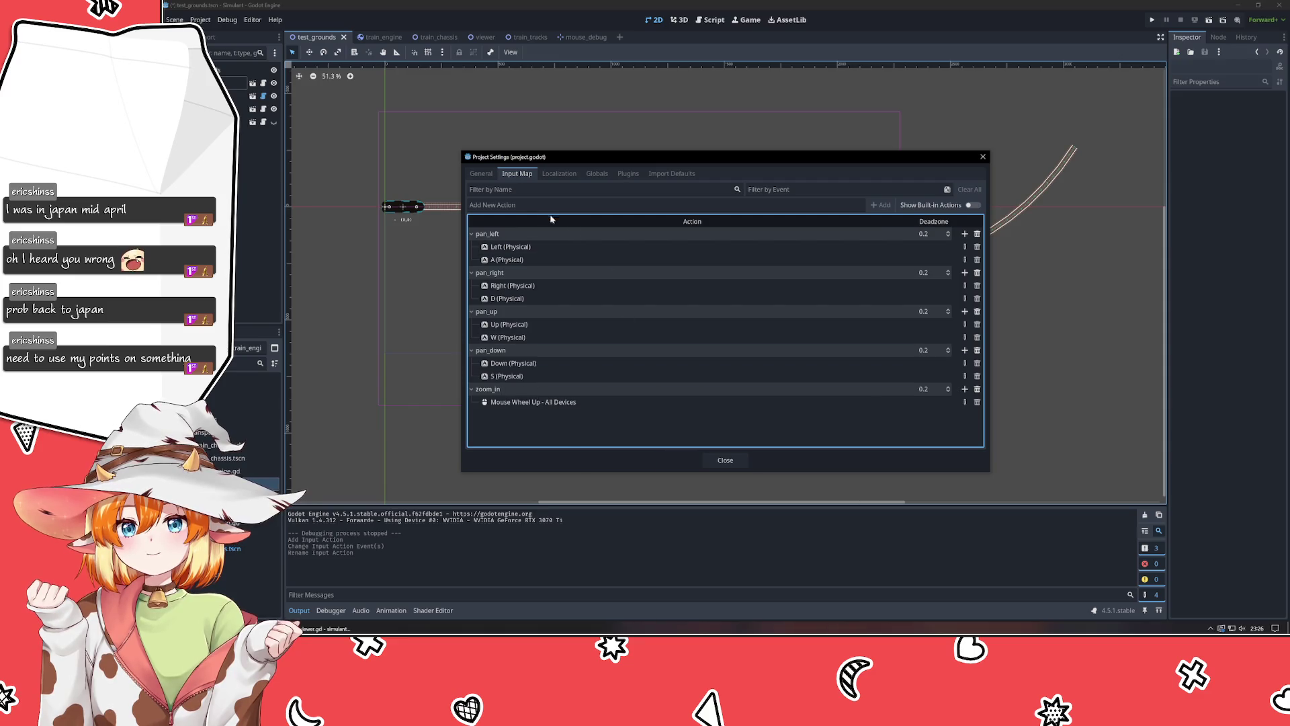
Add a zoom_out action bound to Mouse Wheel Down and close Project Settings.
{"action": "left_click", "coordinate": [531, 205]}
{"action": "type", "text": "zoom_out"}
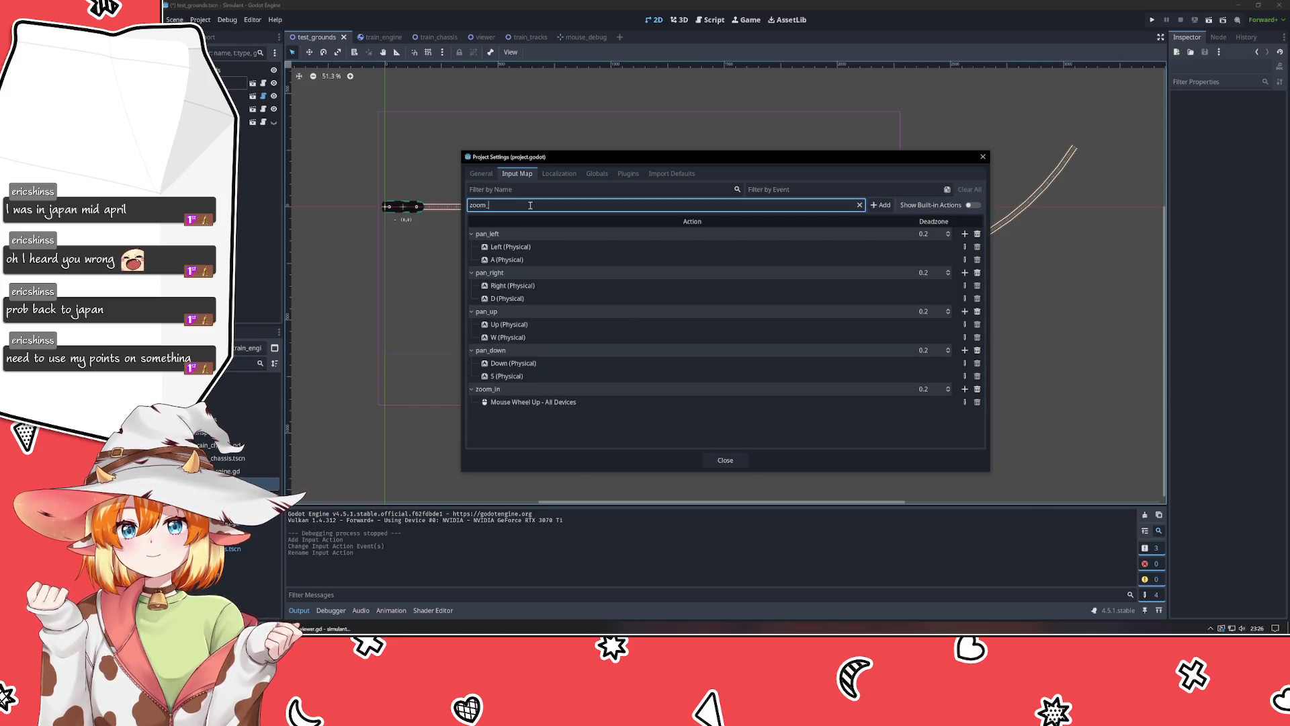
{"action": "key", "text": "Return"}
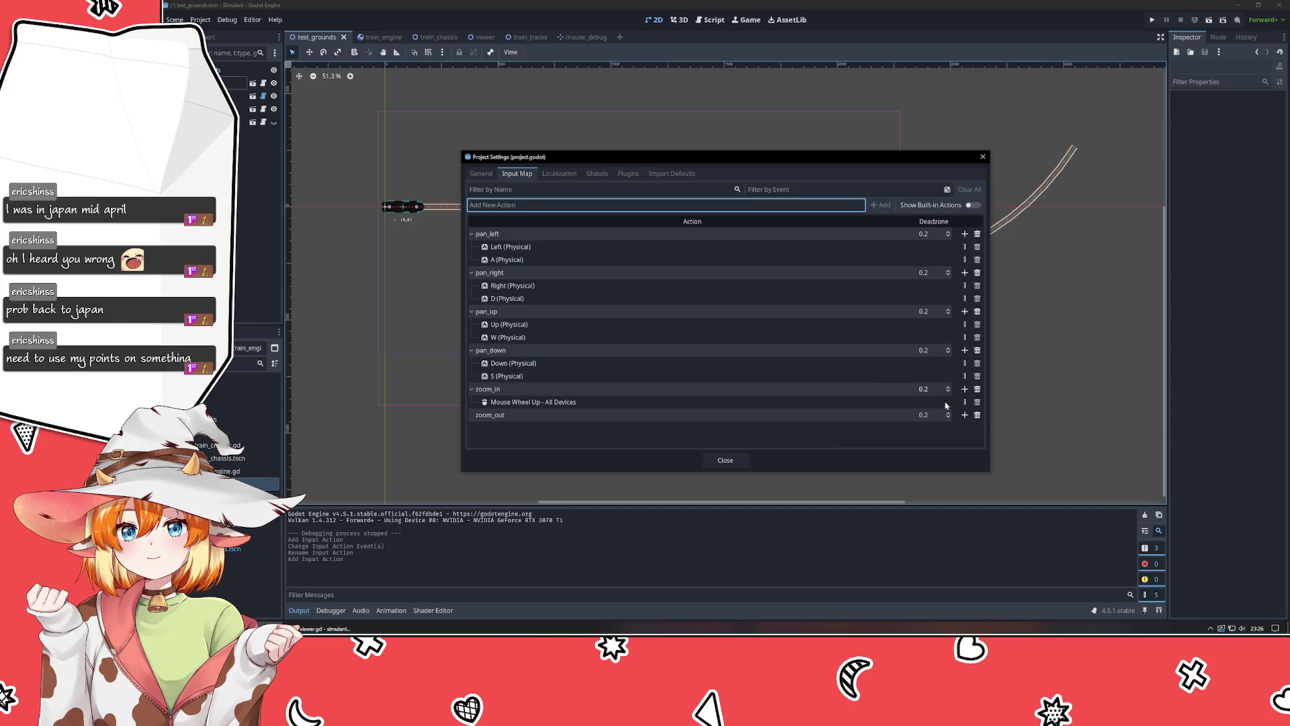
{"action": "left_click", "coordinate": [965, 415]}
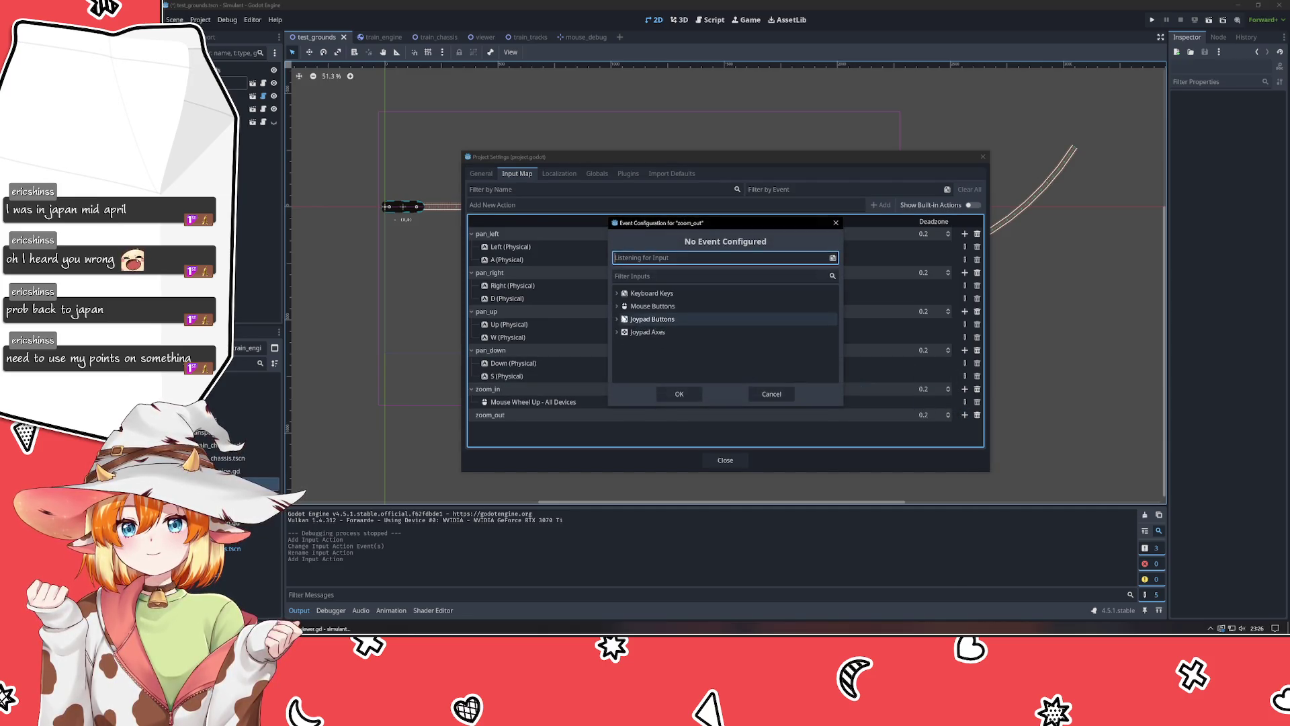
{"action": "left_click", "coordinate": [618, 305]}
{"action": "left_click", "coordinate": [655, 366]}
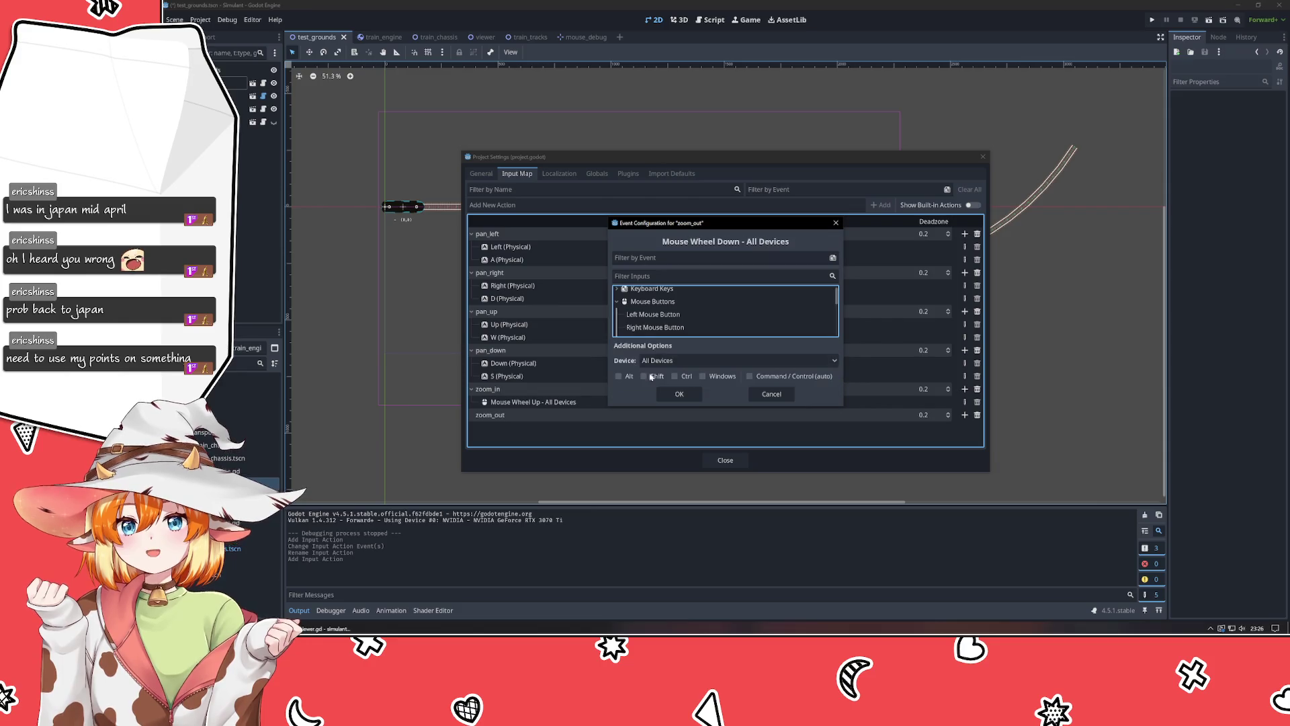
{"action": "left_click", "coordinate": [680, 395]}
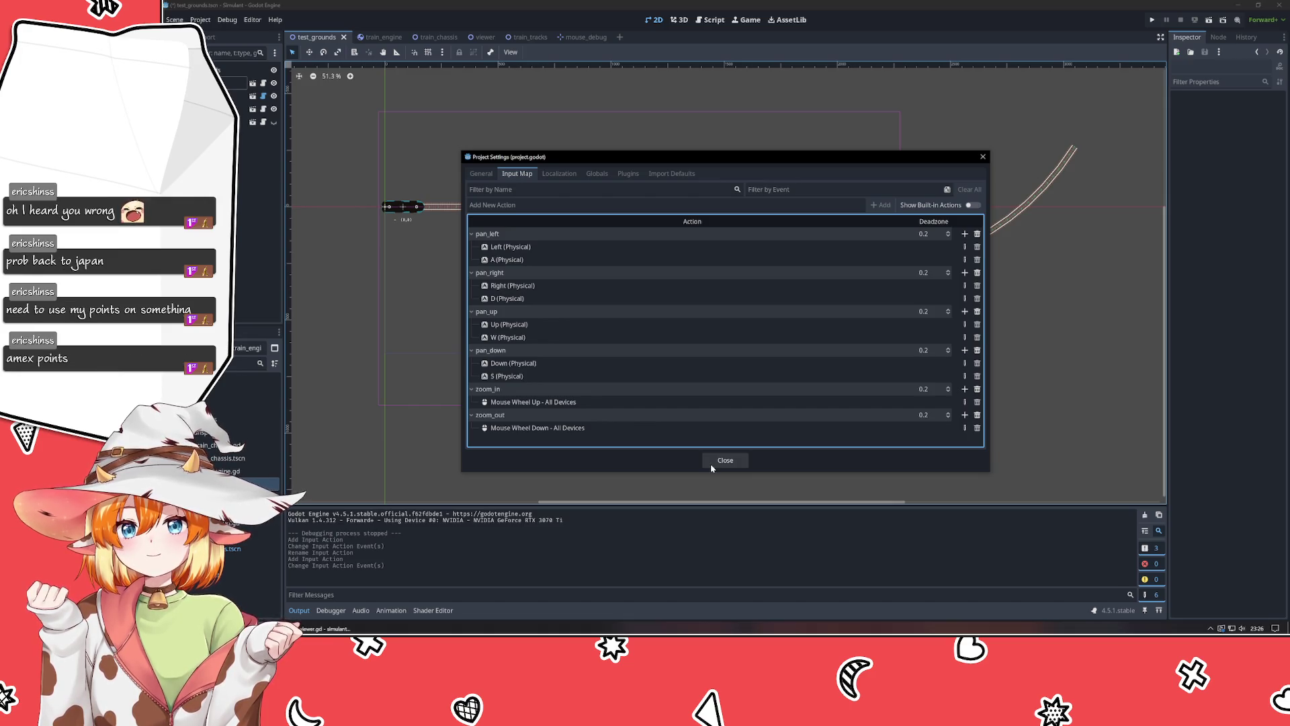
{"action": "left_click", "coordinate": [712, 466]}
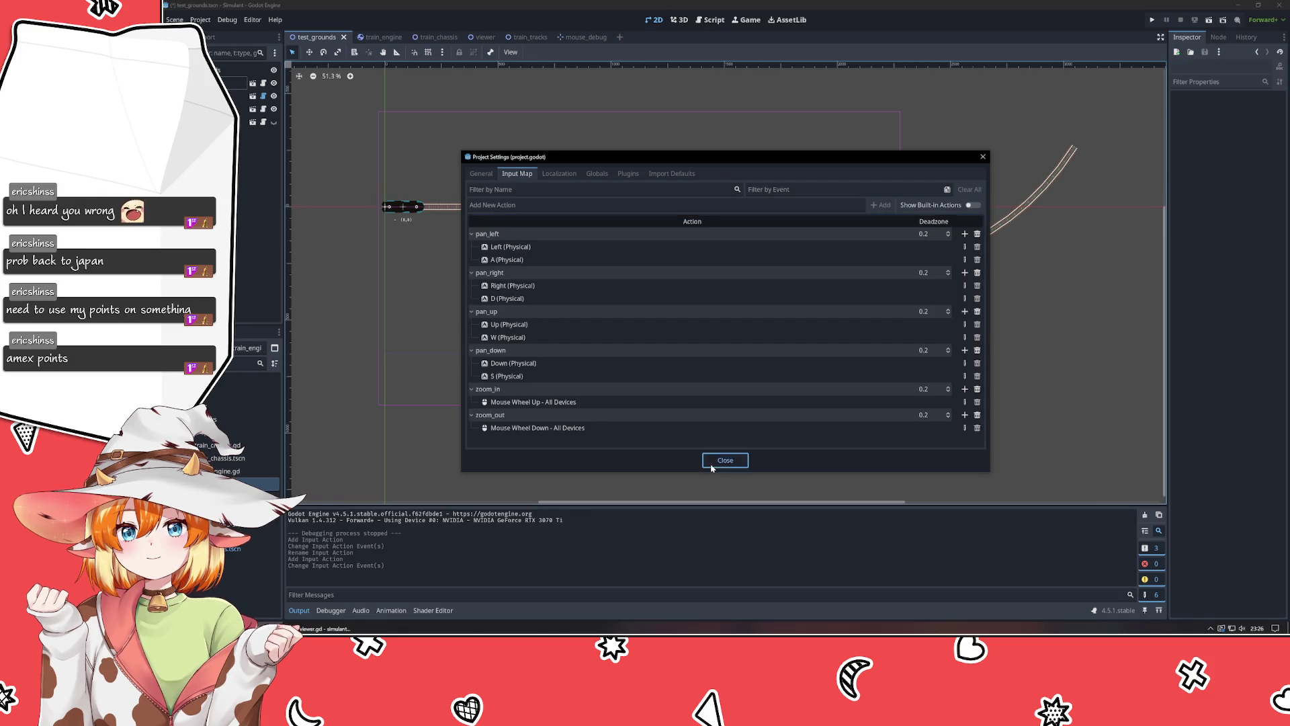
{"action": "right_click", "coordinate": [624, 447]}
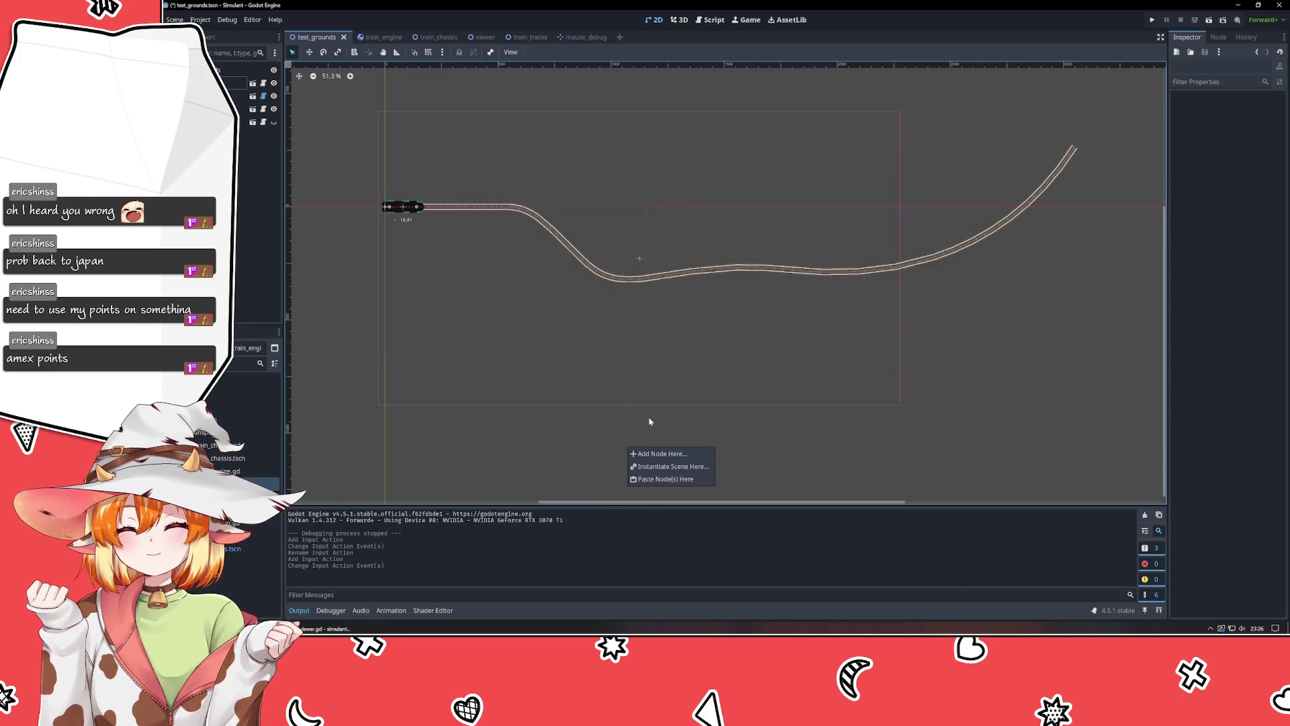
Pan and zoom out around the track, then switch to viewer.gd in VSCodium.
{"action": "left_click", "coordinate": [643, 435]}
{"action": "mouse_move", "coordinate": [644, 435]}
{"action": "left_mouse_down"}
{"action": "mouse_move", "coordinate": [674, 418]}
{"action": "mouse_move", "coordinate": [679, 305]}
{"action": "mouse_move", "coordinate": [591, 461]}
{"action": "left_mouse_up"}
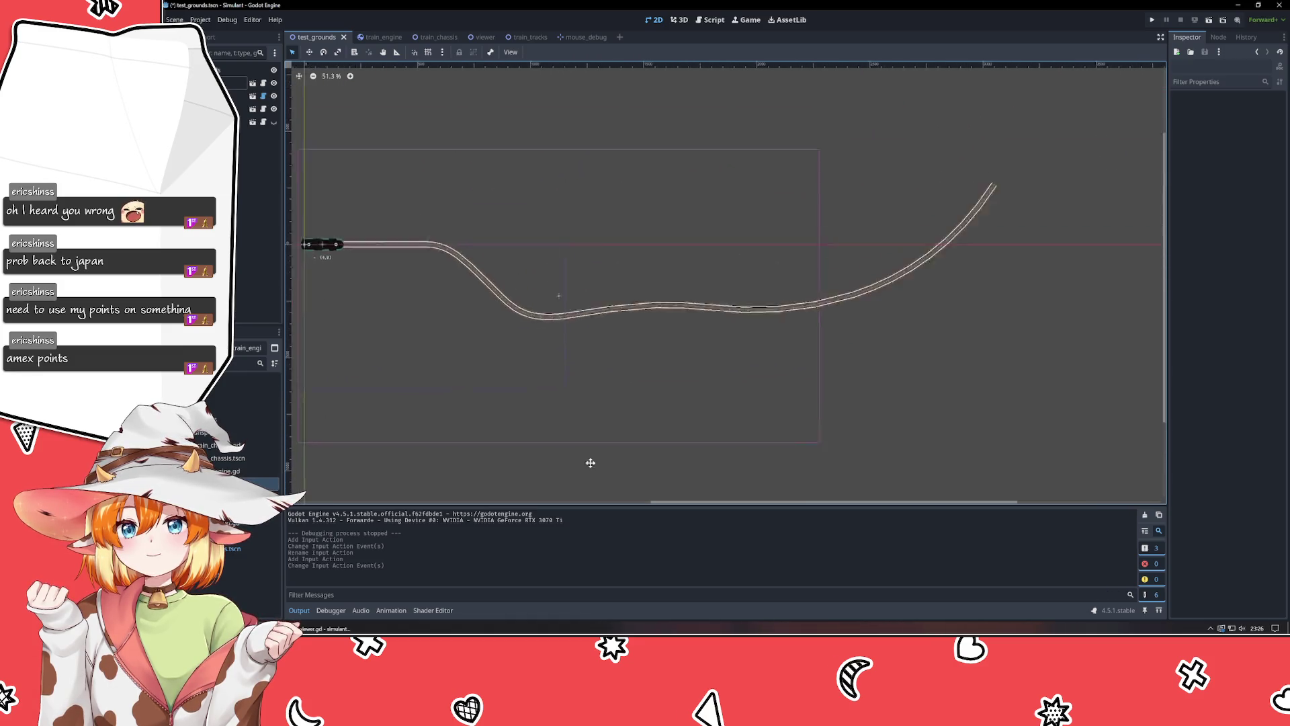
{"action": "scroll", "coordinate": [594, 462], "scroll_direction": "down", "scroll_amount": 1}
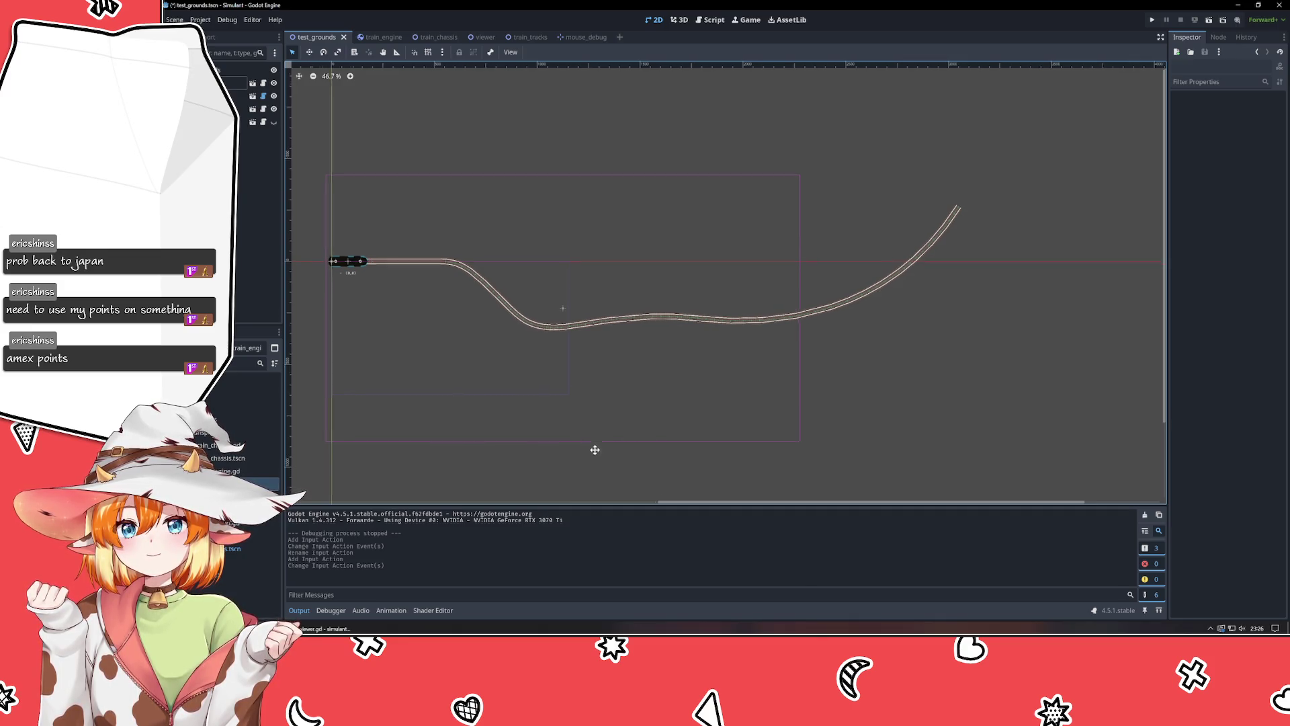
{"action": "scroll", "coordinate": [594, 449], "scroll_direction": "down", "scroll_amount": 2}
{"action": "scroll", "coordinate": [594, 449], "scroll_direction": "left", "scroll_amount": 3}
{"action": "key", "text": "alt+Tab"}
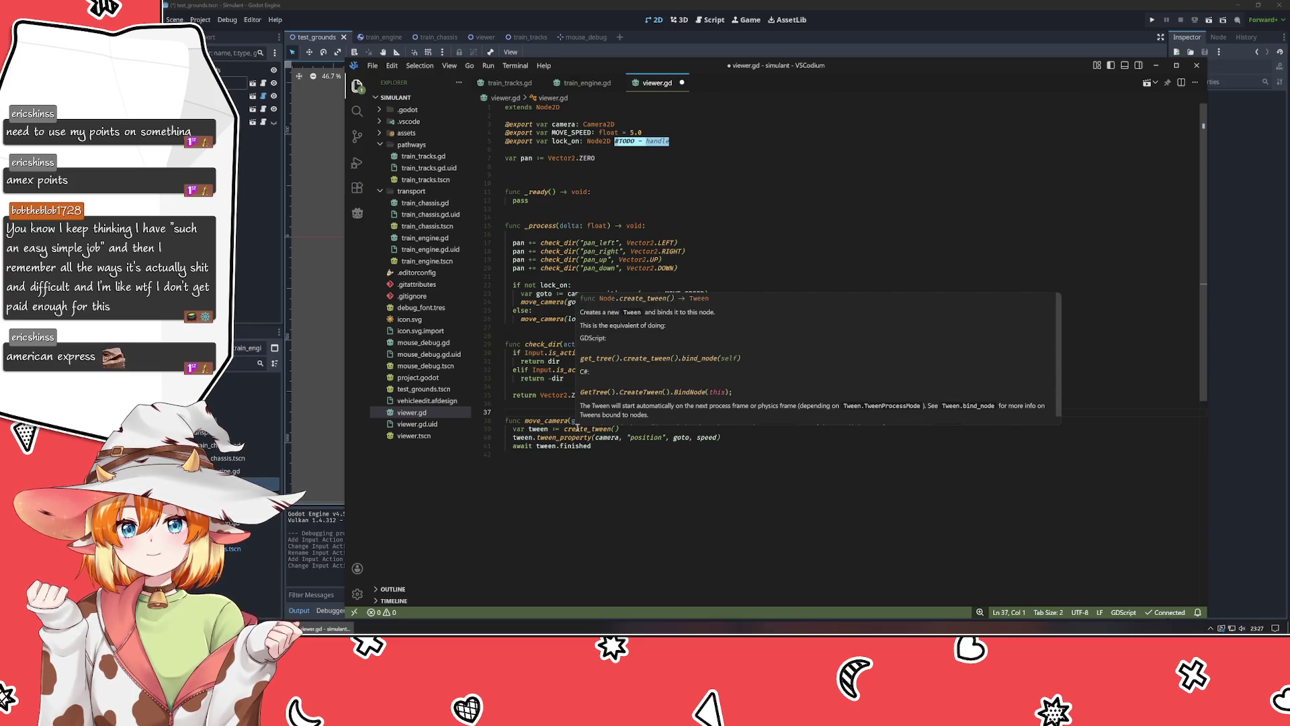
Insert two blank lines after the four pan lines in _process.
{"action": "left_click", "coordinate": [588, 276]}
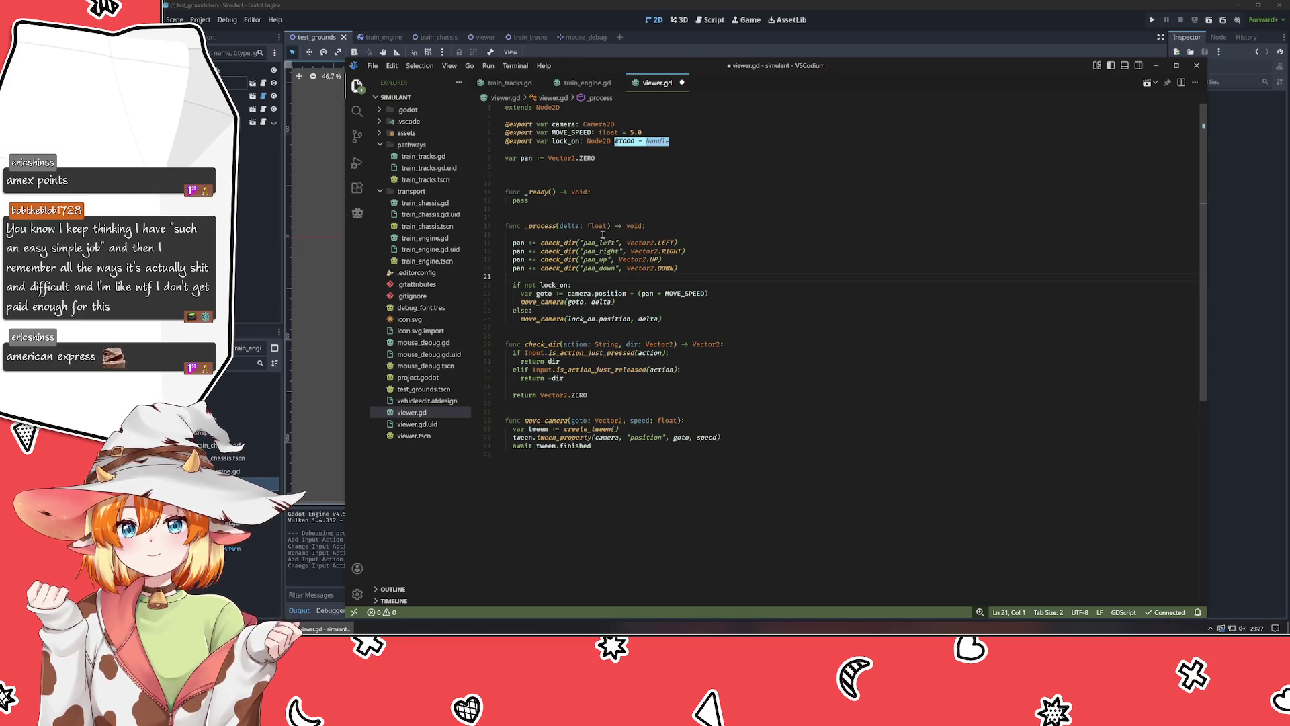
{"action": "left_click", "coordinate": [605, 234]}
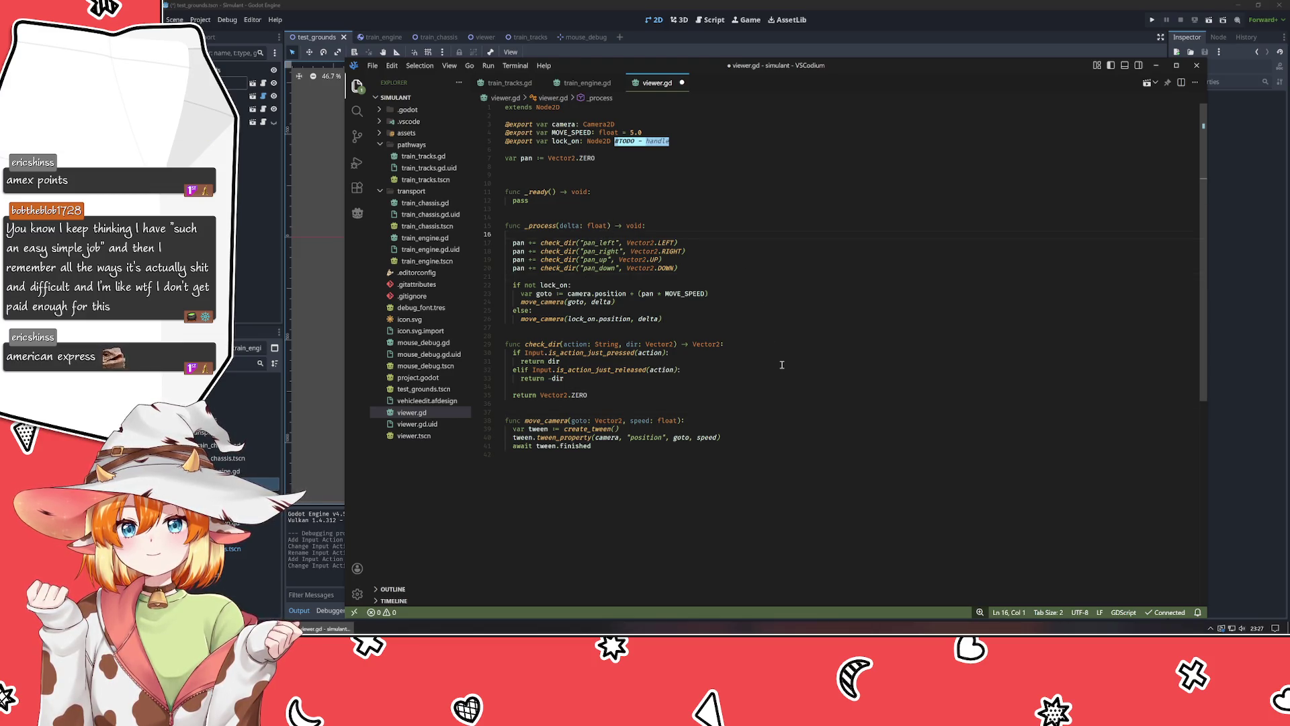
{"action": "mouse_move", "coordinate": [622, 348]}
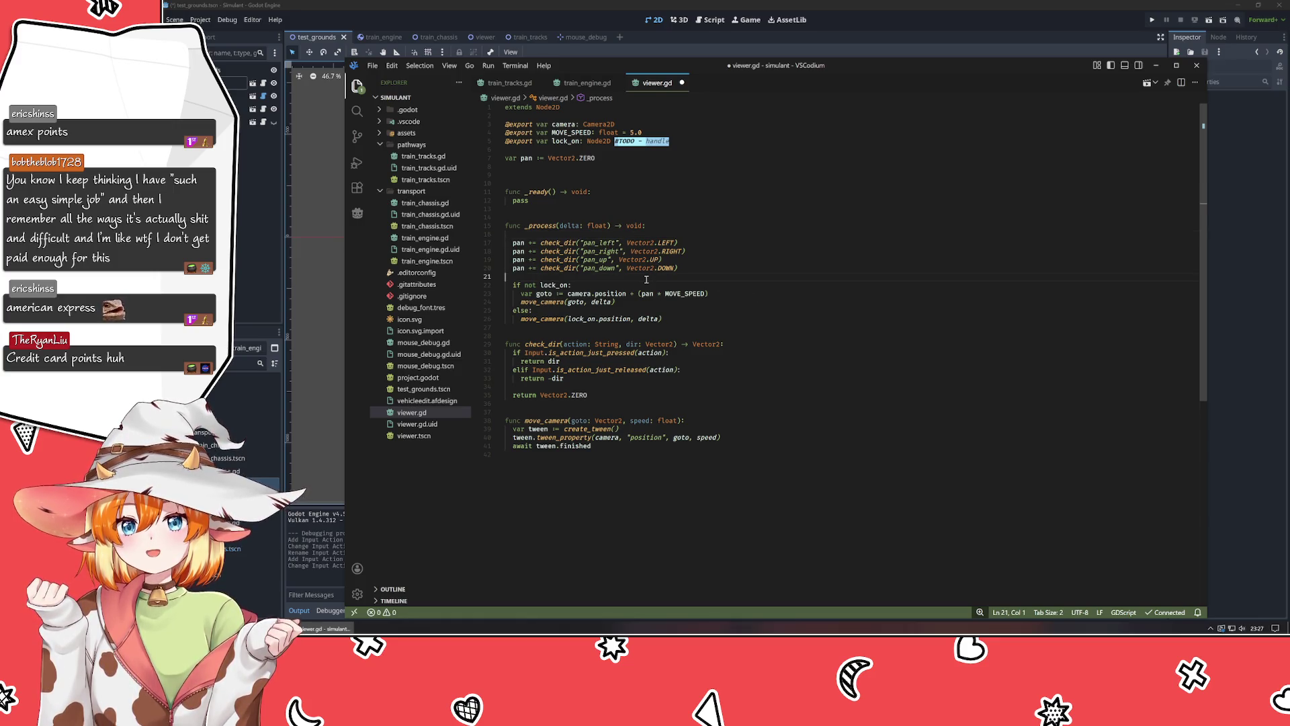
{"action": "key", "text": "Return"}
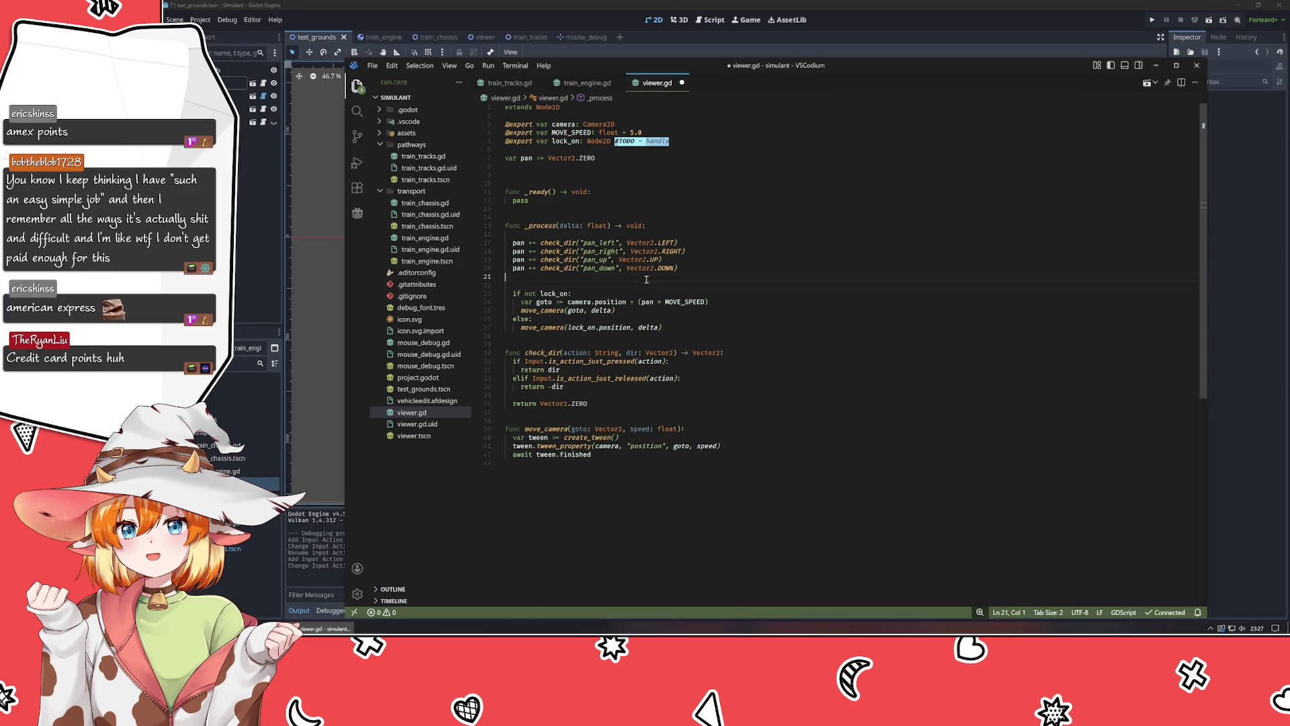
{"action": "key", "text": "Return"}
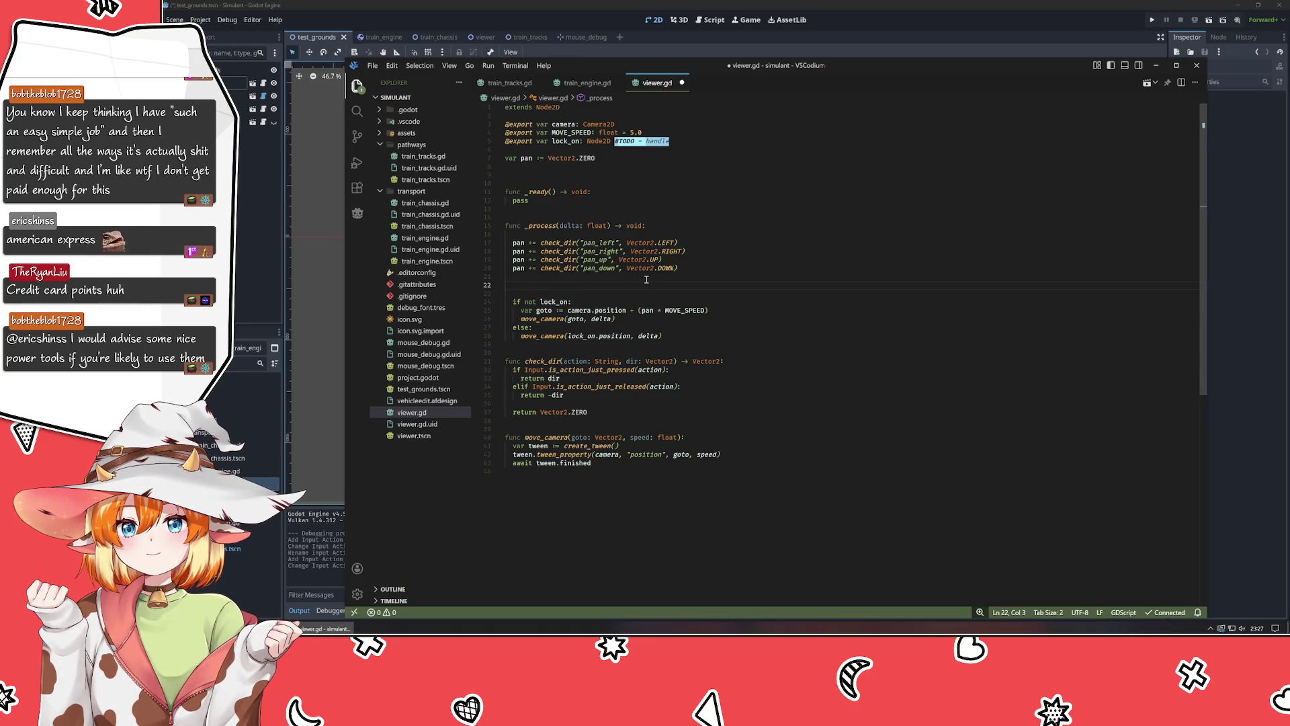
Delete the blank line directly under the func _process header.
{"action": "key", "text": "Up"}
{"action": "key", "text": "Up"}
{"action": "key", "text": "Up"}
{"action": "key", "text": "Up"}
{"action": "key", "text": "BackSpace"}
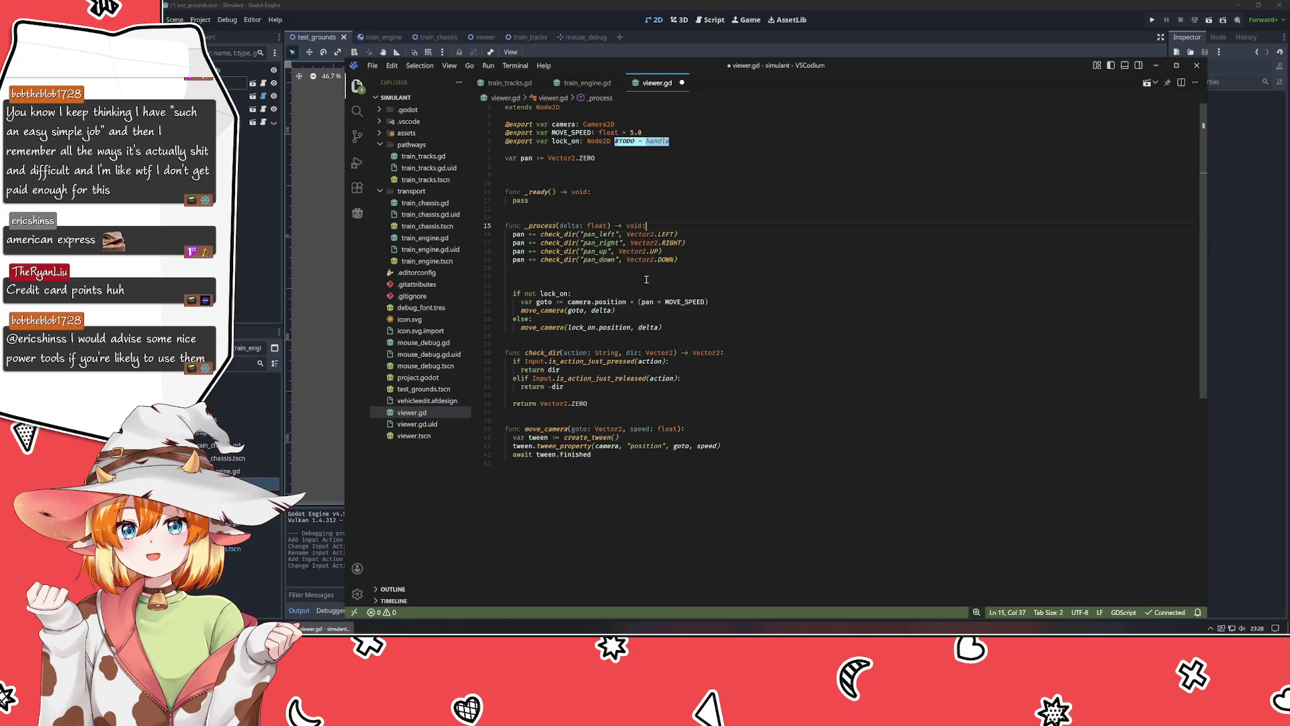
{"action": "key", "text": "Down"}
{"action": "key", "text": "Down"}
{"action": "key", "text": "Down"}
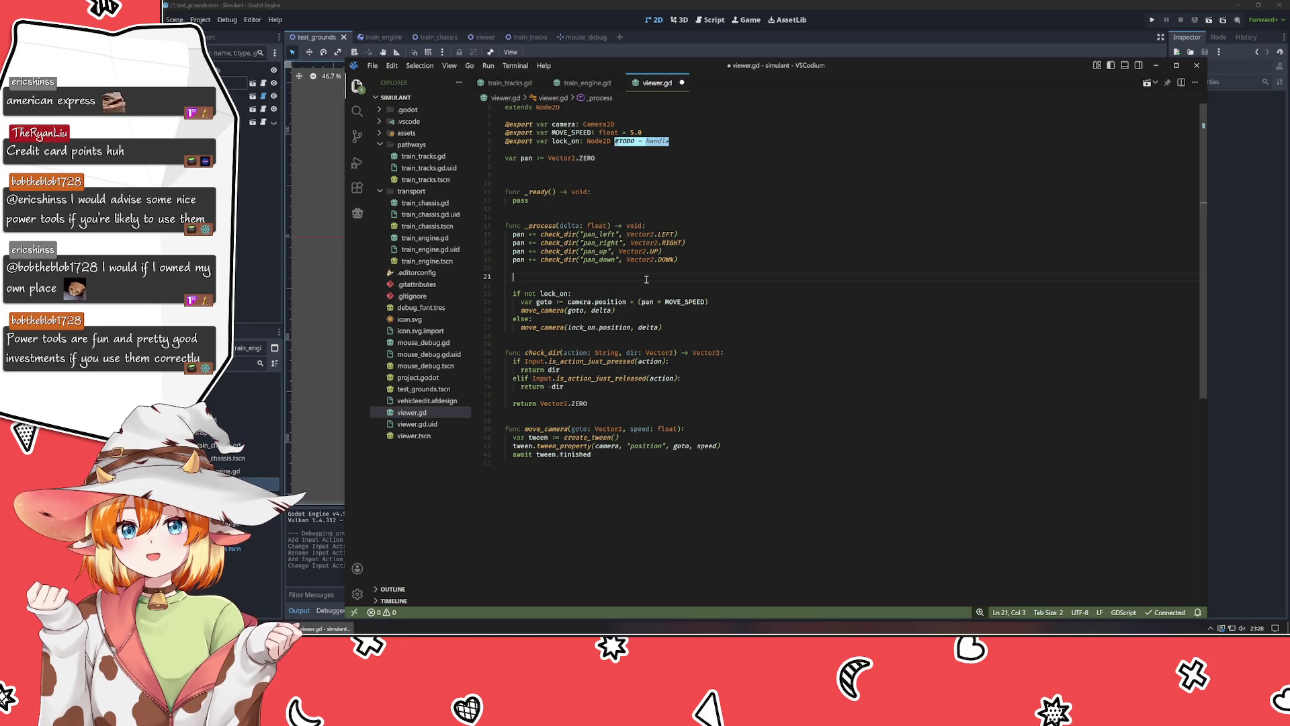
Add an Input.get_action_strength() line via autocomplete and open its documentation.
{"action": "type", "text": "Inpu"}
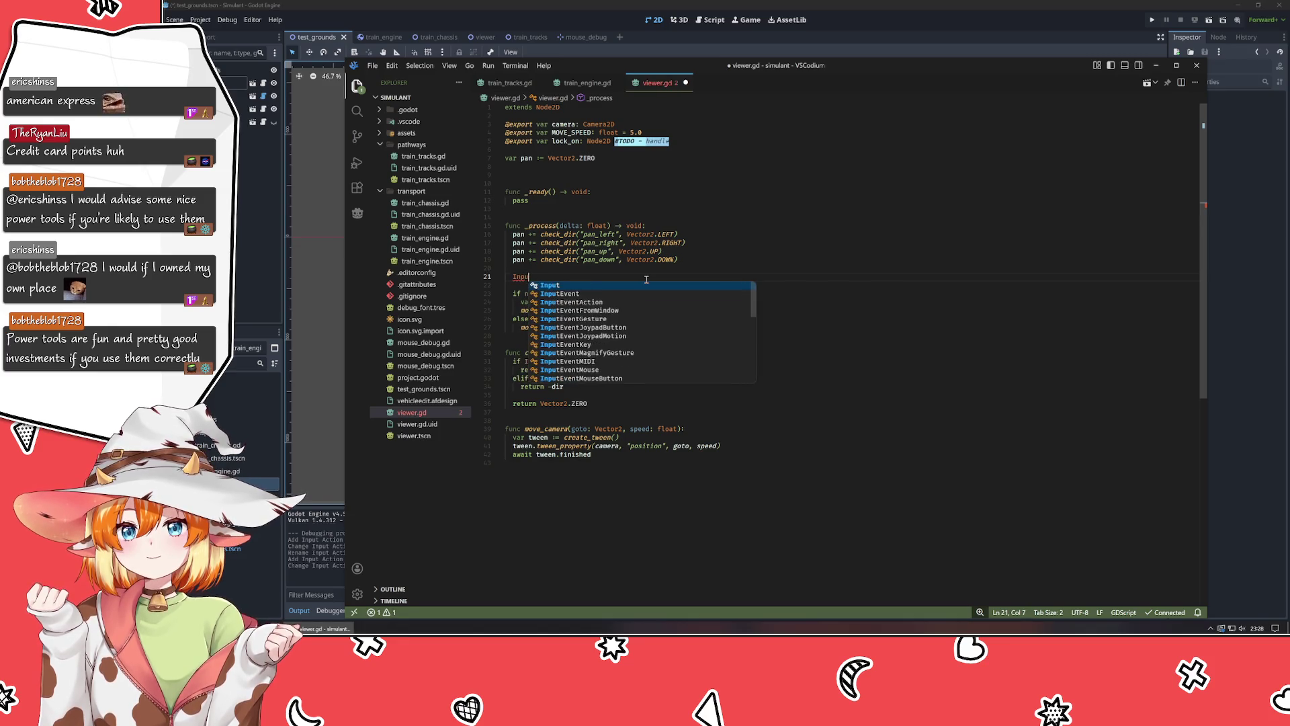
{"action": "type", "text": "t."}
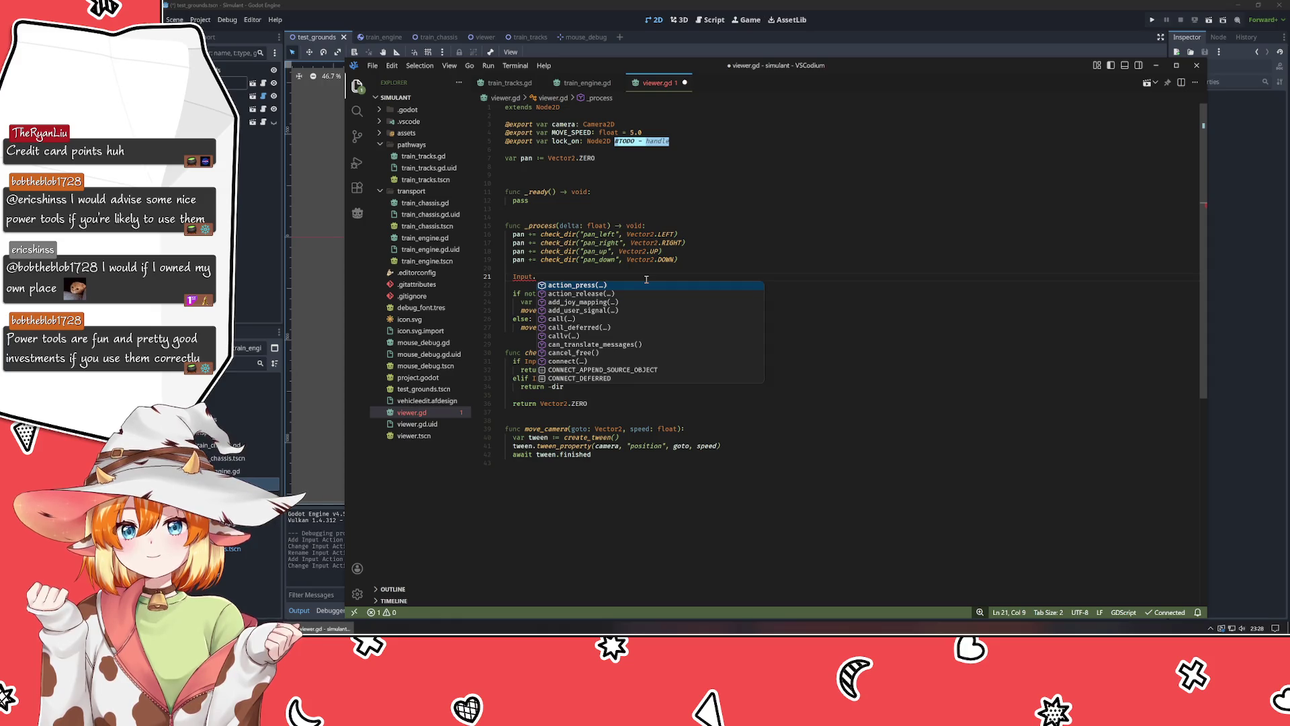
{"action": "type", "text": "action"}
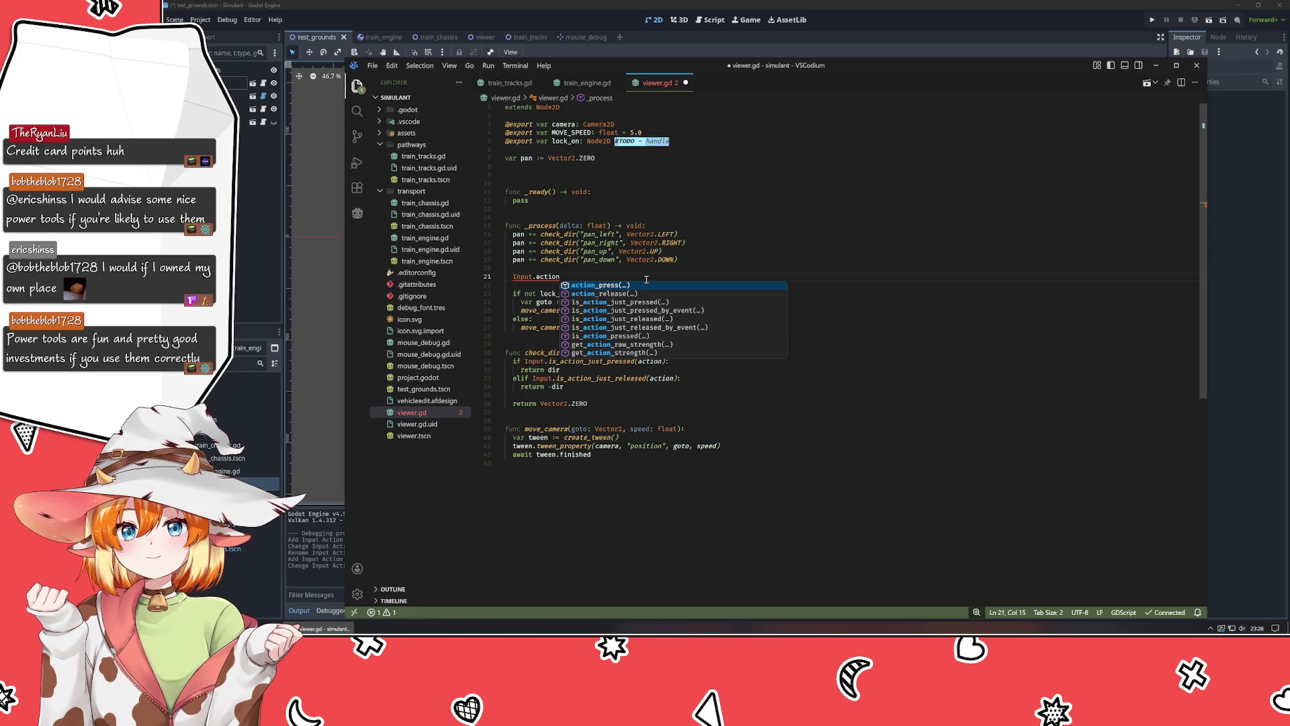
{"action": "key", "text": "Up"}
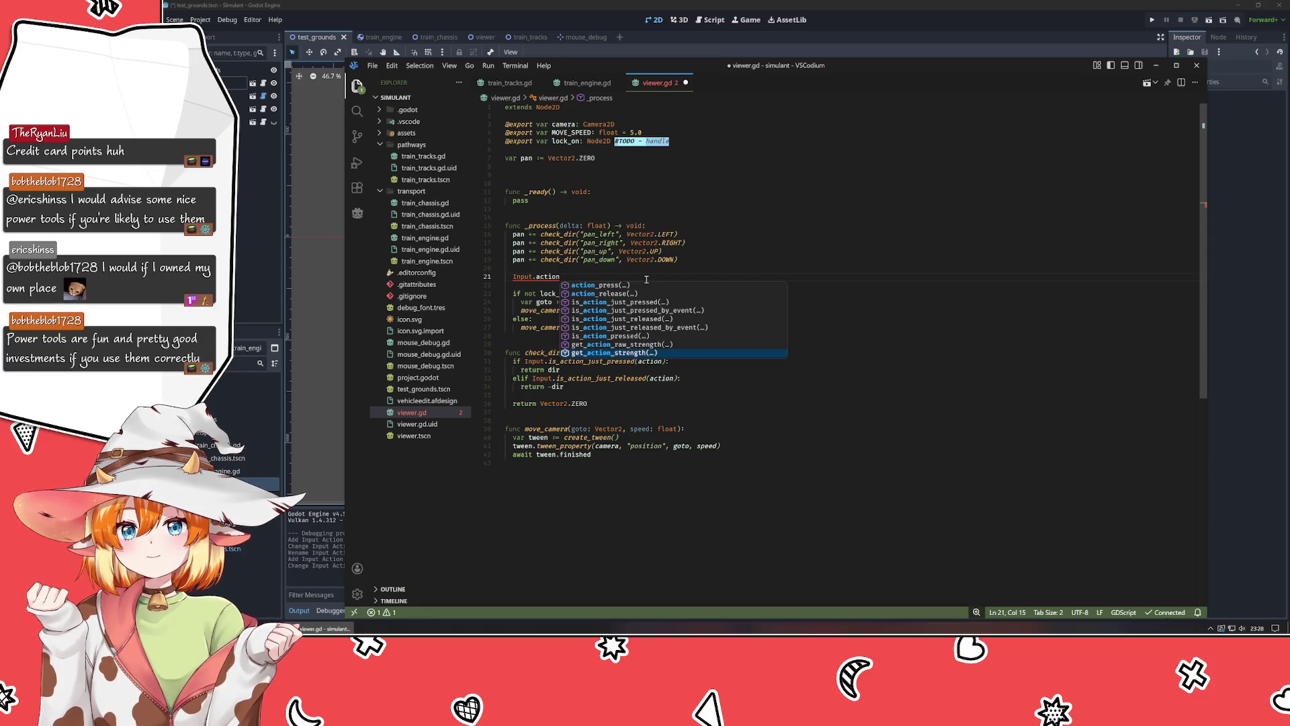
{"action": "key", "text": "Return"}
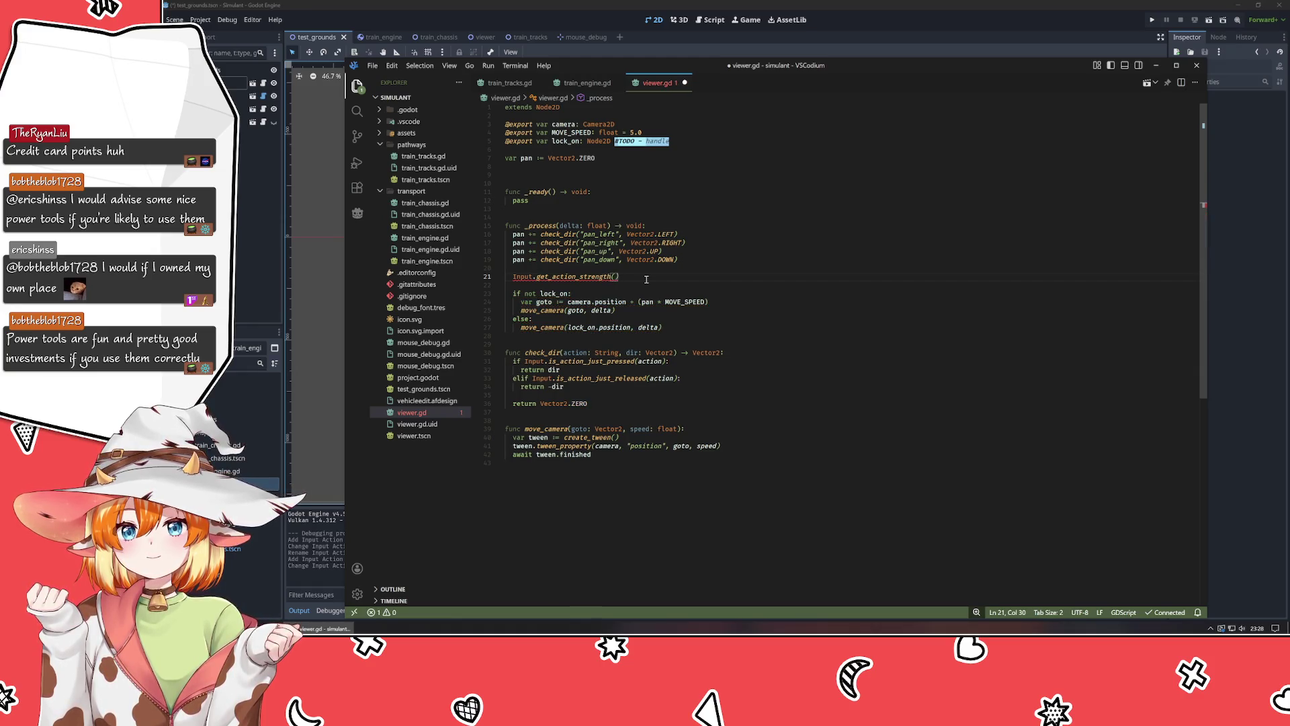
{"action": "left_click", "coordinate": [568, 277]}
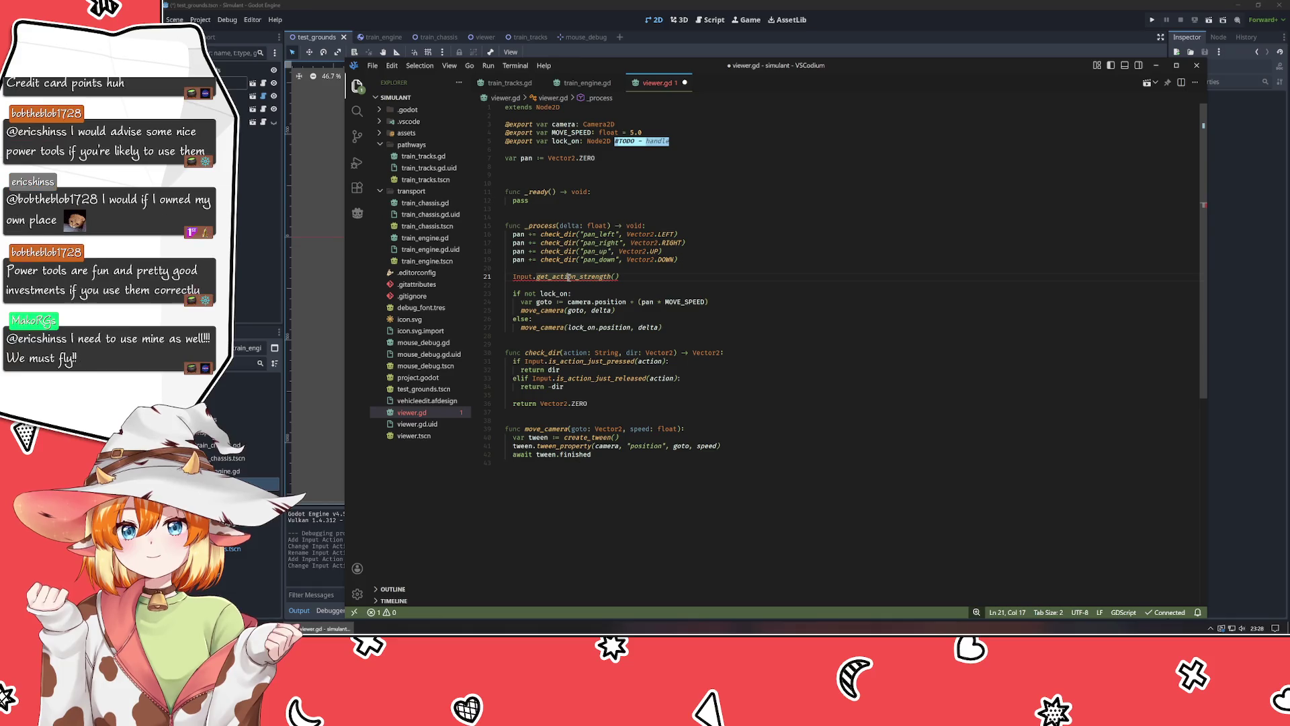
{"action": "left_click", "coordinate": [568, 276], "text": "ctrl"}
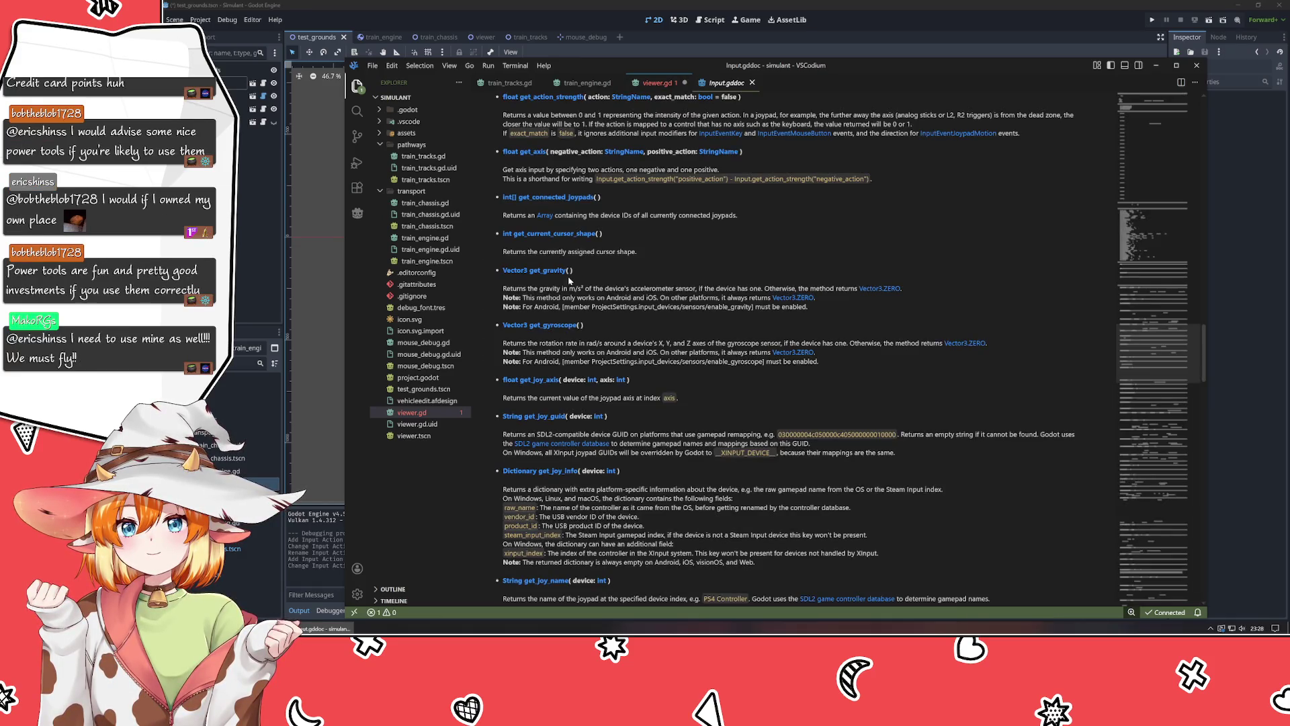
Split the editor with the Input docs on the right and select the dead zone explanation.
{"action": "mouse_move", "coordinate": [729, 83]}
{"action": "left_mouse_down"}
{"action": "mouse_move", "coordinate": [1095, 244]}
{"action": "mouse_move", "coordinate": [1157, 240]}
{"action": "left_mouse_up"}
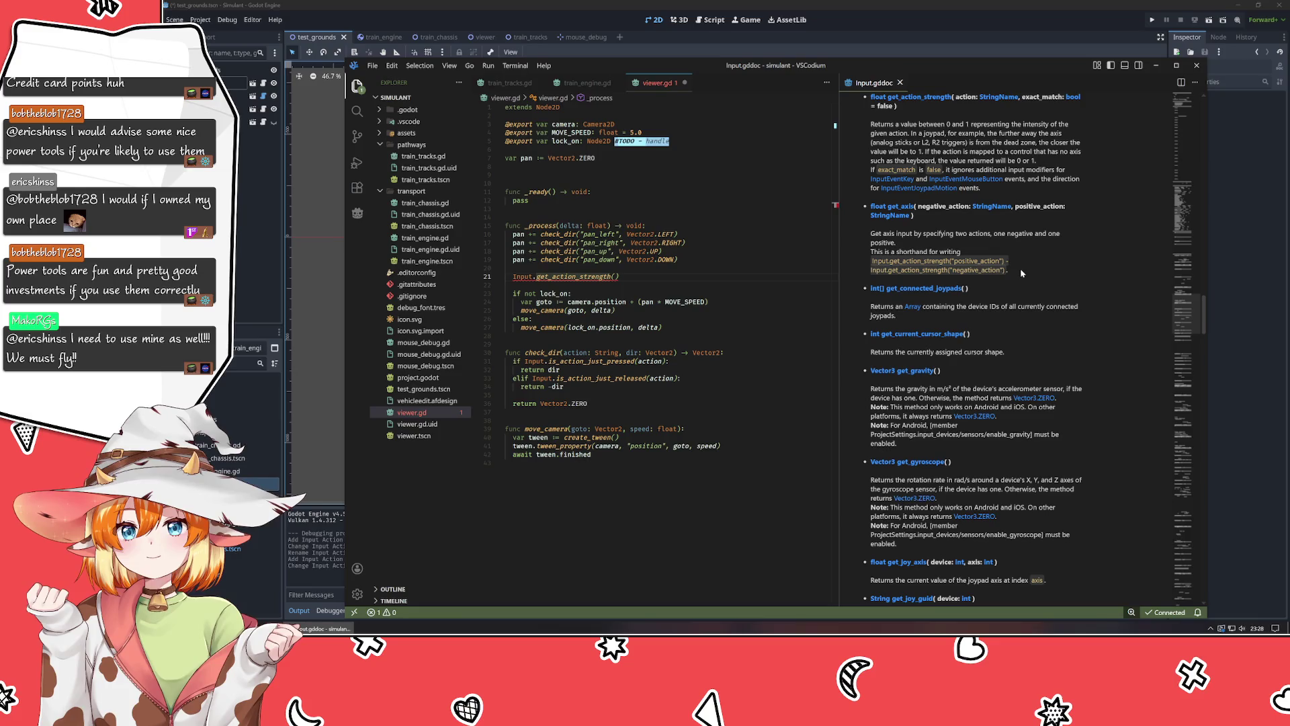
{"action": "scroll", "coordinate": [1020, 268], "scroll_direction": "up", "scroll_amount": 6}
{"action": "scroll", "coordinate": [1022, 272], "scroll_direction": "down", "scroll_amount": 5}
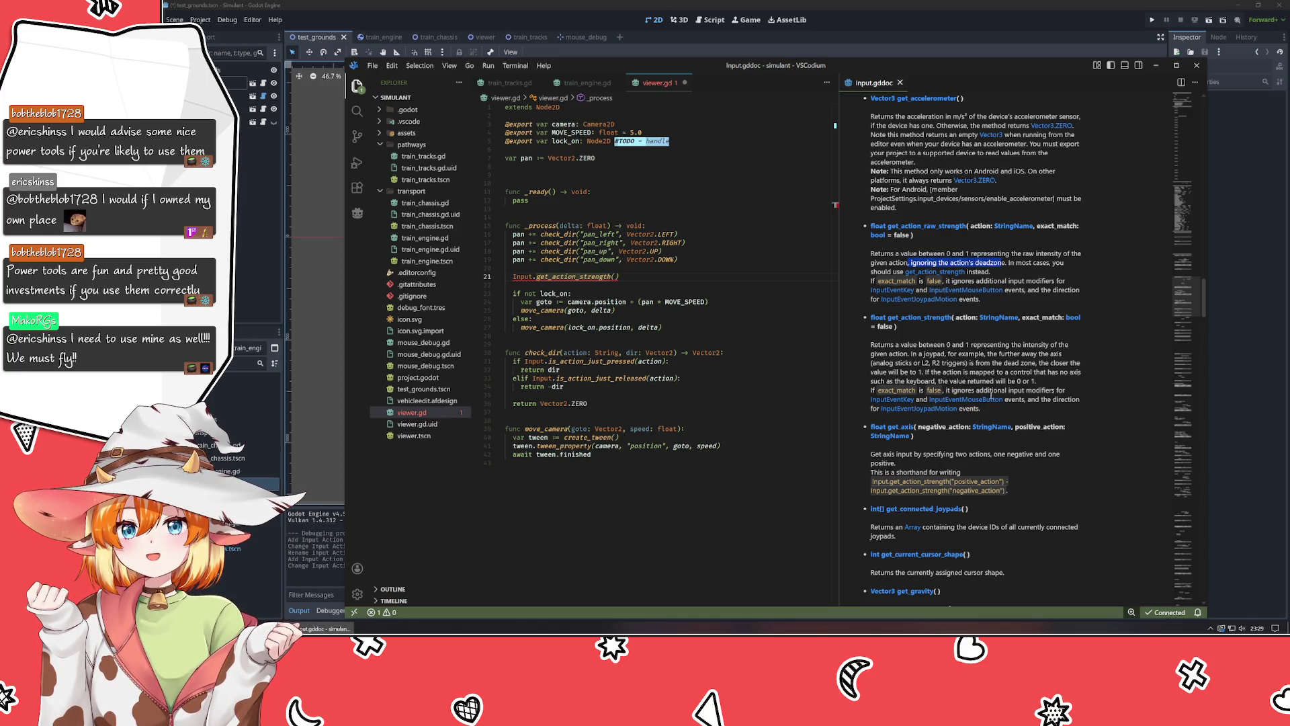
{"action": "mouse_move", "coordinate": [880, 363]}
{"action": "left_mouse_down"}
{"action": "mouse_move", "coordinate": [1041, 361]}
{"action": "mouse_move", "coordinate": [1054, 373]}
{"action": "left_mouse_up"}
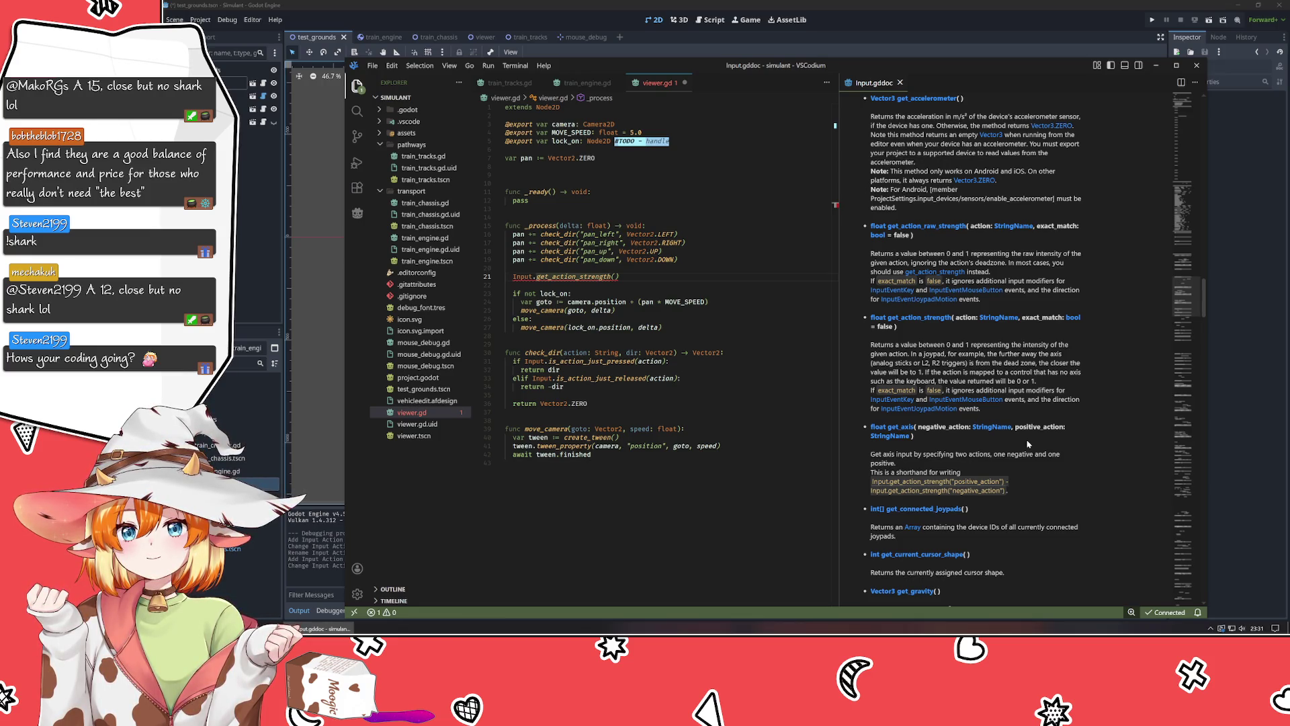
{"action": "scroll", "coordinate": [1026, 438], "scroll_direction": "up", "scroll_amount": 3}
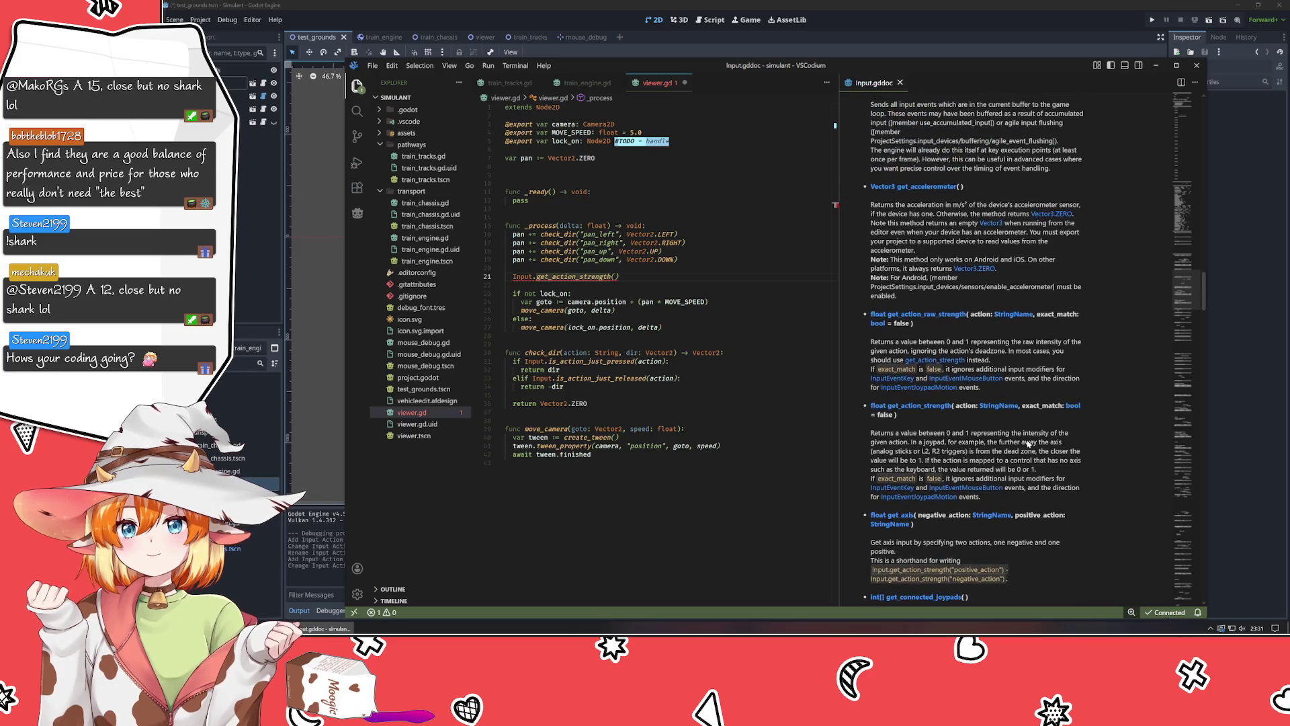
{"action": "scroll", "coordinate": [1028, 443], "scroll_direction": "up", "scroll_amount": 6}
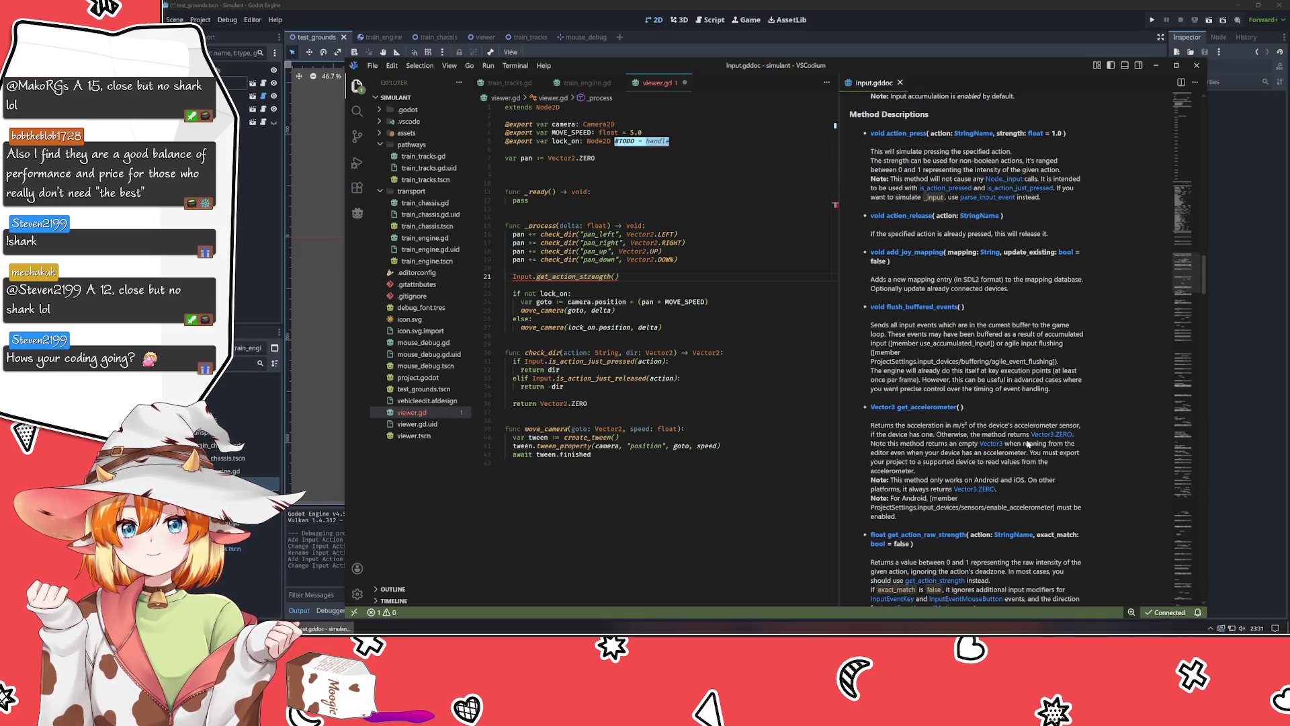